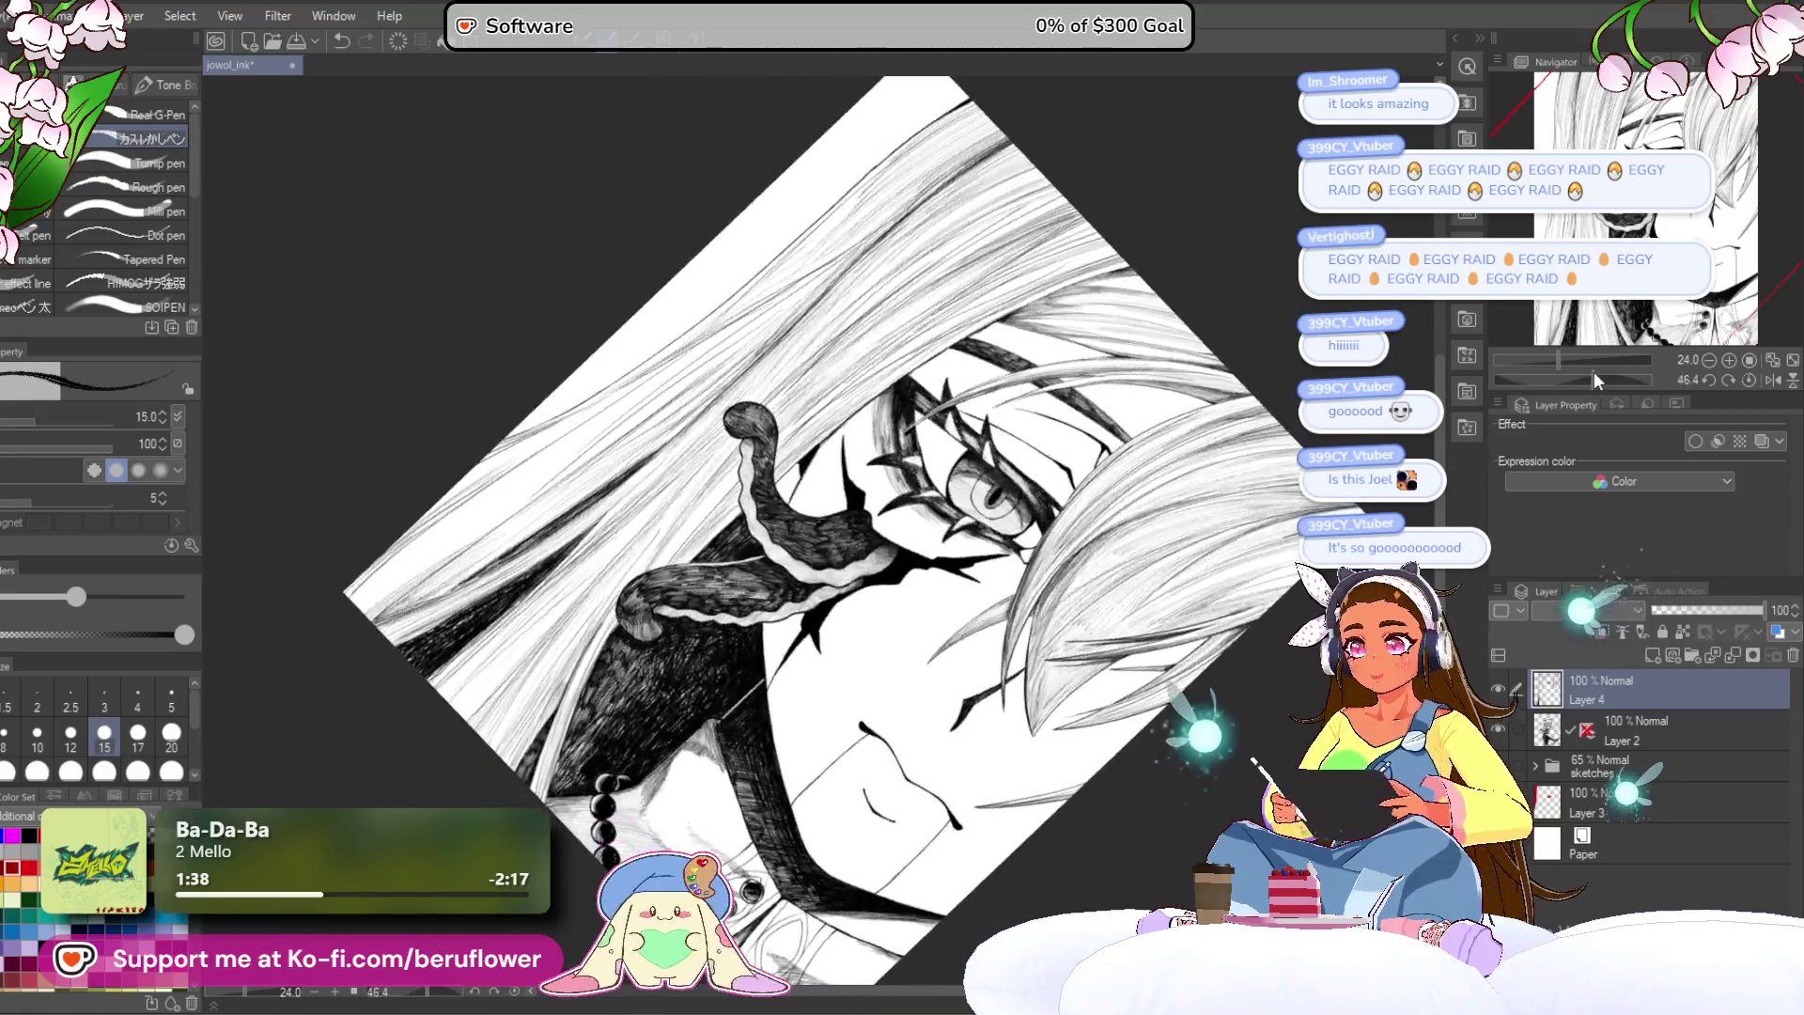
Step: Zoom and pan the view to examine the tentacle's upper curl and the eye
{"action": "scroll", "coordinate": [786, 482], "scroll_direction": "down", "scroll_amount": 3}
{"action": "scroll", "coordinate": [786, 481], "scroll_direction": "up", "scroll_amount": 5}
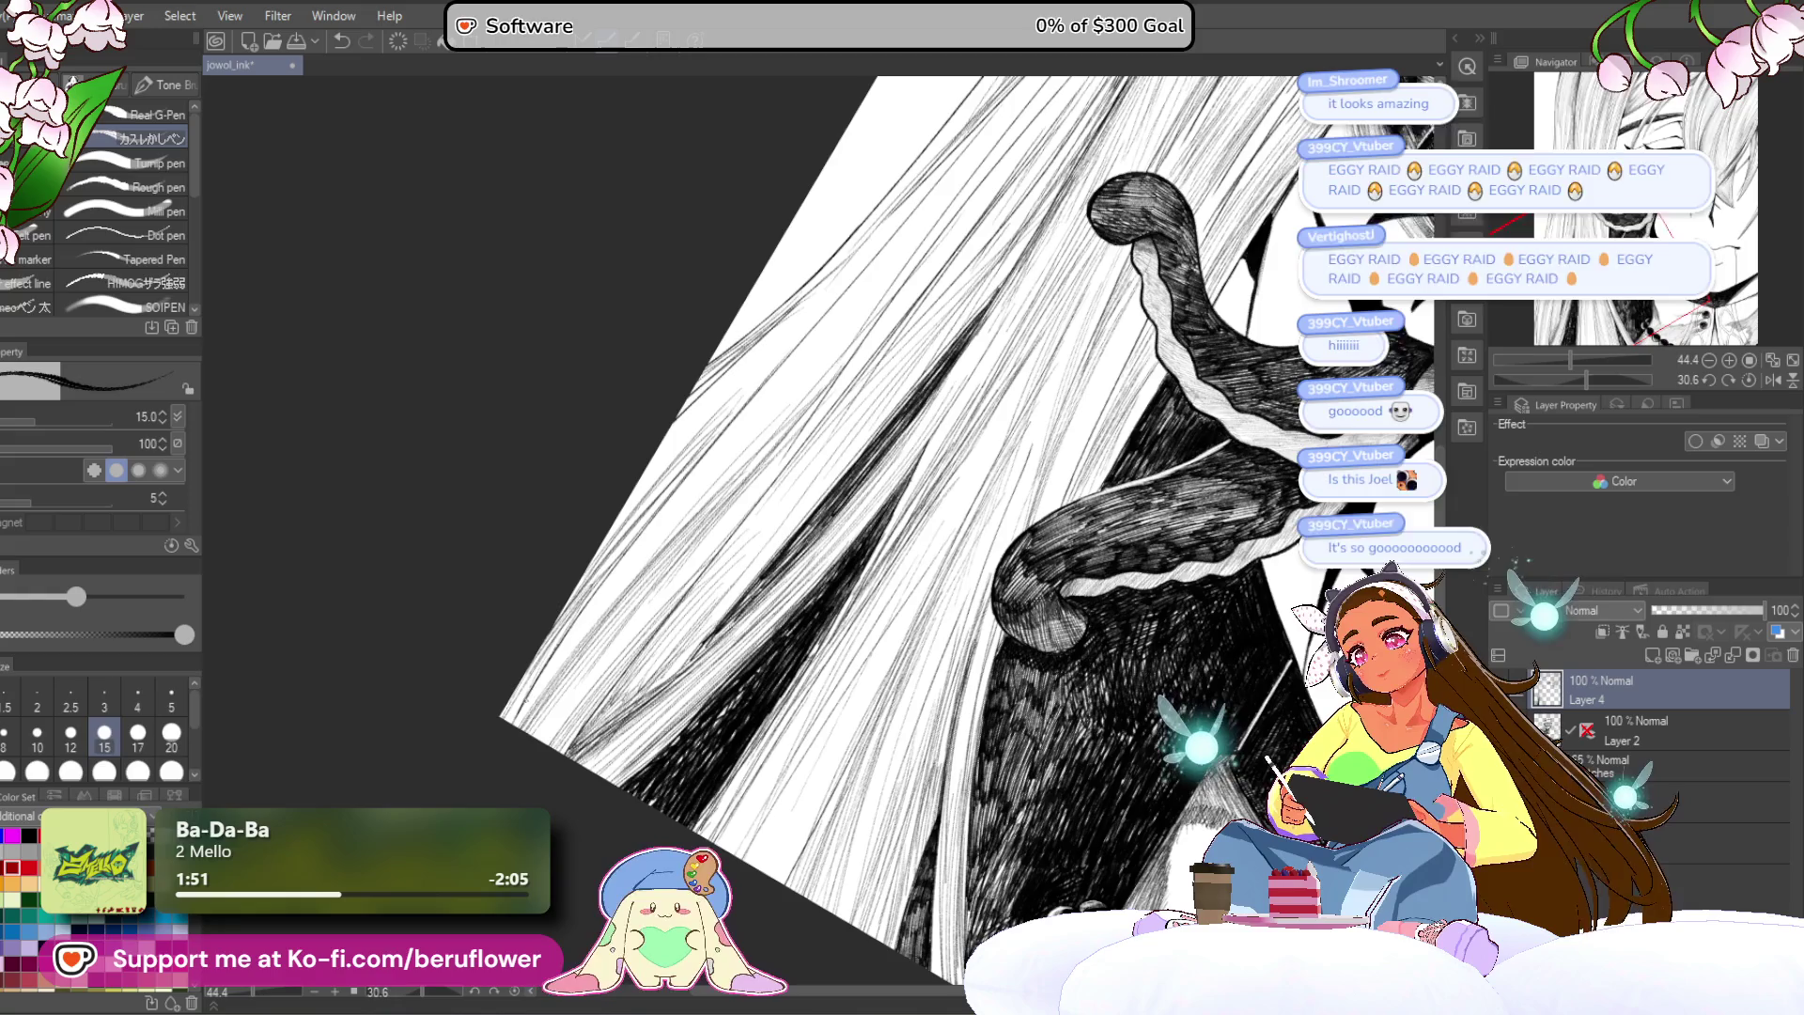
{"action": "left_click_drag", "start_coordinate": [882, 284], "coordinate": [770, 533]}
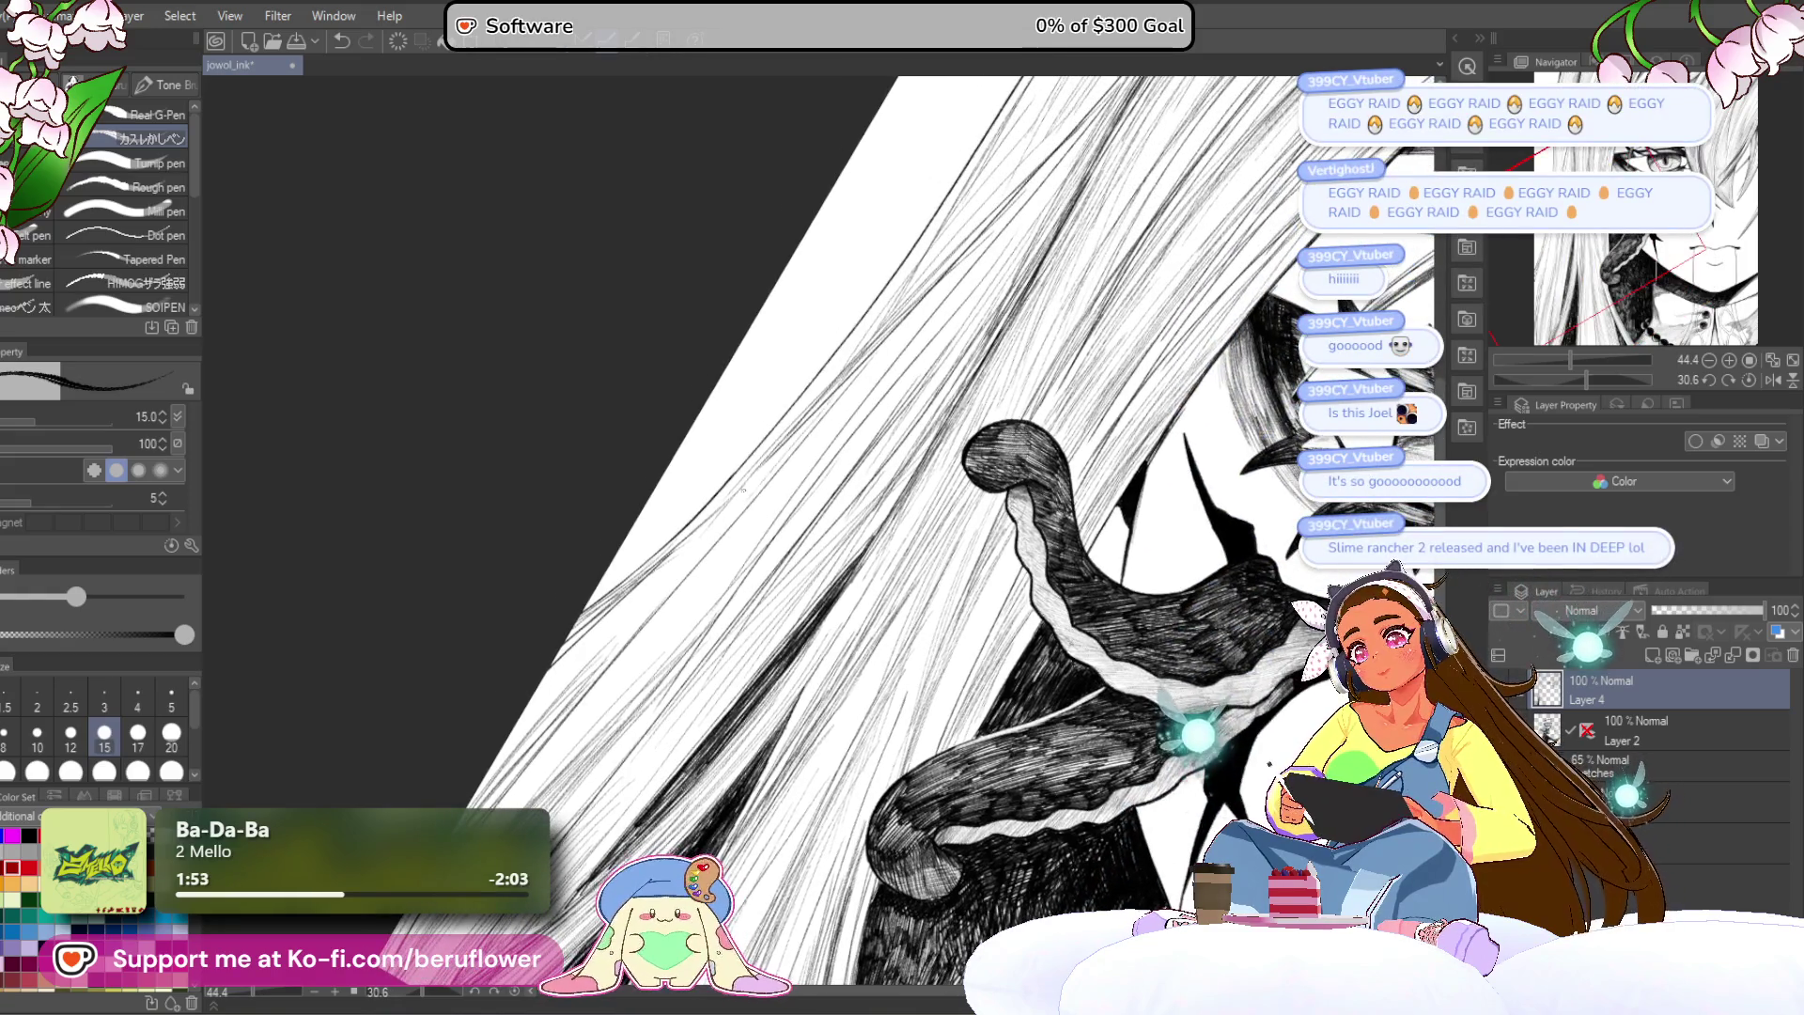
{"action": "left_click_drag", "start_coordinate": [780, 465], "coordinate": [540, 677]}
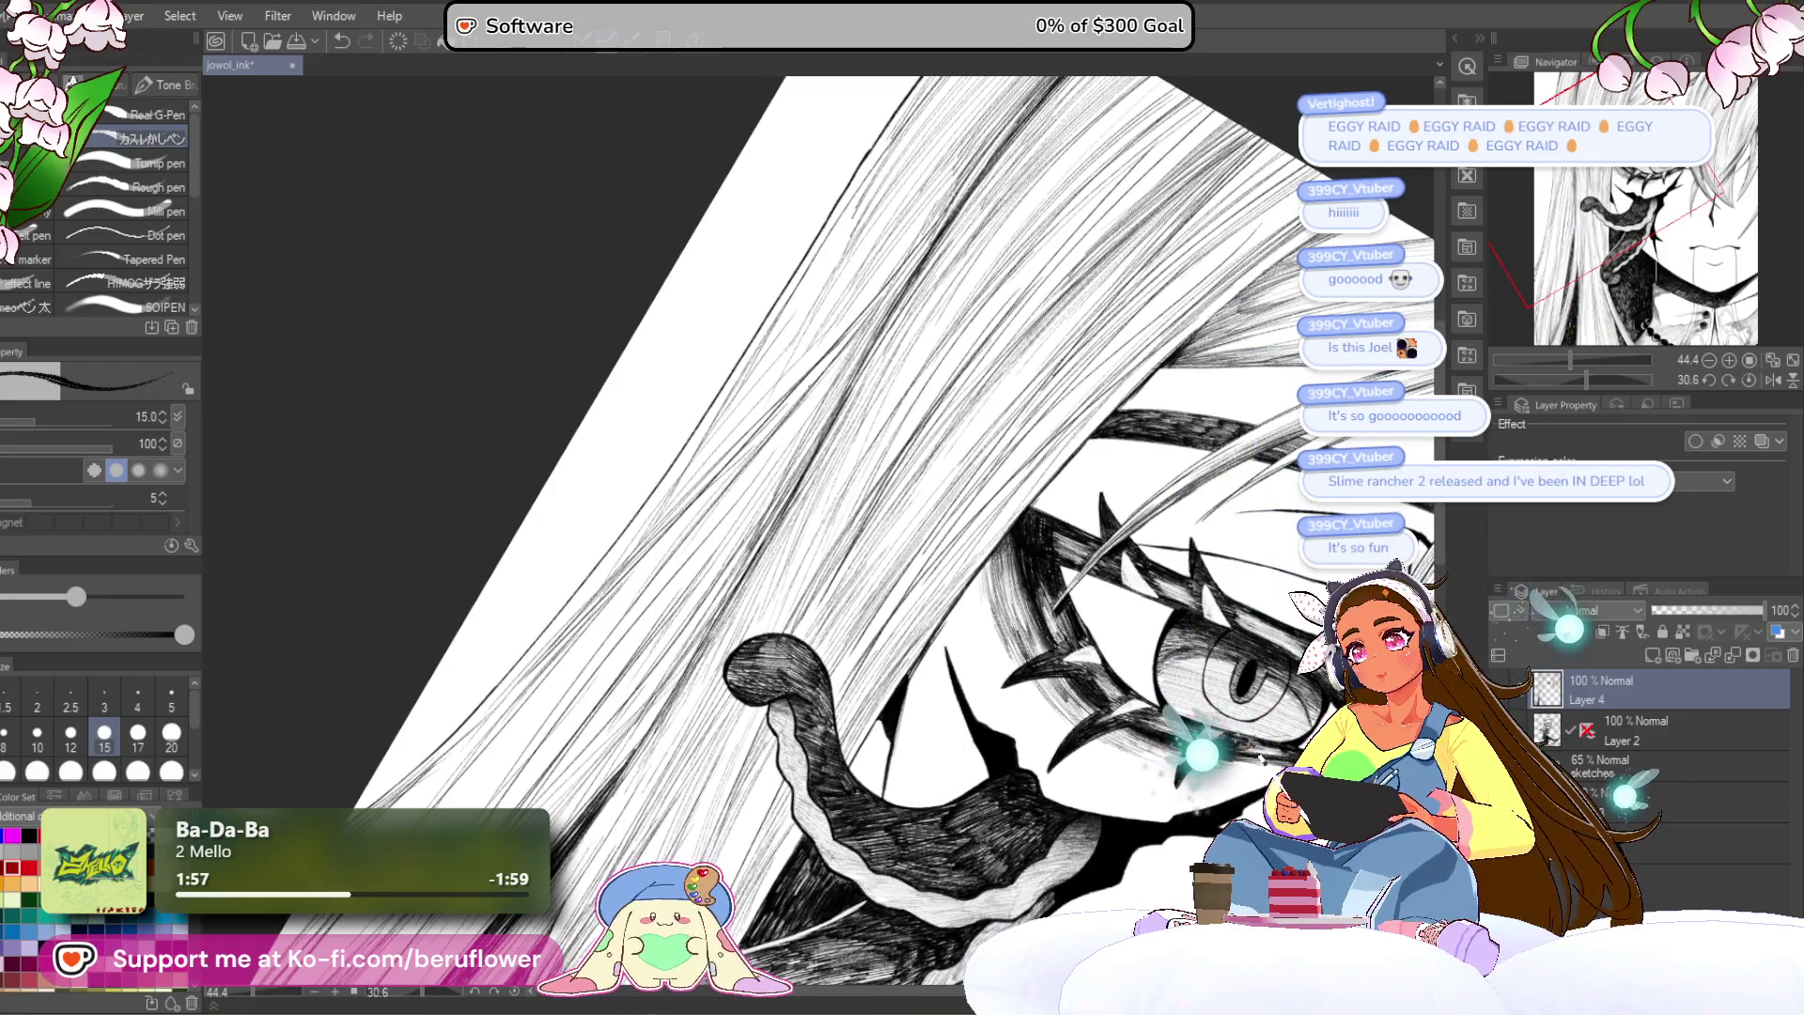
{"action": "left_click_drag", "start_coordinate": [658, 564], "coordinate": [855, 319]}
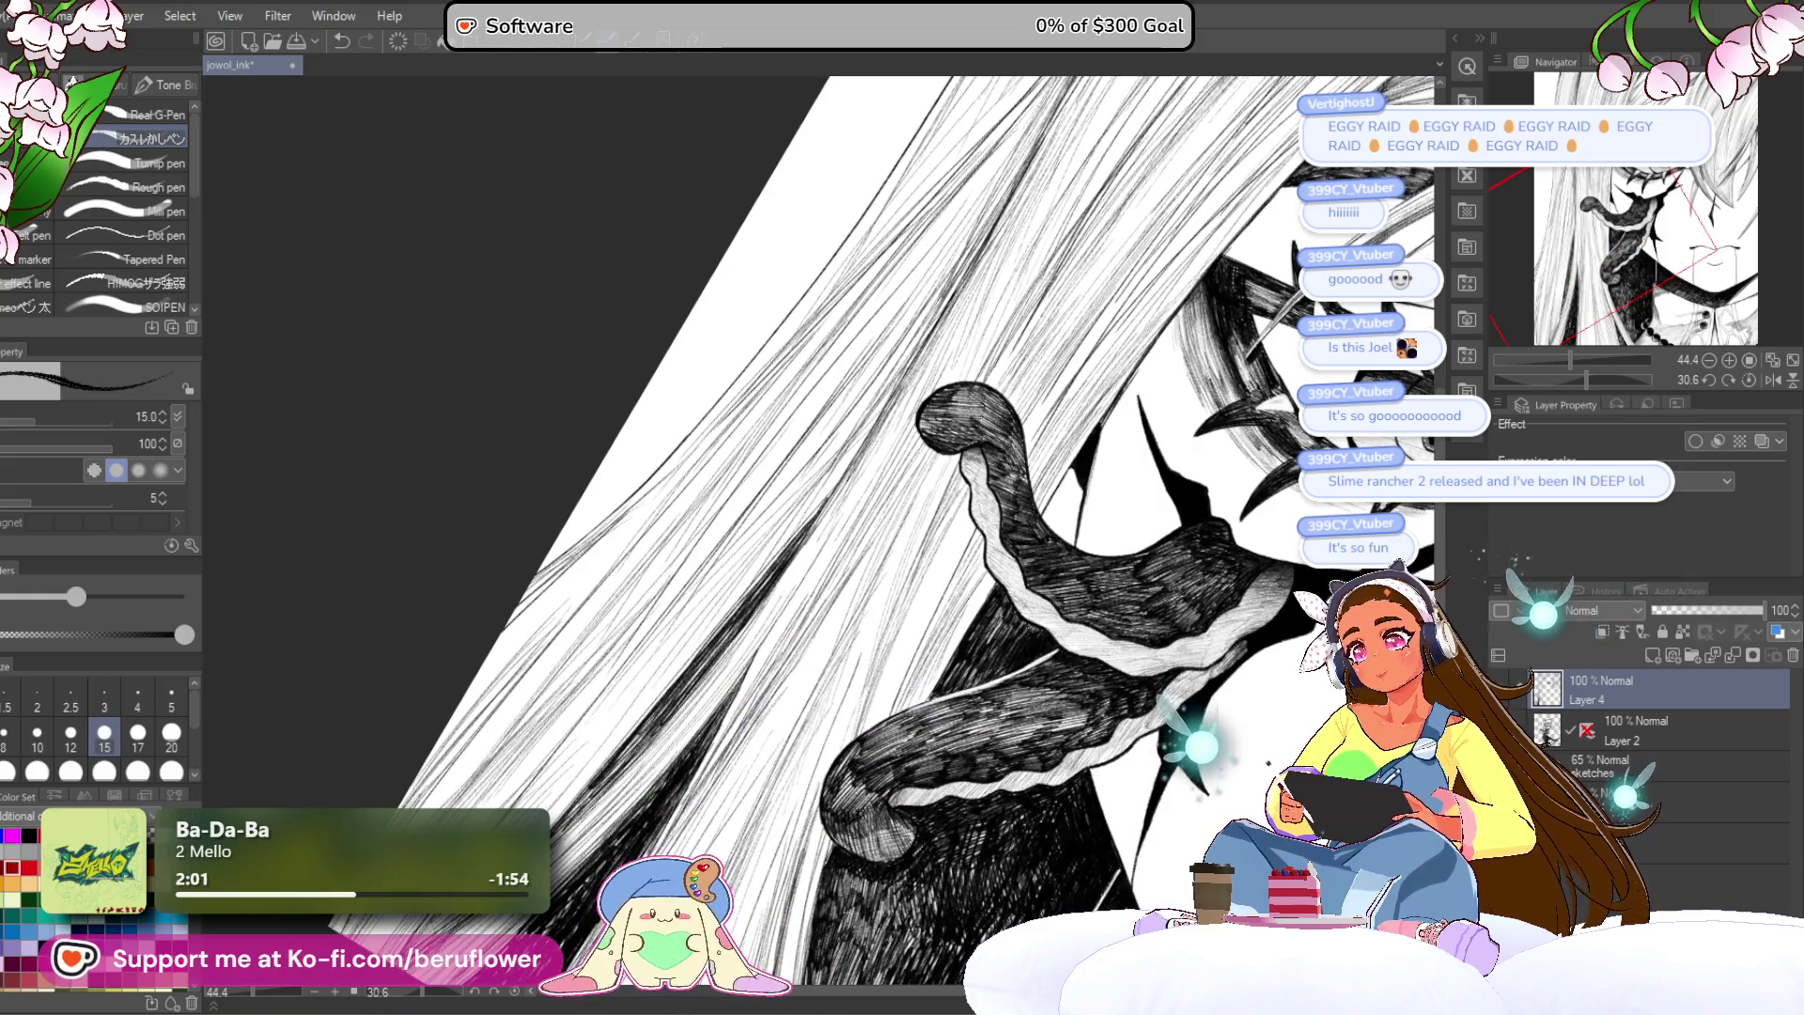
{"action": "scroll", "coordinate": [877, 779], "scroll_direction": "down", "scroll_amount": 3}
{"action": "scroll", "coordinate": [877, 779], "scroll_direction": "up", "scroll_amount": 1}
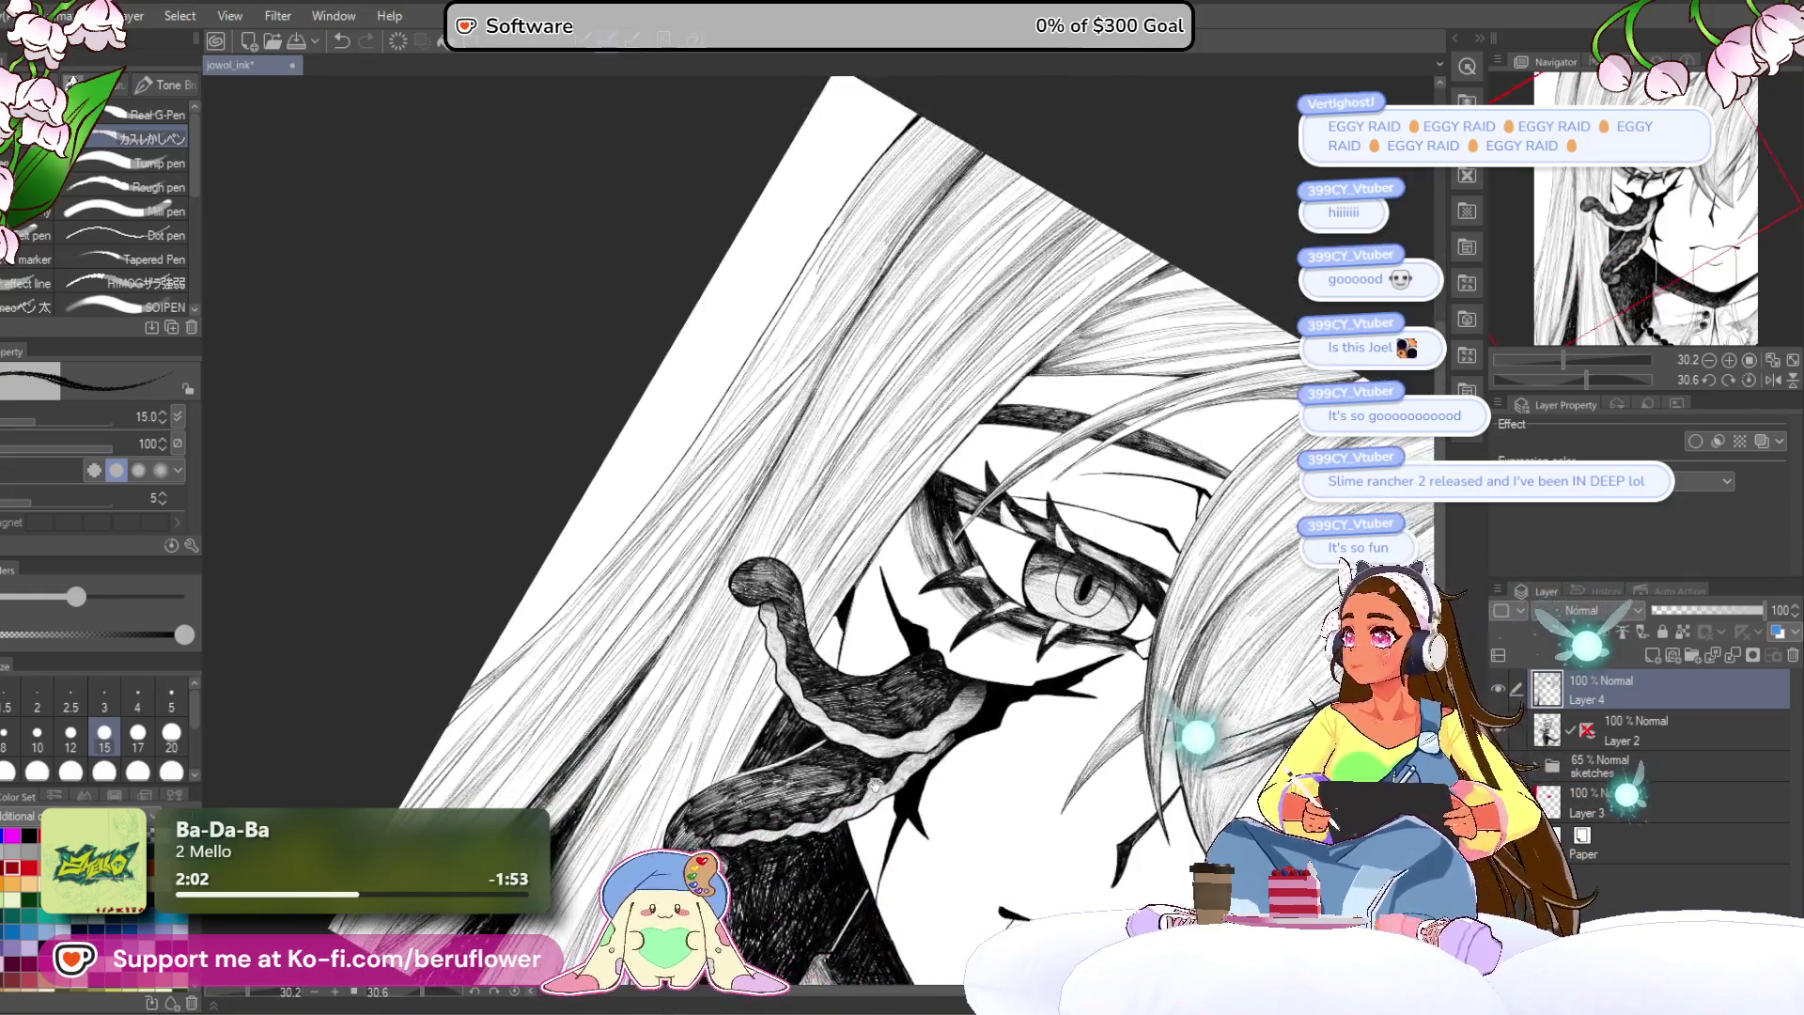
Step: Centre the eye, tentacle and lower face in view, then reset the canvas rotation to upright
{"action": "left_click_drag", "start_coordinate": [877, 779], "coordinate": [831, 636]}
{"action": "left_click_drag", "start_coordinate": [848, 722], "coordinate": [826, 750]}
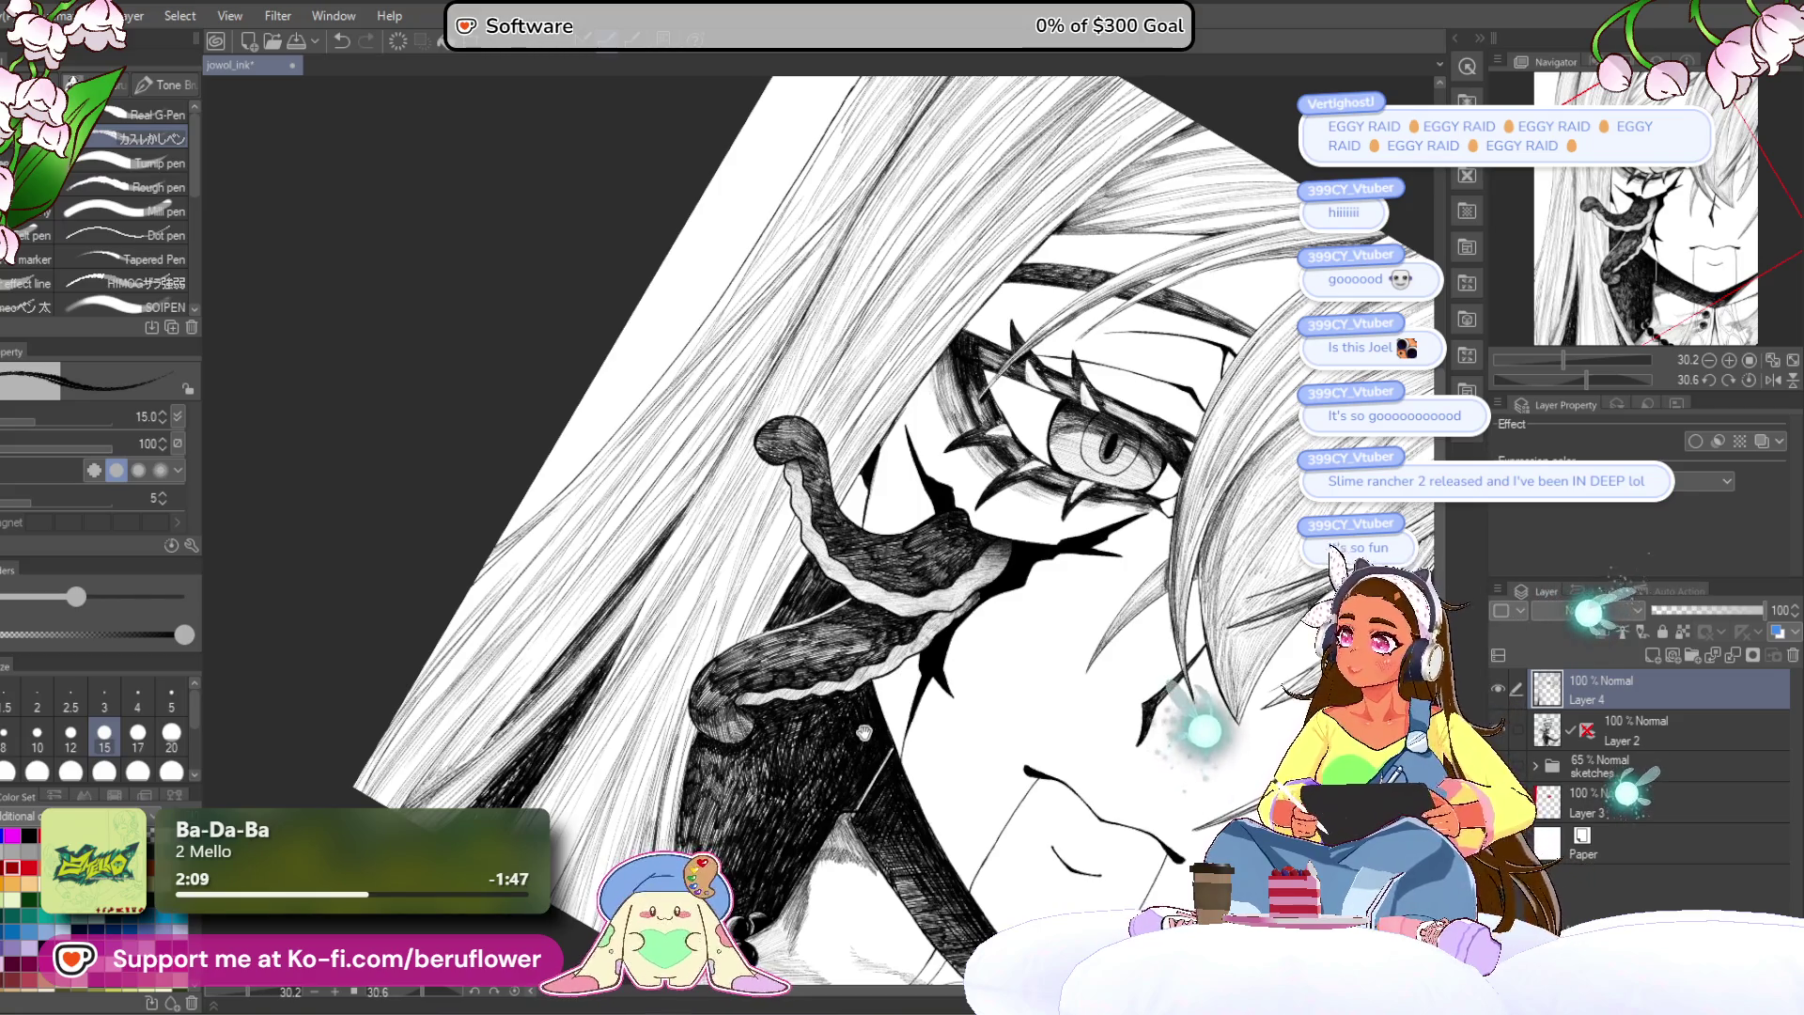
{"action": "mouse_move", "coordinate": [839, 668]}
{"action": "left_mouse_down"}
{"action": "mouse_move", "coordinate": [736, 791]}
{"action": "mouse_move", "coordinate": [717, 872]}
{"action": "mouse_move", "coordinate": [731, 866]}
{"action": "left_mouse_up"}
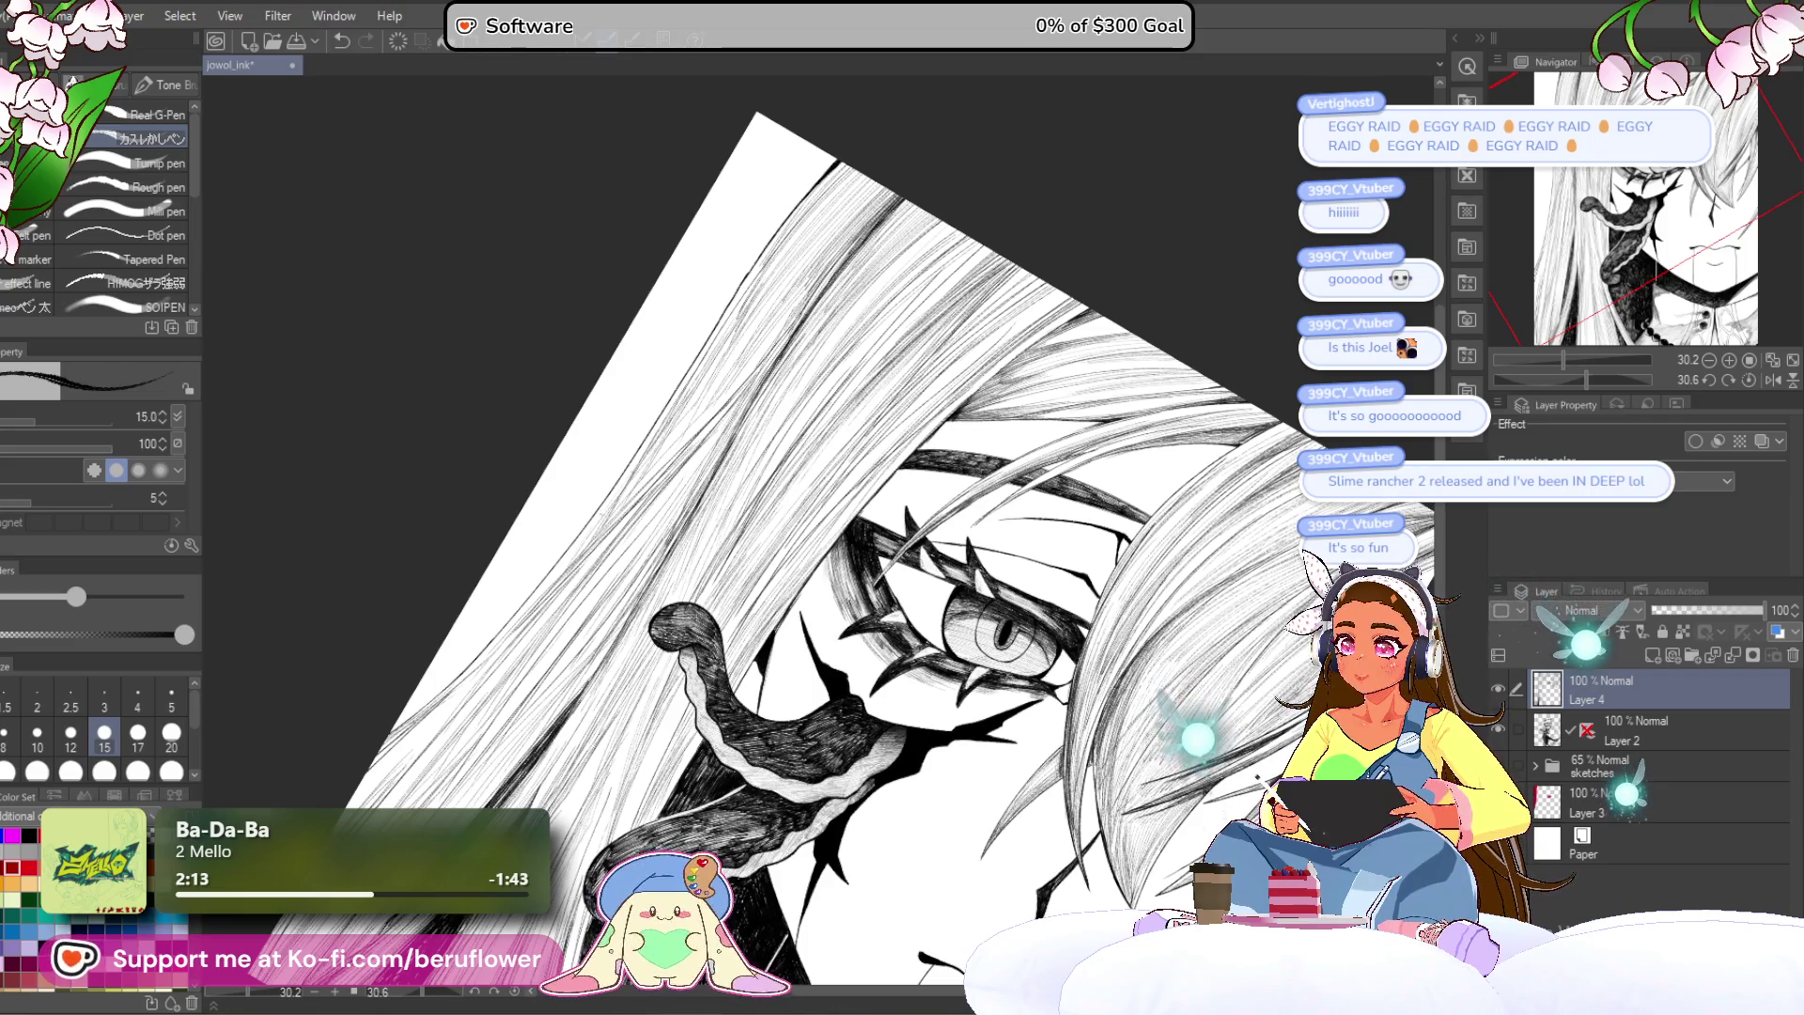
{"action": "left_click_drag", "start_coordinate": [502, 646], "coordinate": [643, 430]}
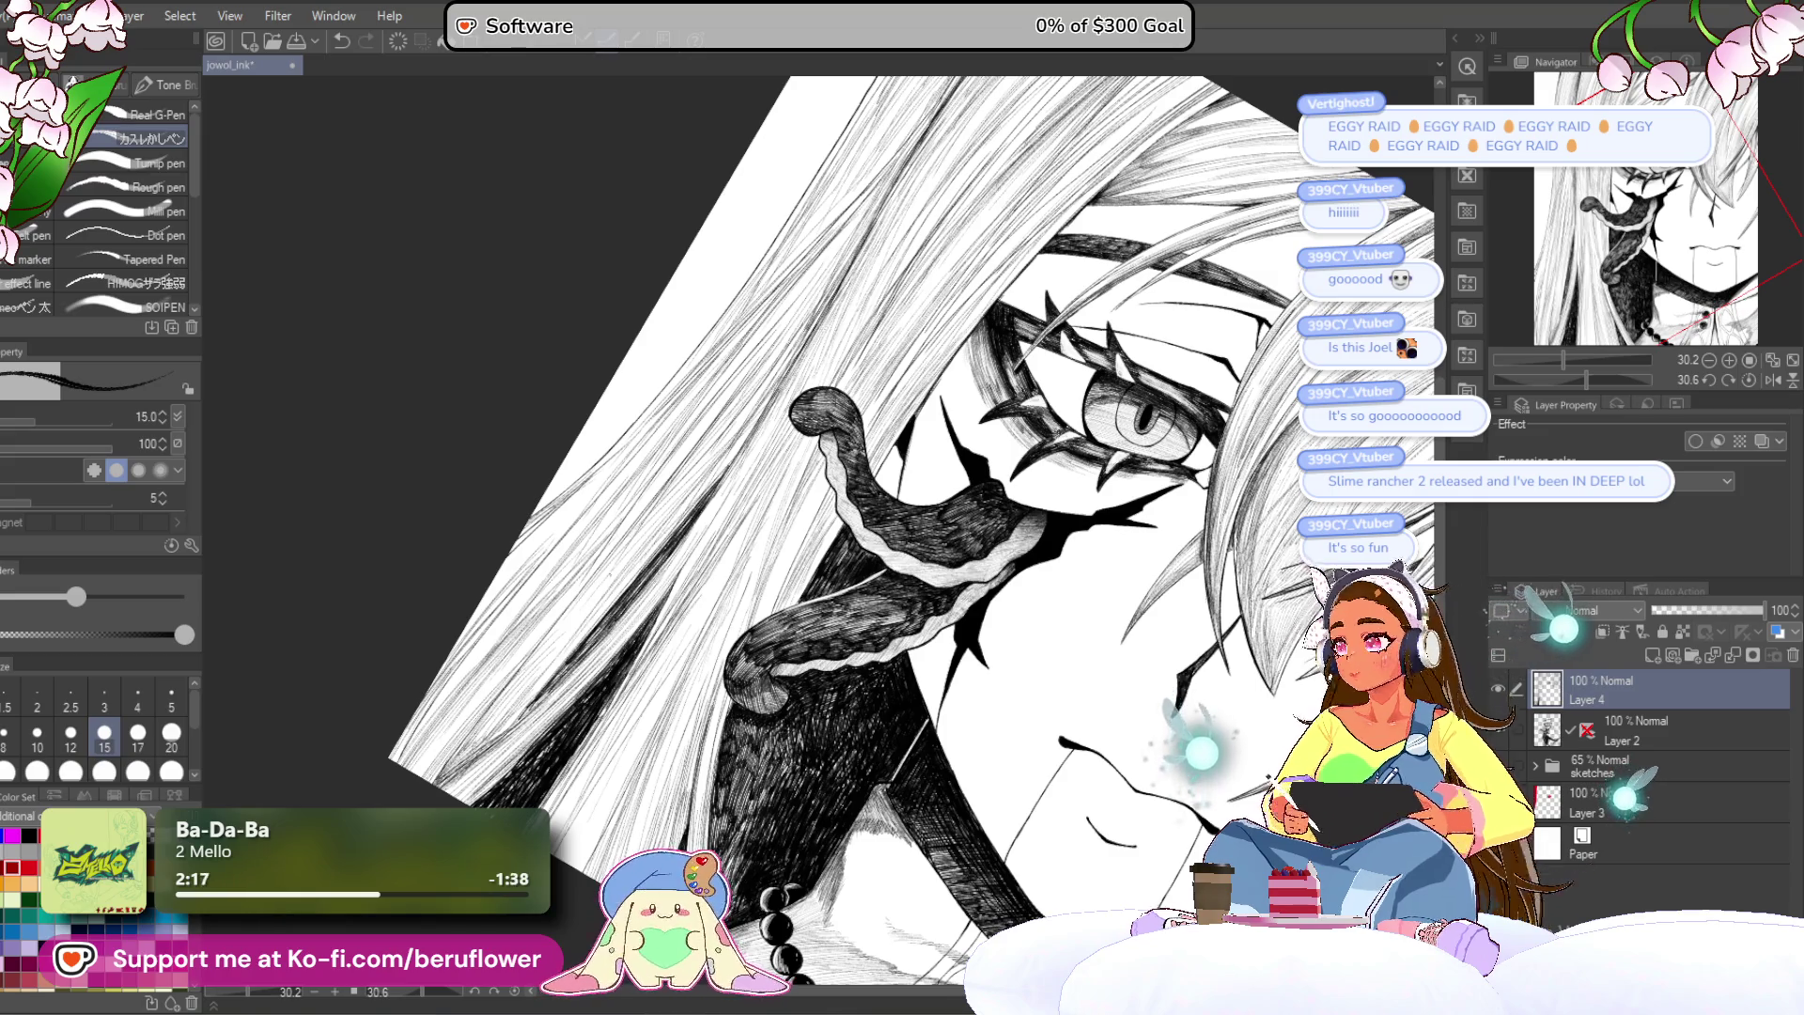
{"action": "left_click_drag", "start_coordinate": [648, 667], "coordinate": [640, 597]}
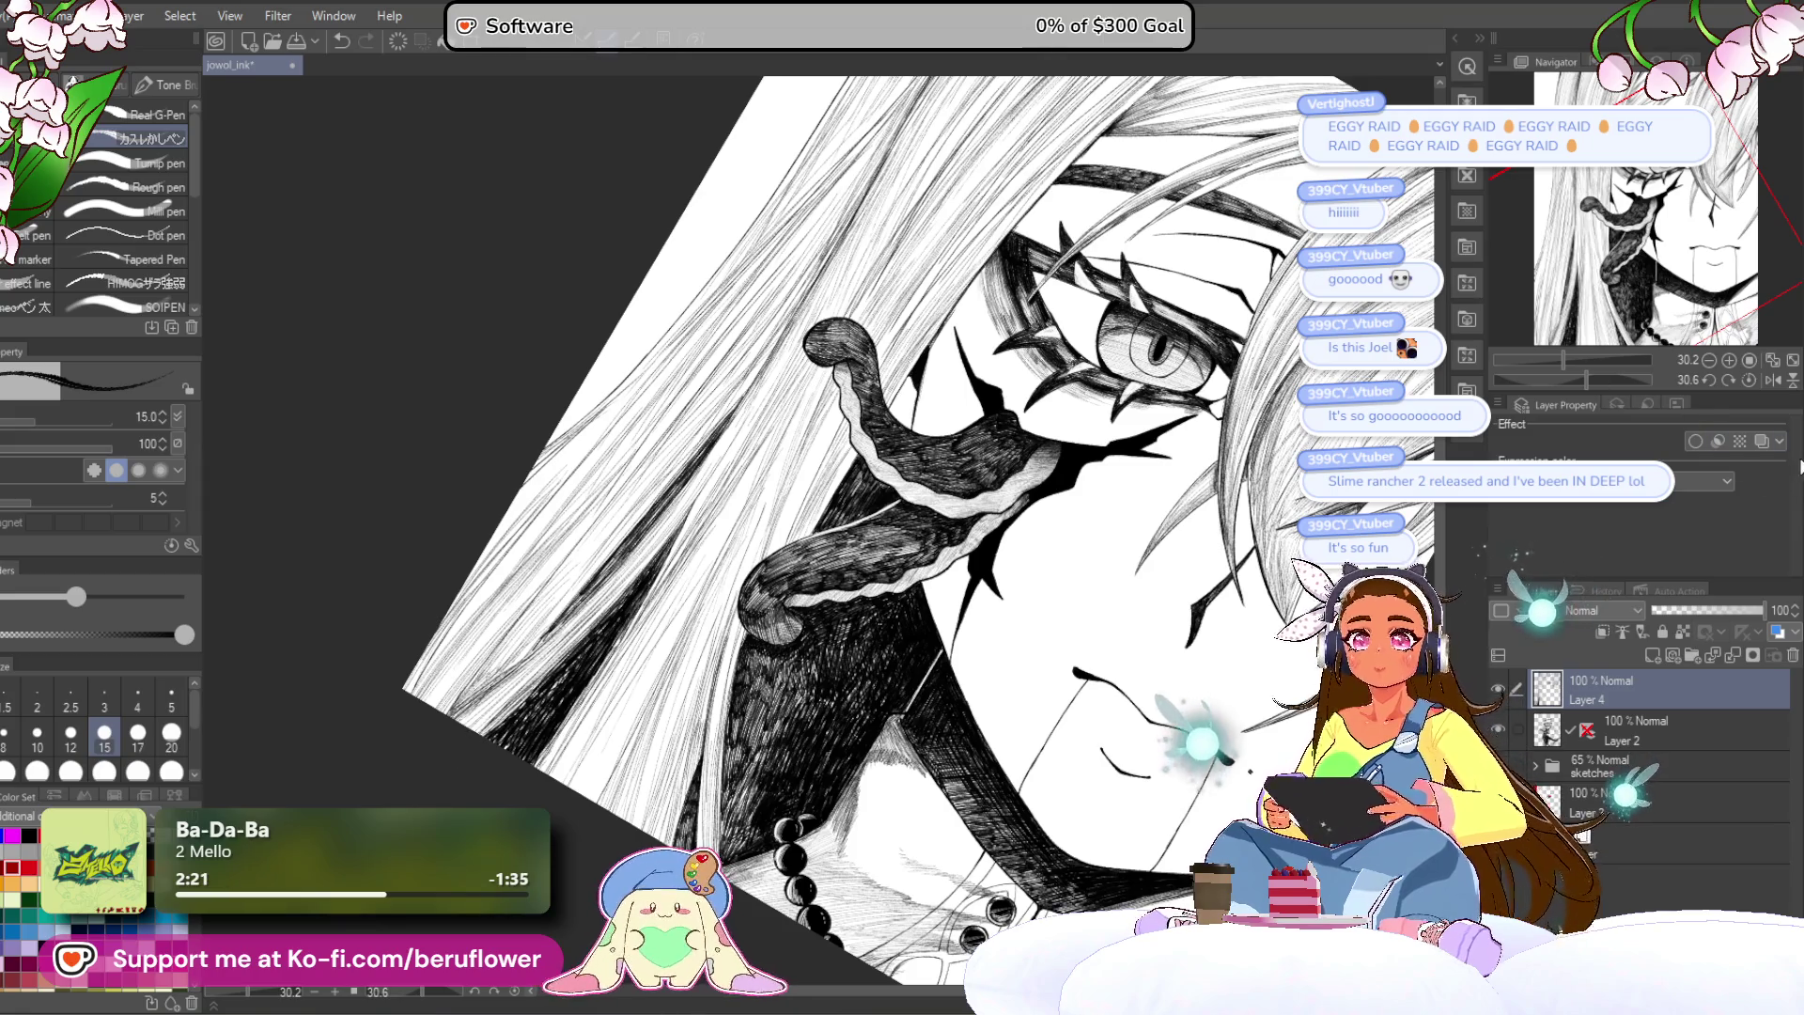
{"action": "left_click", "coordinate": [1750, 380]}
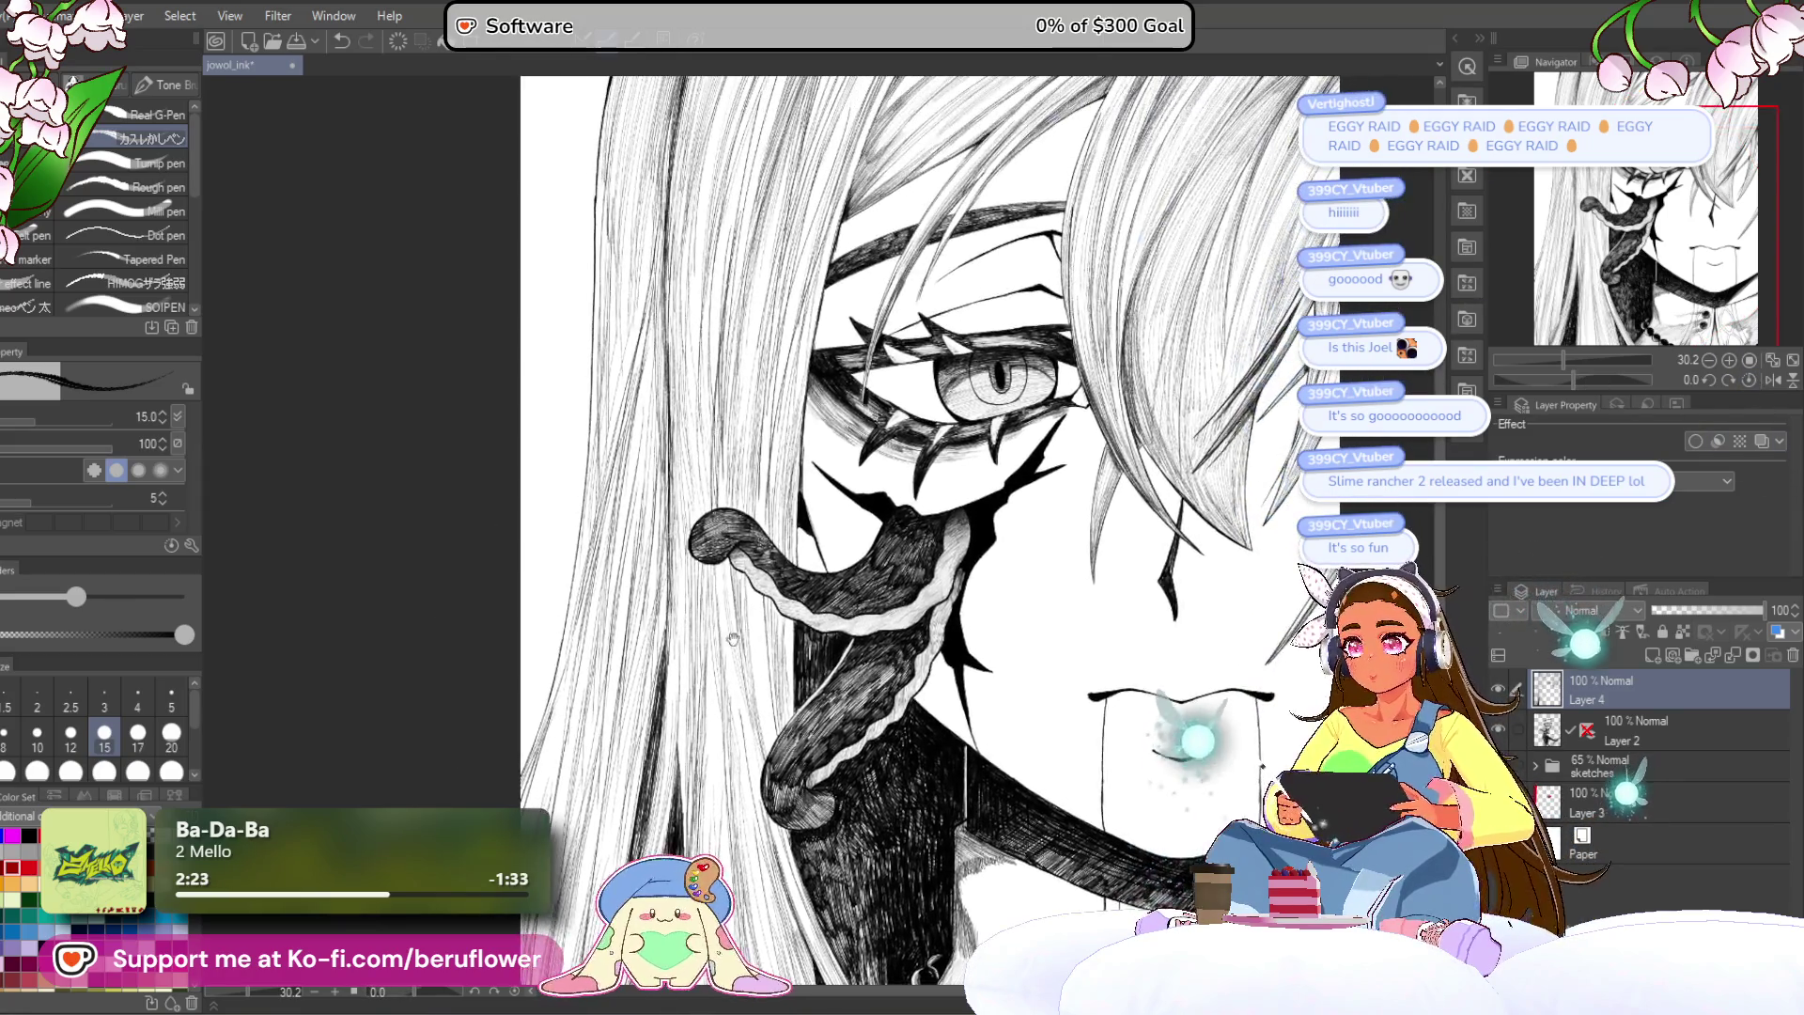
Step: Set the brush size to 17 and draw fine dark strands on the top-left hair
{"action": "left_click_drag", "start_coordinate": [921, 526], "coordinate": [902, 672]}
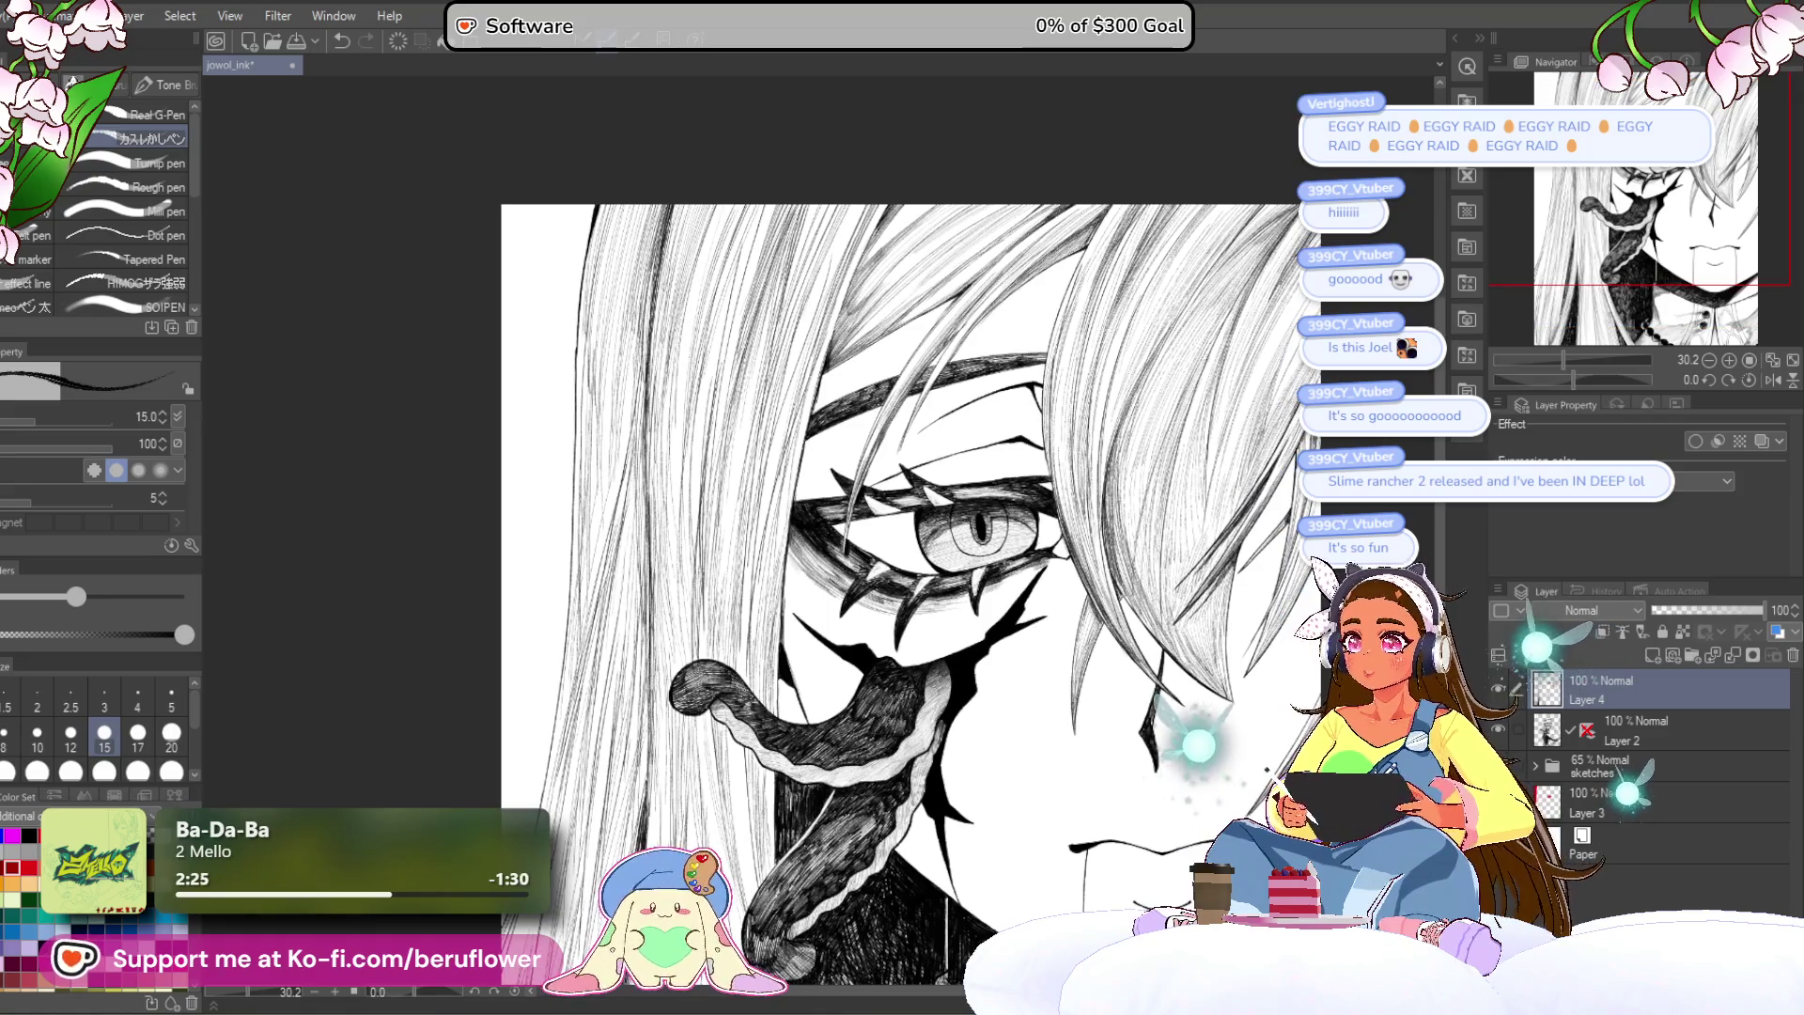
{"action": "key", "text": "bracketright"}
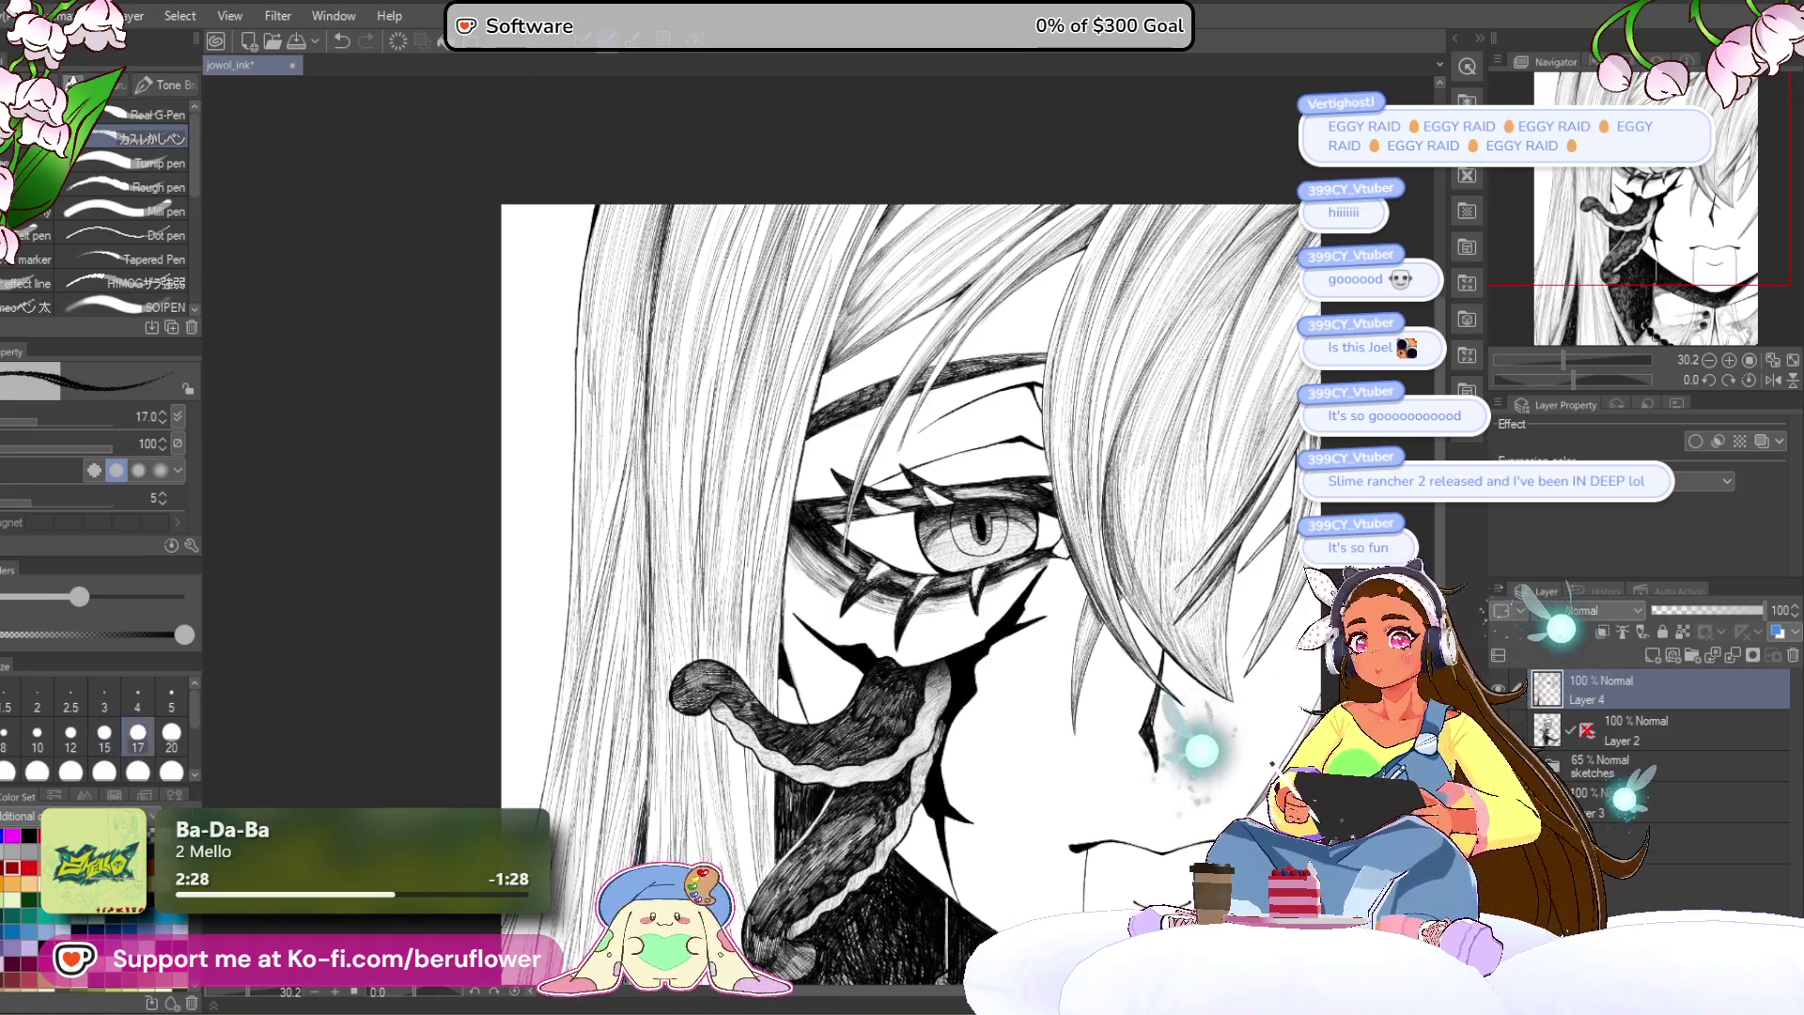
{"action": "left_click_drag", "start_coordinate": [625, 206], "coordinate": [602, 333]}
{"action": "left_click_drag", "start_coordinate": [620, 204], "coordinate": [578, 403]}
{"action": "mouse_move", "coordinate": [587, 330]}
{"action": "left_mouse_down"}
{"action": "mouse_move", "coordinate": [578, 400]}
{"action": "mouse_move", "coordinate": [590, 347]}
{"action": "left_mouse_up"}
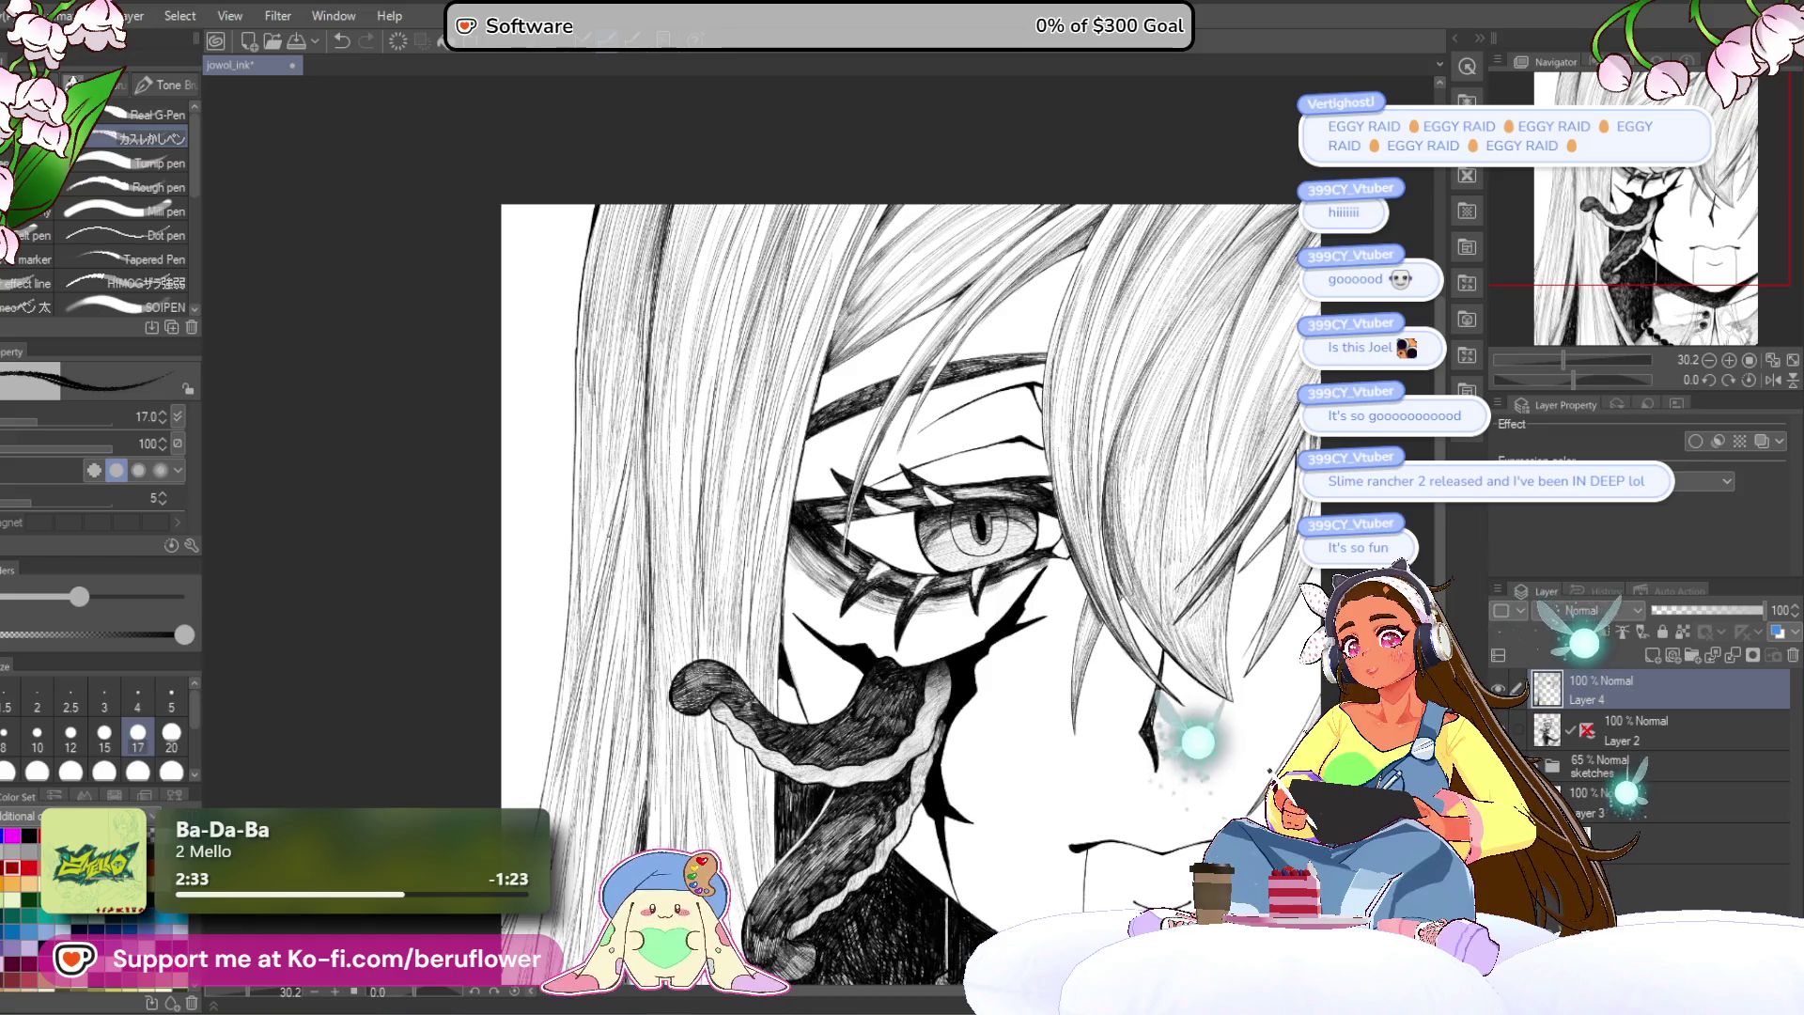
{"action": "left_click_drag", "start_coordinate": [632, 471], "coordinate": [606, 558]}
{"action": "left_click_drag", "start_coordinate": [902, 564], "coordinate": [897, 499]}
{"action": "left_click_drag", "start_coordinate": [640, 299], "coordinate": [621, 556]}
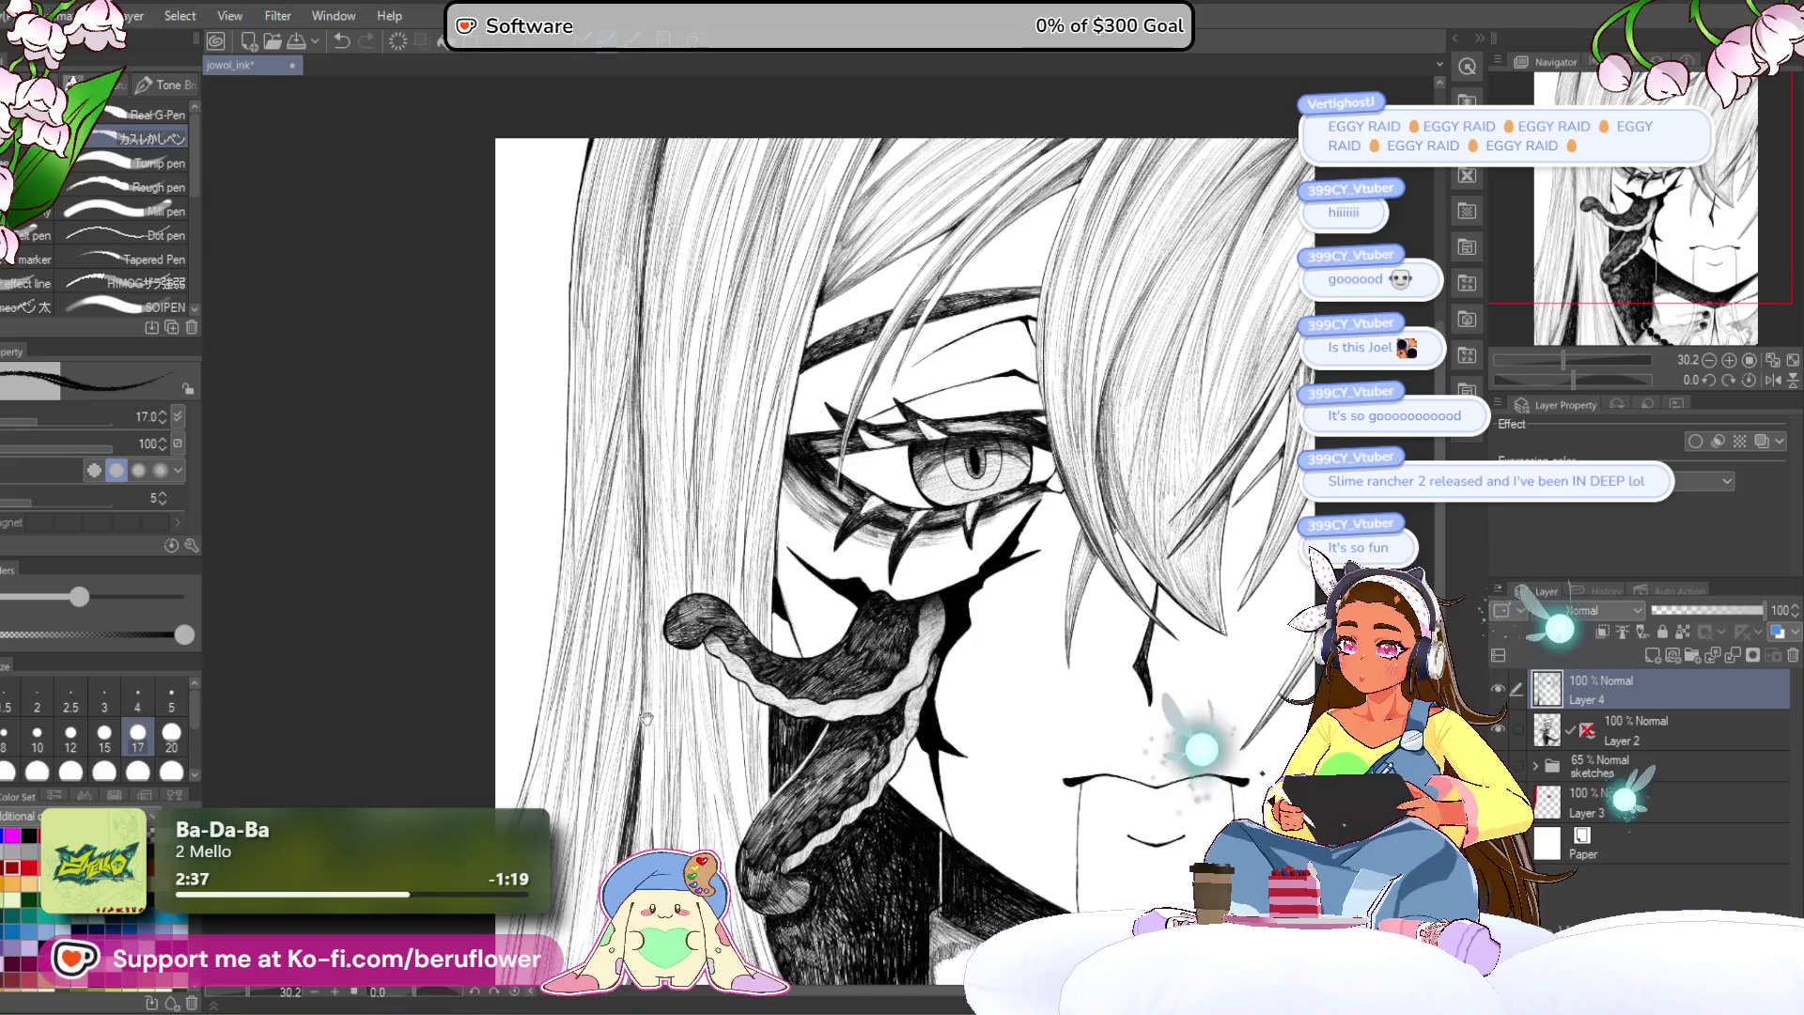
Step: Continue the fine strands down the left hair and darken its outer edge
{"action": "left_click_drag", "start_coordinate": [902, 564], "coordinate": [876, 352]}
{"action": "left_click_drag", "start_coordinate": [615, 355], "coordinate": [609, 409]}
{"action": "left_click_drag", "start_coordinate": [617, 412], "coordinate": [611, 451]}
{"action": "left_click_drag", "start_coordinate": [614, 411], "coordinate": [595, 635]}
{"action": "left_click_drag", "start_coordinate": [902, 564], "coordinate": [891, 496]}
{"action": "left_click_drag", "start_coordinate": [573, 513], "coordinate": [541, 716]}
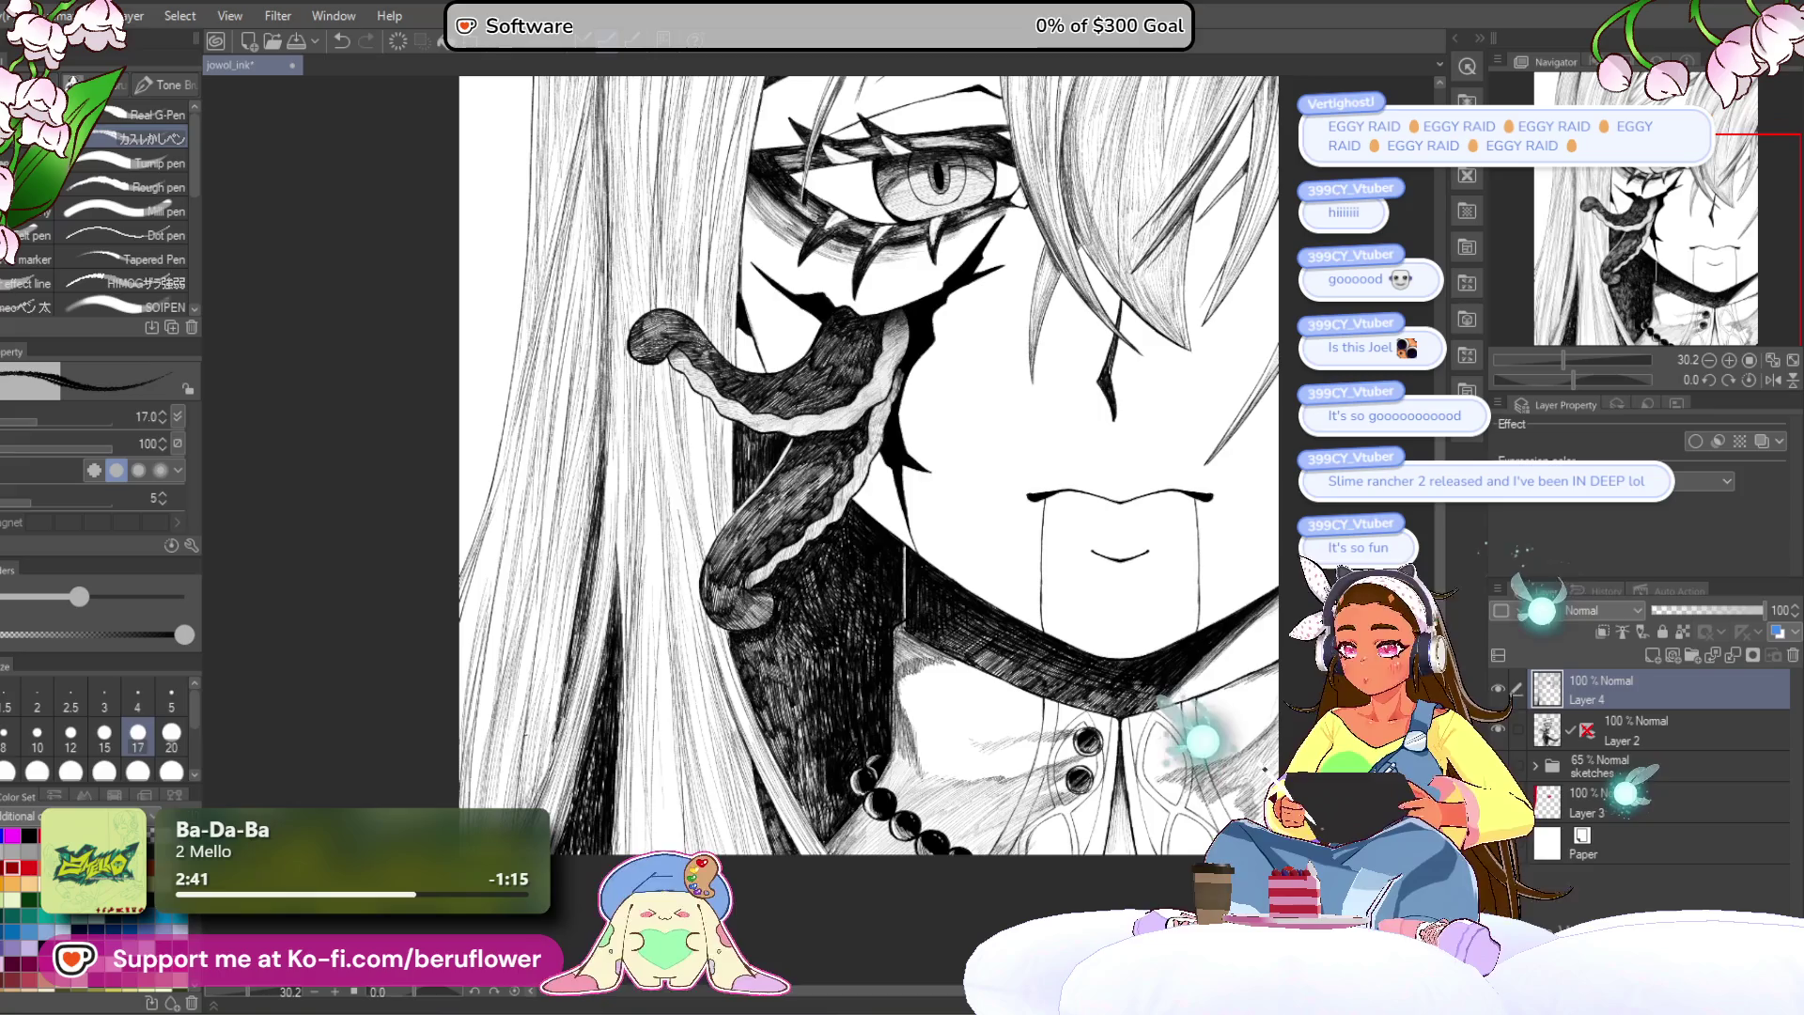
{"action": "left_click_drag", "start_coordinate": [498, 541], "coordinate": [461, 750]}
{"action": "left_click_drag", "start_coordinate": [479, 589], "coordinate": [464, 658]}
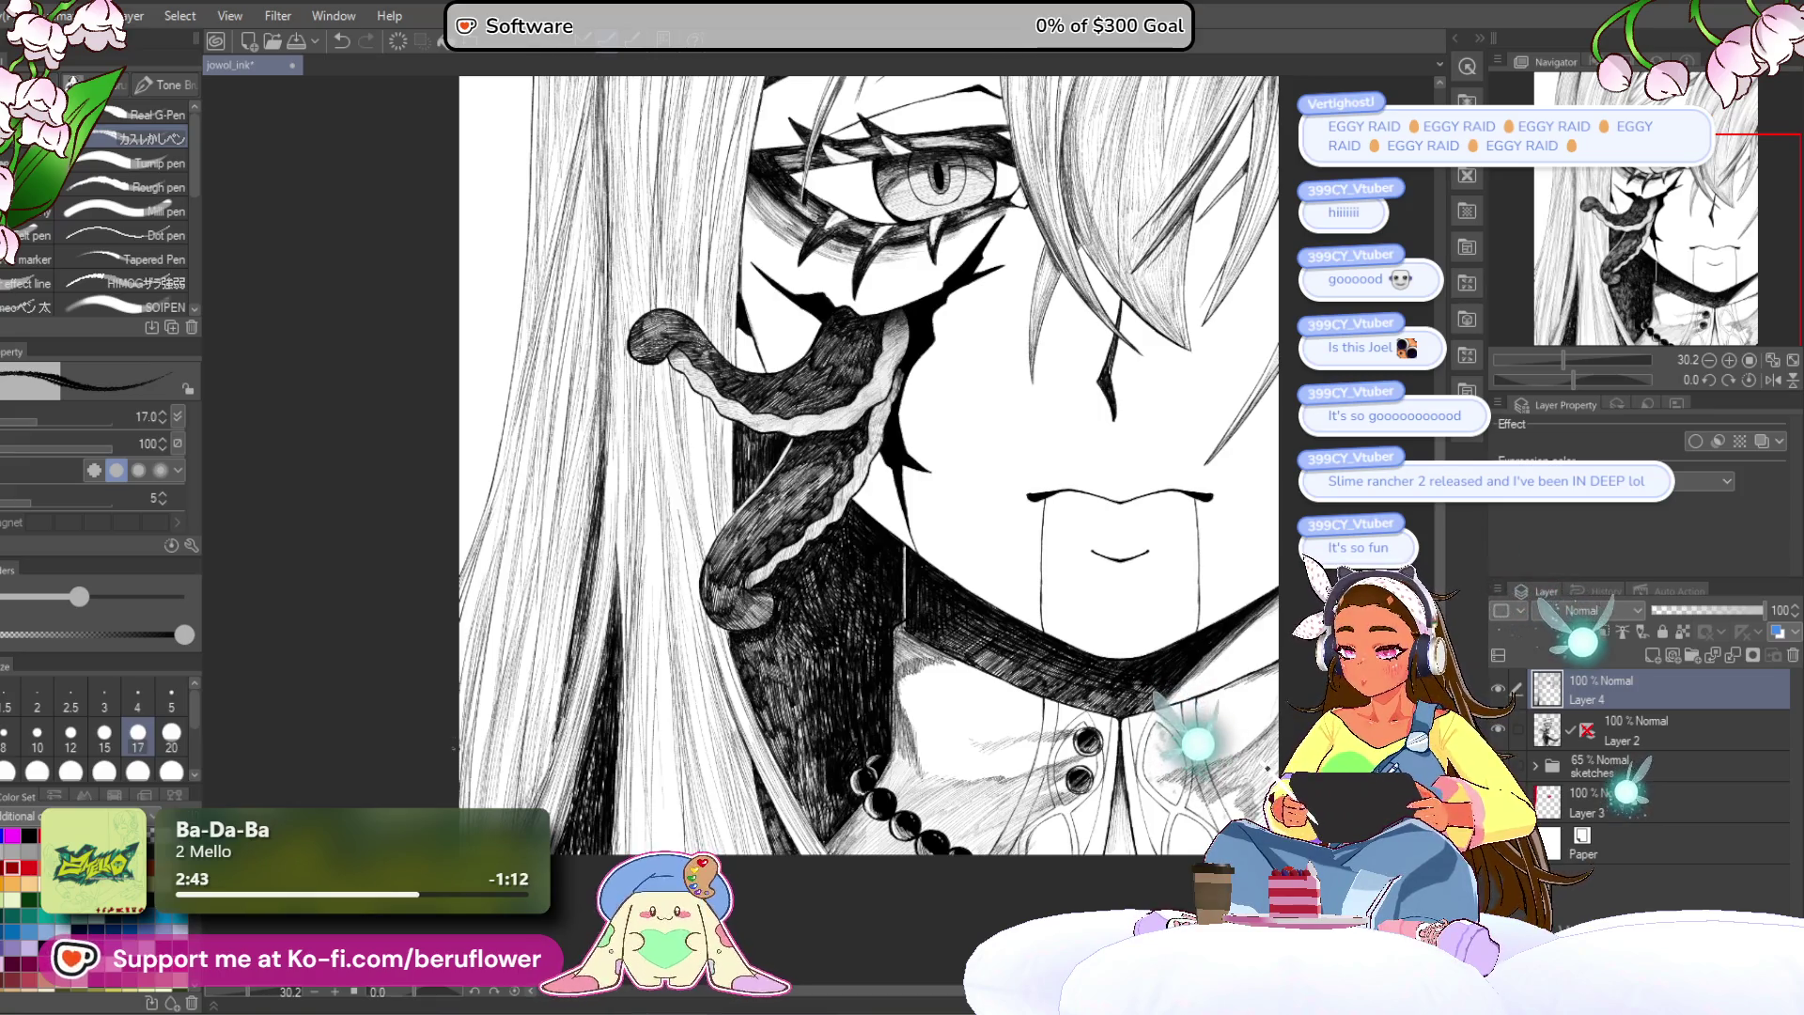
Step: Add a hatching stroke in the lower hair beside the tentacle, near the neck
{"action": "scroll", "coordinate": [955, 420], "scroll_direction": "down", "scroll_amount": 5}
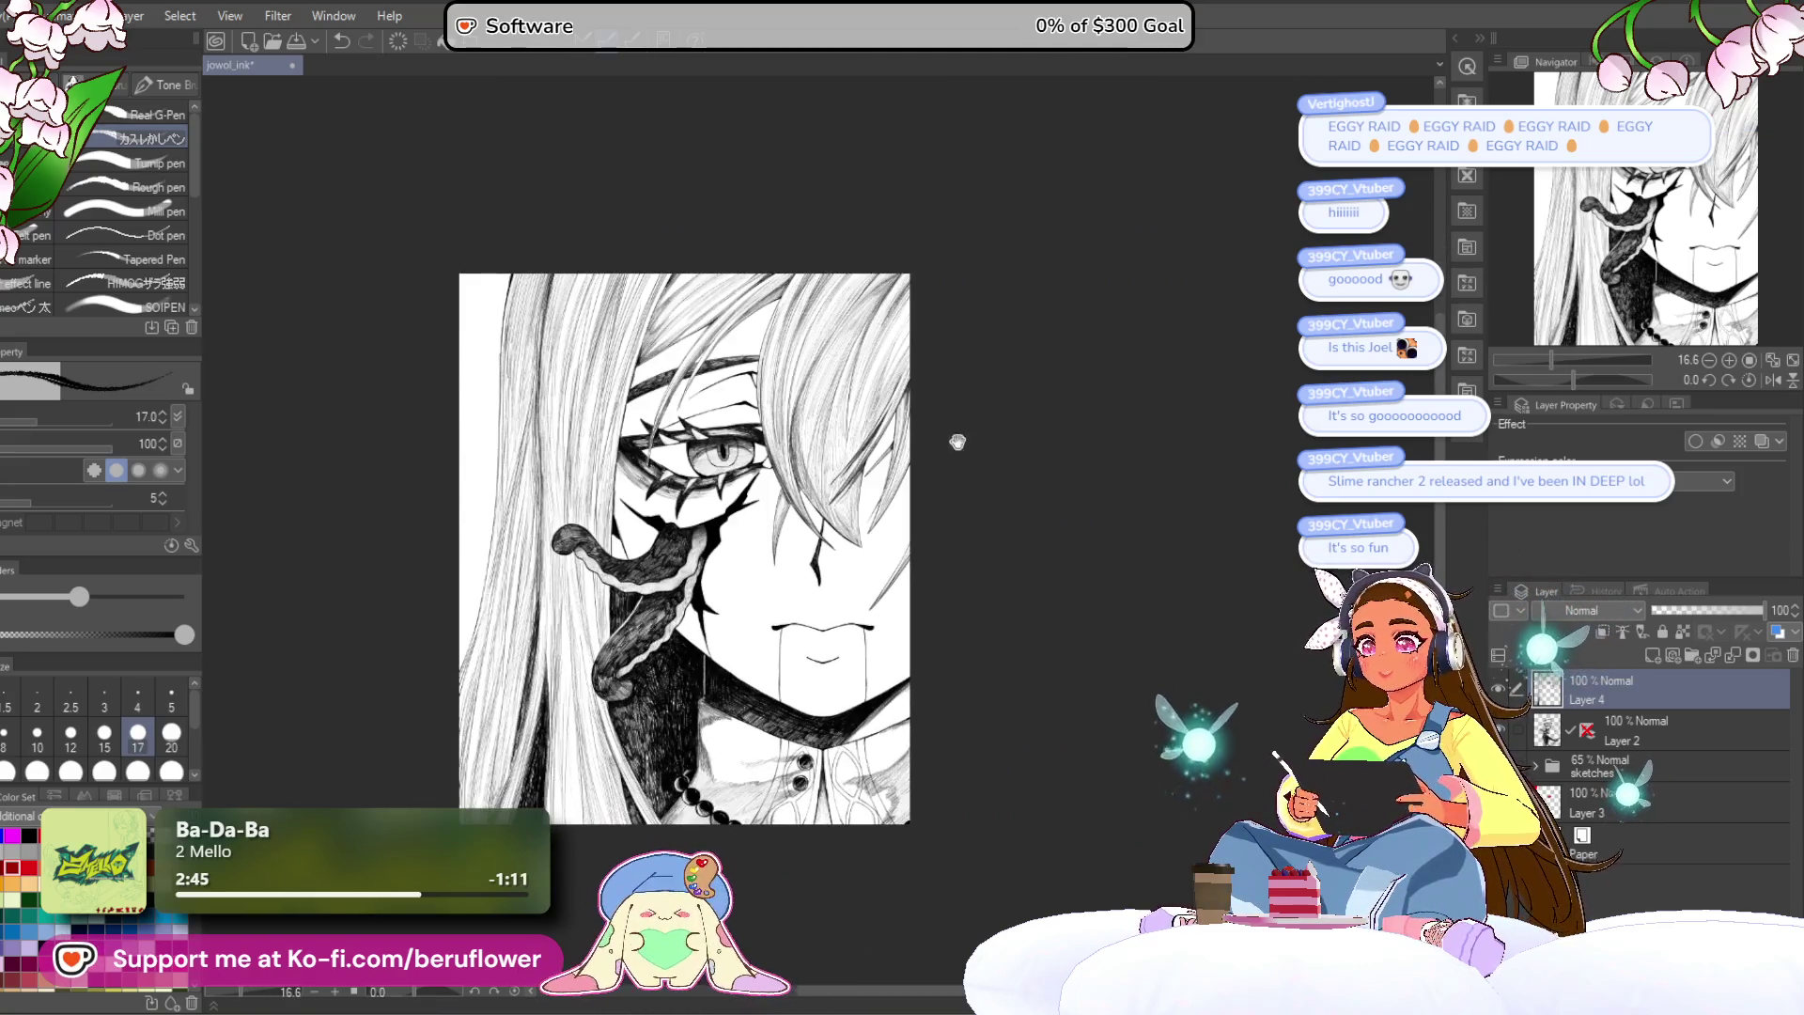
{"action": "left_click_drag", "start_coordinate": [974, 594], "coordinate": [1034, 508]}
{"action": "scroll", "coordinate": [742, 697], "scroll_direction": "up", "scroll_amount": 5}
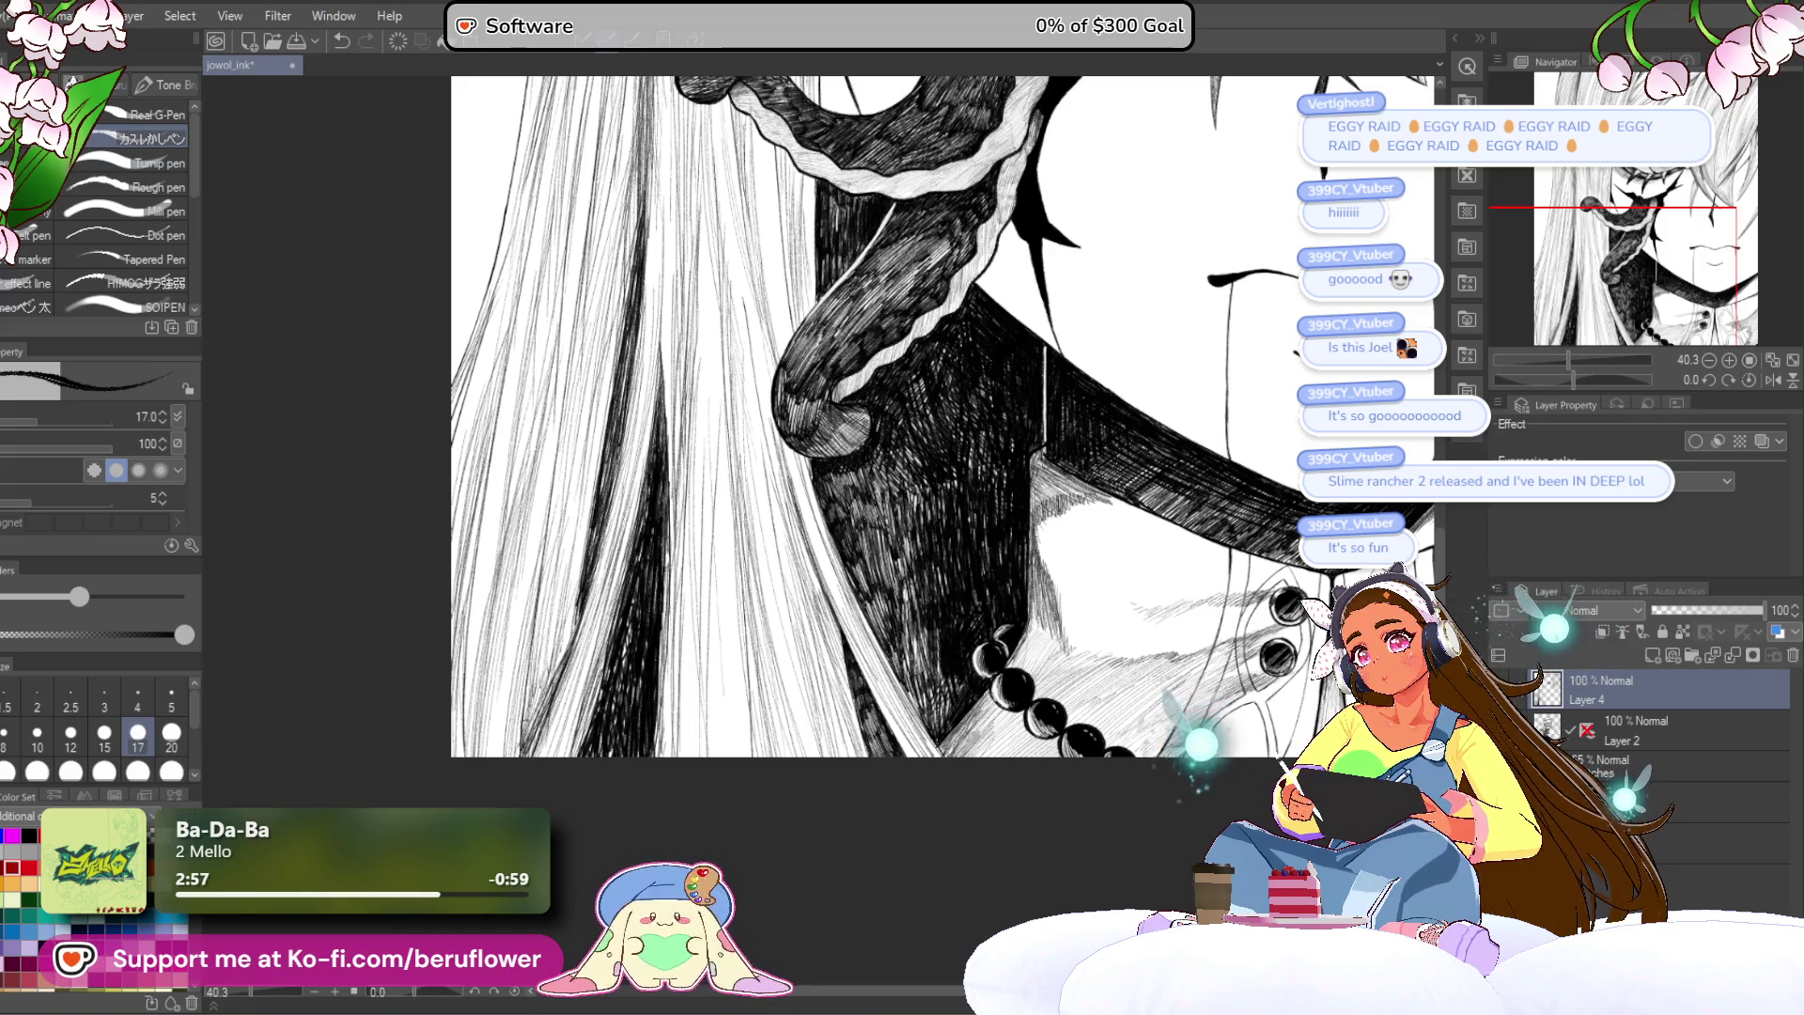
{"action": "left_click_drag", "start_coordinate": [559, 639], "coordinate": [526, 709]}
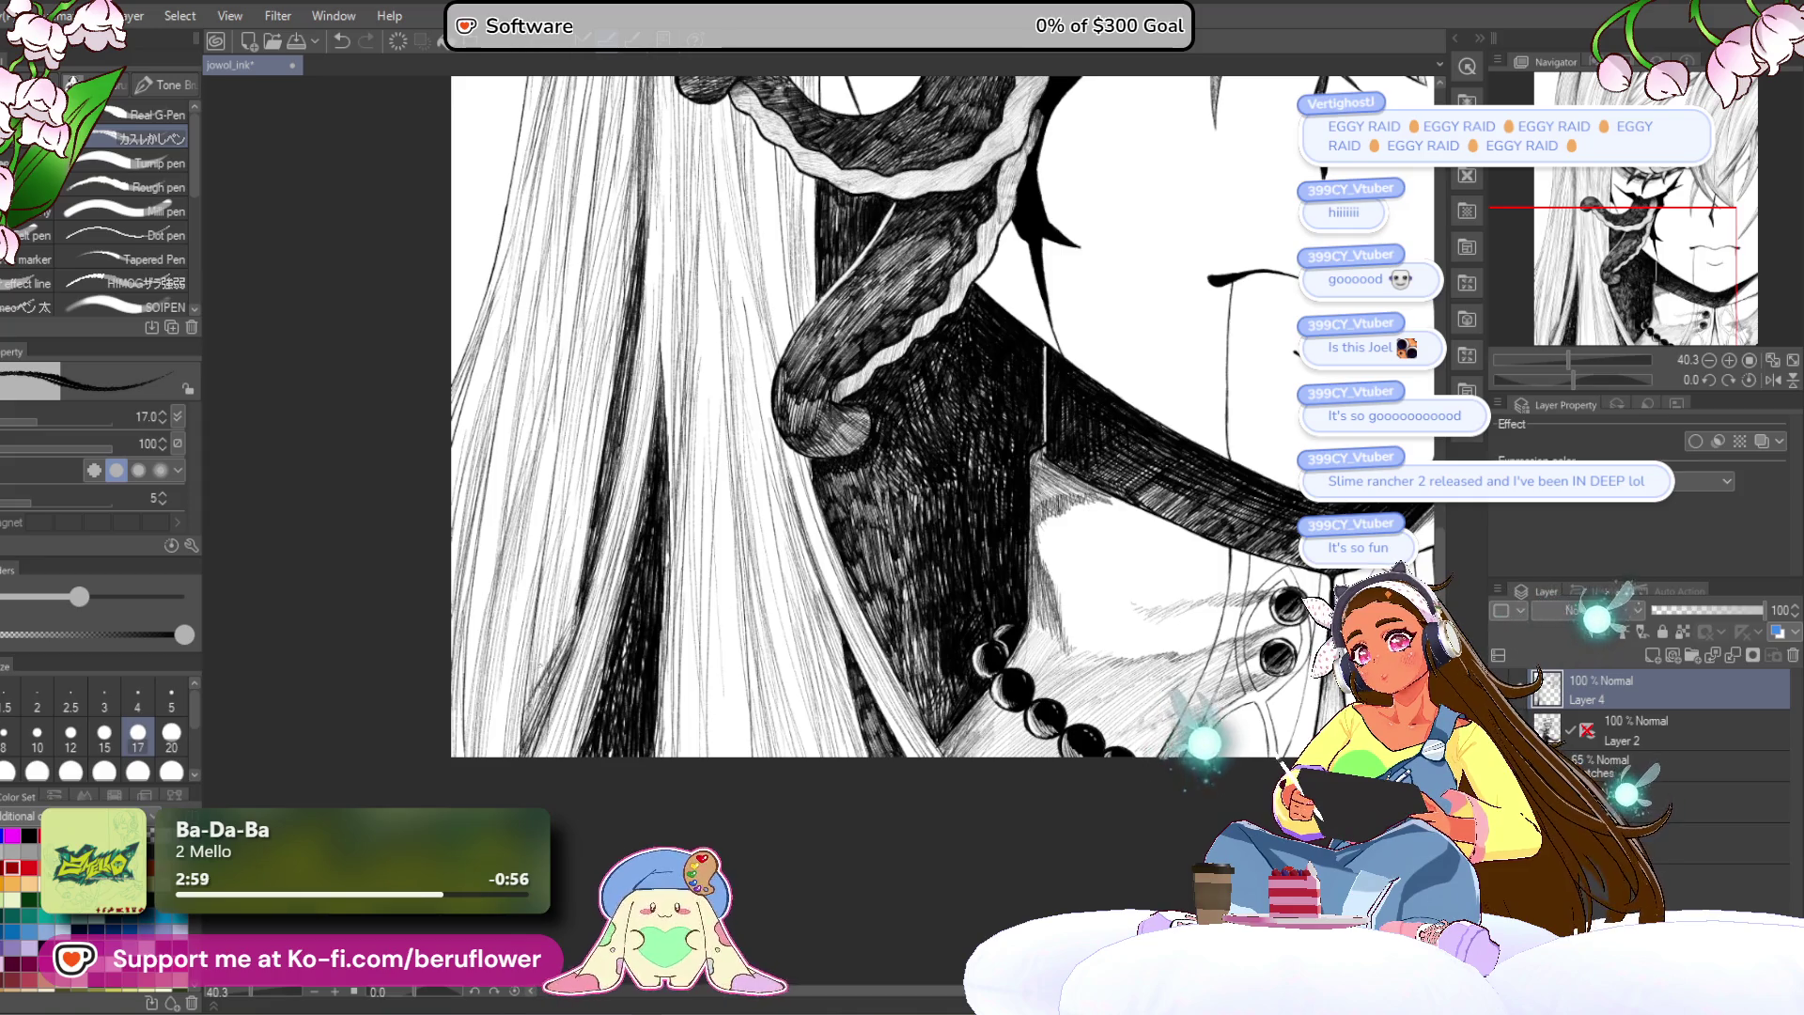
{"action": "scroll", "coordinate": [732, 533], "scroll_direction": "down", "scroll_amount": 5}
{"action": "scroll", "coordinate": [732, 533], "scroll_direction": "up", "scroll_amount": 3}
{"action": "left_click_drag", "start_coordinate": [713, 488], "coordinate": [747, 560]}
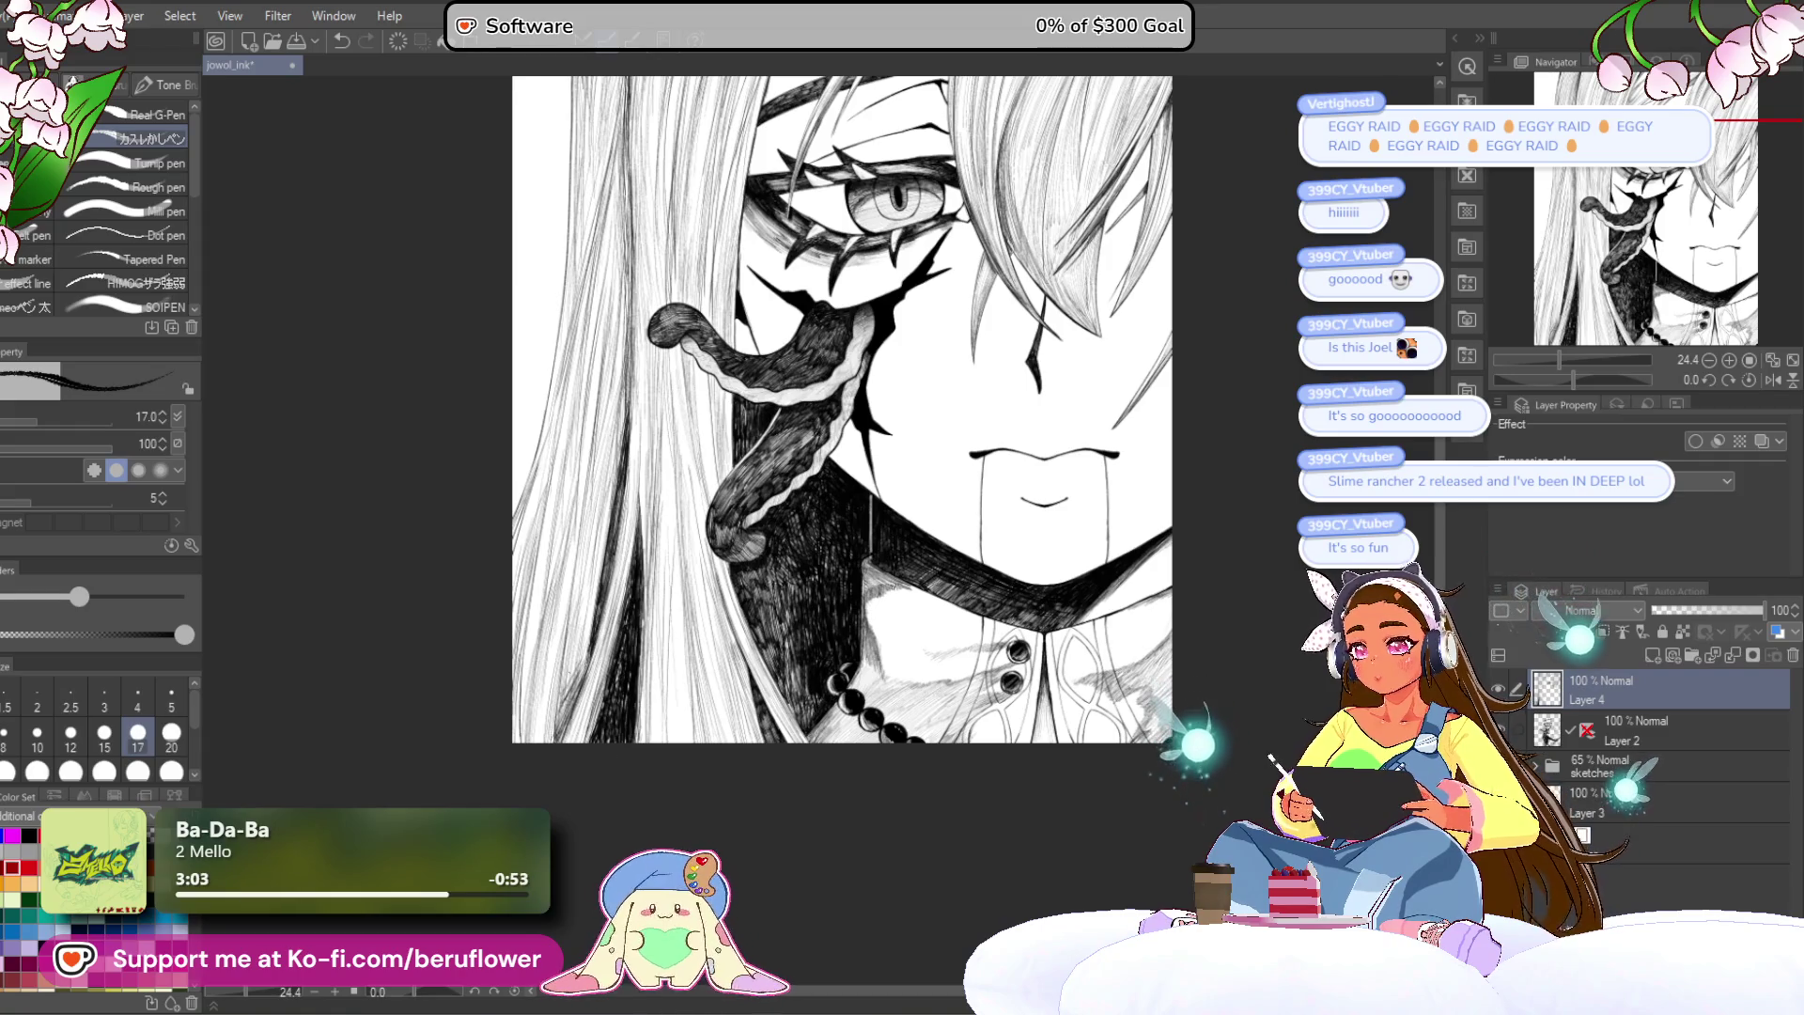
{"action": "scroll", "coordinate": [573, 682], "scroll_direction": "up", "scroll_amount": 3}
{"action": "left_click_drag", "start_coordinate": [639, 834], "coordinate": [622, 785]}
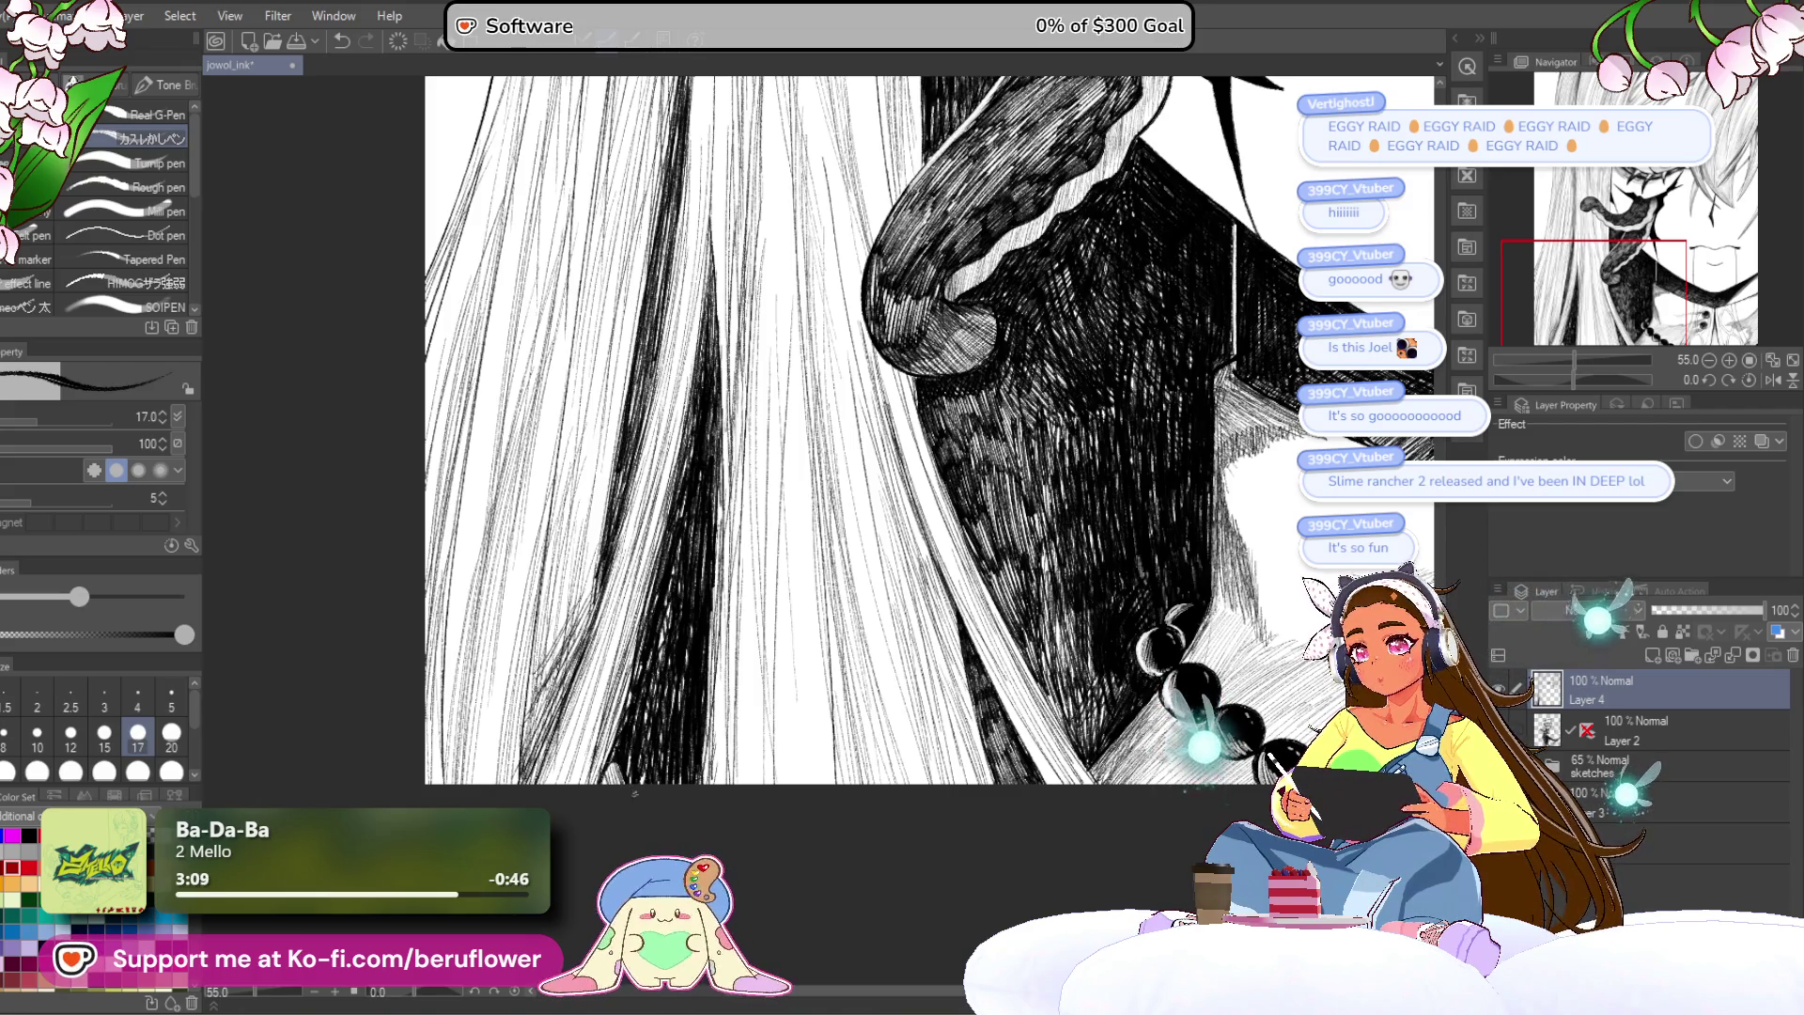
{"action": "scroll", "coordinate": [1075, 508], "scroll_direction": "down", "scroll_amount": 5}
{"action": "left_click_drag", "start_coordinate": [1075, 507], "coordinate": [1071, 588]}
{"action": "scroll", "coordinate": [1035, 568], "scroll_direction": "up", "scroll_amount": 2}
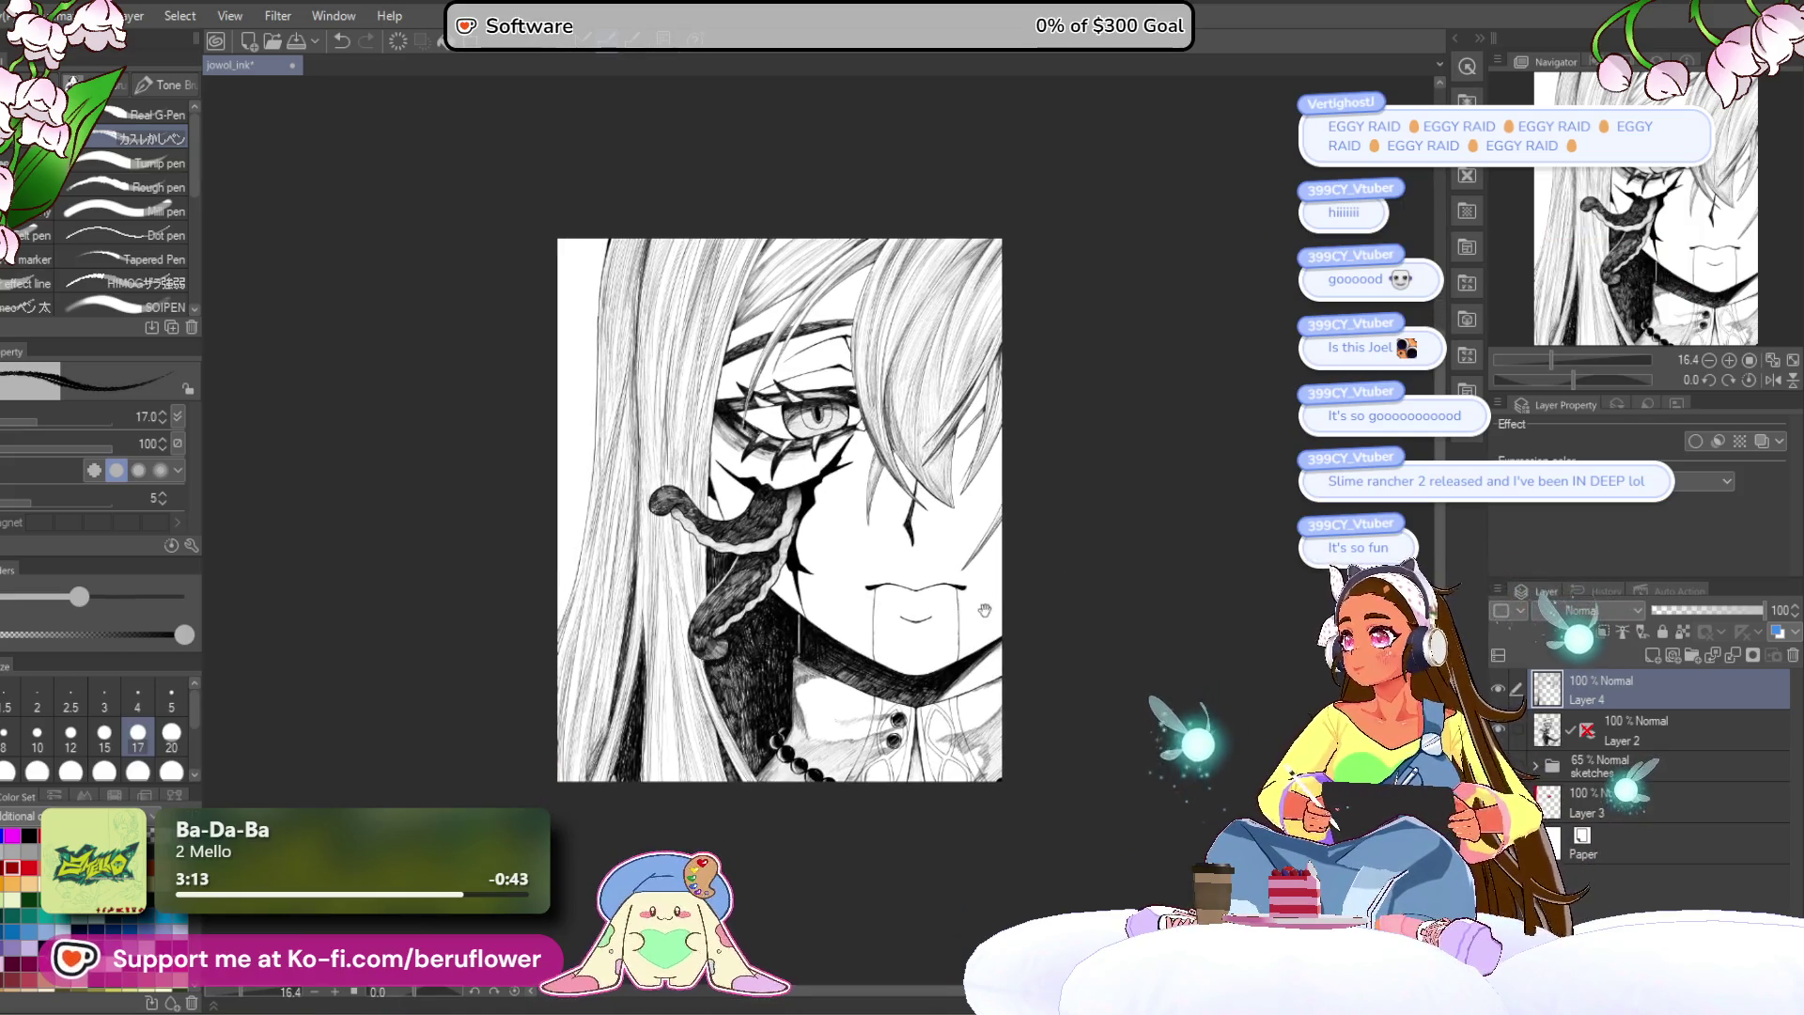
{"action": "left_click_drag", "start_coordinate": [951, 624], "coordinate": [1032, 640]}
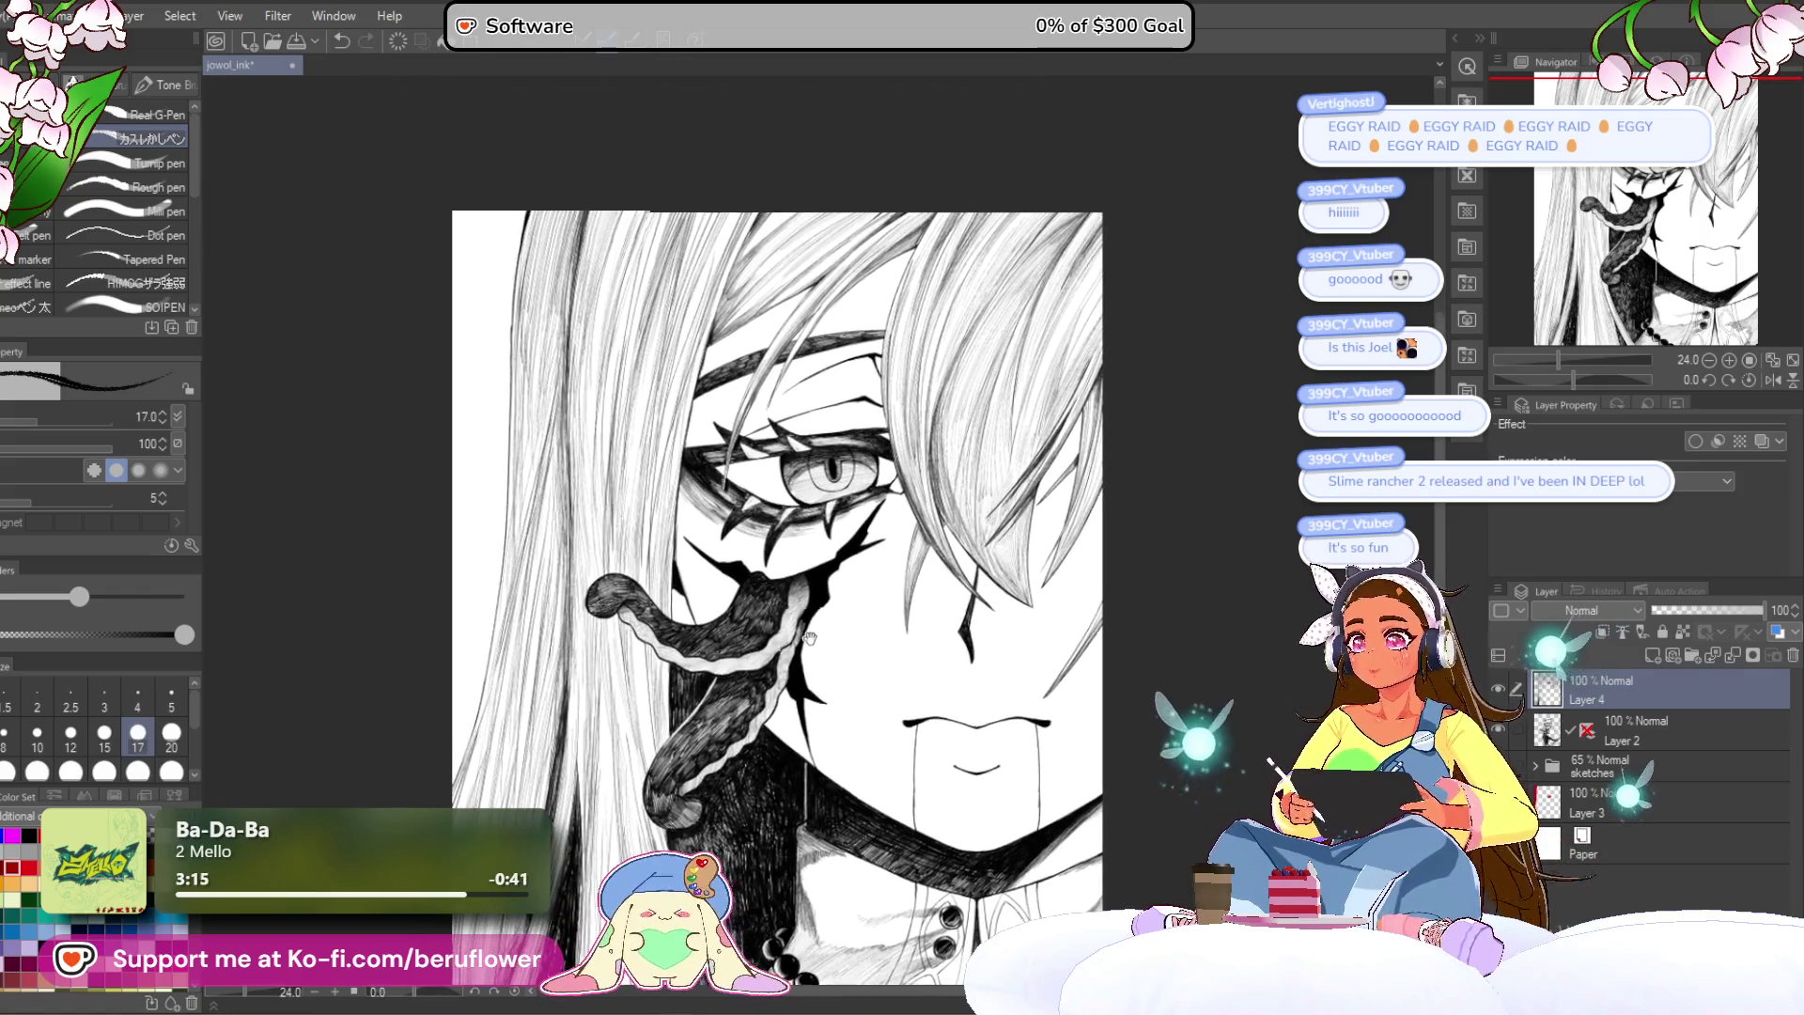
{"action": "left_click_drag", "start_coordinate": [635, 649], "coordinate": [617, 687]}
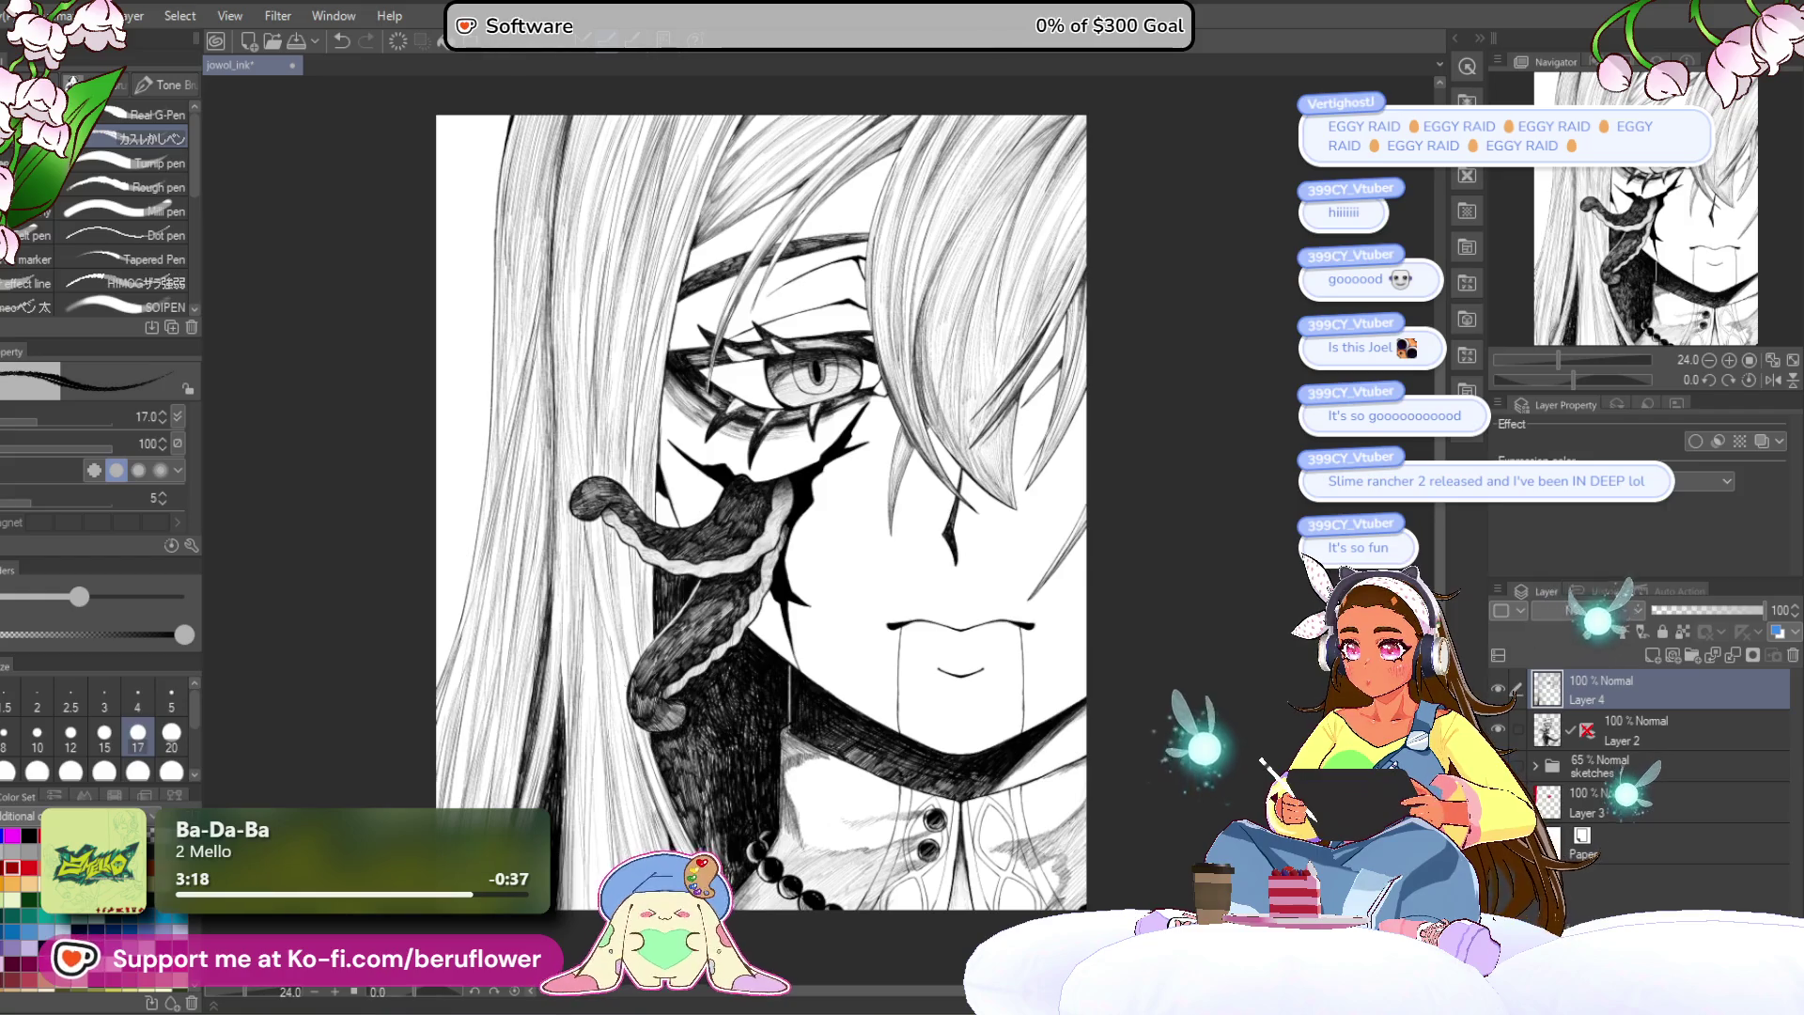
{"action": "scroll", "coordinate": [579, 424], "scroll_direction": "up", "scroll_amount": 3}
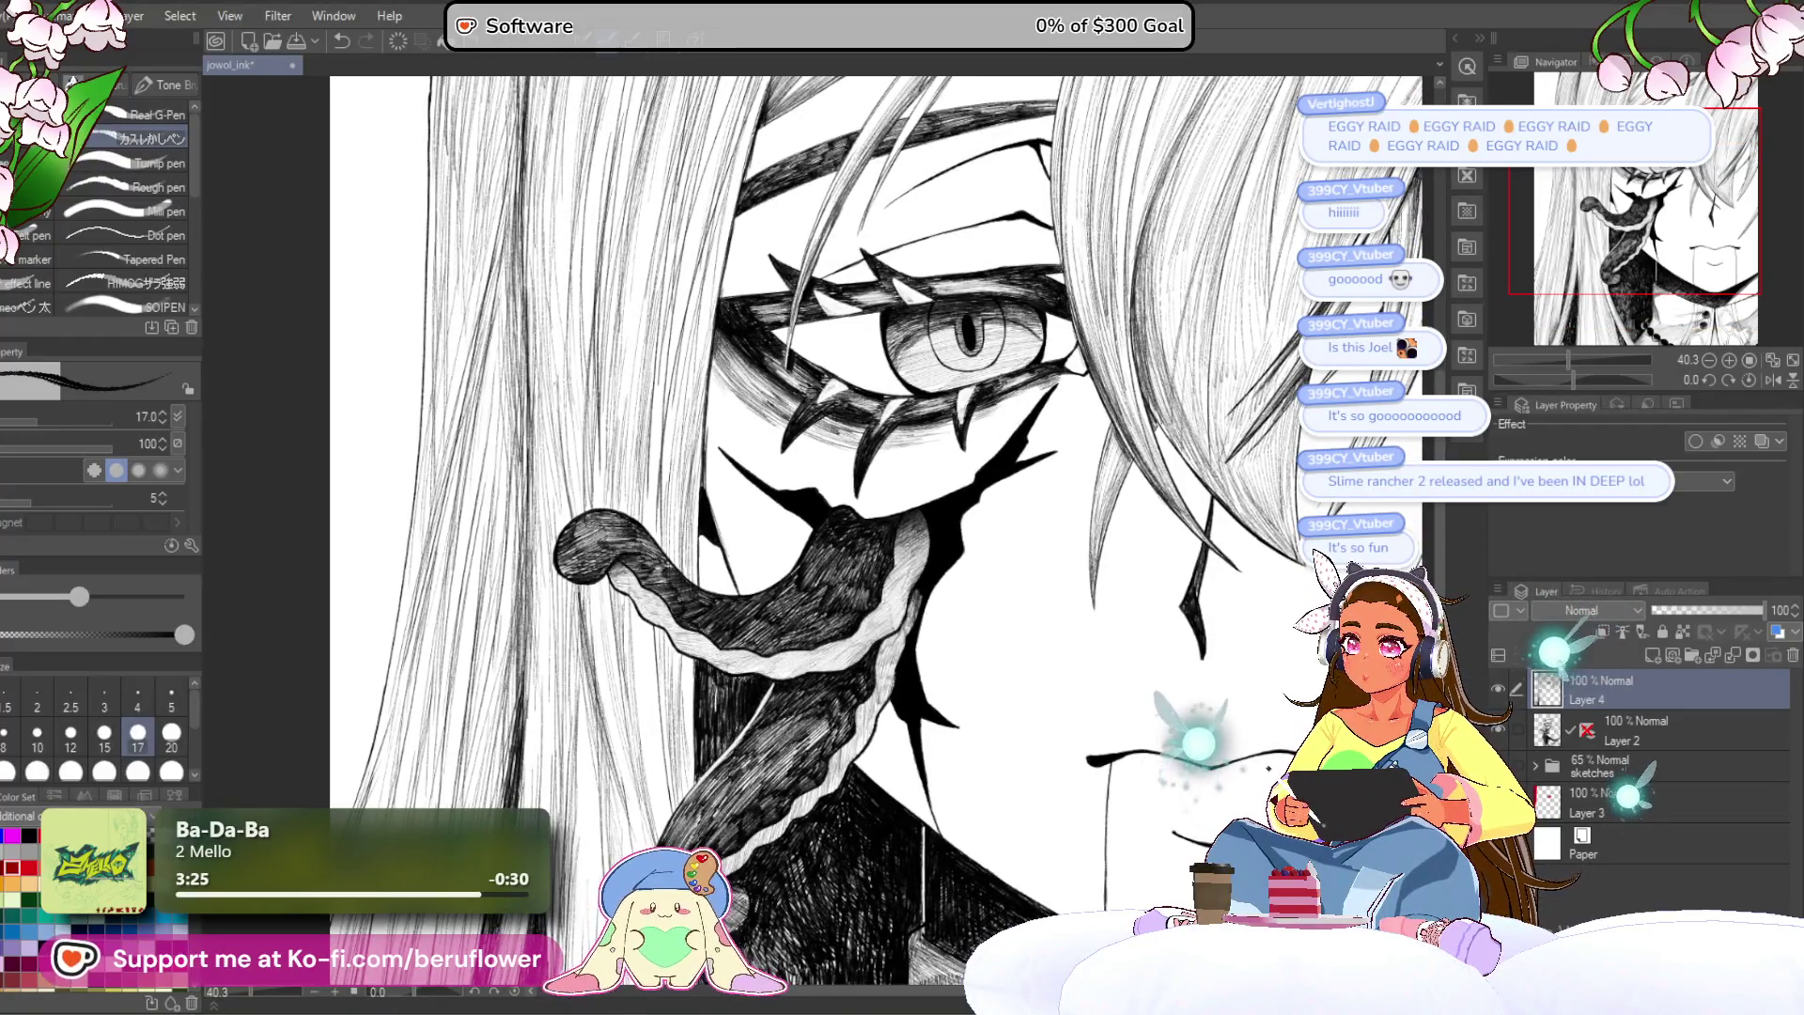
{"action": "scroll", "coordinate": [766, 432], "scroll_direction": "down", "scroll_amount": 5}
{"action": "scroll", "coordinate": [766, 432], "scroll_direction": "up", "scroll_amount": 2}
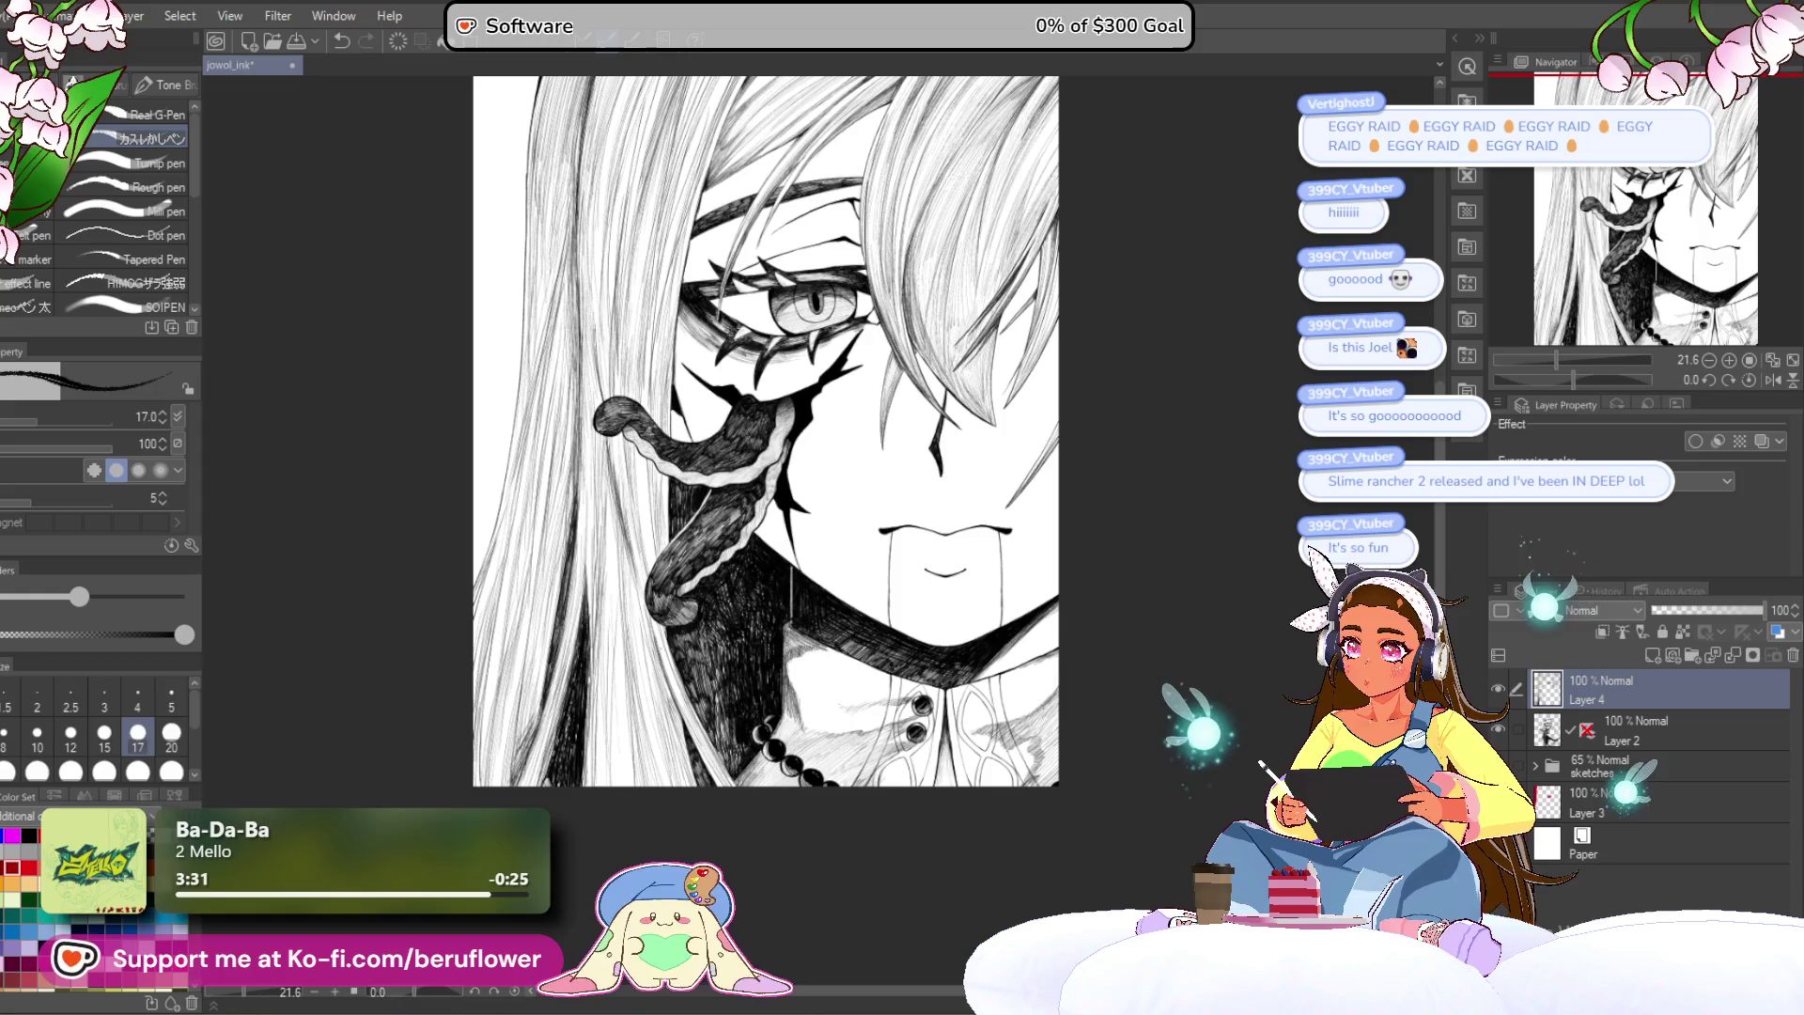
{"action": "scroll", "coordinate": [663, 673], "scroll_direction": "up", "scroll_amount": 4}
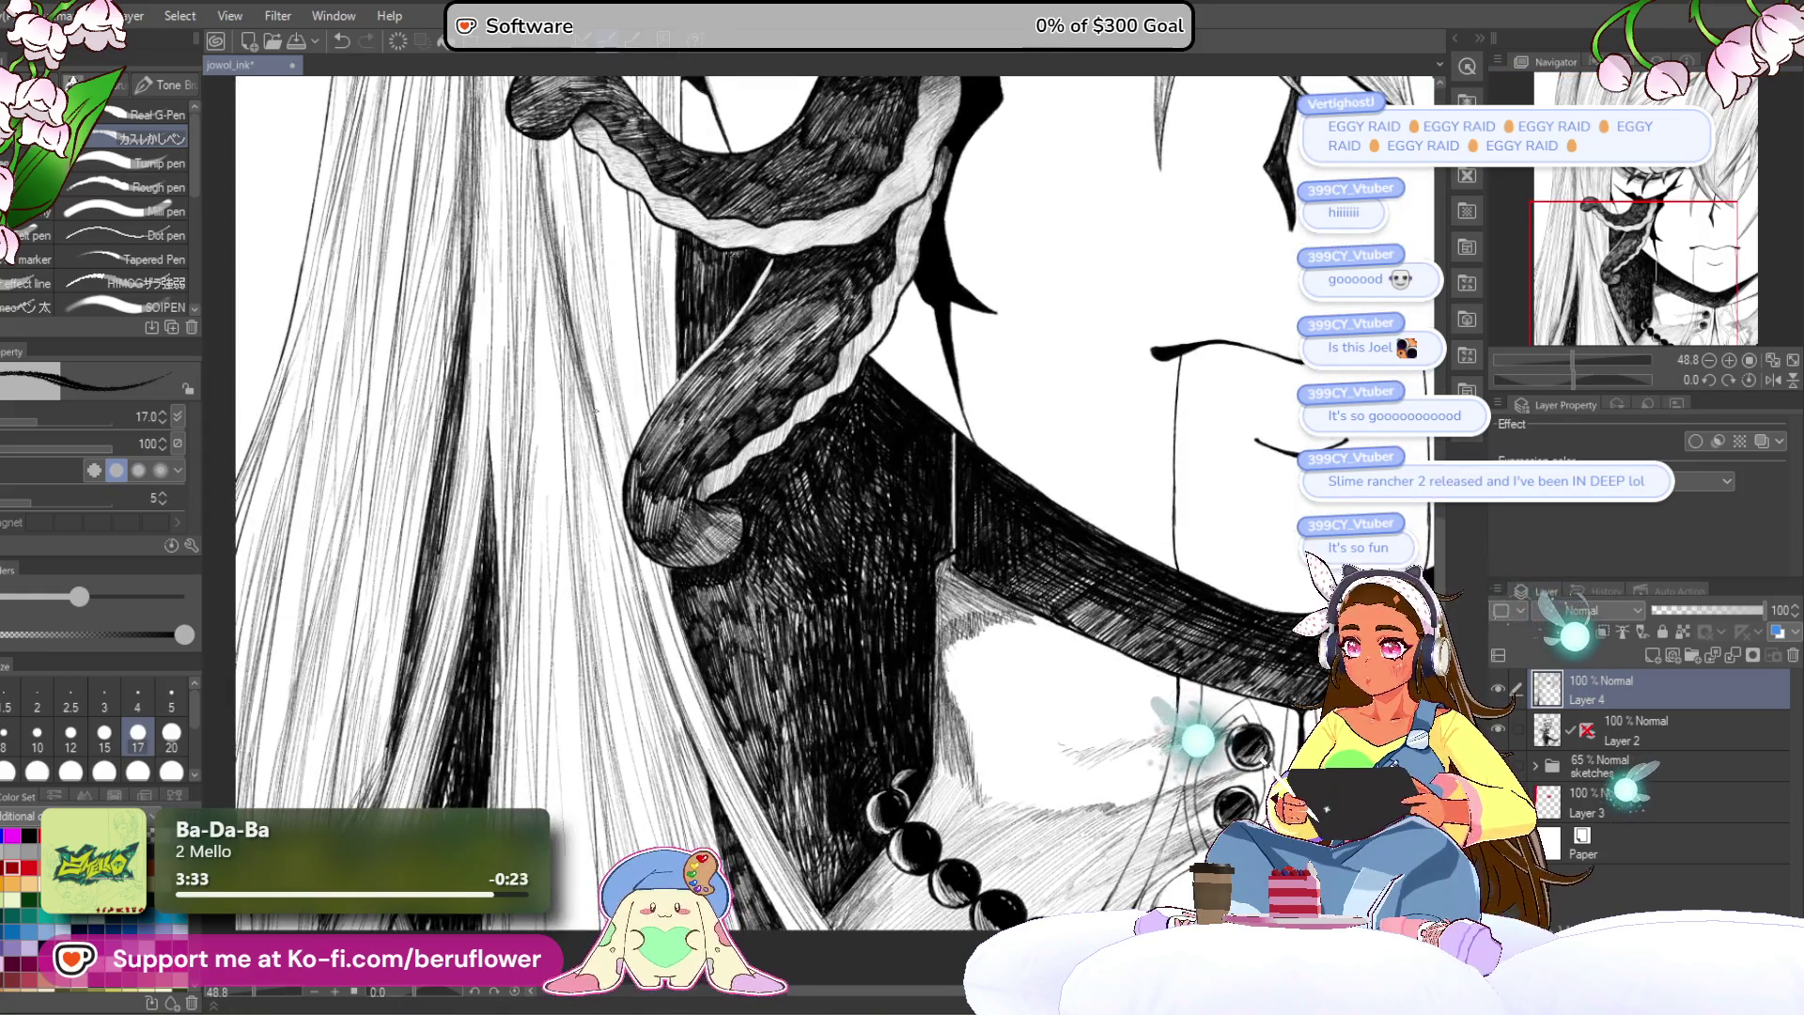
{"action": "left_click_drag", "start_coordinate": [658, 470], "coordinate": [678, 583]}
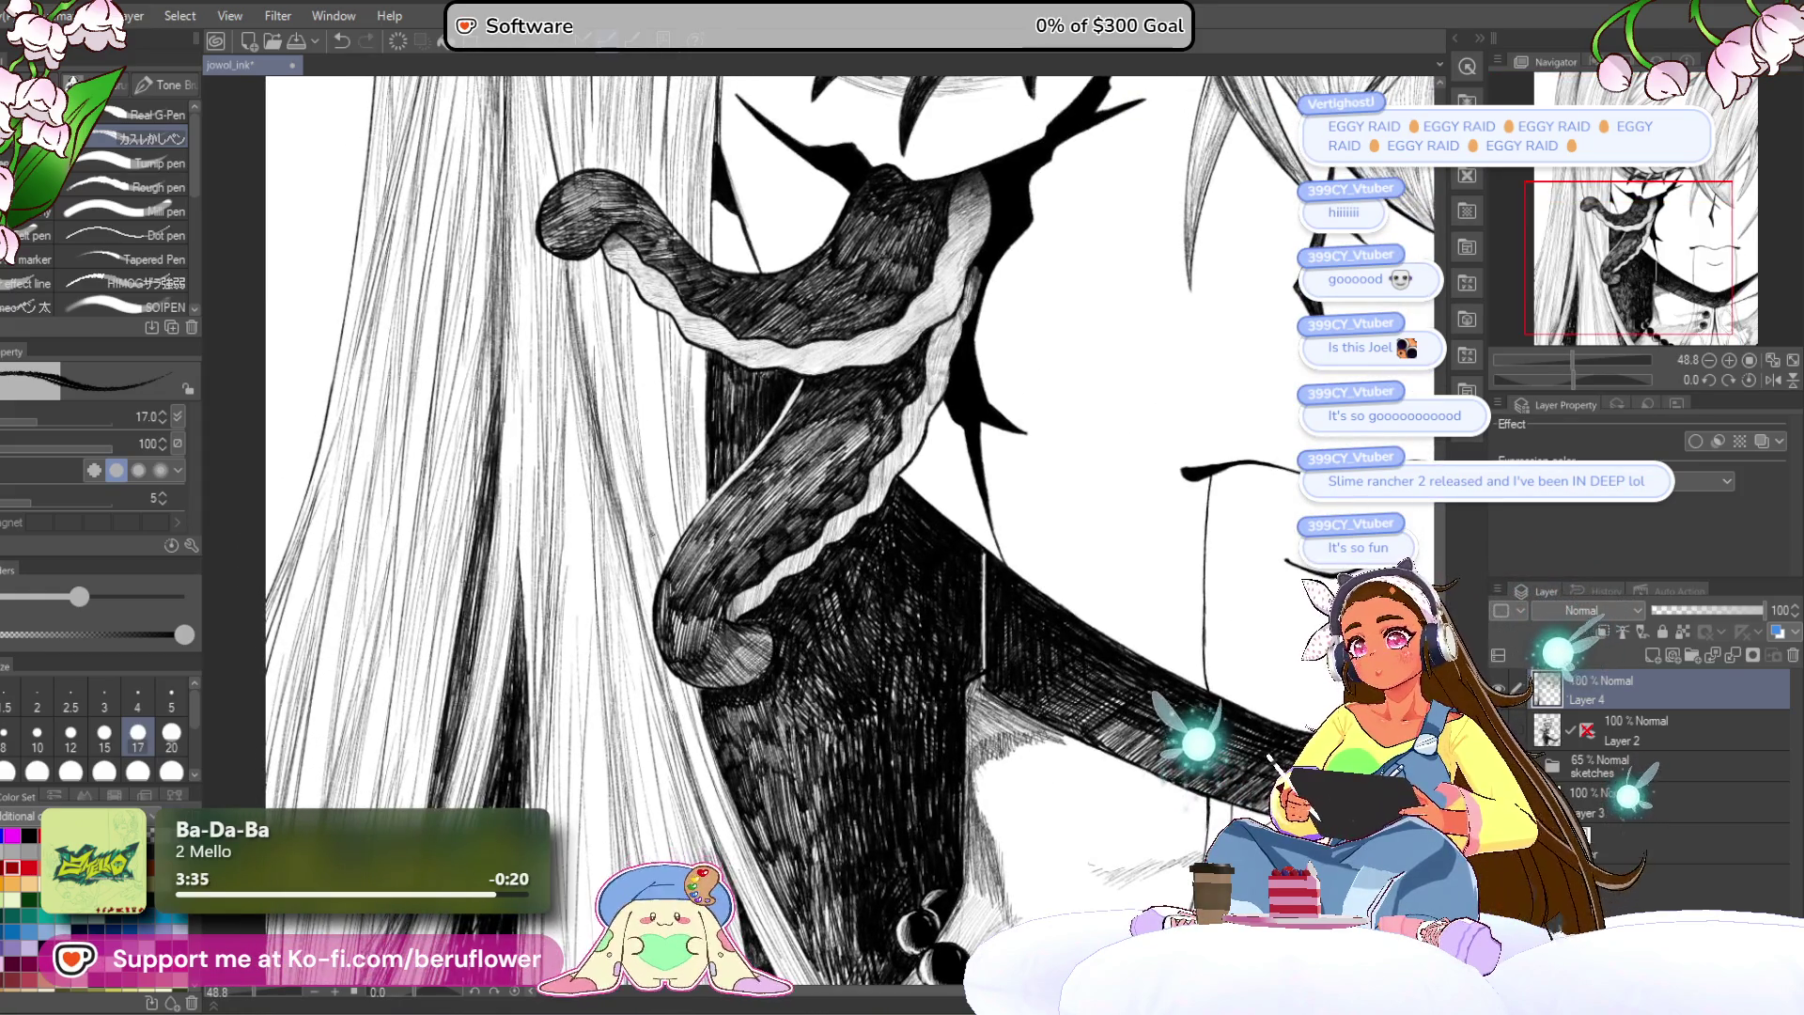
{"action": "scroll", "coordinate": [671, 451], "scroll_direction": "down", "scroll_amount": 3}
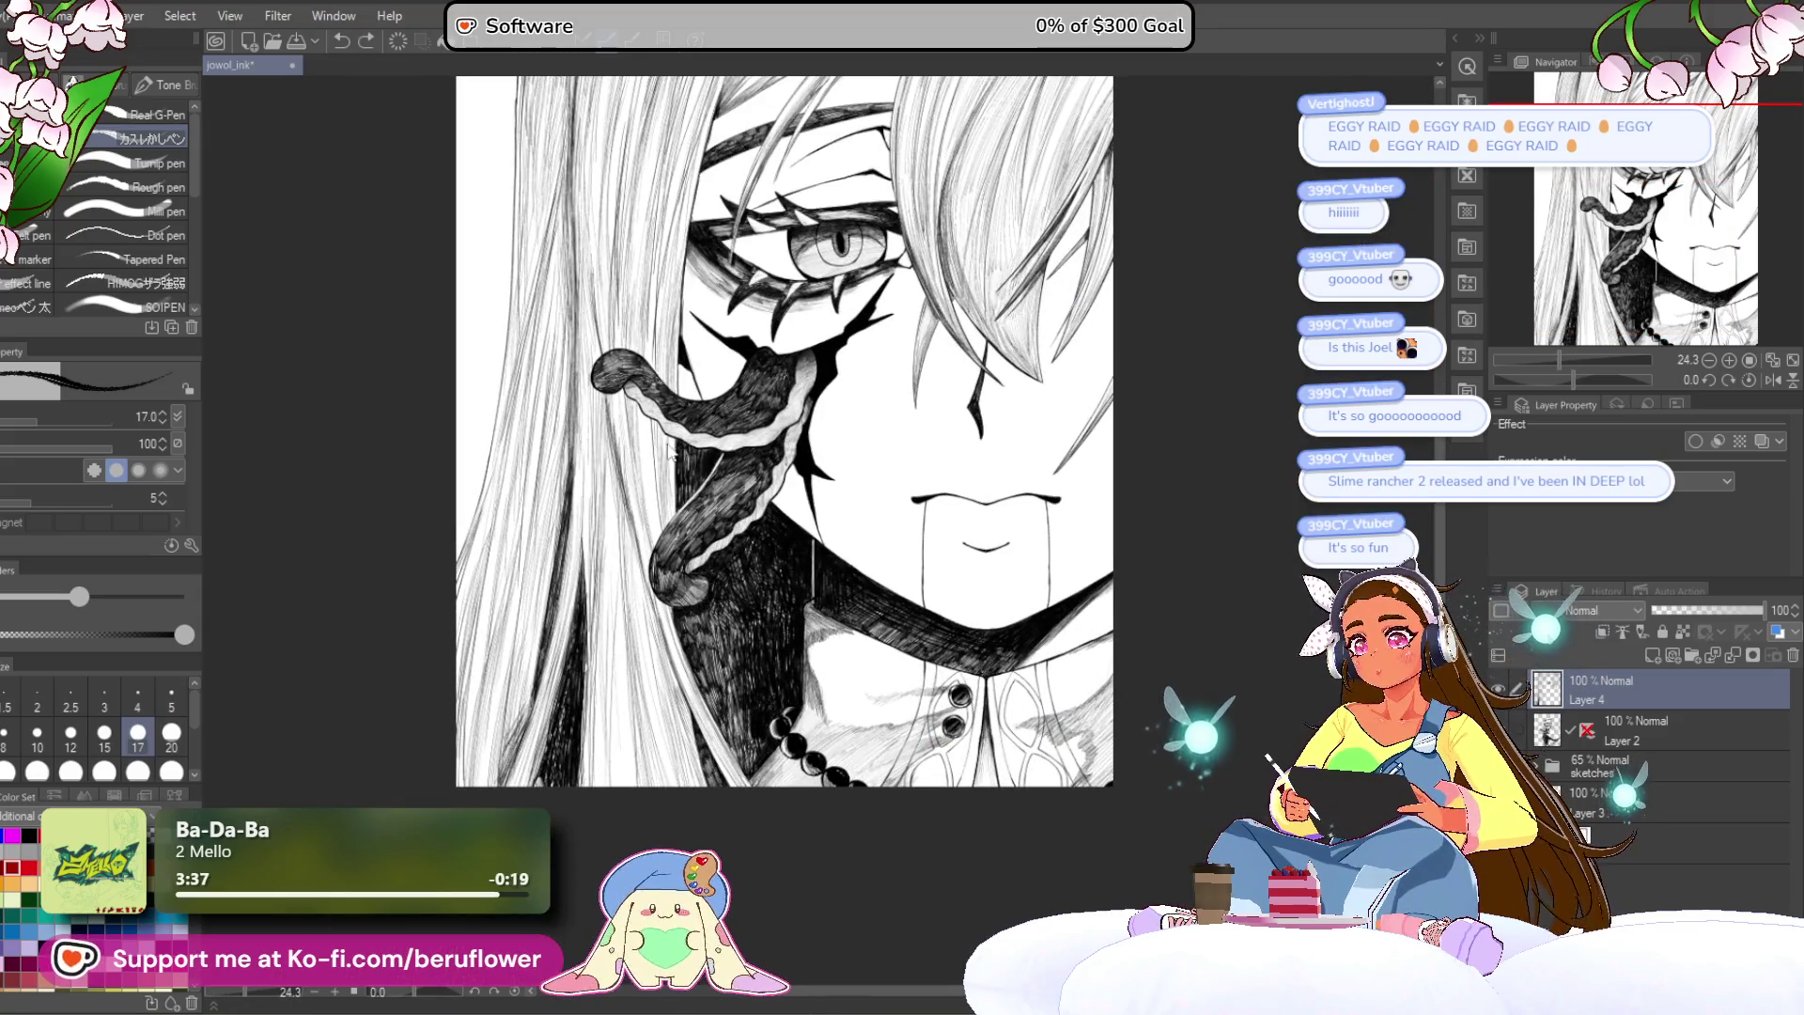
{"action": "left_click_drag", "start_coordinate": [785, 432], "coordinate": [823, 484]}
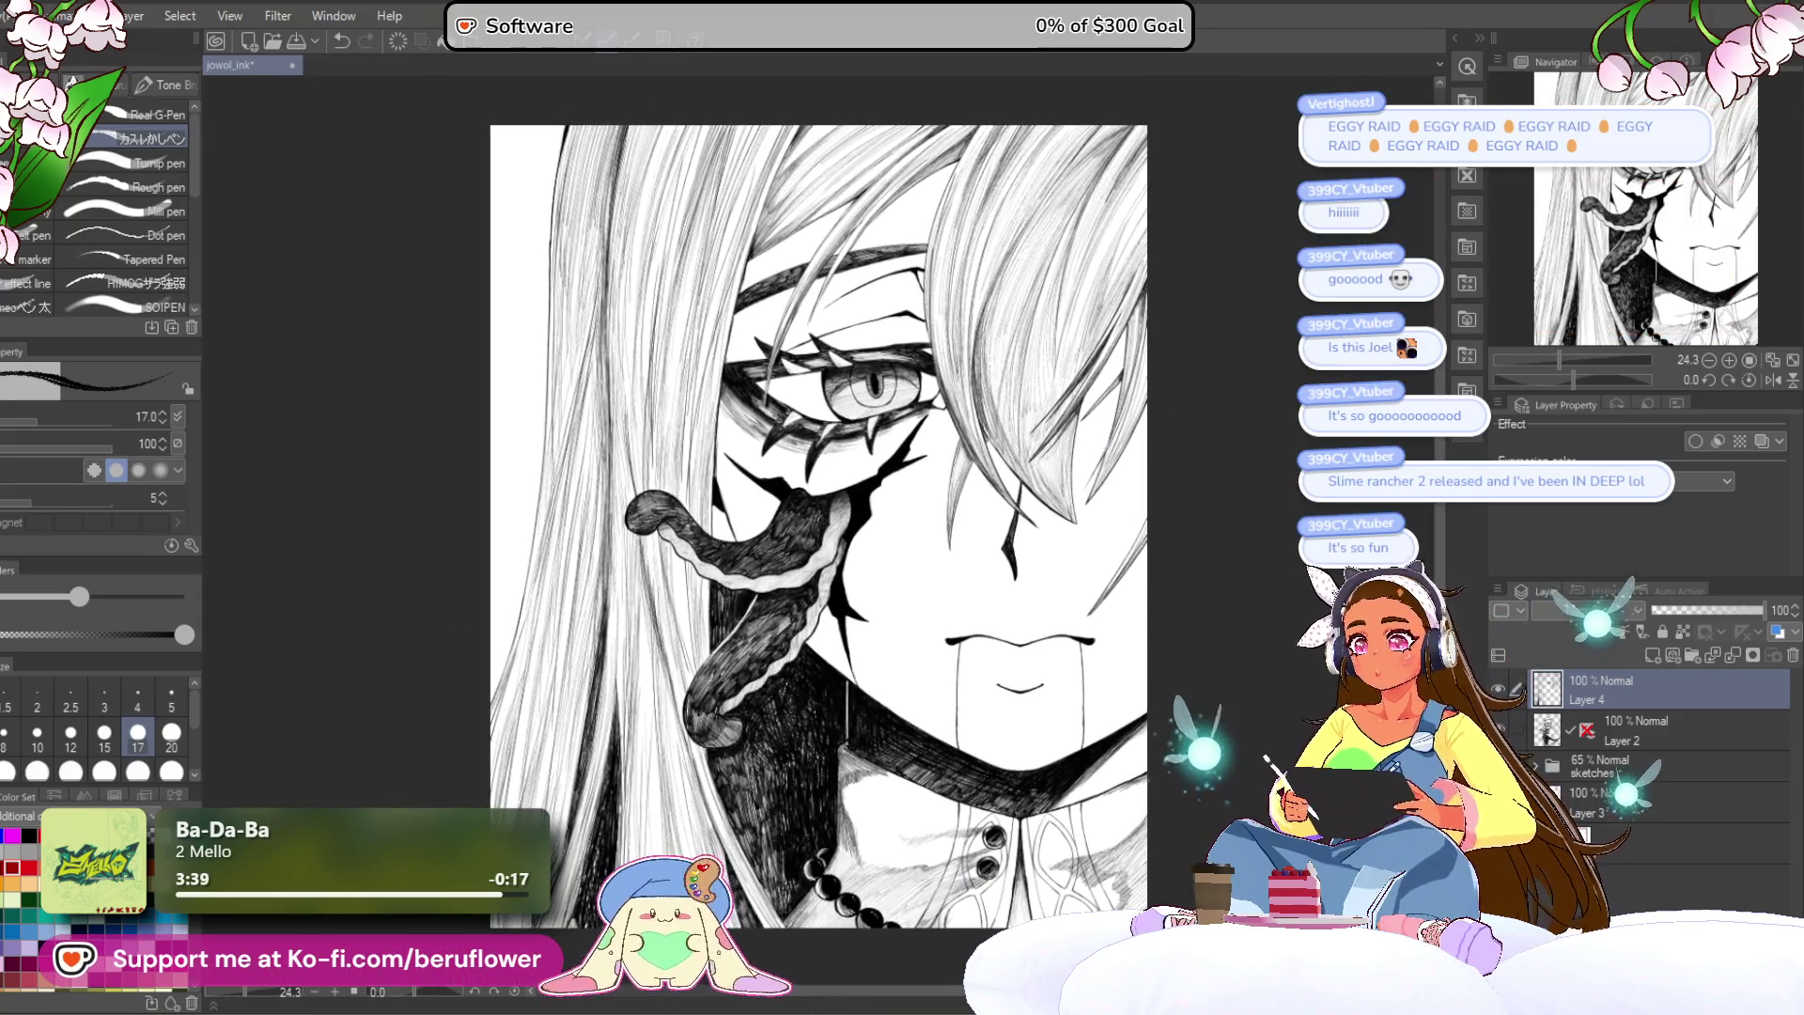
Step: Tilt and zoom the canvas along the hair, then reset its rotation to upright
{"action": "left_click_drag", "start_coordinate": [1575, 378], "coordinate": [1544, 378]}
{"action": "scroll", "coordinate": [1132, 467], "scroll_direction": "up", "scroll_amount": 5}
{"action": "left_click_drag", "start_coordinate": [1133, 467], "coordinate": [1151, 466]}
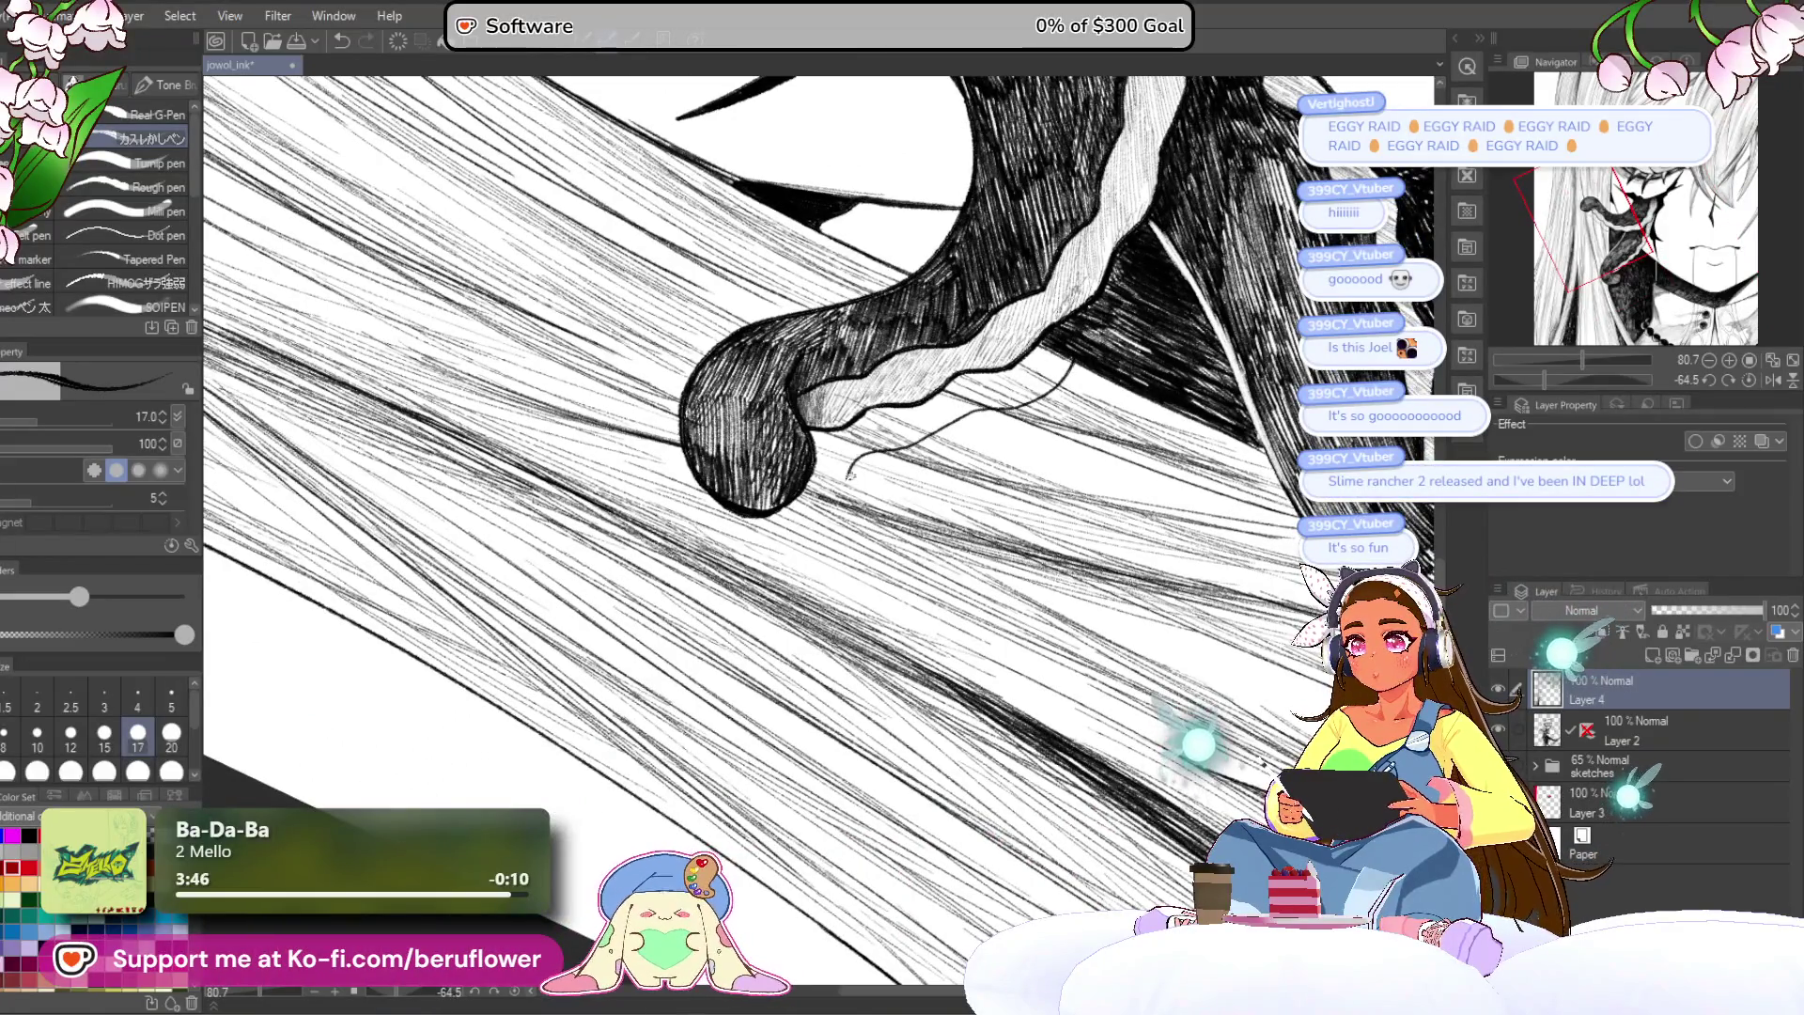
{"action": "left_click", "coordinate": [1750, 381]}
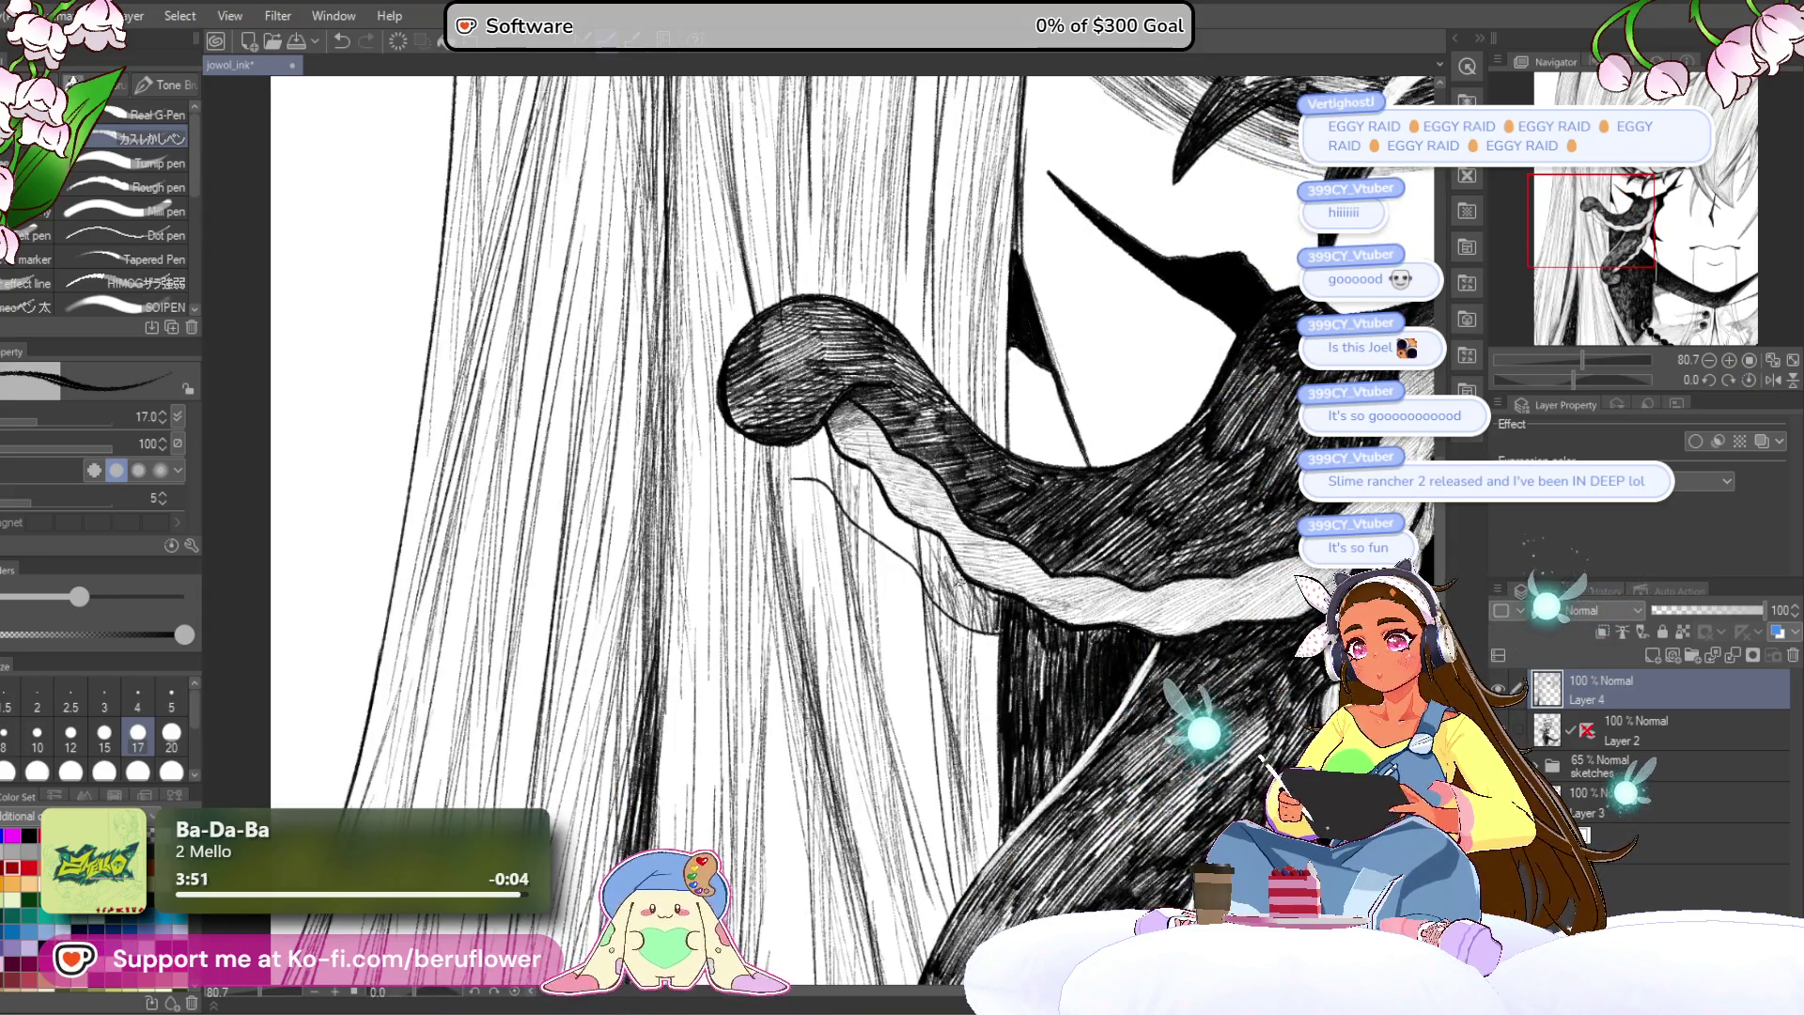
Step: Hatch short dark strokes along the hair edge beneath the tentacle's curled tip
{"action": "mouse_move", "coordinate": [841, 498]}
{"action": "left_mouse_down"}
{"action": "mouse_move", "coordinate": [776, 455]}
{"action": "mouse_move", "coordinate": [786, 470]}
{"action": "left_mouse_up"}
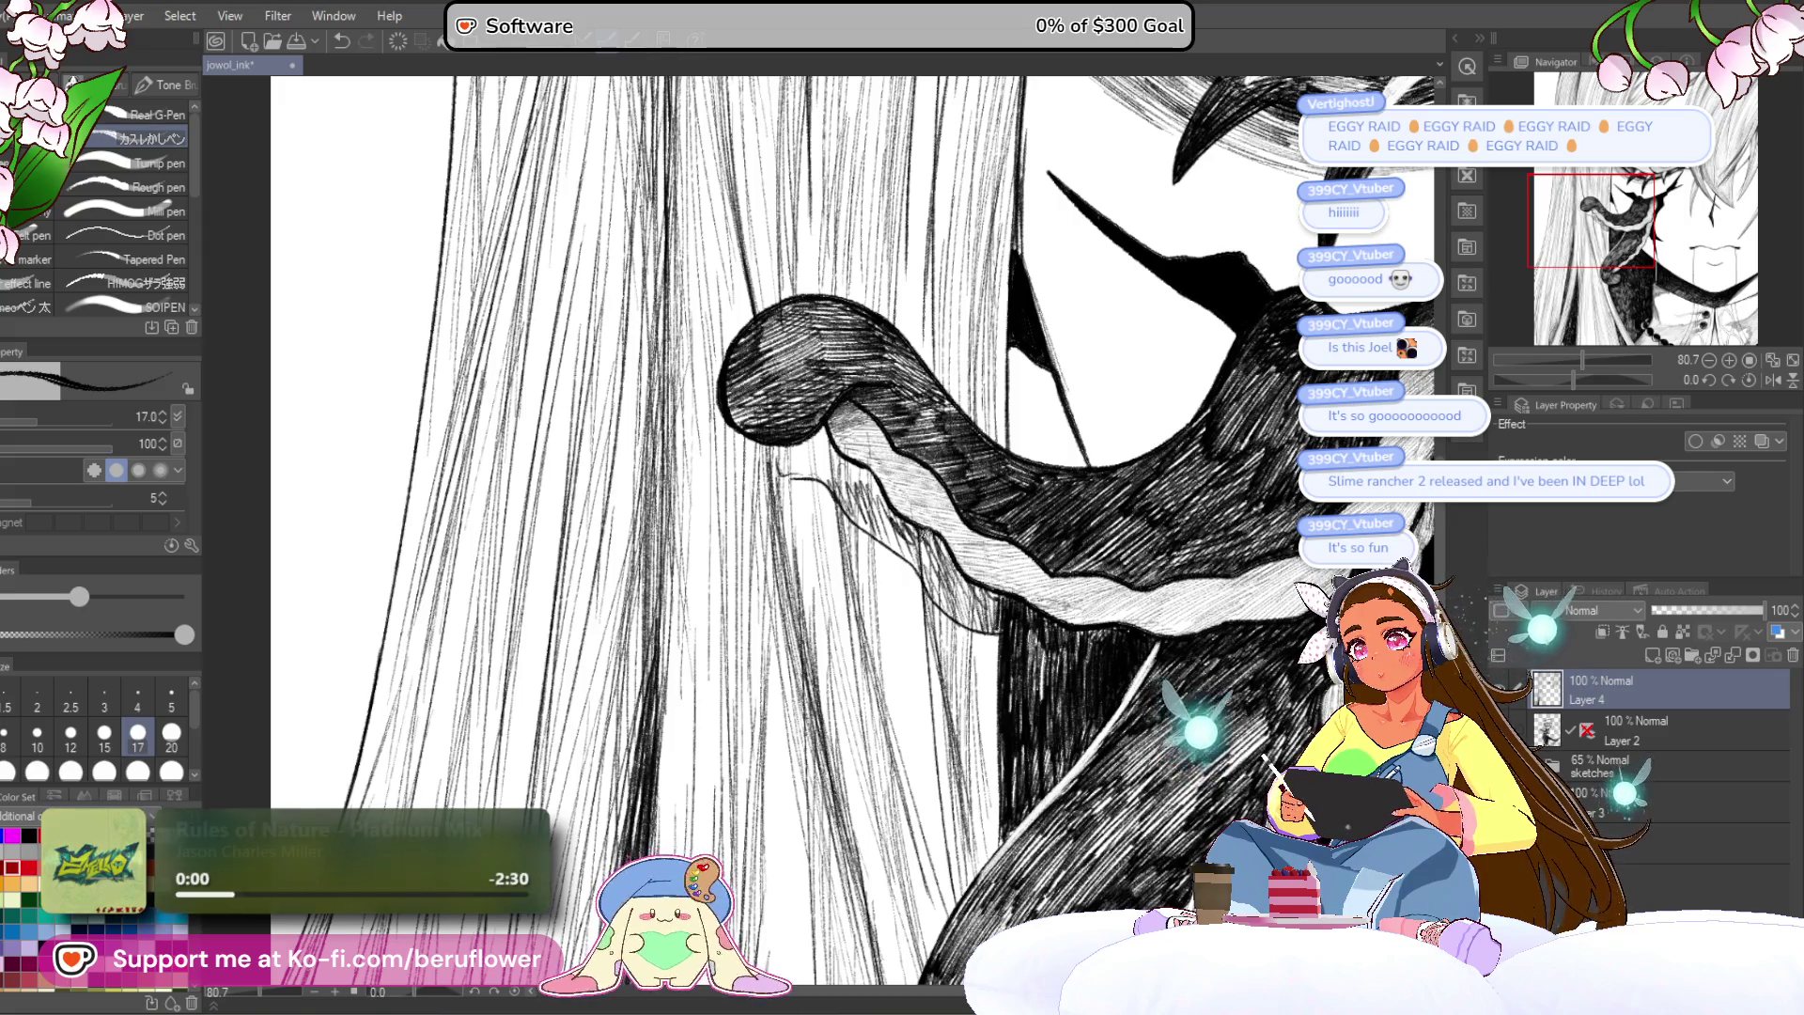
{"action": "mouse_move", "coordinate": [999, 606]}
{"action": "left_mouse_down"}
{"action": "mouse_move", "coordinate": [930, 571]}
{"action": "mouse_move", "coordinate": [830, 463]}
{"action": "left_mouse_up"}
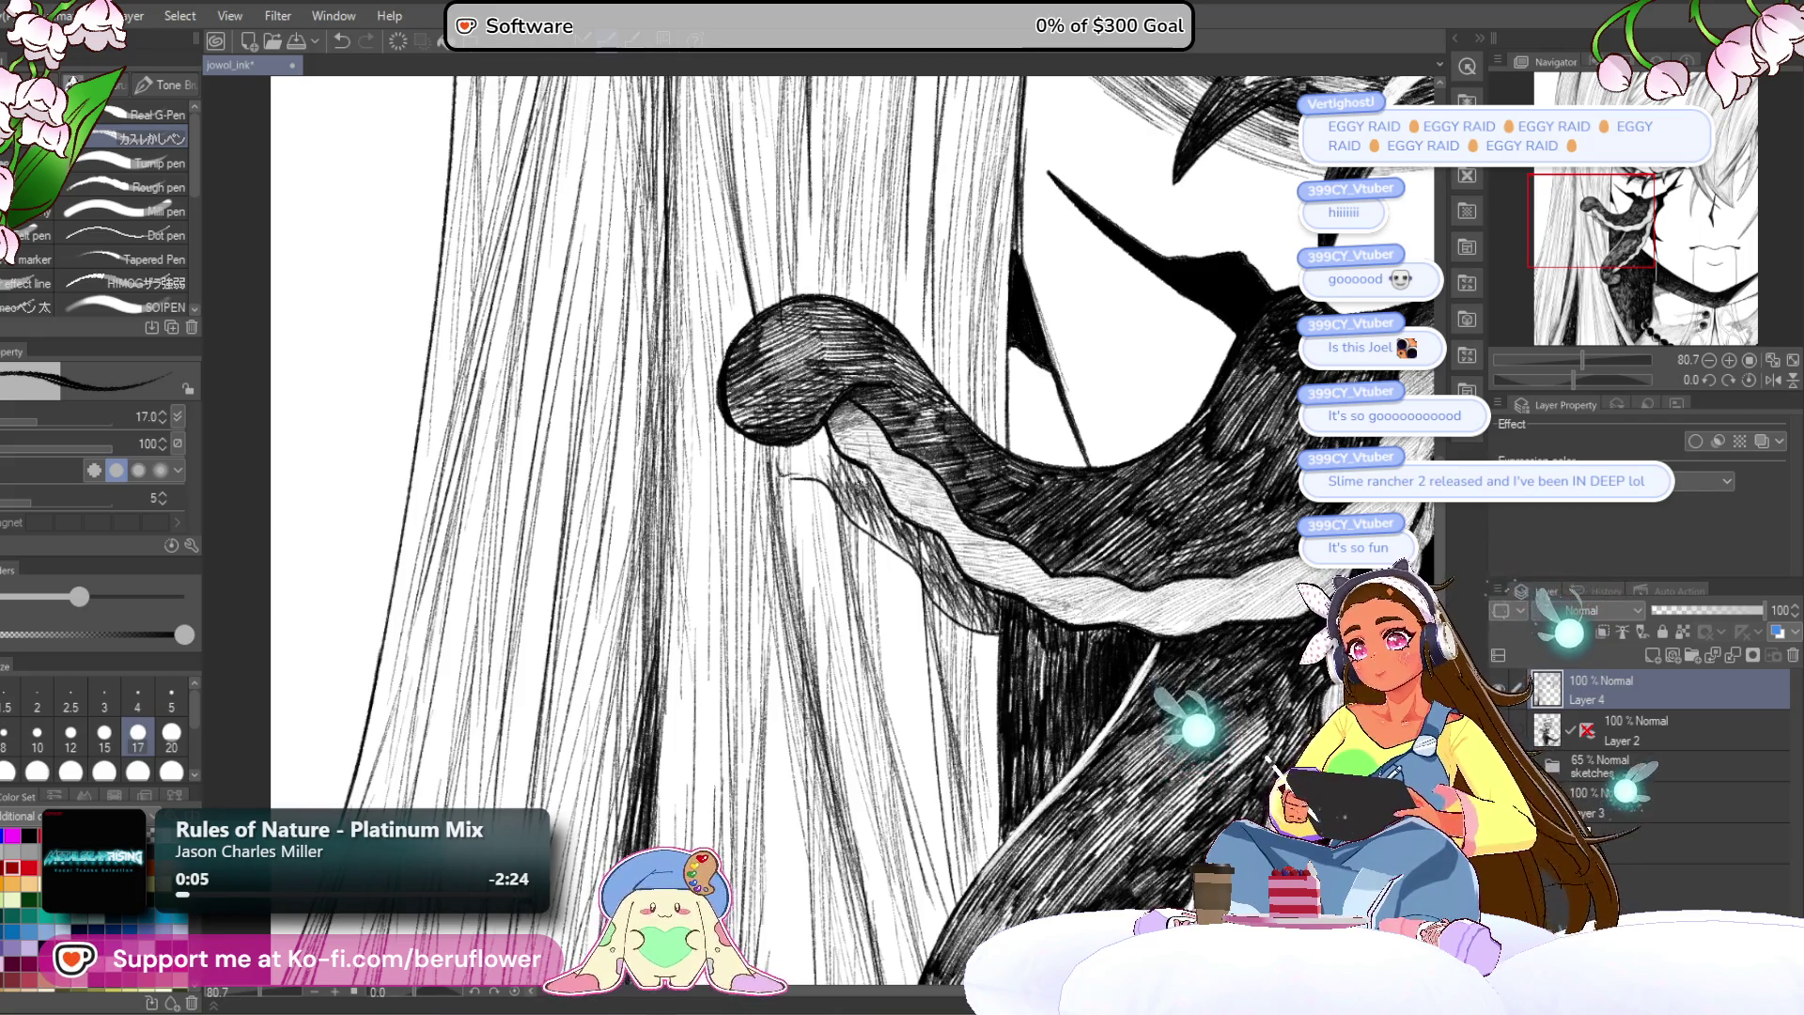
{"action": "scroll", "coordinate": [765, 457], "scroll_direction": "down", "scroll_amount": 5}
{"action": "scroll", "coordinate": [967, 738], "scroll_direction": "up", "scroll_amount": 3}
{"action": "scroll", "coordinate": [966, 738], "scroll_direction": "up", "scroll_amount": 5}
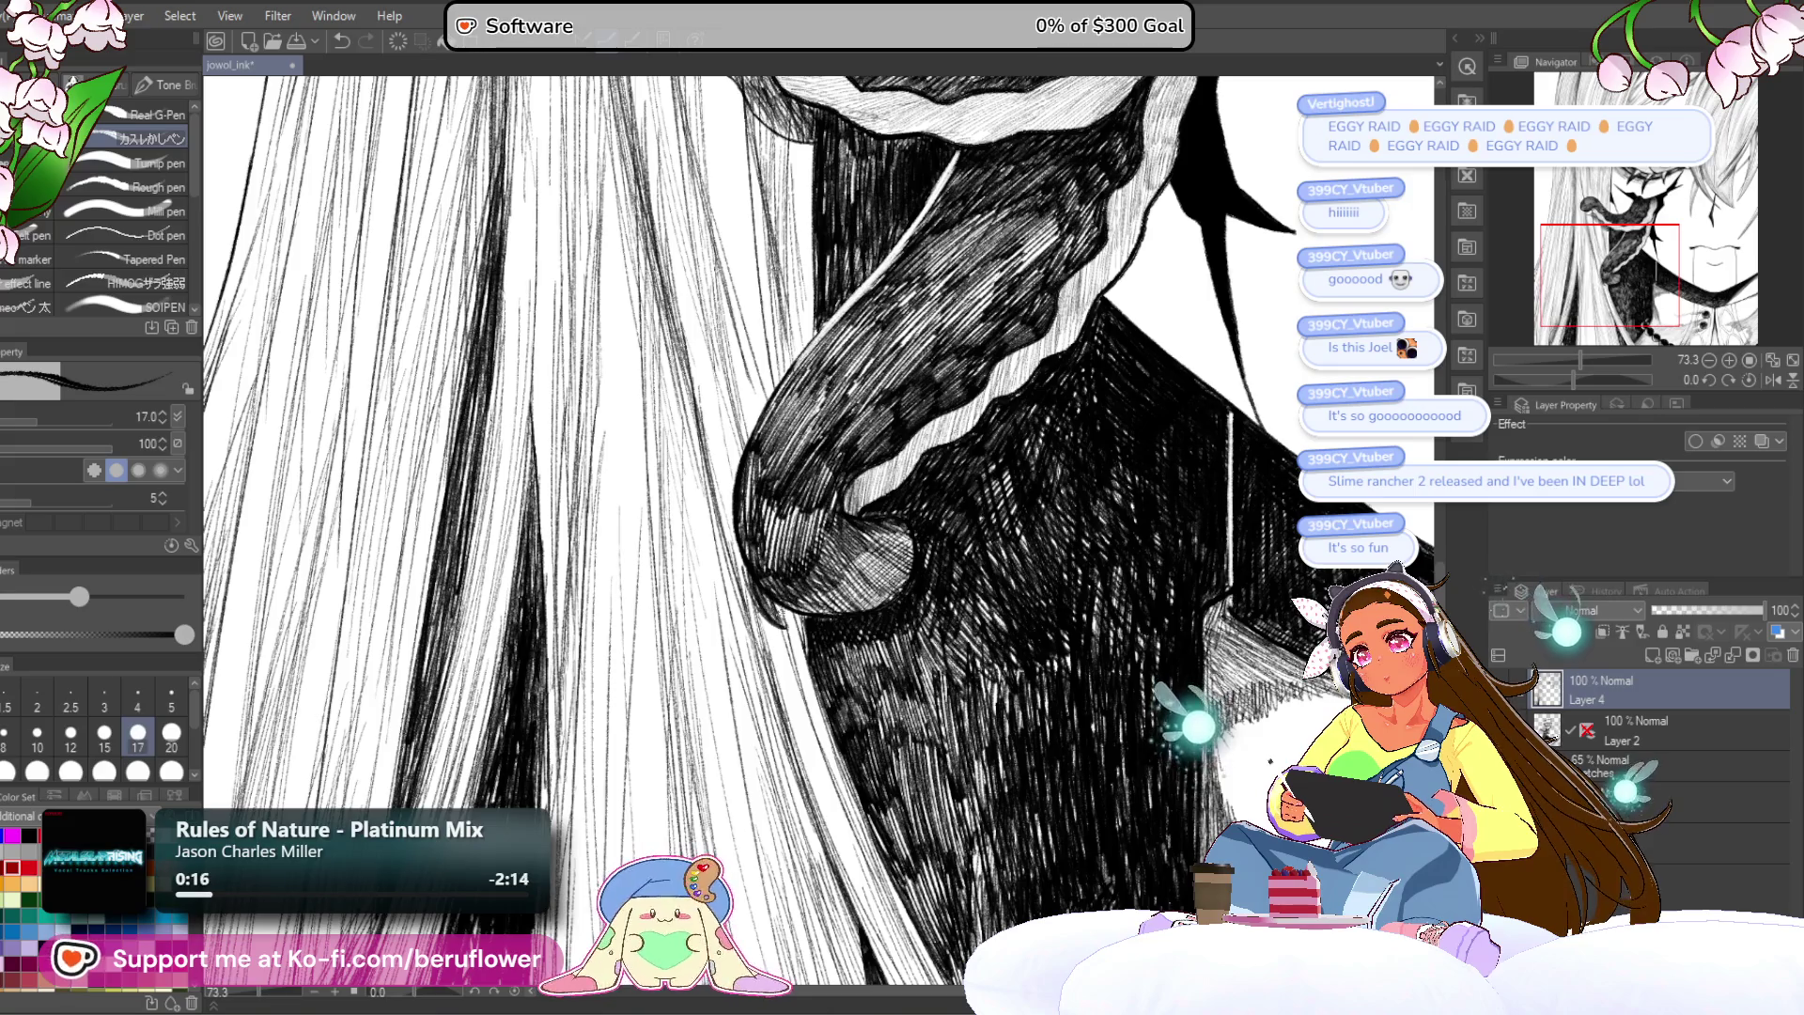
Step: Zoom and pan to centre the face, the eye and the full page
{"action": "scroll", "coordinate": [780, 616], "scroll_direction": "down", "scroll_amount": 5}
{"action": "scroll", "coordinate": [846, 564], "scroll_direction": "up", "scroll_amount": 3}
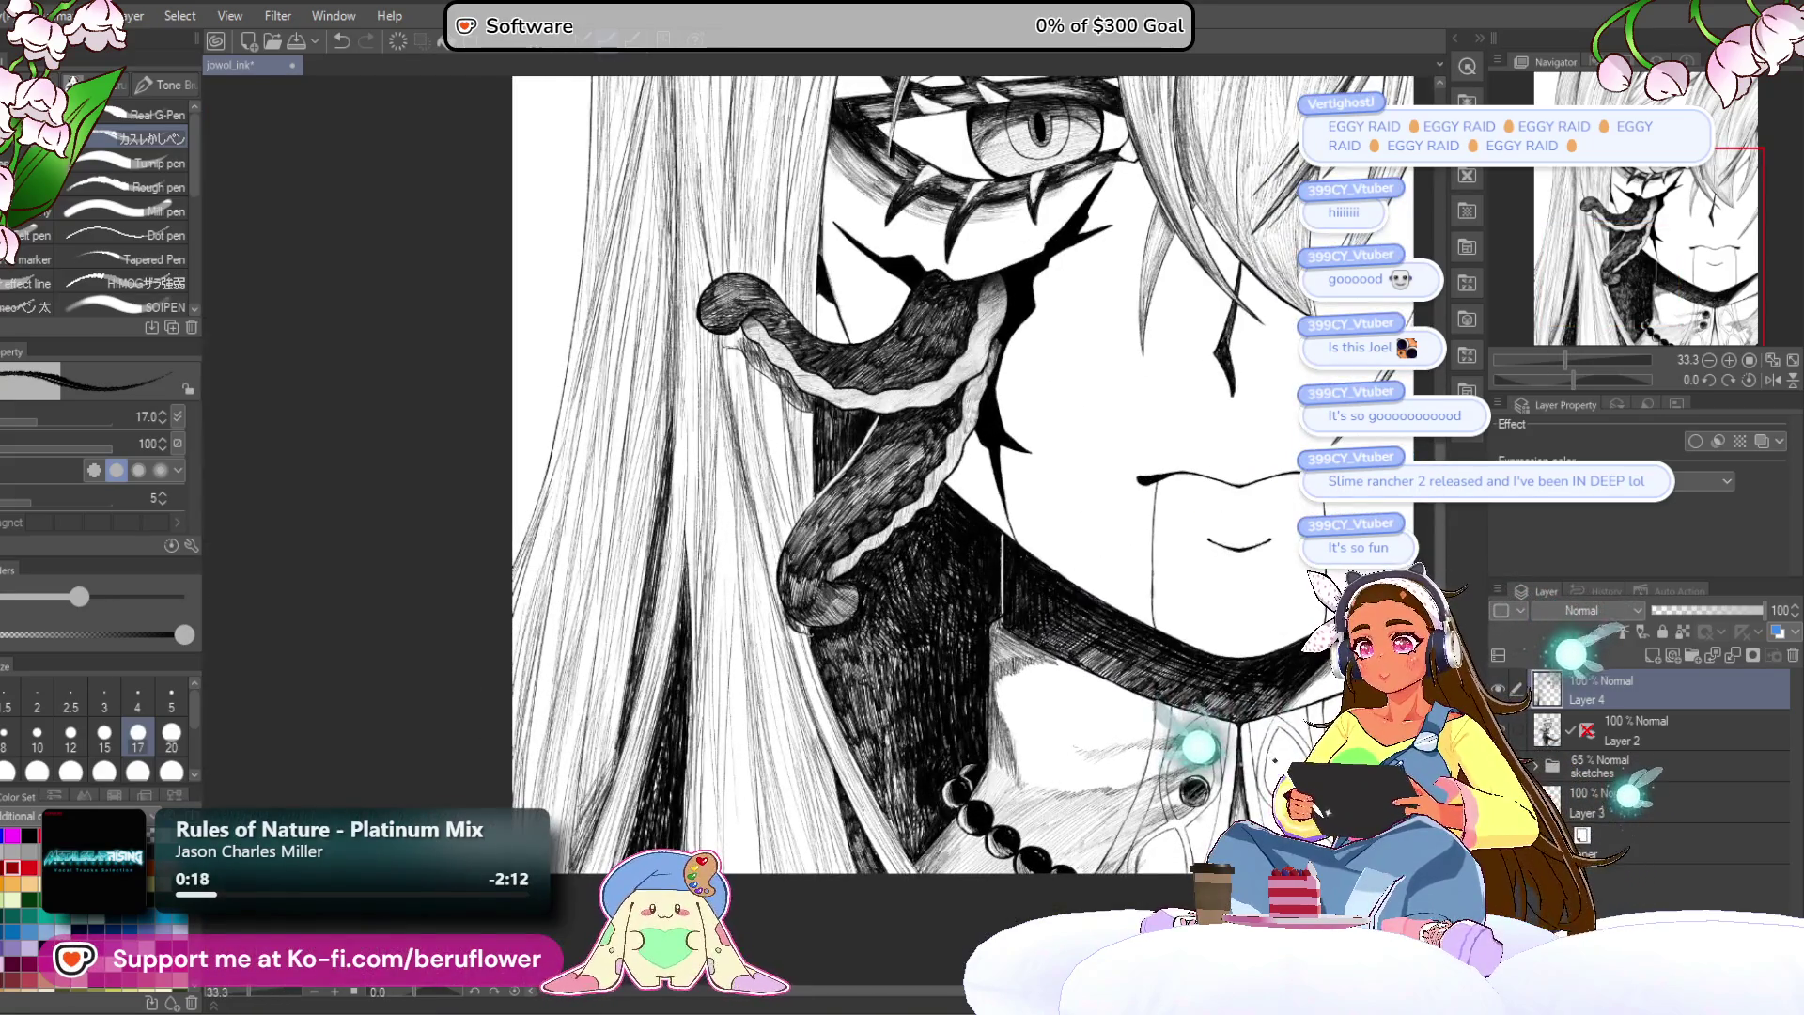
{"action": "scroll", "coordinate": [940, 470], "scroll_direction": "down", "scroll_amount": 1}
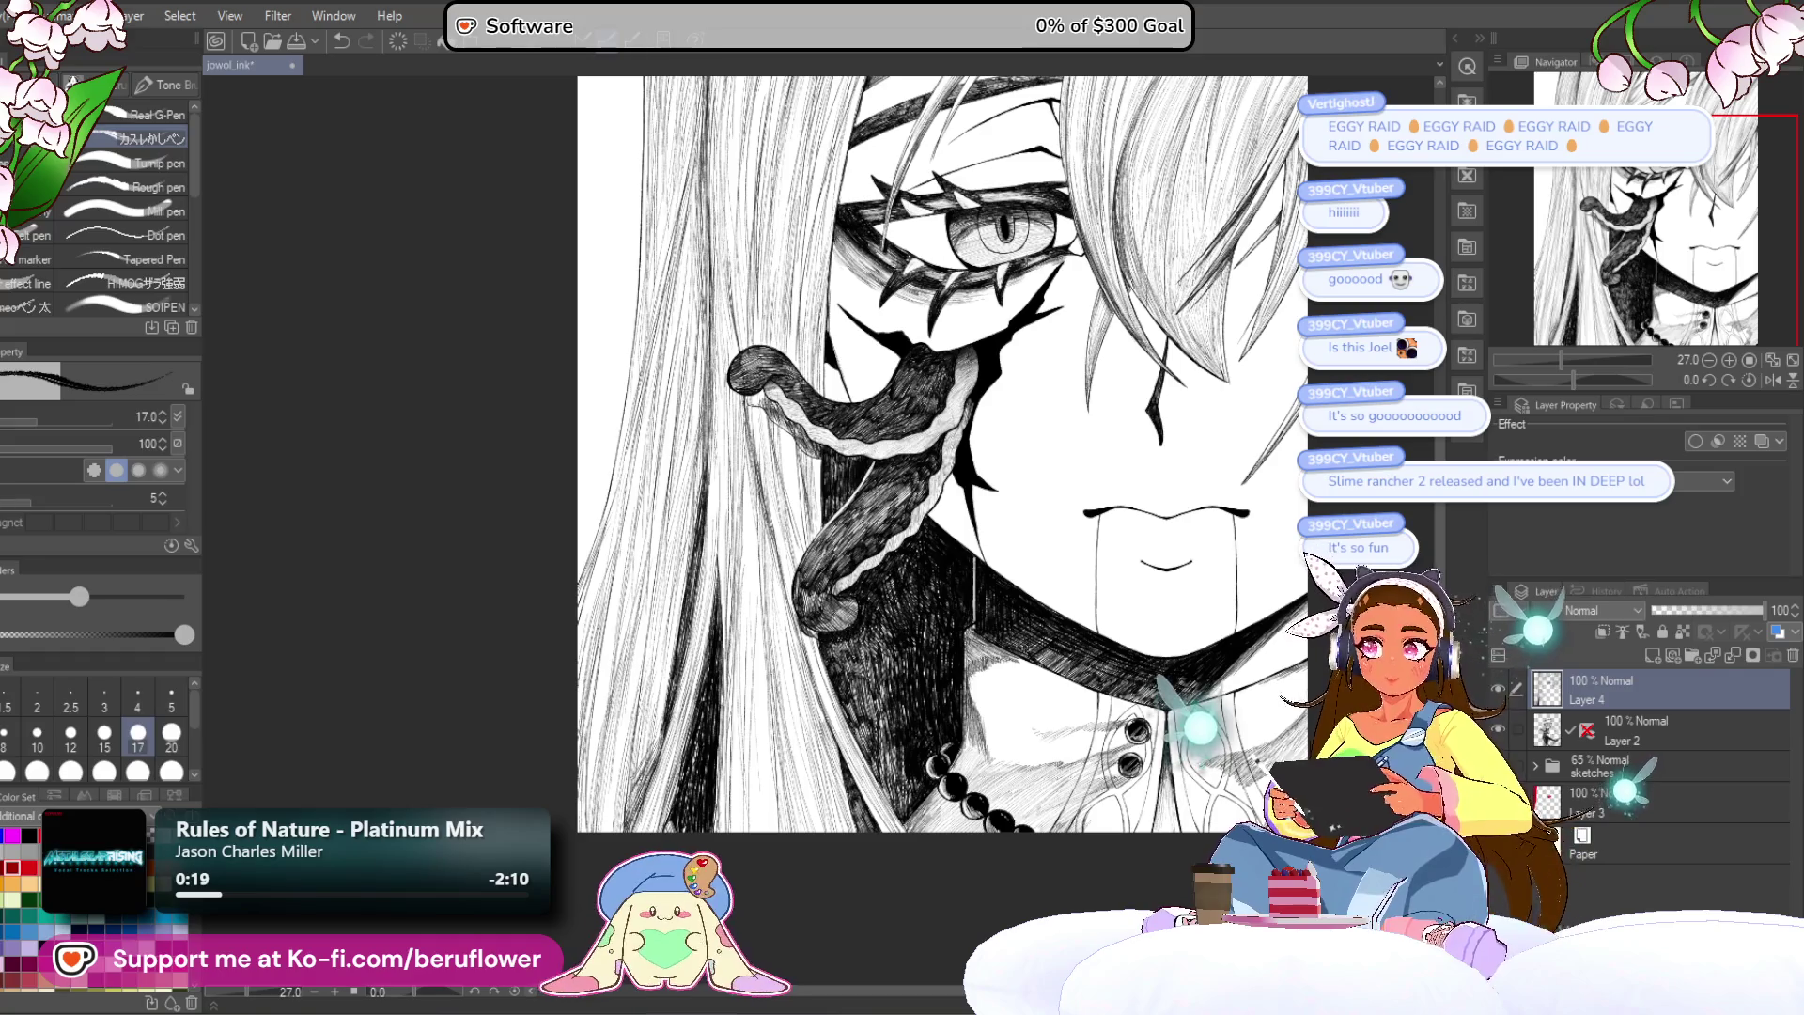
{"action": "mouse_move", "coordinate": [1209, 440]}
{"action": "left_mouse_down"}
{"action": "mouse_move", "coordinate": [1172, 488]}
{"action": "mouse_move", "coordinate": [1109, 461]}
{"action": "mouse_move", "coordinate": [1127, 527]}
{"action": "mouse_move", "coordinate": [1046, 517]}
{"action": "left_mouse_up"}
{"action": "left_click_drag", "start_coordinate": [973, 587], "coordinate": [1029, 680]}
{"action": "mouse_move", "coordinate": [696, 515]}
{"action": "left_mouse_down"}
{"action": "mouse_move", "coordinate": [750, 542]}
{"action": "mouse_move", "coordinate": [763, 439]}
{"action": "left_mouse_up"}
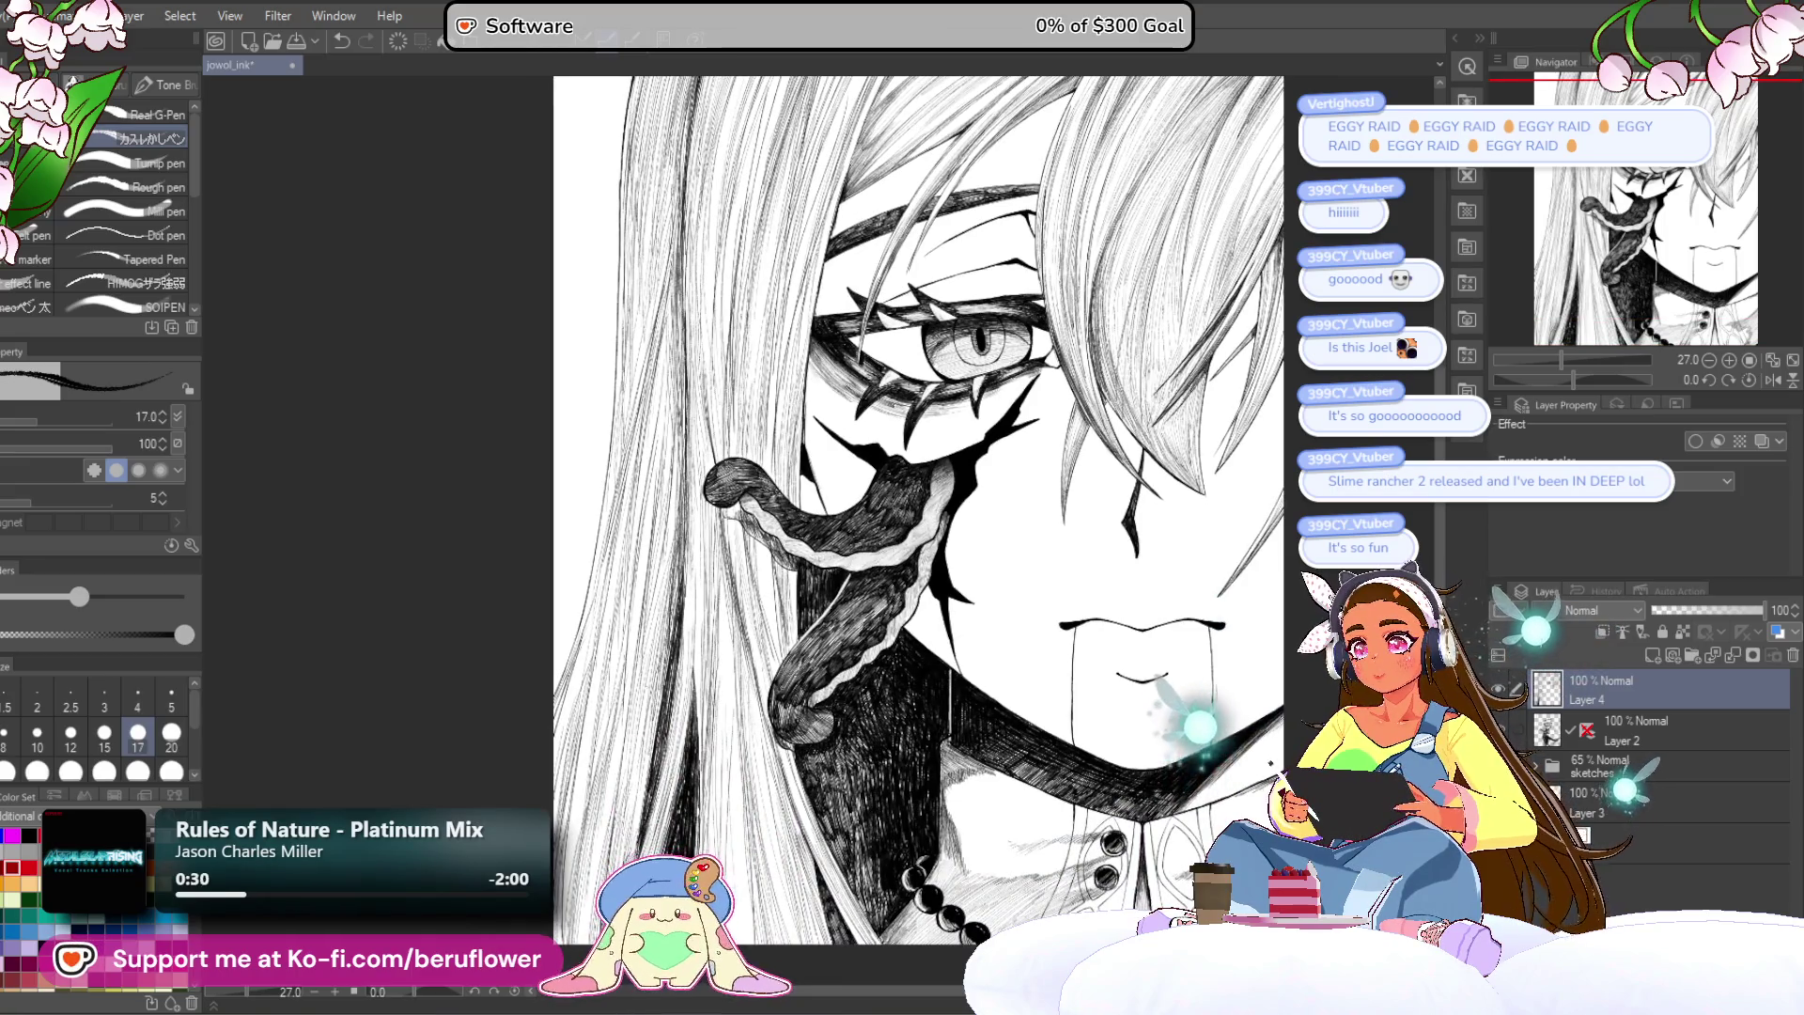
{"action": "scroll", "coordinate": [1188, 376], "scroll_direction": "down", "scroll_amount": 3}
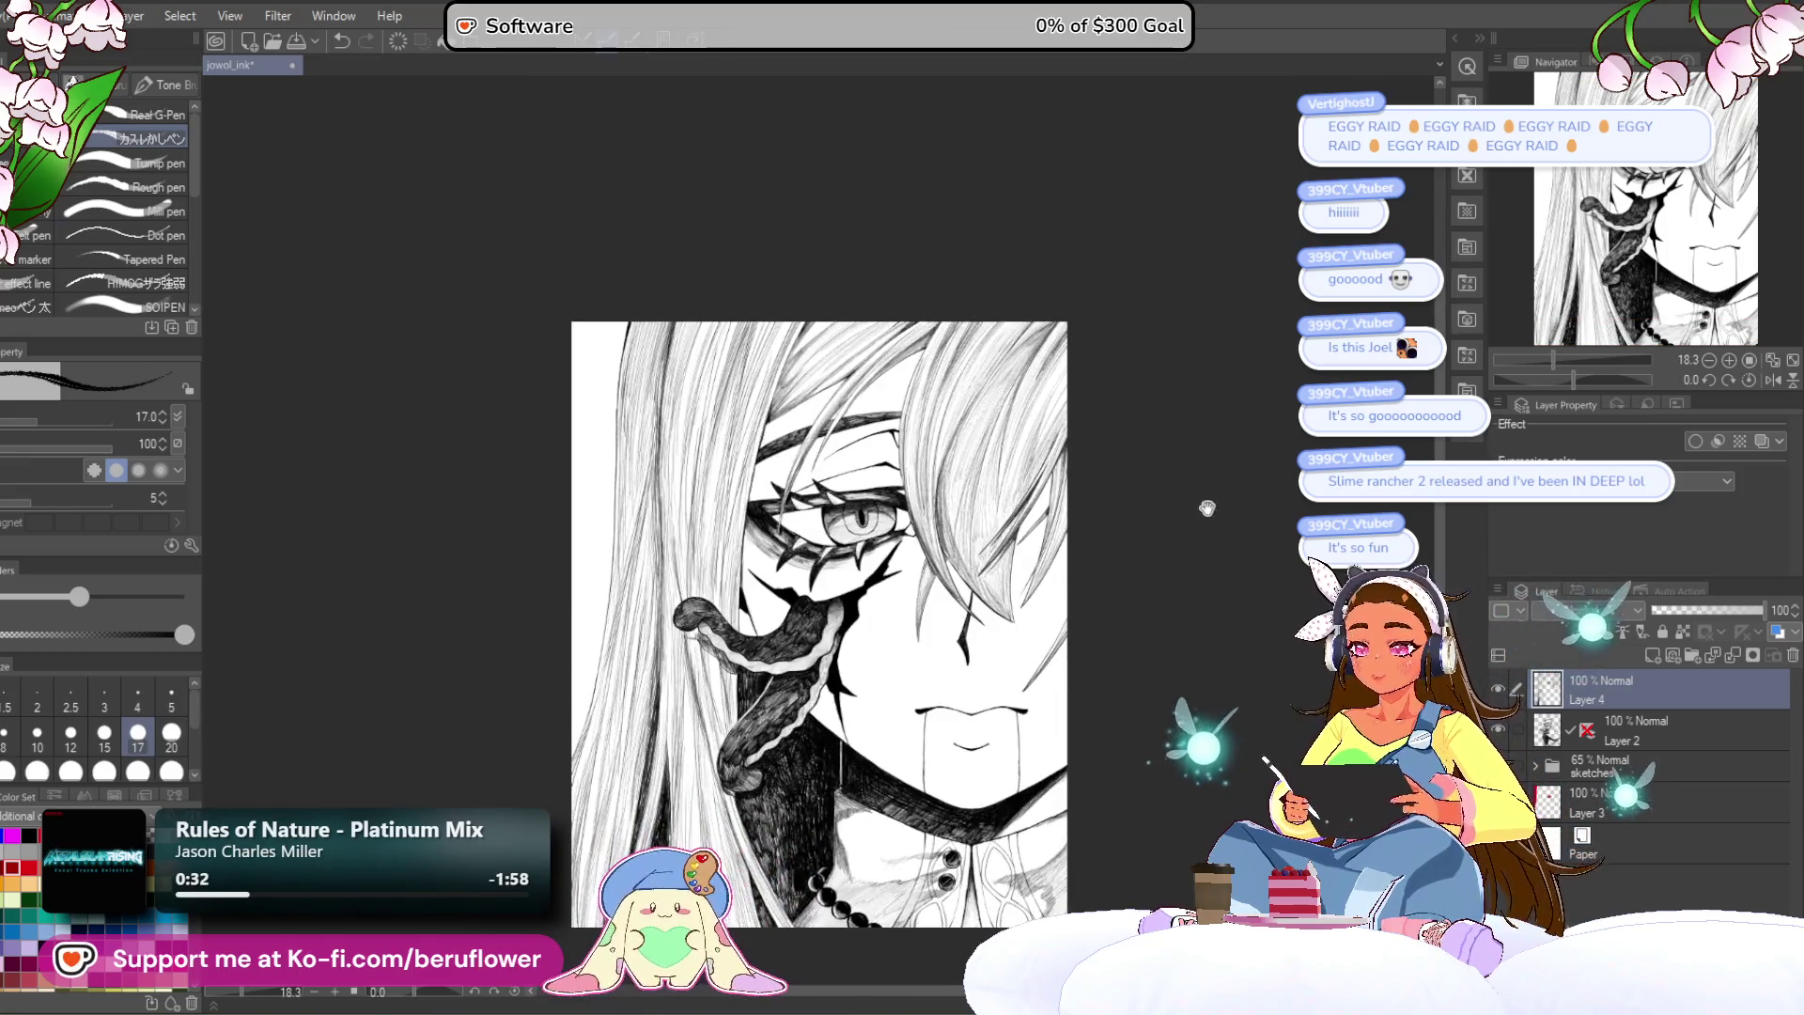
{"action": "mouse_move", "coordinate": [1171, 427]}
{"action": "left_mouse_down"}
{"action": "mouse_move", "coordinate": [1108, 467]}
{"action": "mouse_move", "coordinate": [1108, 496]}
{"action": "mouse_move", "coordinate": [1107, 449]}
{"action": "left_mouse_up"}
Step: Draw a short dark hatching line in the hair beside the tentacle
{"action": "scroll", "coordinate": [1107, 449], "scroll_direction": "up", "scroll_amount": 4}
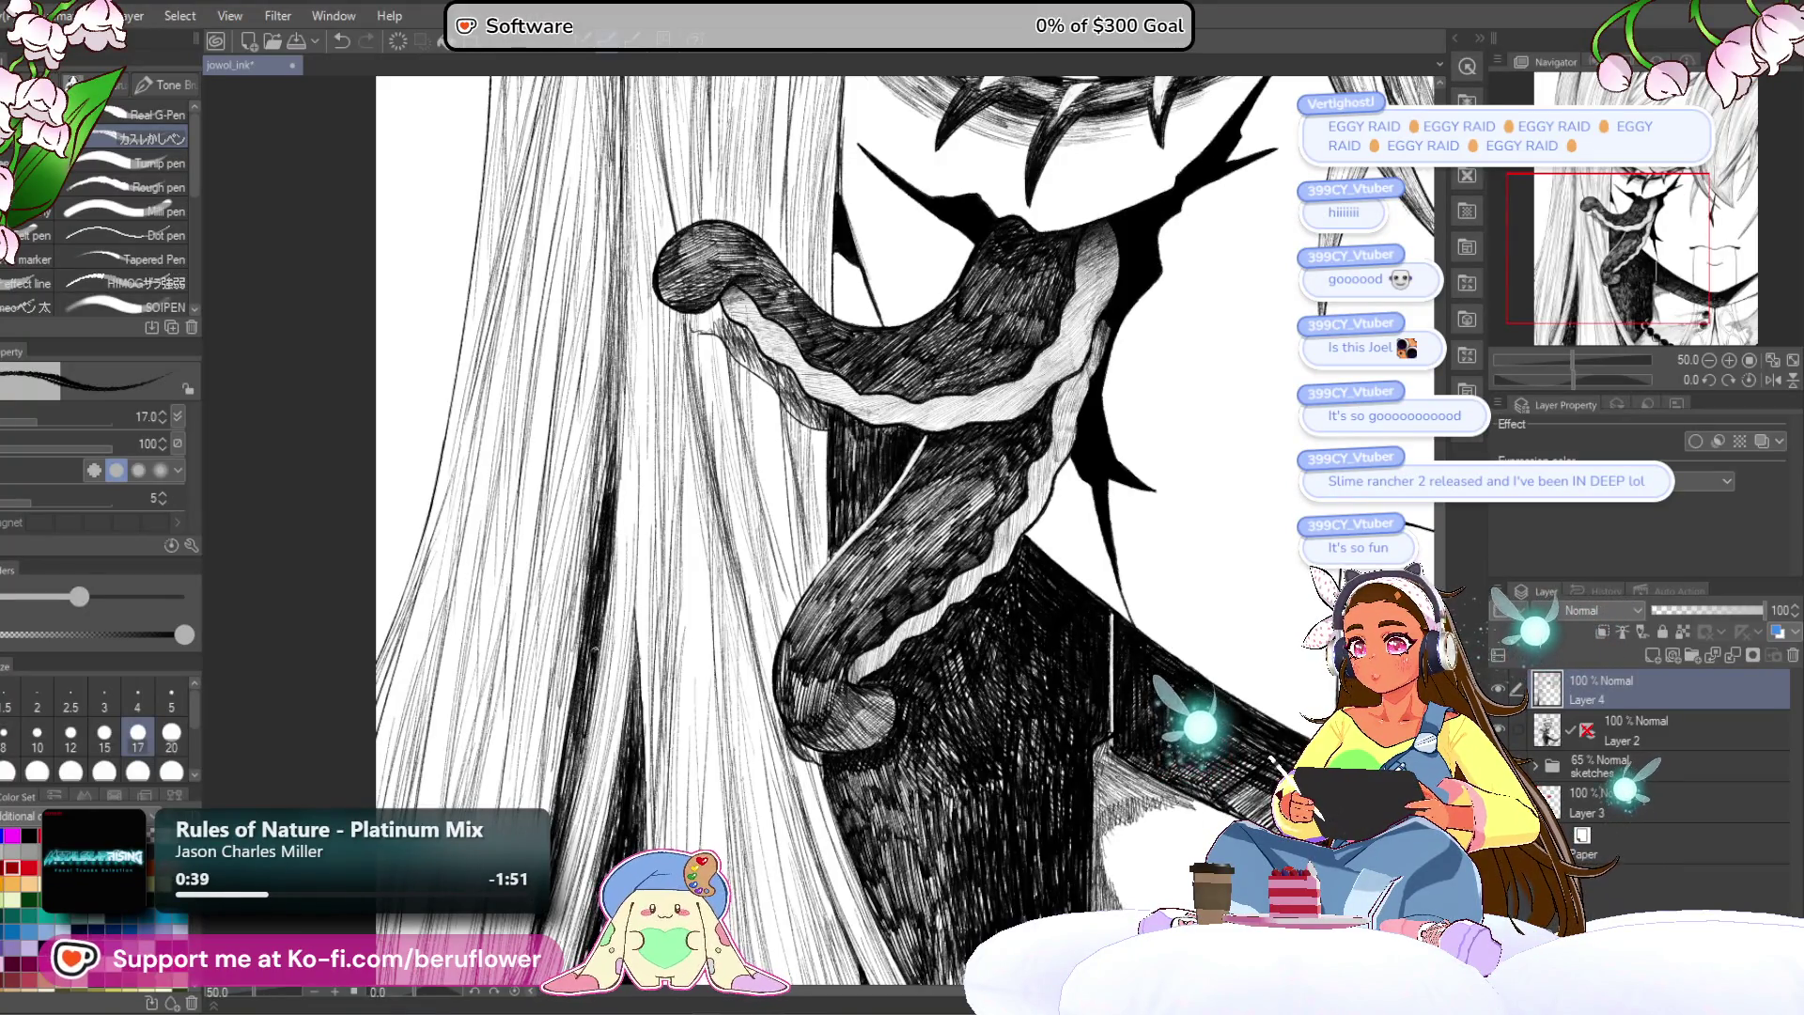
{"action": "left_click_drag", "start_coordinate": [567, 731], "coordinate": [567, 795]}
{"action": "scroll", "coordinate": [905, 531], "scroll_direction": "up", "scroll_amount": 1}
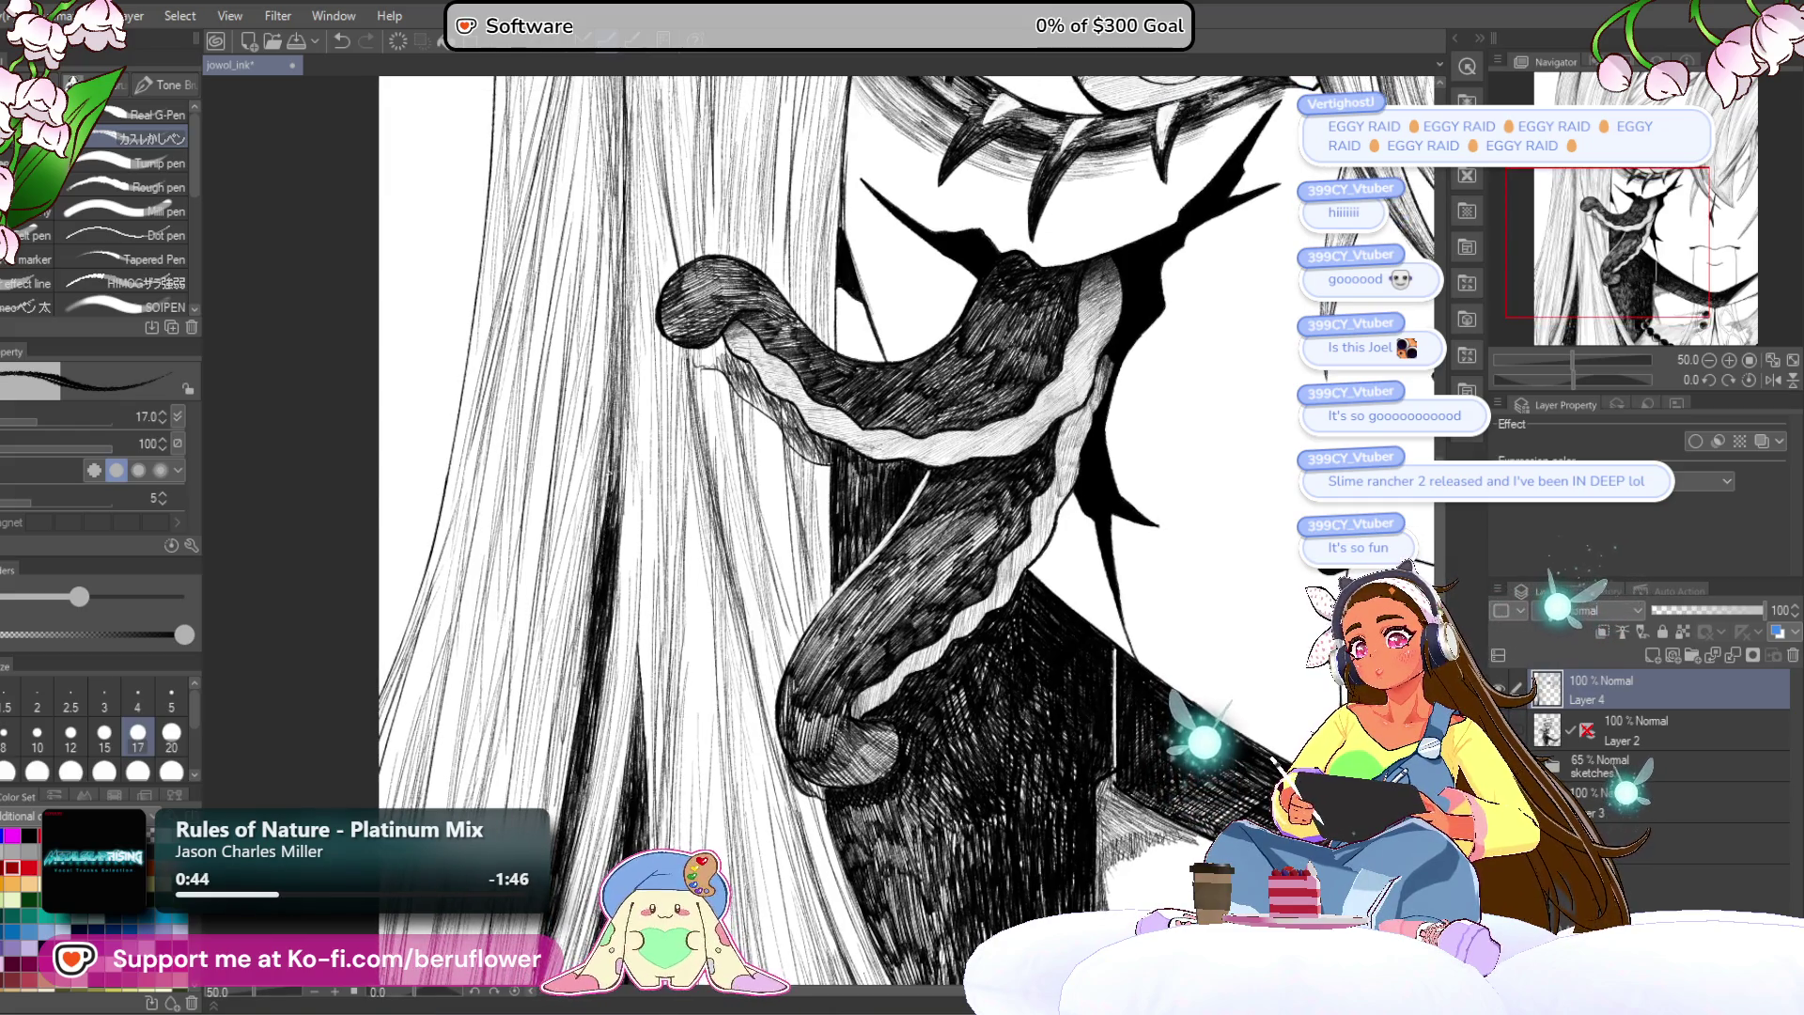
{"action": "scroll", "coordinate": [614, 590], "scroll_direction": "down", "scroll_amount": 3}
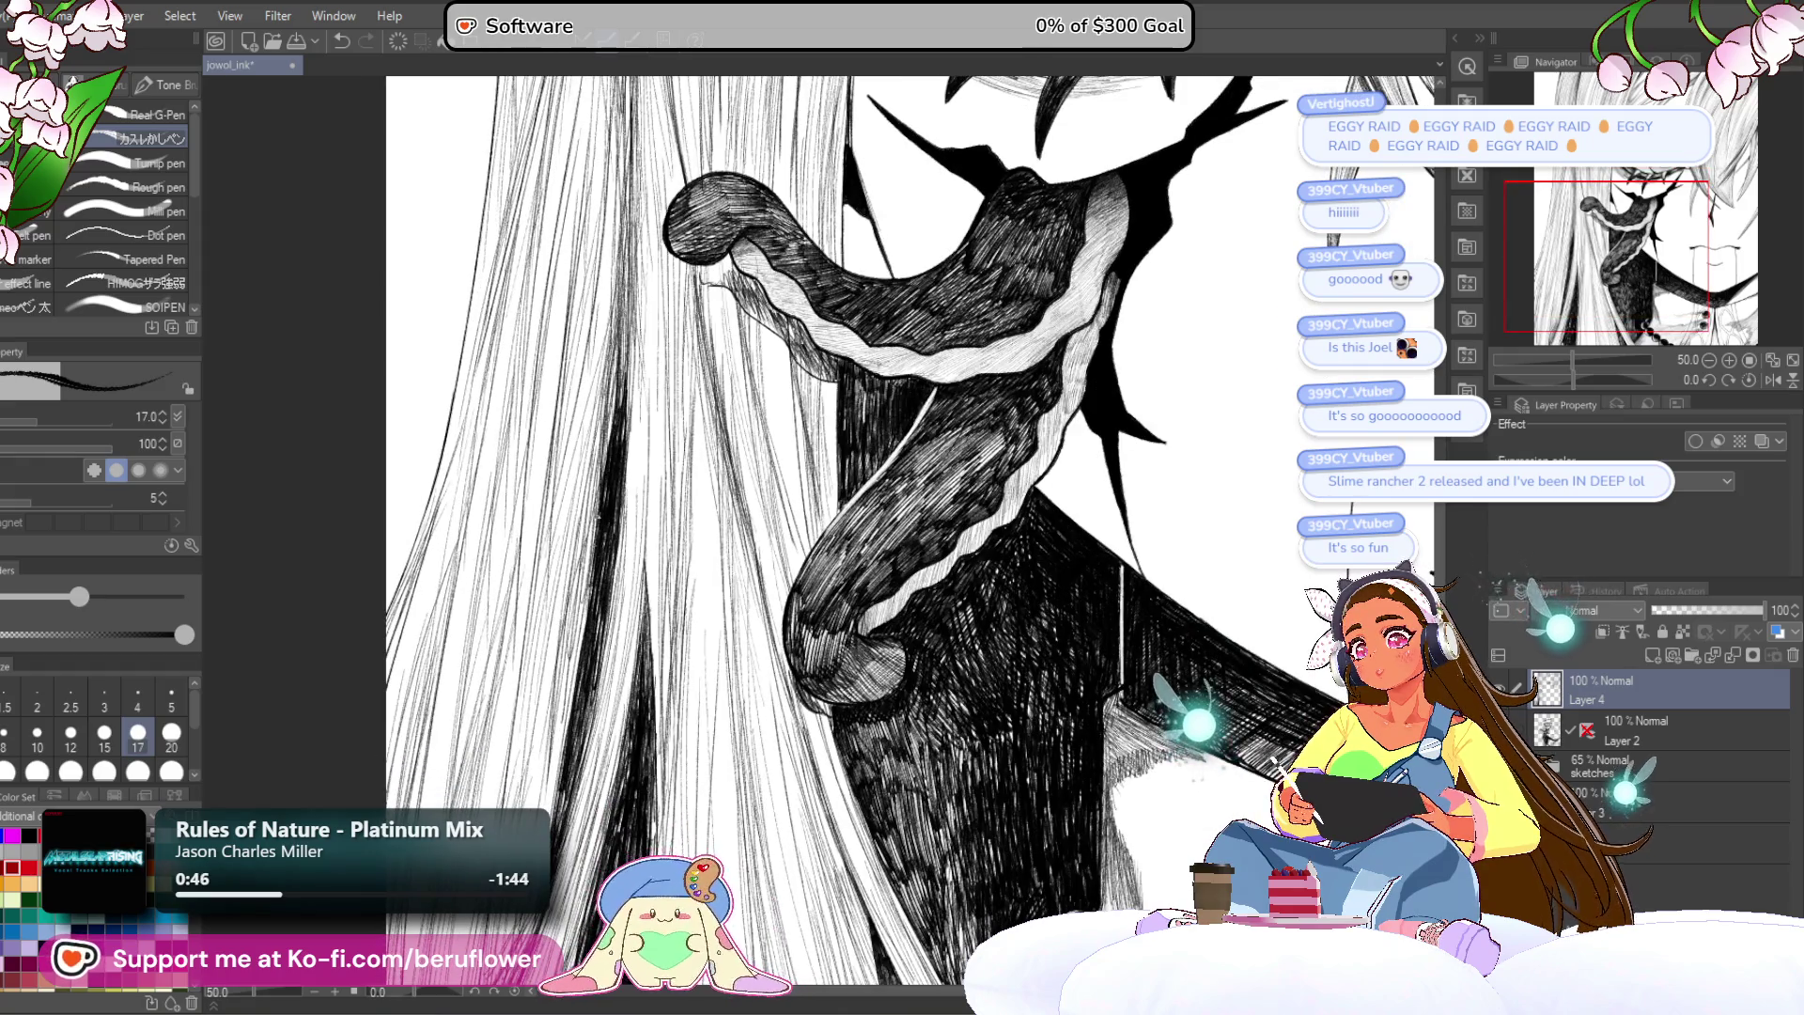
{"action": "scroll", "coordinate": [1237, 592], "scroll_direction": "down", "scroll_amount": 5}
Step: Fit the whole page in the window and add a new raster Layer 5 above Layer 4
{"action": "scroll", "coordinate": [1236, 592], "scroll_direction": "up", "scroll_amount": 4}
{"action": "scroll", "coordinate": [1237, 592], "scroll_direction": "down", "scroll_amount": 1}
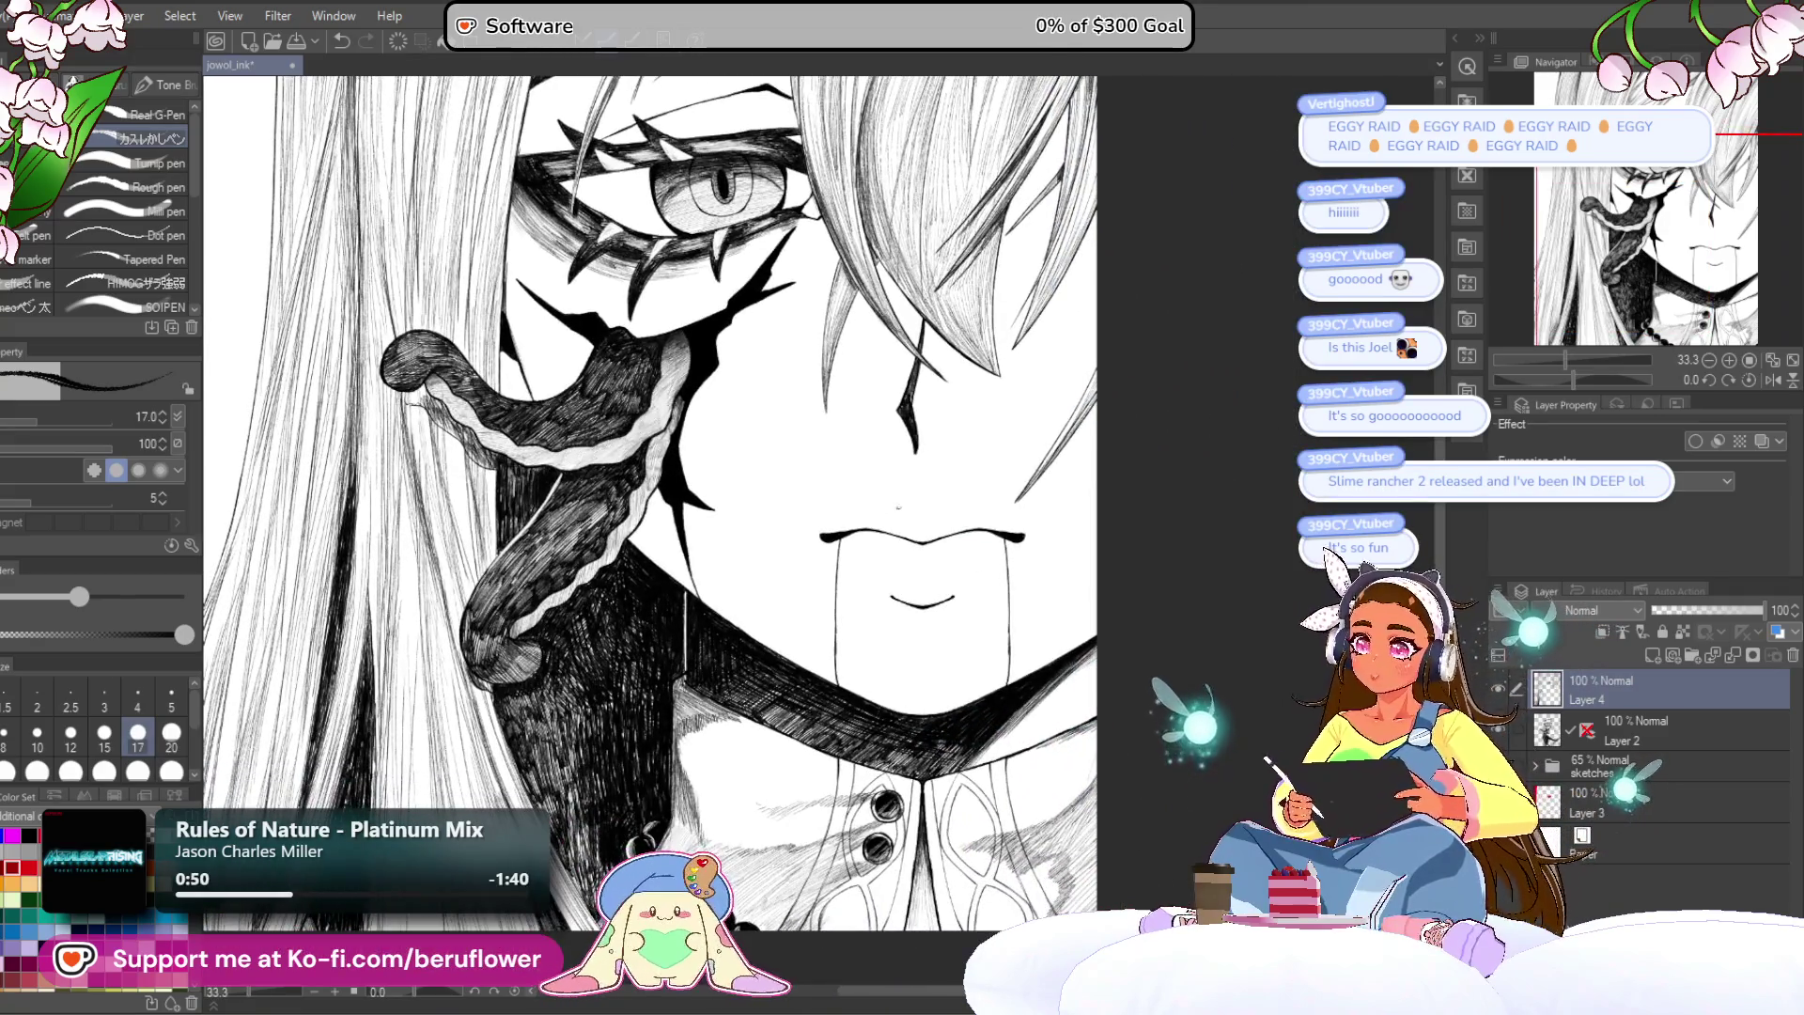
{"action": "scroll", "coordinate": [862, 523], "scroll_direction": "down", "scroll_amount": 1}
{"action": "scroll", "coordinate": [1136, 632], "scroll_direction": "up", "scroll_amount": 1}
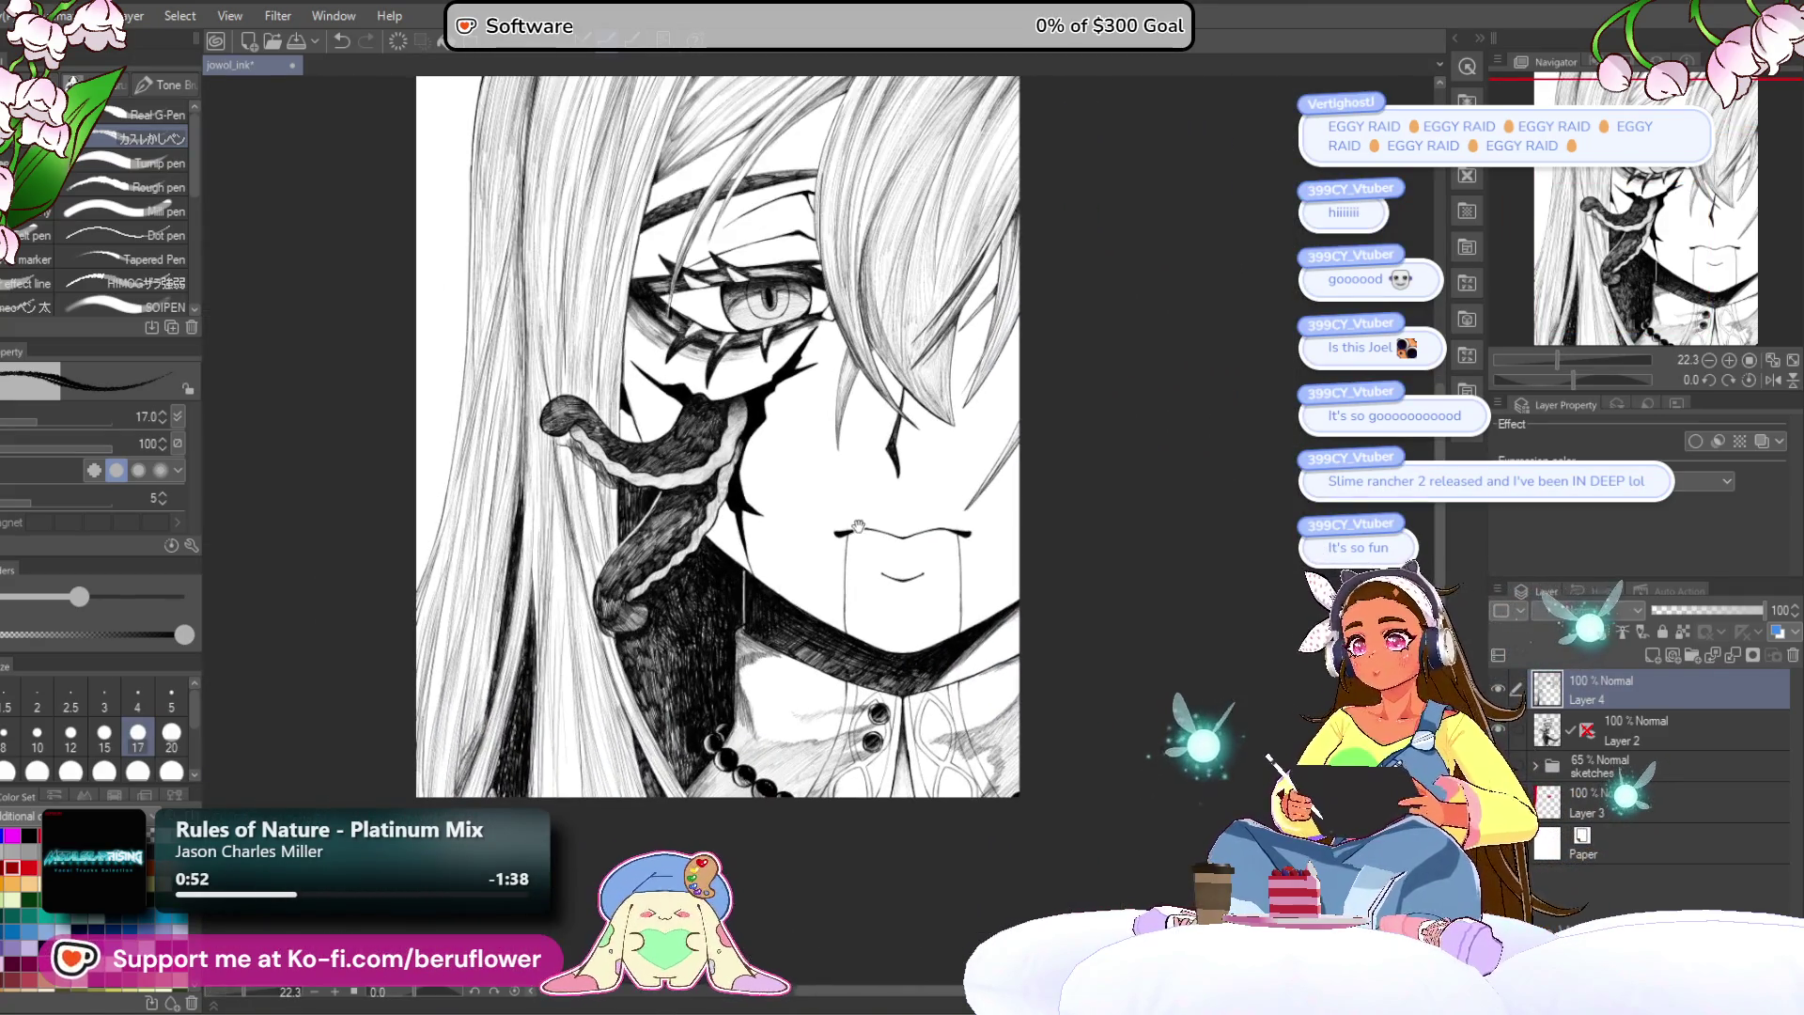
{"action": "left_click_drag", "start_coordinate": [1135, 632], "coordinate": [1151, 619]}
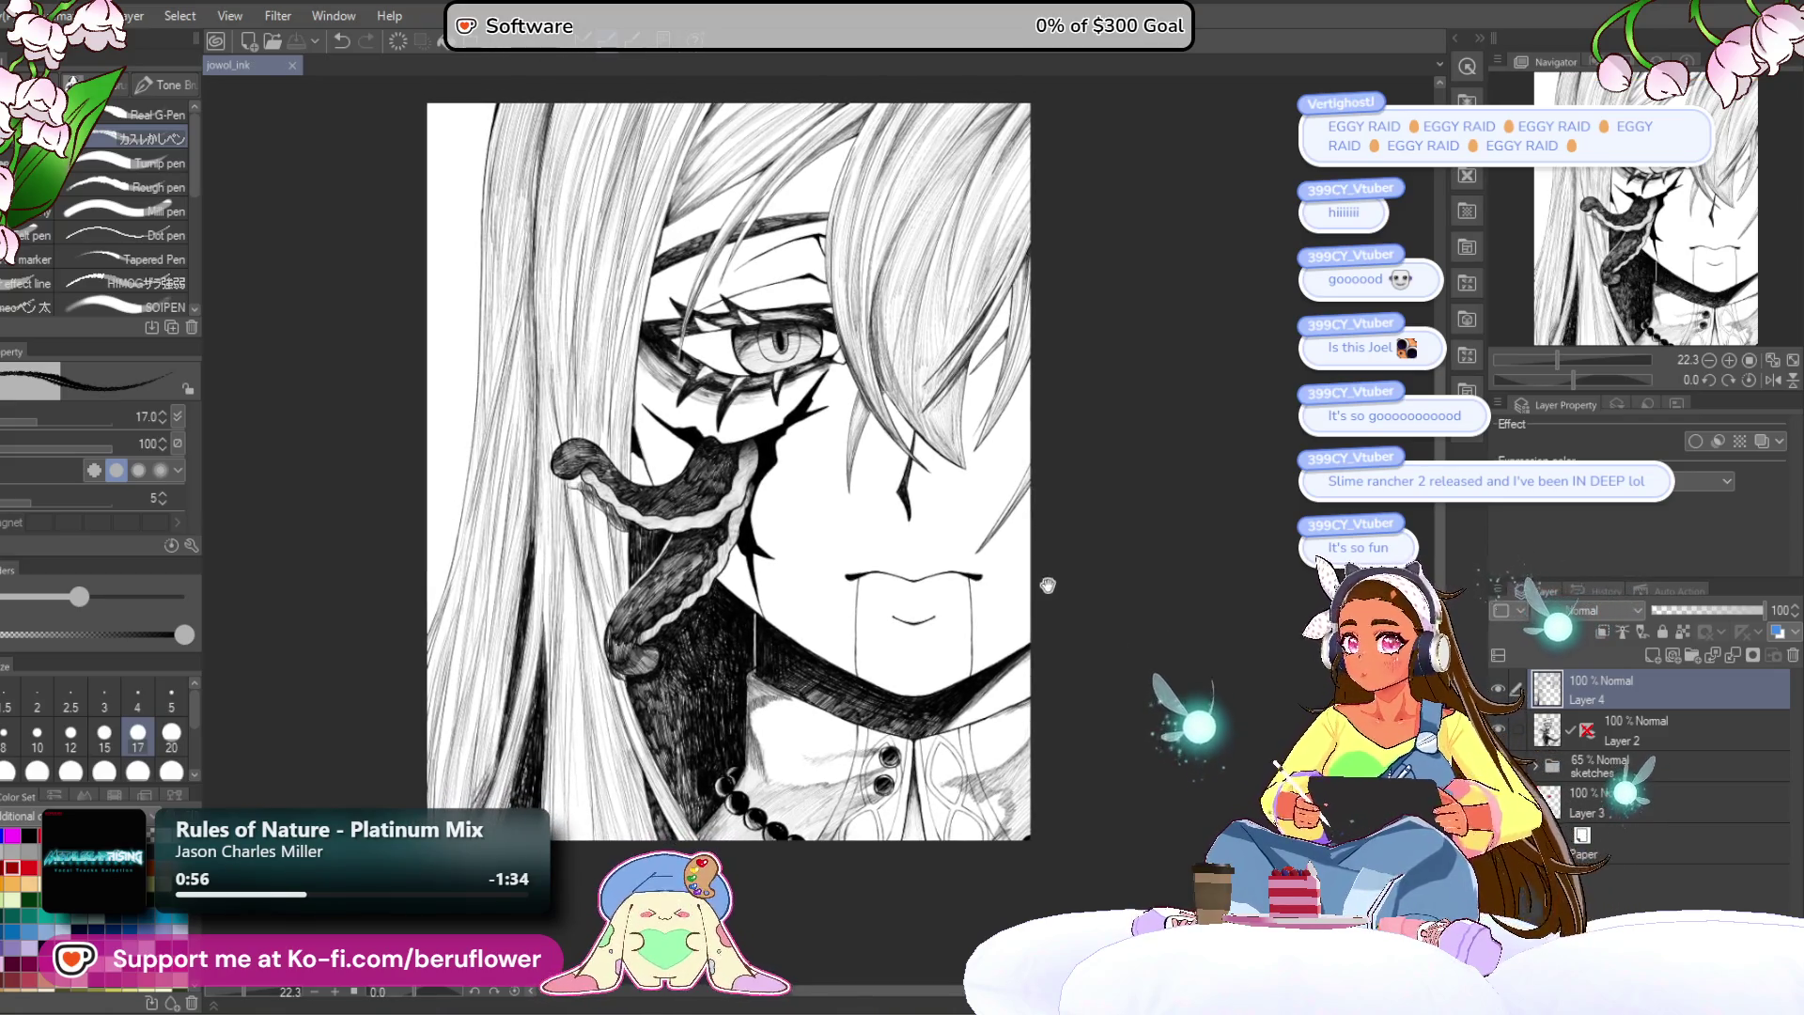
{"action": "mouse_move", "coordinate": [997, 586]}
{"action": "left_mouse_down"}
{"action": "mouse_move", "coordinate": [1061, 694]}
{"action": "mouse_move", "coordinate": [1057, 596]}
{"action": "mouse_move", "coordinate": [1041, 657]}
{"action": "mouse_move", "coordinate": [1058, 721]}
{"action": "mouse_move", "coordinate": [1181, 889]}
{"action": "left_mouse_up"}
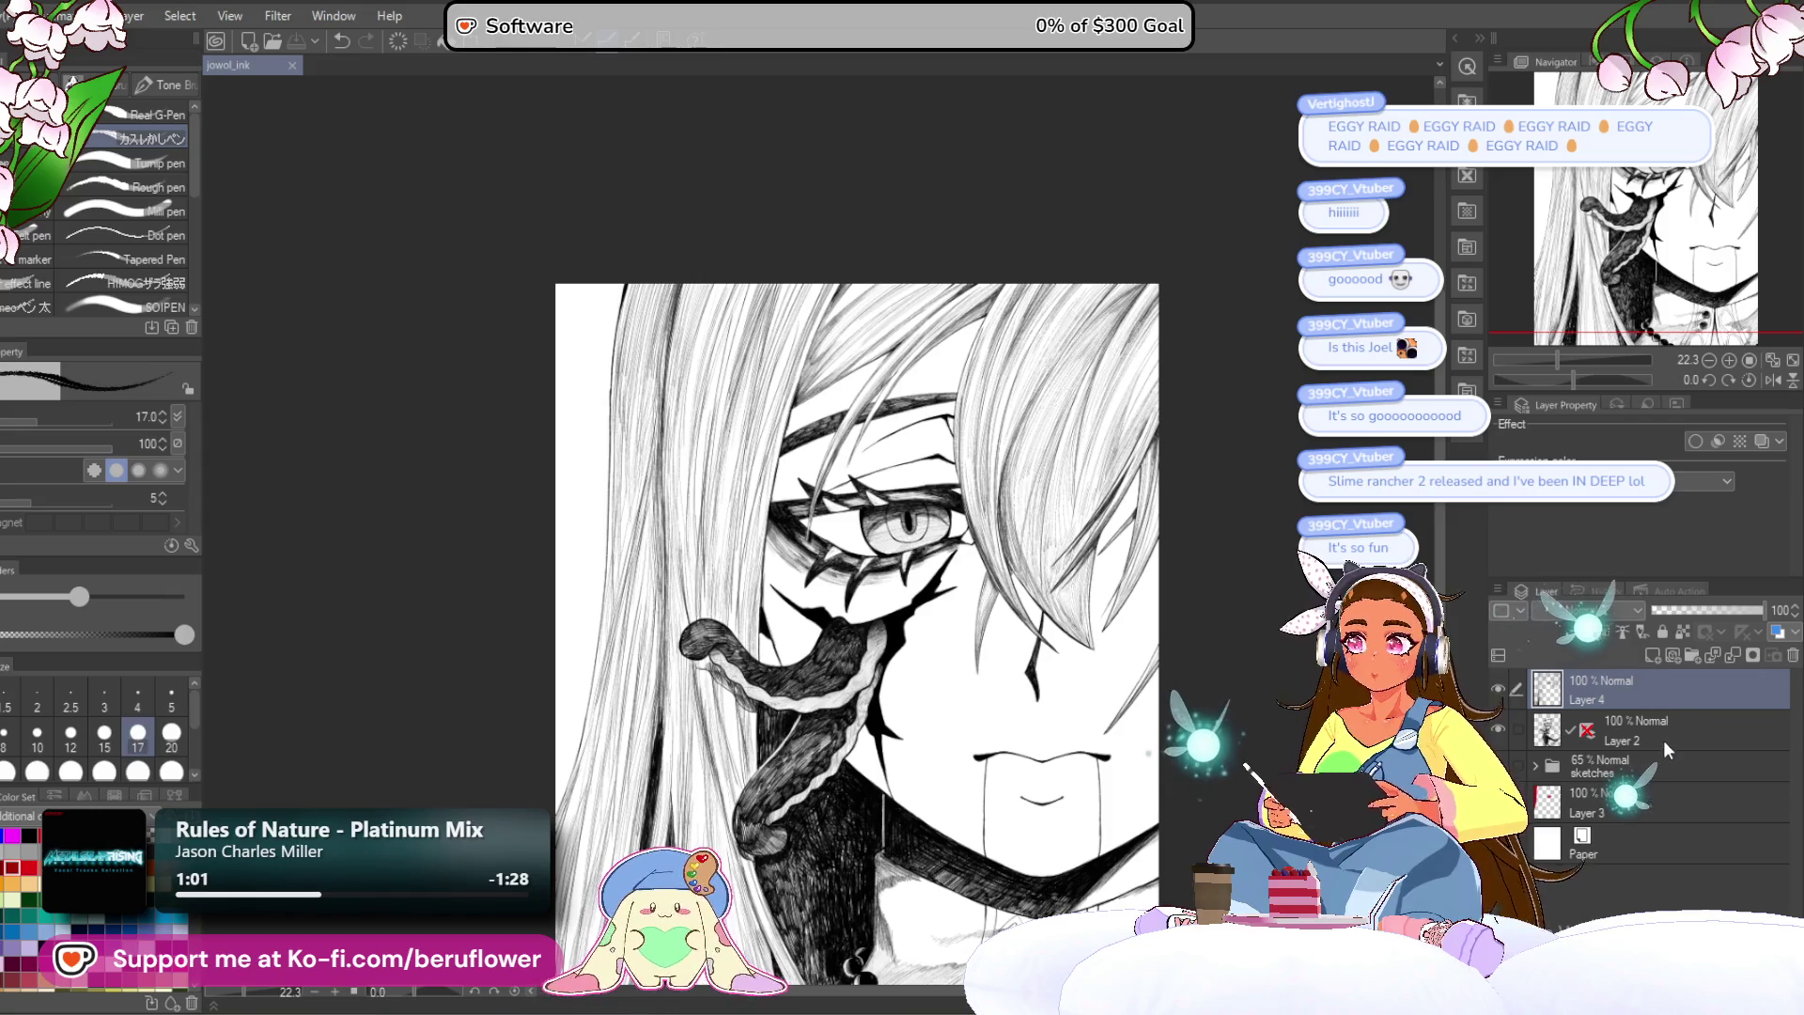
{"action": "left_click_drag", "start_coordinate": [845, 564], "coordinate": [780, 450]}
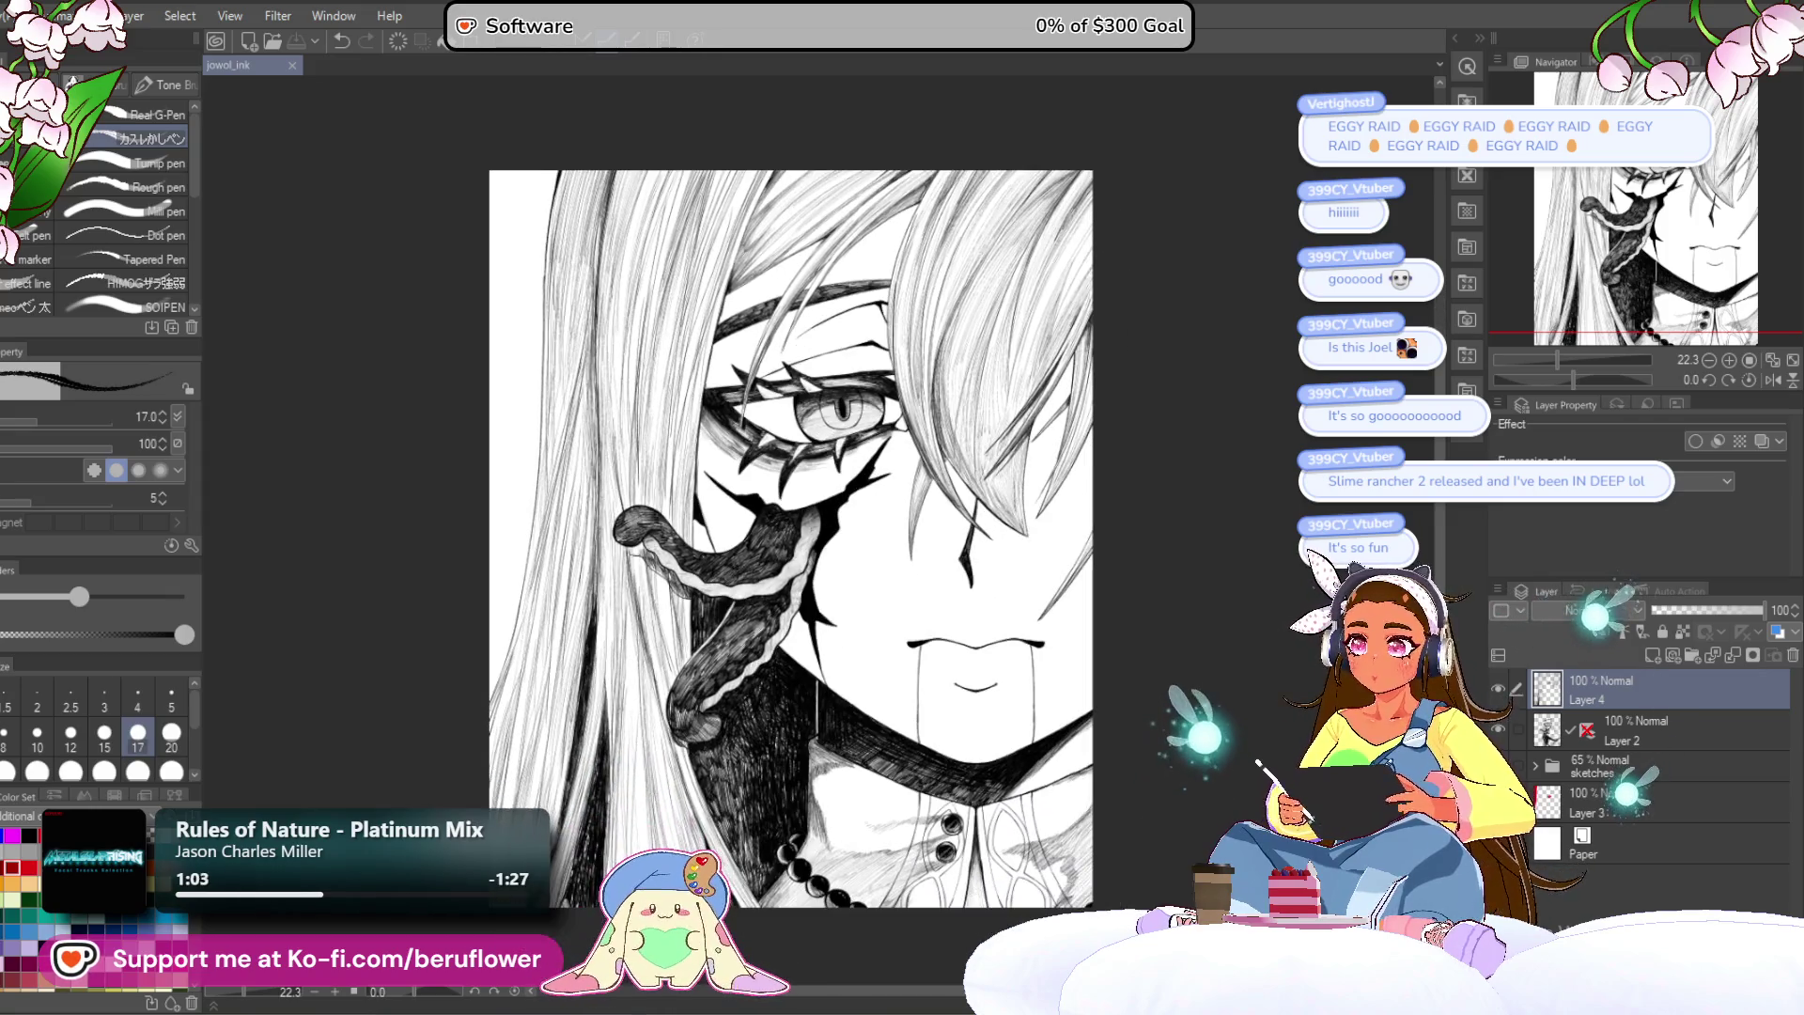
{"action": "left_click", "coordinate": [1652, 656]}
{"action": "scroll", "coordinate": [806, 341], "scroll_direction": "up", "scroll_amount": 3}
Step: Pan from the hair down to the eye, tentacle and cheek, tilt the canvas, reset it upright, and zoom in
{"action": "mouse_move", "coordinate": [805, 340]}
{"action": "left_mouse_down"}
{"action": "mouse_move", "coordinate": [1092, 665]}
{"action": "mouse_move", "coordinate": [1011, 820]}
{"action": "left_mouse_up"}
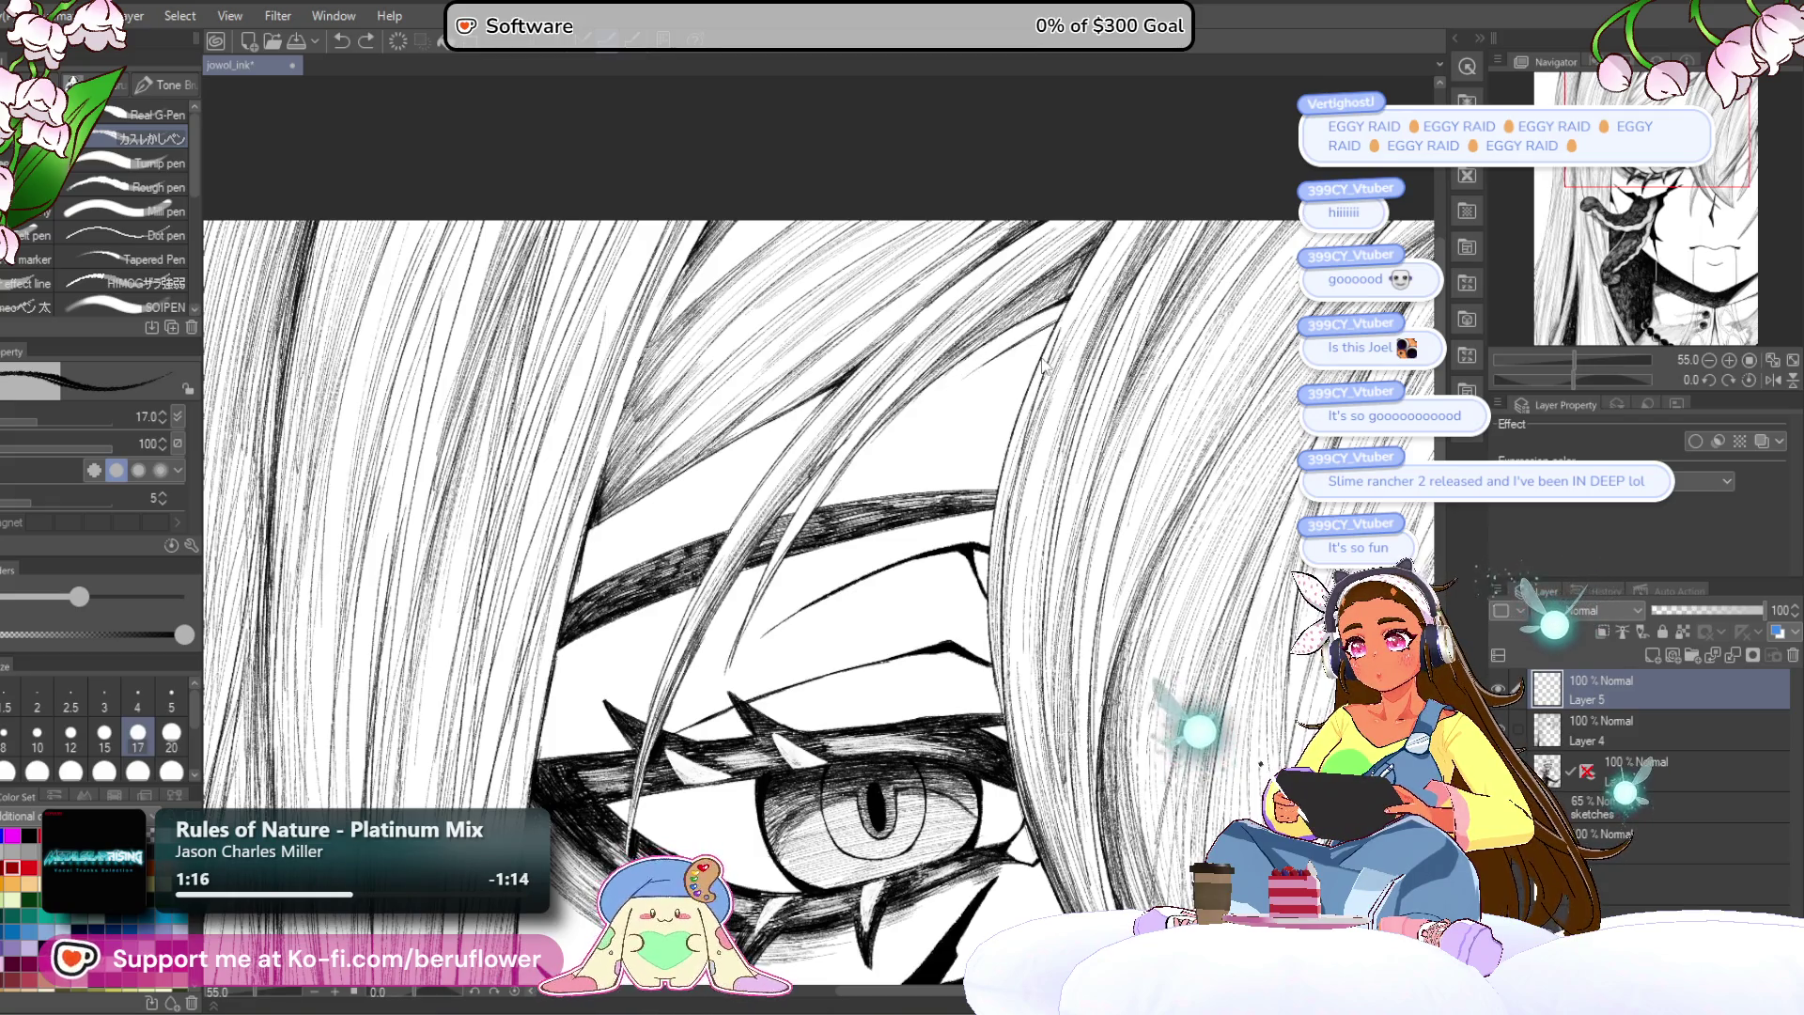
{"action": "mouse_move", "coordinate": [735, 773]}
{"action": "left_mouse_down"}
{"action": "mouse_move", "coordinate": [773, 519]}
{"action": "mouse_move", "coordinate": [868, 331]}
{"action": "left_mouse_up"}
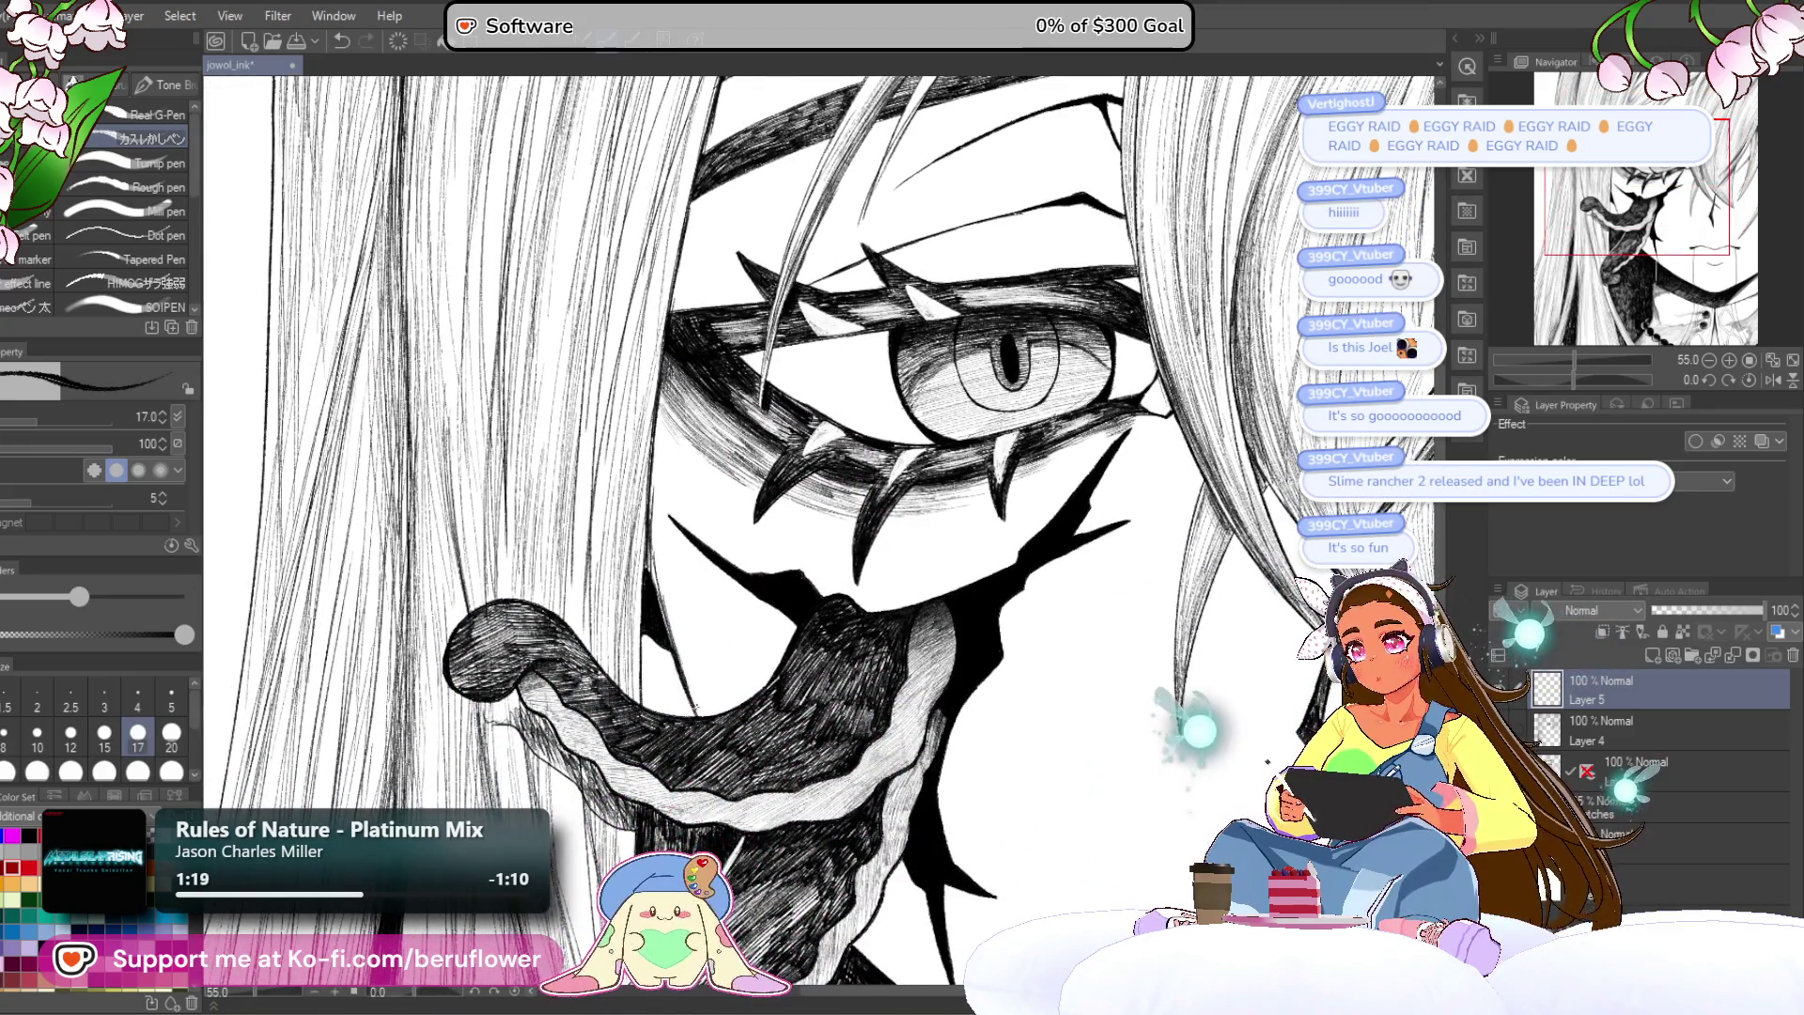
{"action": "left_click_drag", "start_coordinate": [700, 677], "coordinate": [631, 357]}
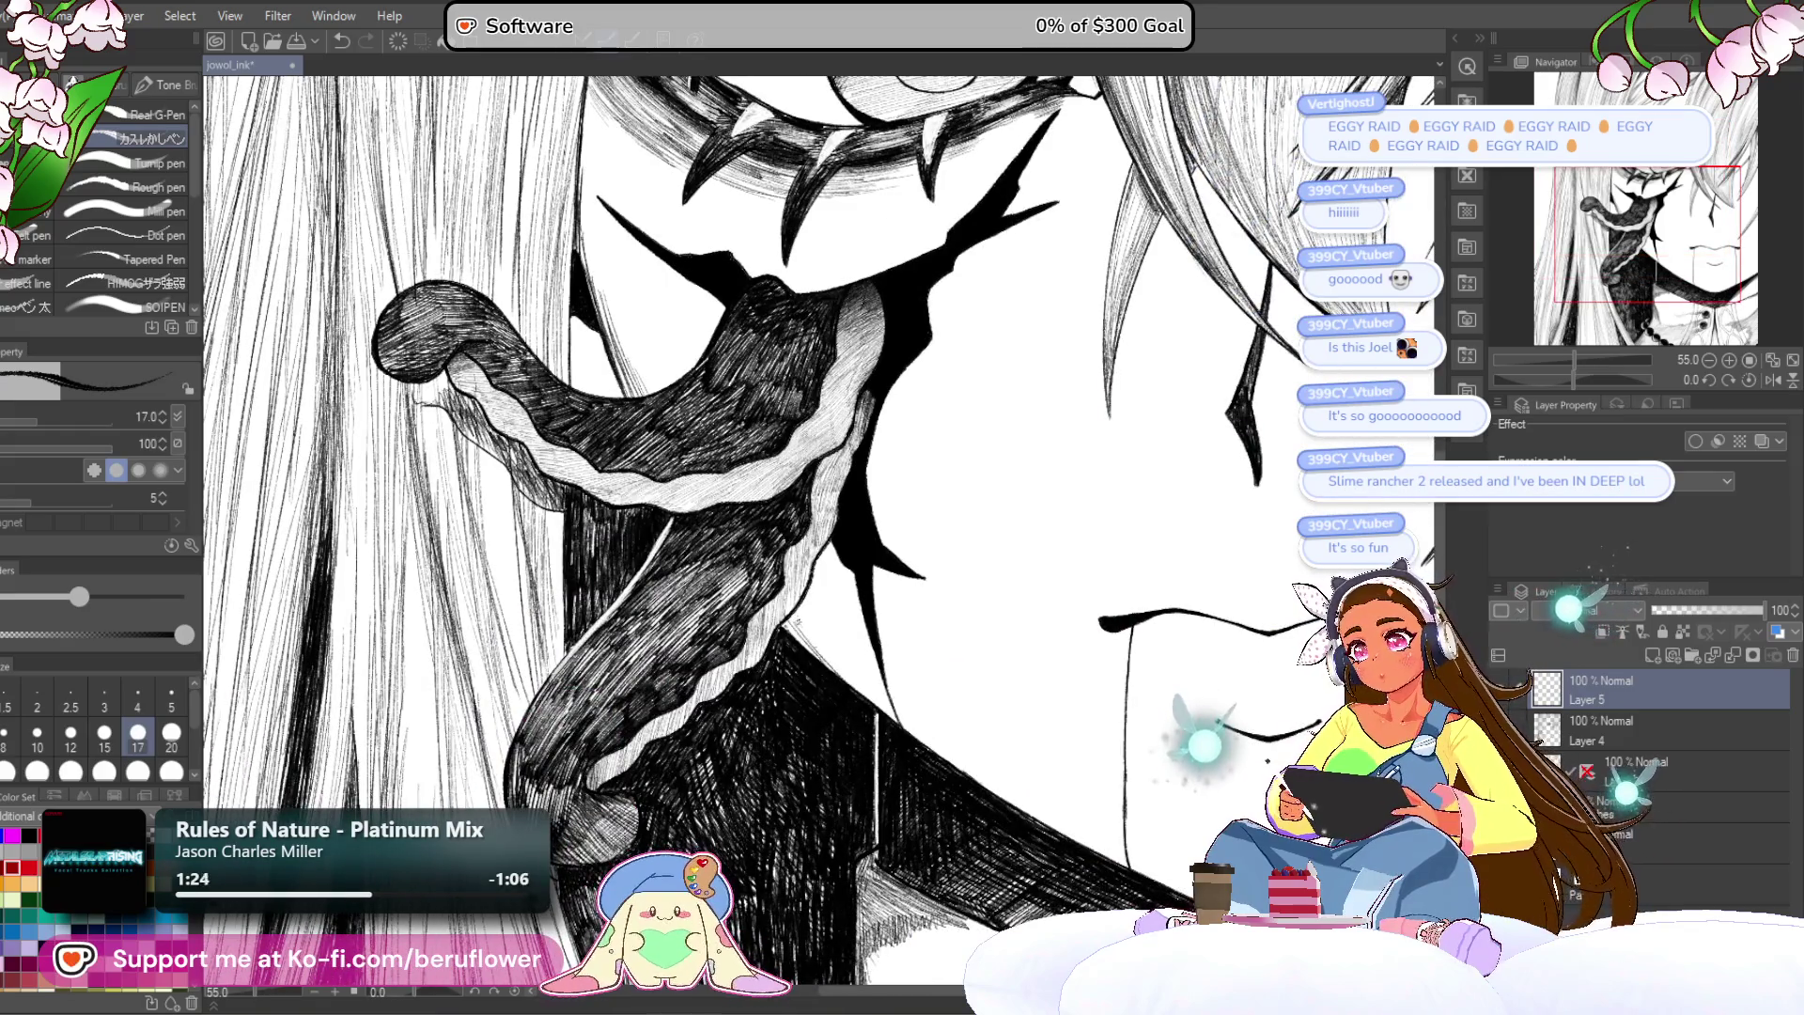
{"action": "left_click_drag", "start_coordinate": [1575, 380], "coordinate": [1603, 374]}
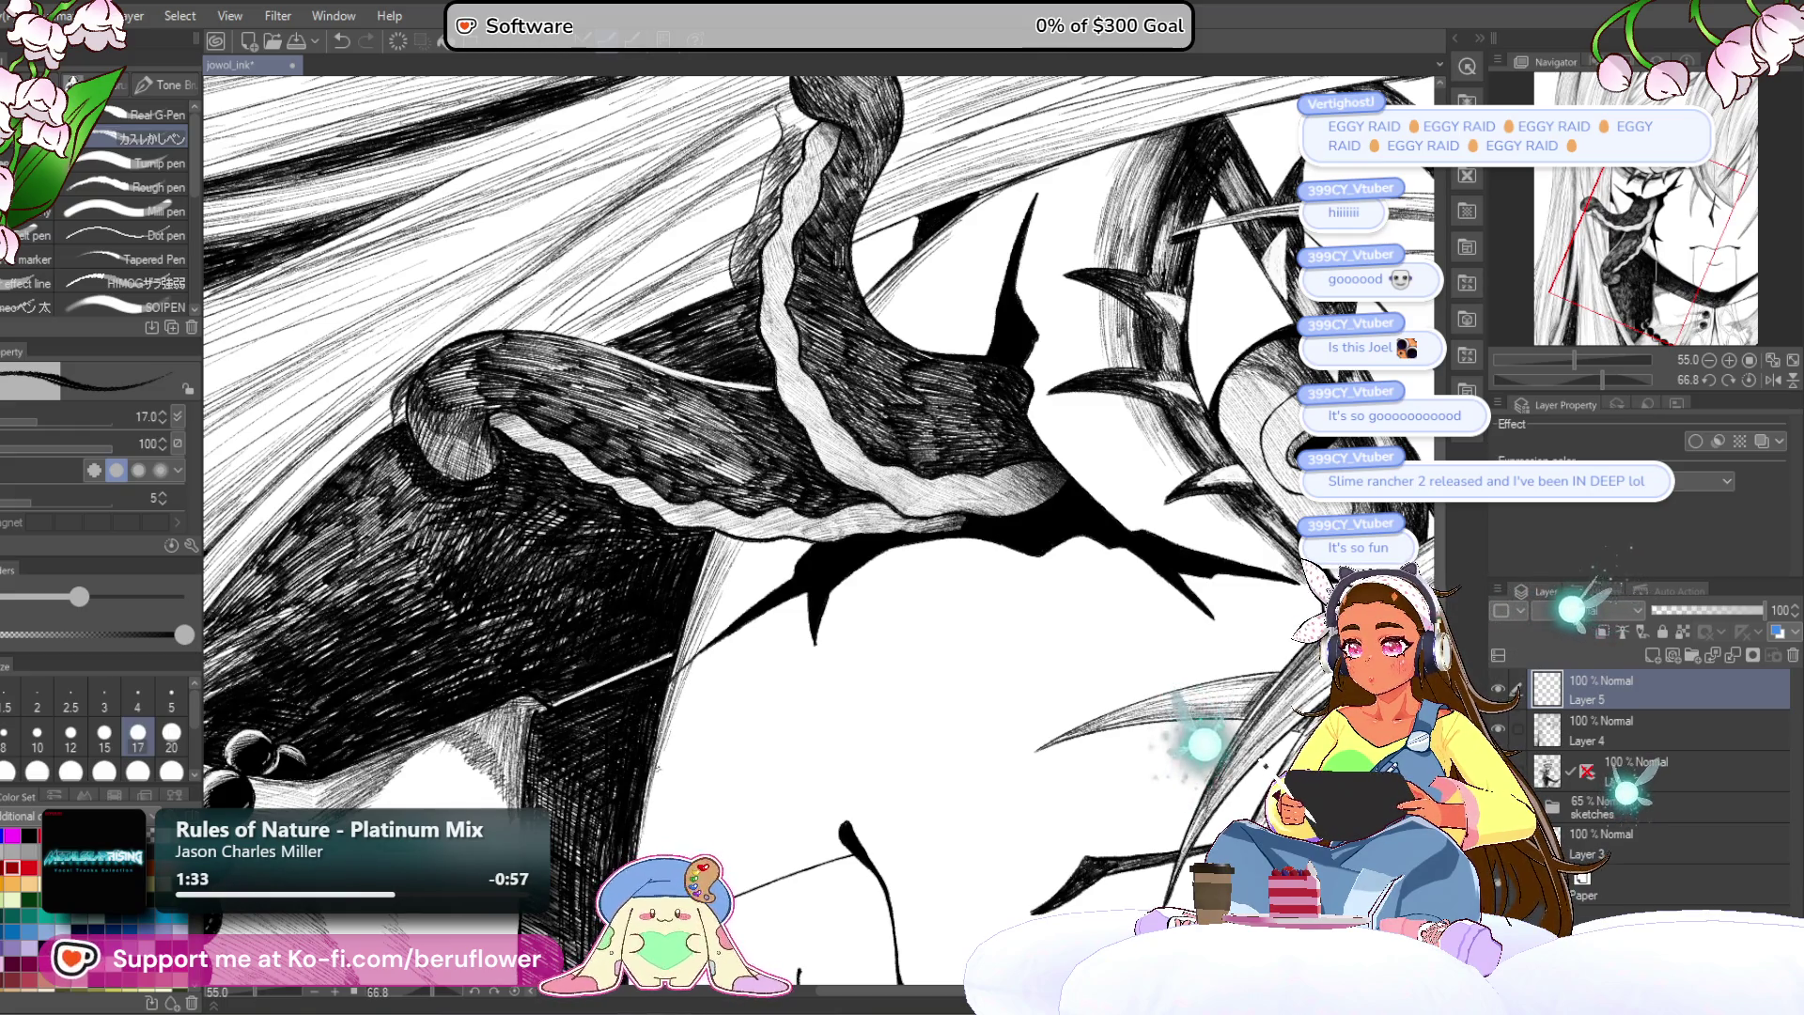
{"action": "scroll", "coordinate": [818, 526], "scroll_direction": "down", "scroll_amount": 4}
{"action": "left_click", "coordinate": [1746, 379]}
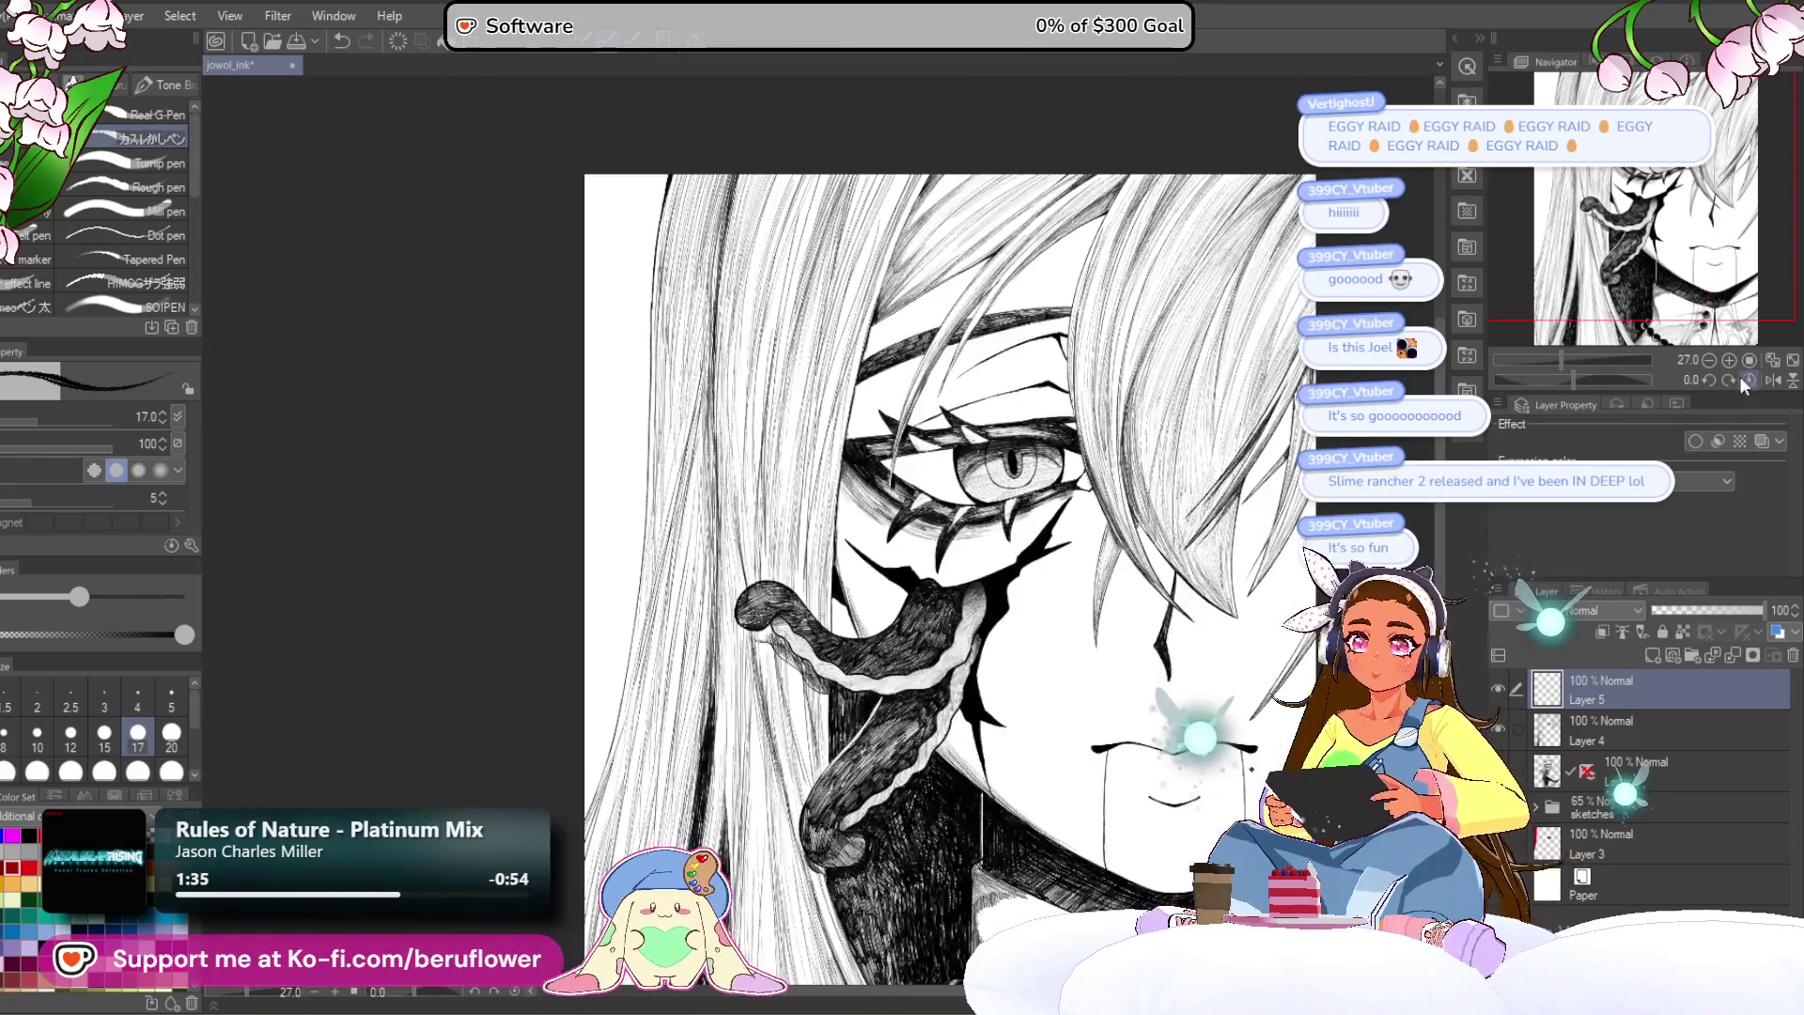
{"action": "scroll", "coordinate": [991, 518], "scroll_direction": "up", "scroll_amount": 4}
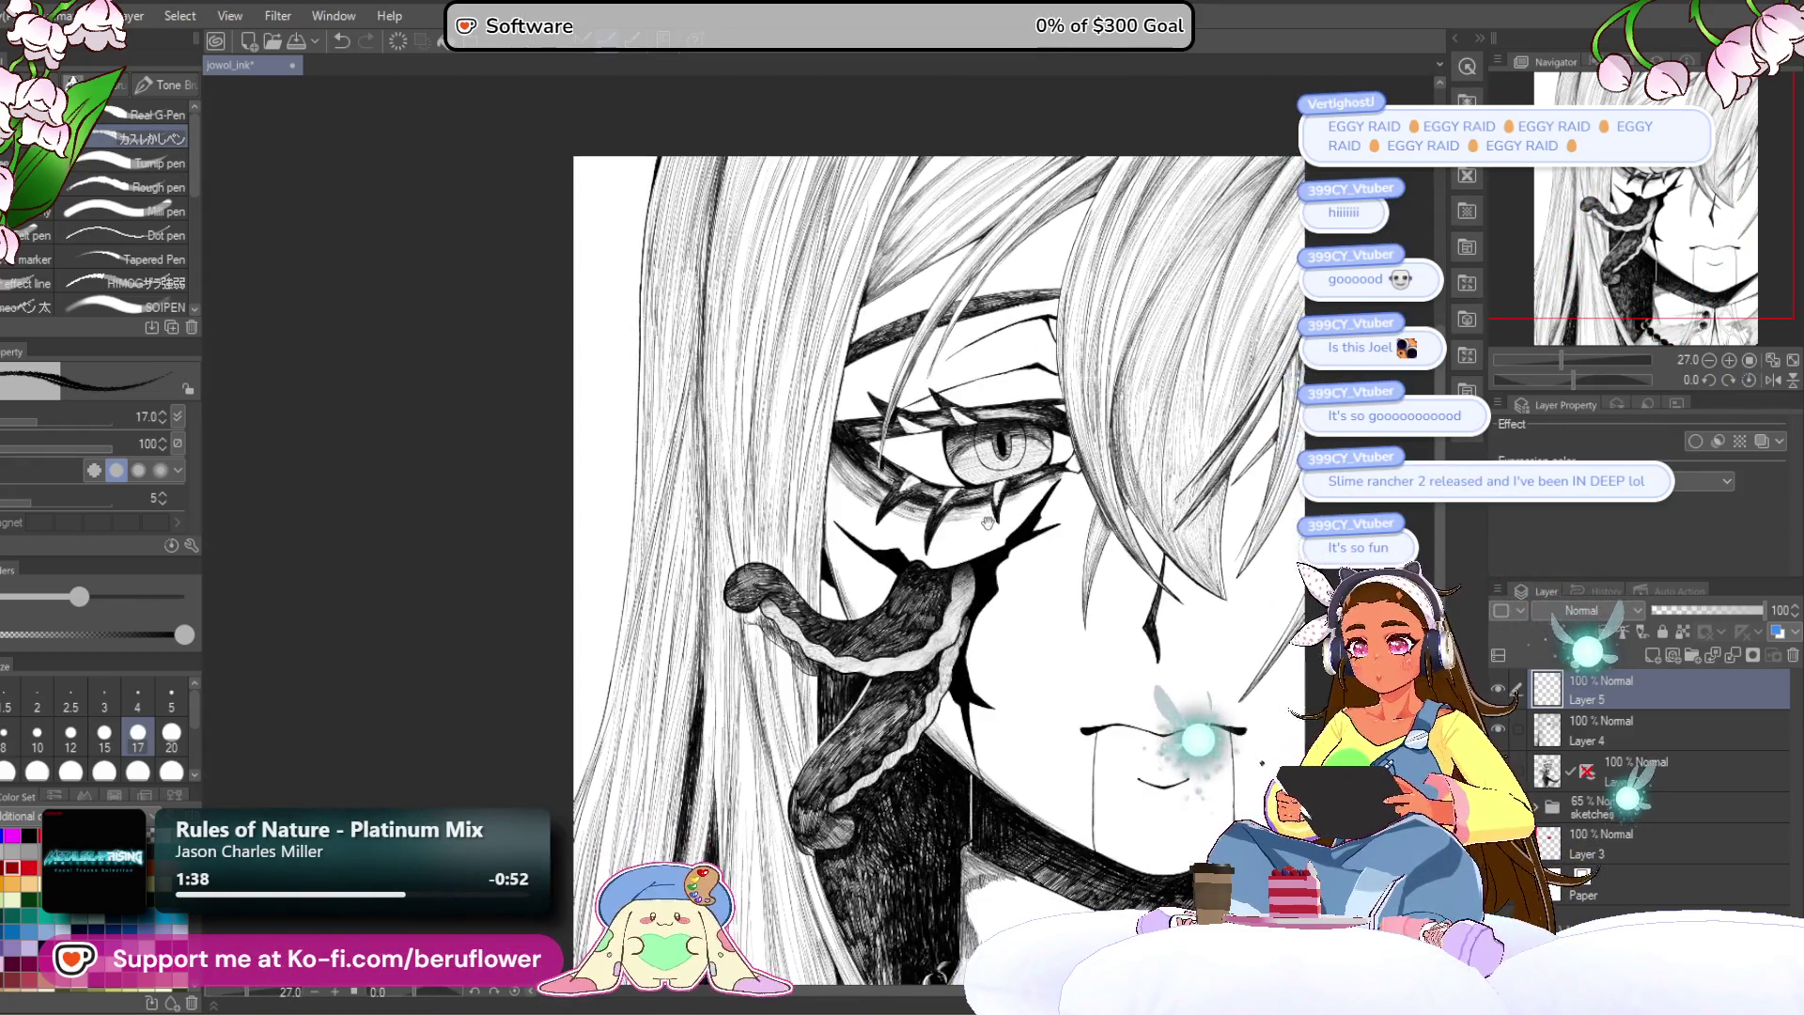
{"action": "scroll", "coordinate": [817, 526], "scroll_direction": "up", "scroll_amount": 5}
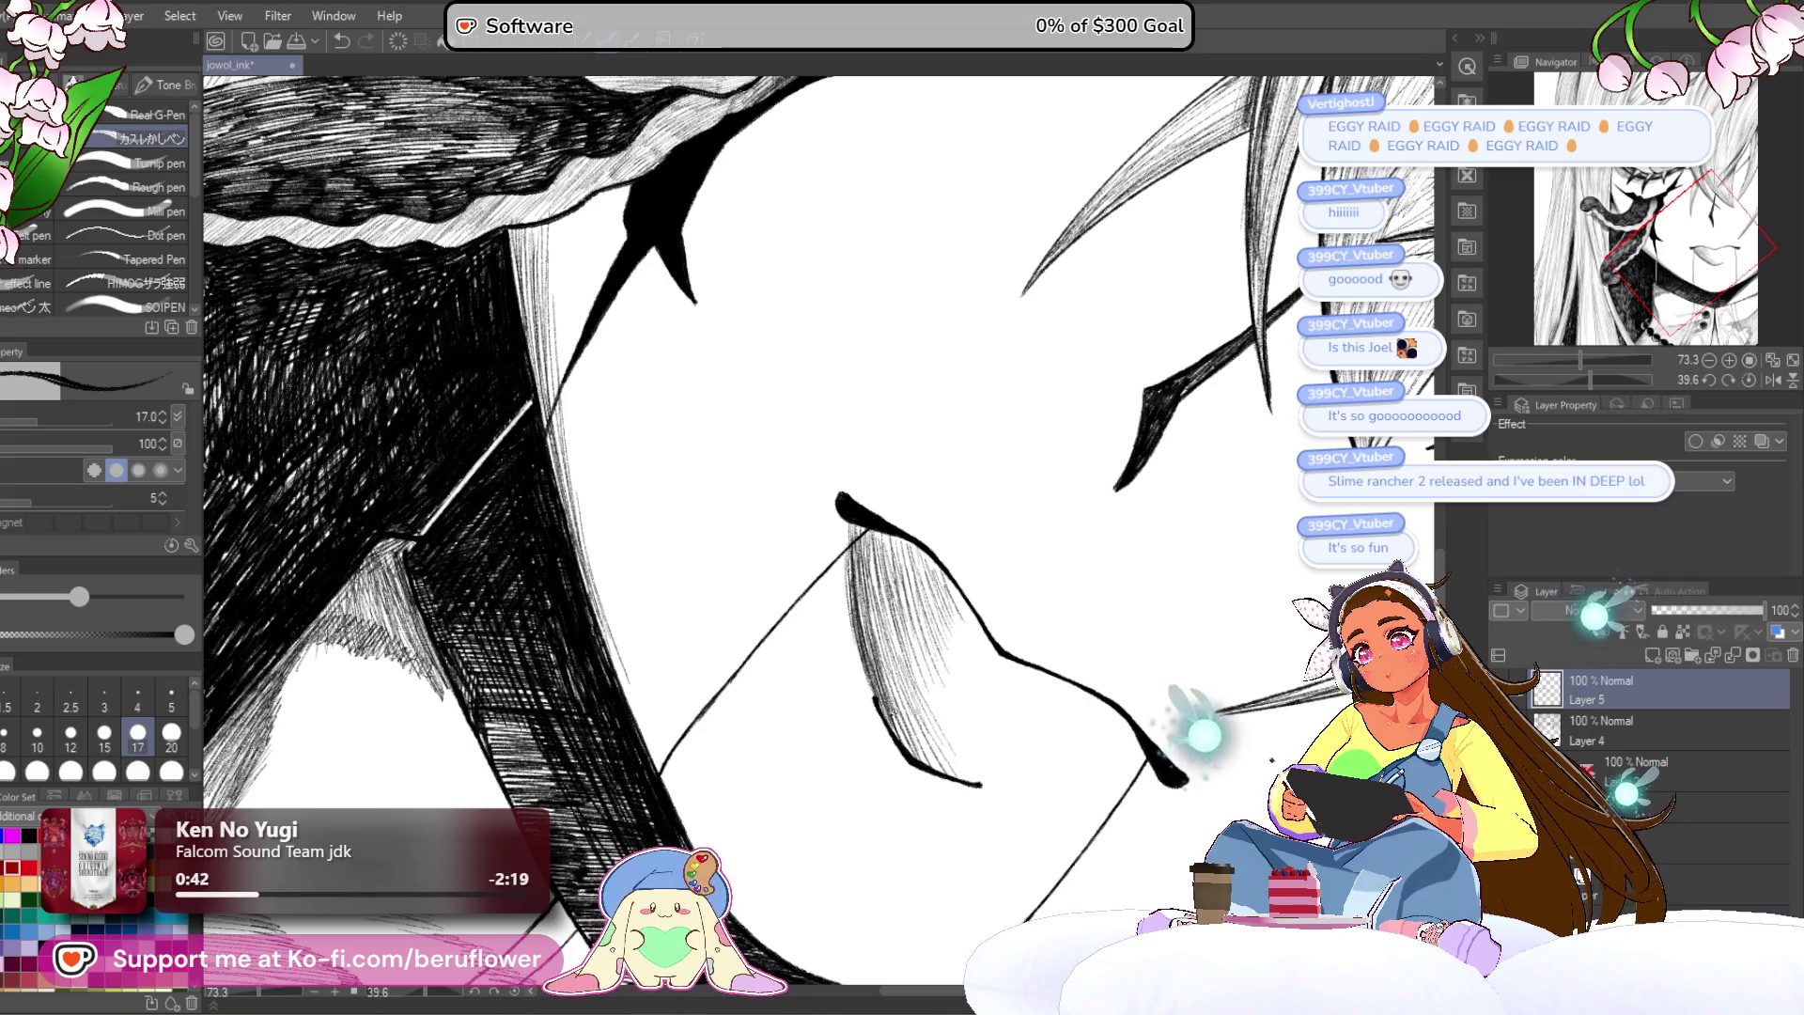
Step: Reset the rotation, then tilt and zoom the canvas onto the nose and cheek
{"action": "scroll", "coordinate": [865, 517], "scroll_direction": "down", "scroll_amount": 4}
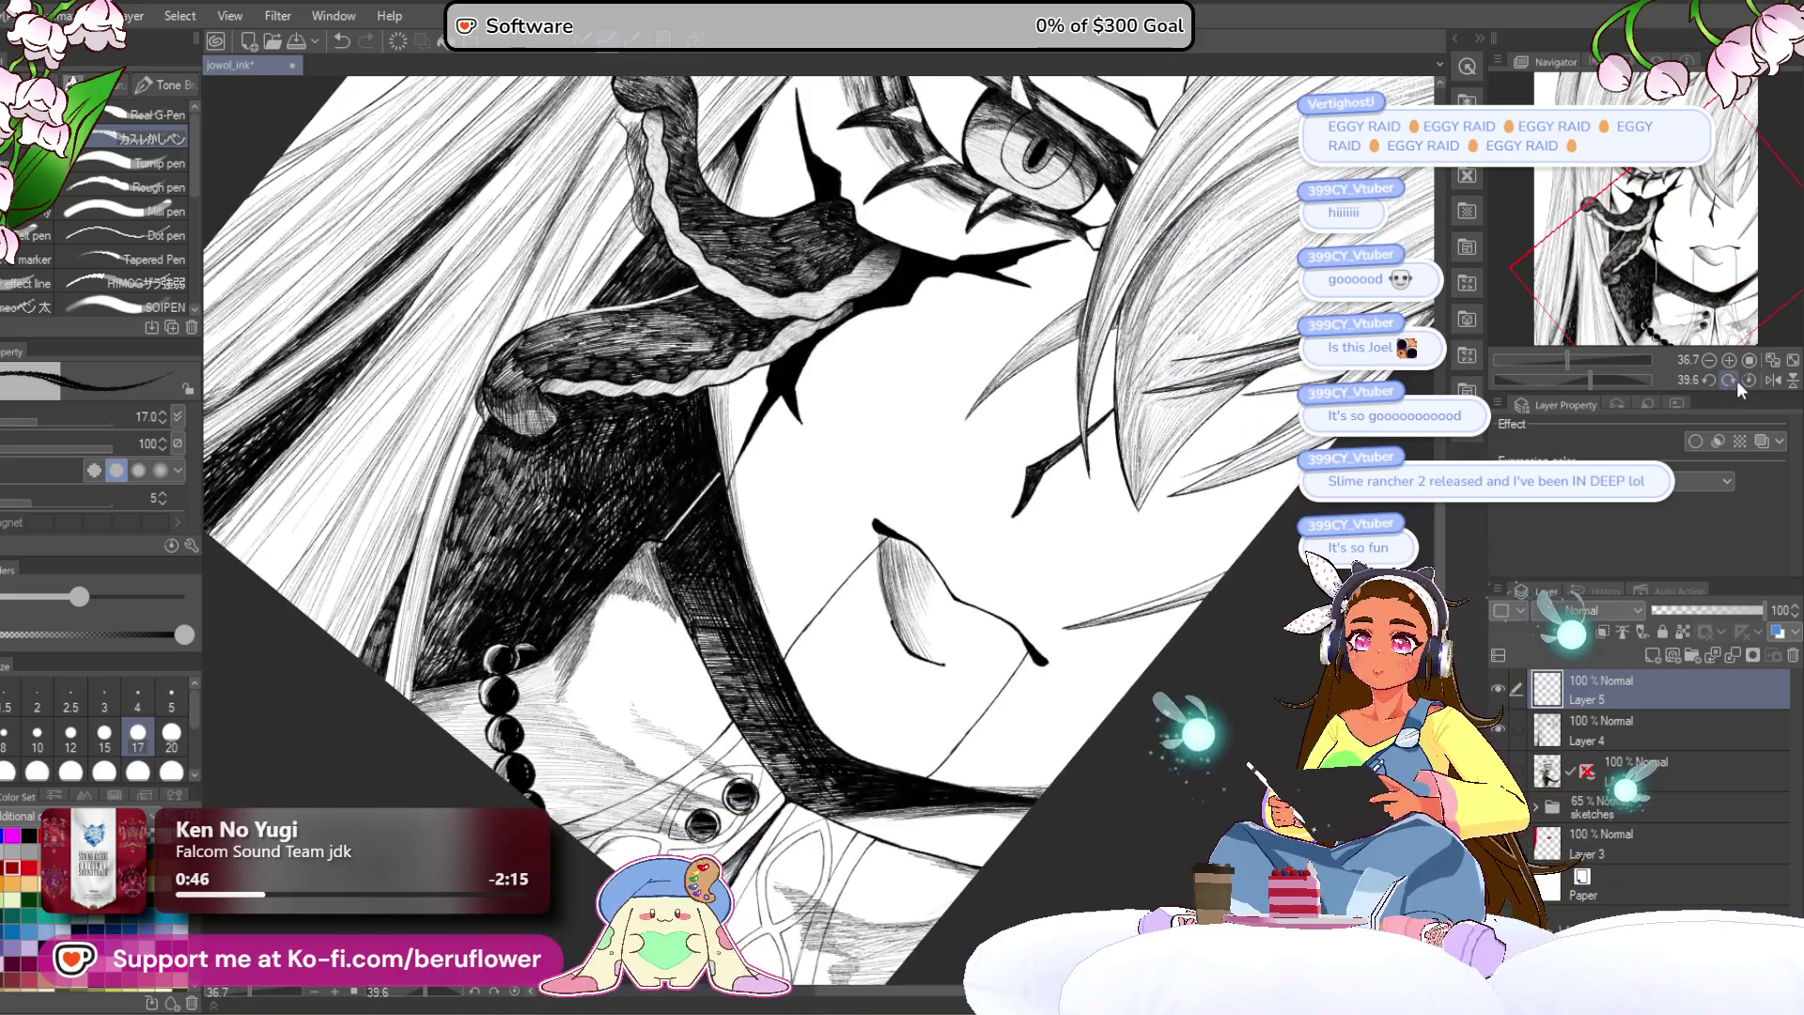
{"action": "left_click", "coordinate": [1749, 379]}
{"action": "scroll", "coordinate": [930, 554], "scroll_direction": "down", "scroll_amount": 5}
{"action": "scroll", "coordinate": [1111, 655], "scroll_direction": "up", "scroll_amount": 5}
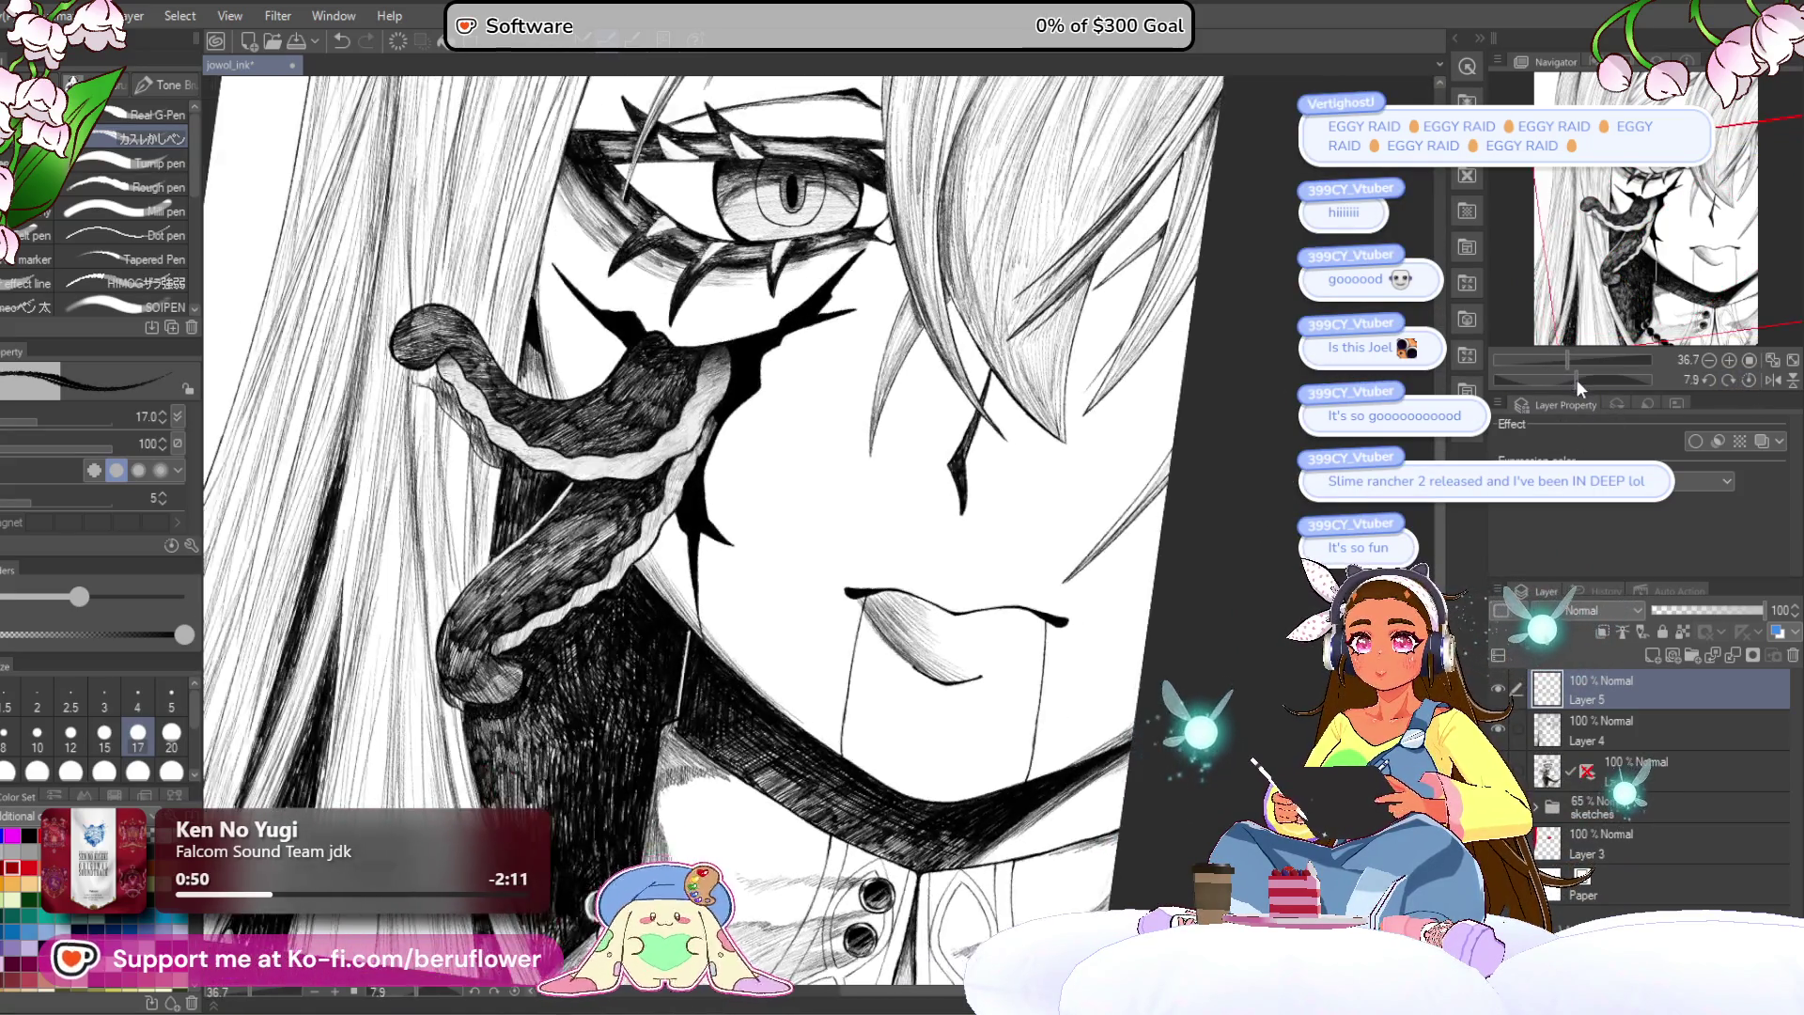
{"action": "left_click_drag", "start_coordinate": [1576, 379], "coordinate": [1604, 379]}
{"action": "scroll", "coordinate": [779, 635], "scroll_direction": "up", "scroll_amount": 5}
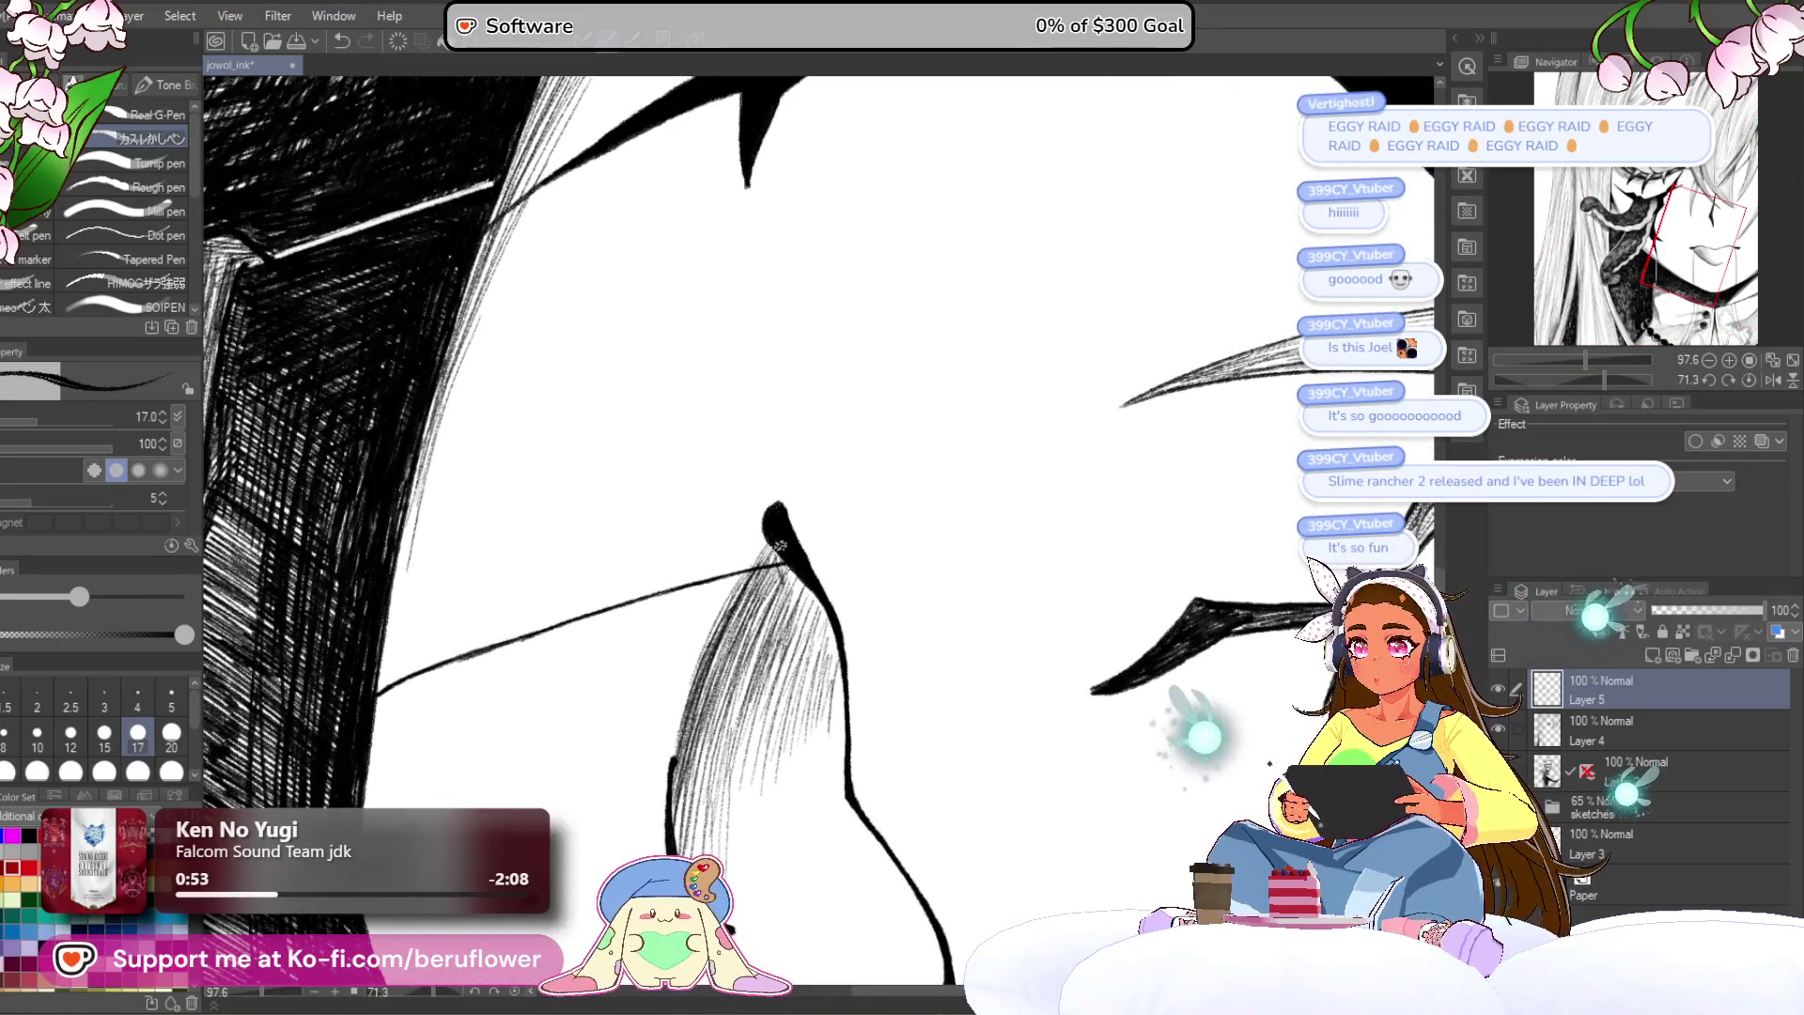
{"action": "left_click_drag", "start_coordinate": [846, 651], "coordinate": [907, 491]}
Step: Hatch shading on the cheek beside the nose, extending it upward
{"action": "left_click_drag", "start_coordinate": [767, 634], "coordinate": [738, 712]}
{"action": "left_click_drag", "start_coordinate": [787, 622], "coordinate": [769, 756]}
{"action": "mouse_move", "coordinate": [797, 600]}
{"action": "left_mouse_down"}
{"action": "mouse_move", "coordinate": [780, 743]}
{"action": "mouse_move", "coordinate": [785, 714]}
{"action": "left_mouse_up"}
{"action": "mouse_move", "coordinate": [819, 569]}
{"action": "left_mouse_down"}
{"action": "mouse_move", "coordinate": [797, 717]}
{"action": "mouse_move", "coordinate": [819, 687]}
{"action": "left_mouse_up"}
{"action": "left_click_drag", "start_coordinate": [839, 571], "coordinate": [840, 657]}
{"action": "left_click_drag", "start_coordinate": [874, 536], "coordinate": [865, 634]}
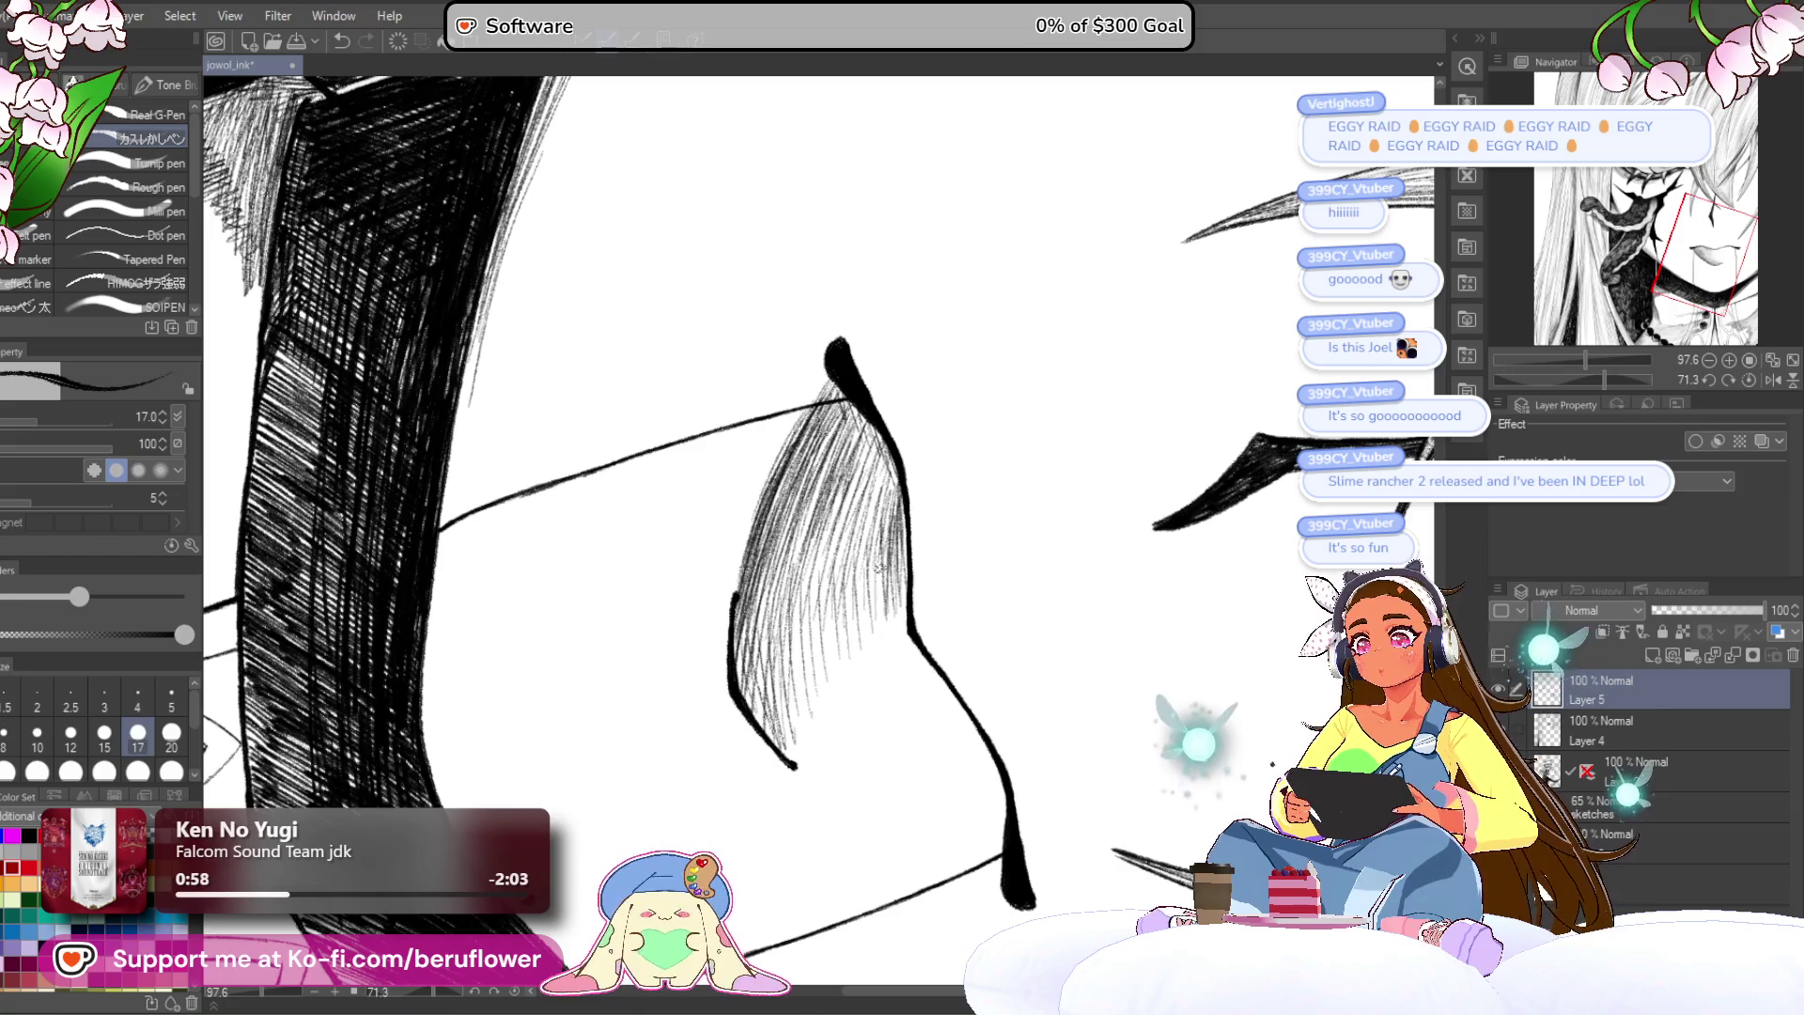
Step: Darken and fill out the cheek shading with more hatching strokes
{"action": "left_click_drag", "start_coordinate": [812, 632], "coordinate": [787, 745]}
{"action": "left_click_drag", "start_coordinate": [820, 688], "coordinate": [782, 762]}
{"action": "left_click_drag", "start_coordinate": [784, 677], "coordinate": [752, 760]}
{"action": "mouse_move", "coordinate": [812, 690]}
{"action": "left_mouse_down"}
{"action": "mouse_move", "coordinate": [766, 772]}
{"action": "mouse_move", "coordinate": [780, 747]}
{"action": "left_mouse_up"}
{"action": "left_click_drag", "start_coordinate": [815, 643], "coordinate": [784, 719]}
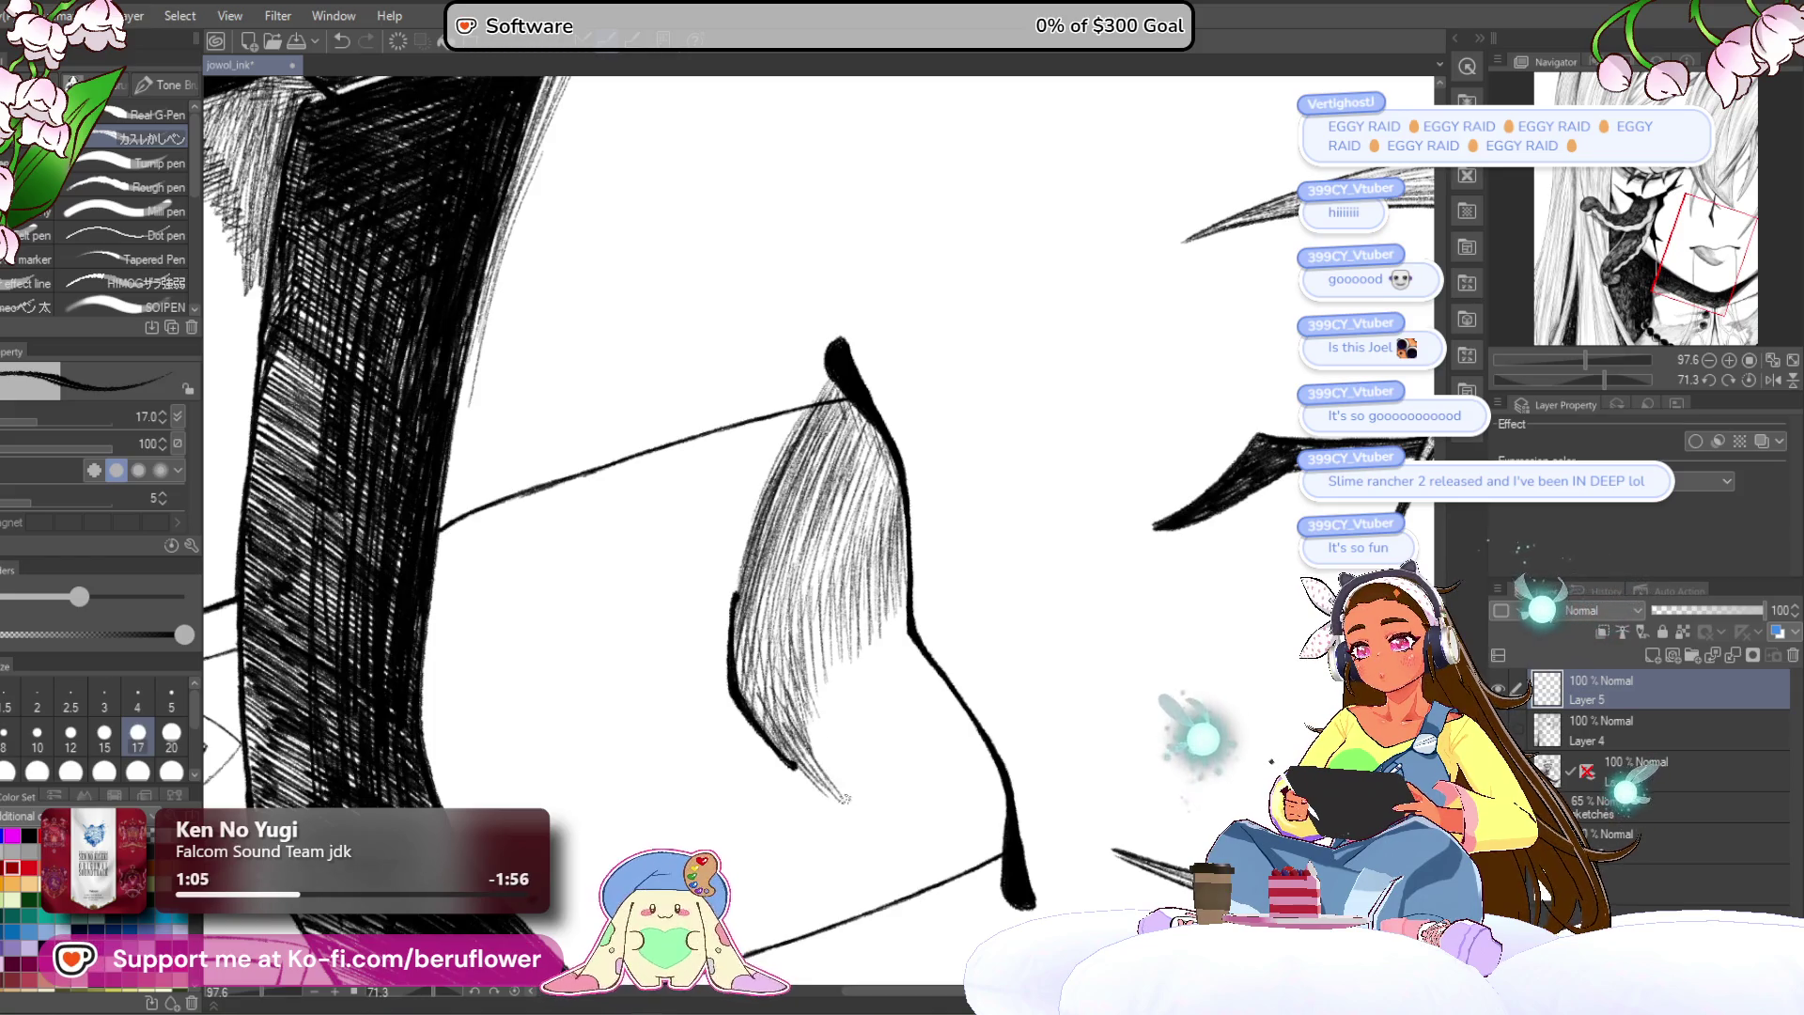
{"action": "left_click_drag", "start_coordinate": [777, 656], "coordinate": [738, 739]}
{"action": "mouse_move", "coordinate": [768, 607]}
{"action": "left_mouse_down"}
{"action": "mouse_move", "coordinate": [739, 733]}
{"action": "mouse_move", "coordinate": [752, 709]}
{"action": "left_mouse_up"}
{"action": "mouse_move", "coordinate": [791, 540]}
{"action": "left_mouse_down"}
{"action": "mouse_move", "coordinate": [763, 705]}
{"action": "mouse_move", "coordinate": [780, 641]}
{"action": "left_mouse_up"}
{"action": "left_click_drag", "start_coordinate": [805, 512], "coordinate": [796, 580]}
Step: Zoom out to the whole illustration, straighten the canvas, and zoom back in on the face
{"action": "key", "text": "ctrl+0"}
{"action": "left_click", "coordinate": [1749, 379]}
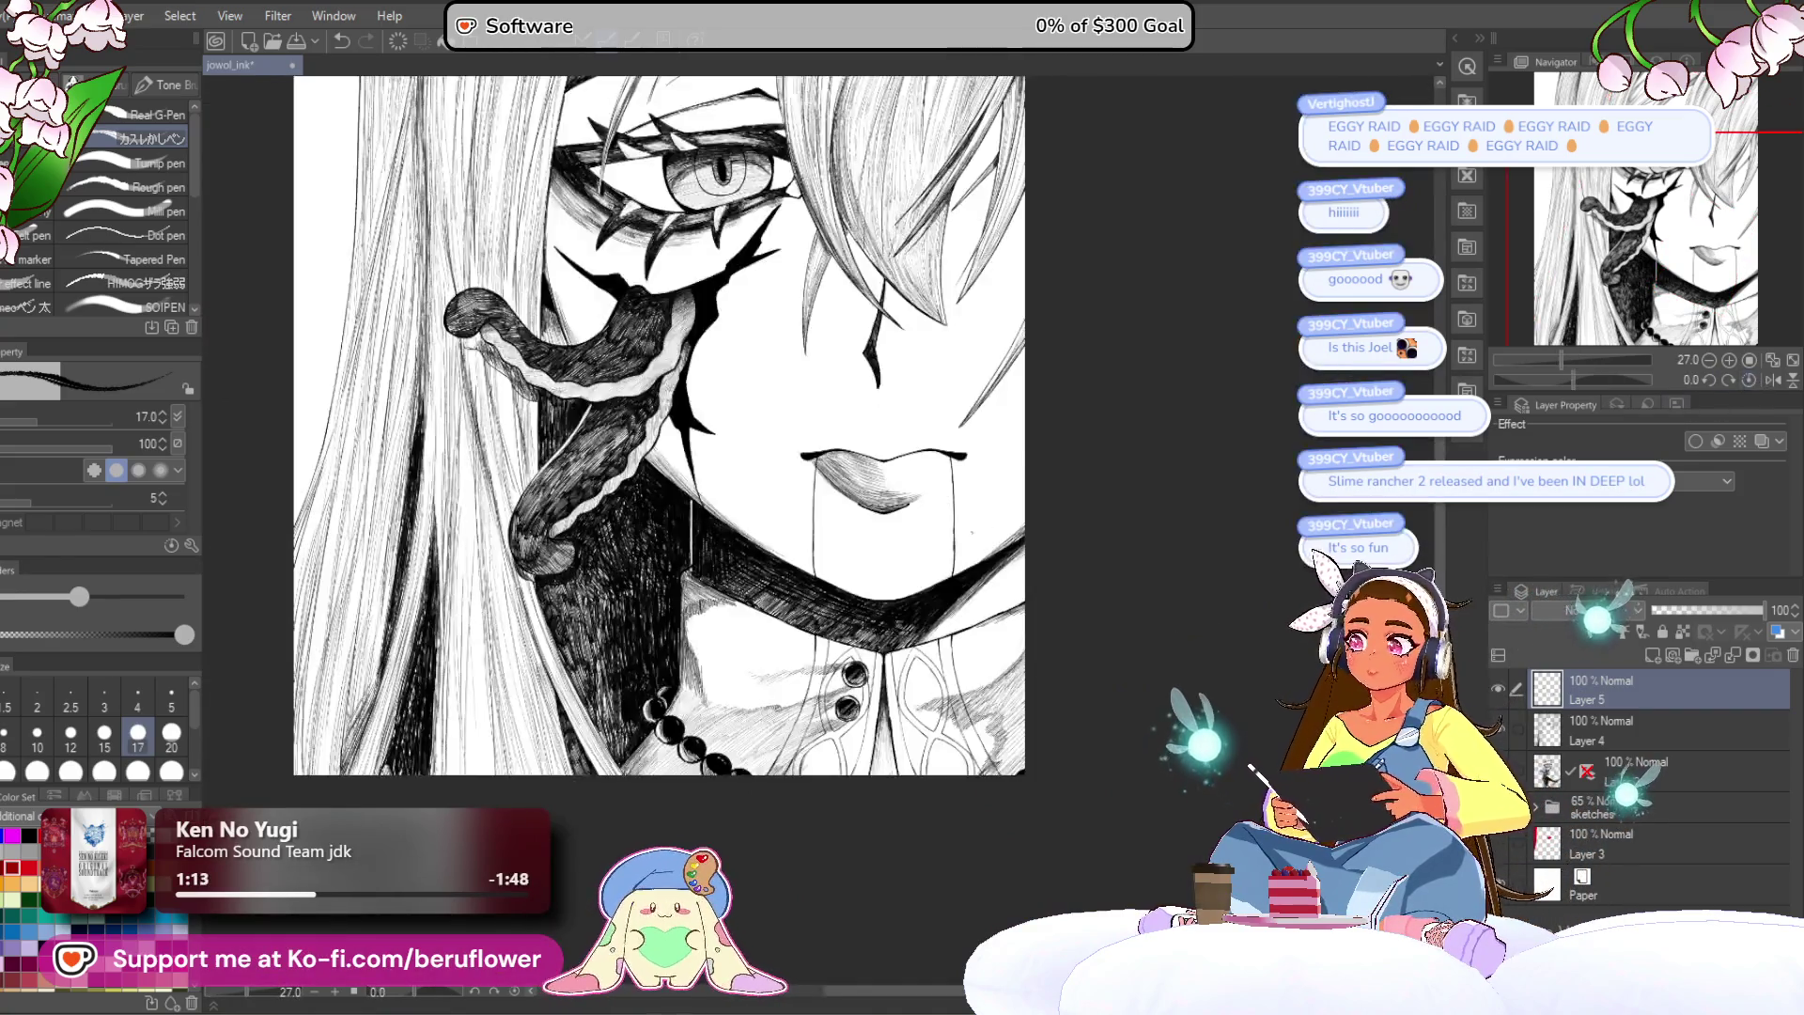
{"action": "key", "text": "ctrl+plus"}
{"action": "key", "text": "ctrl+plus"}
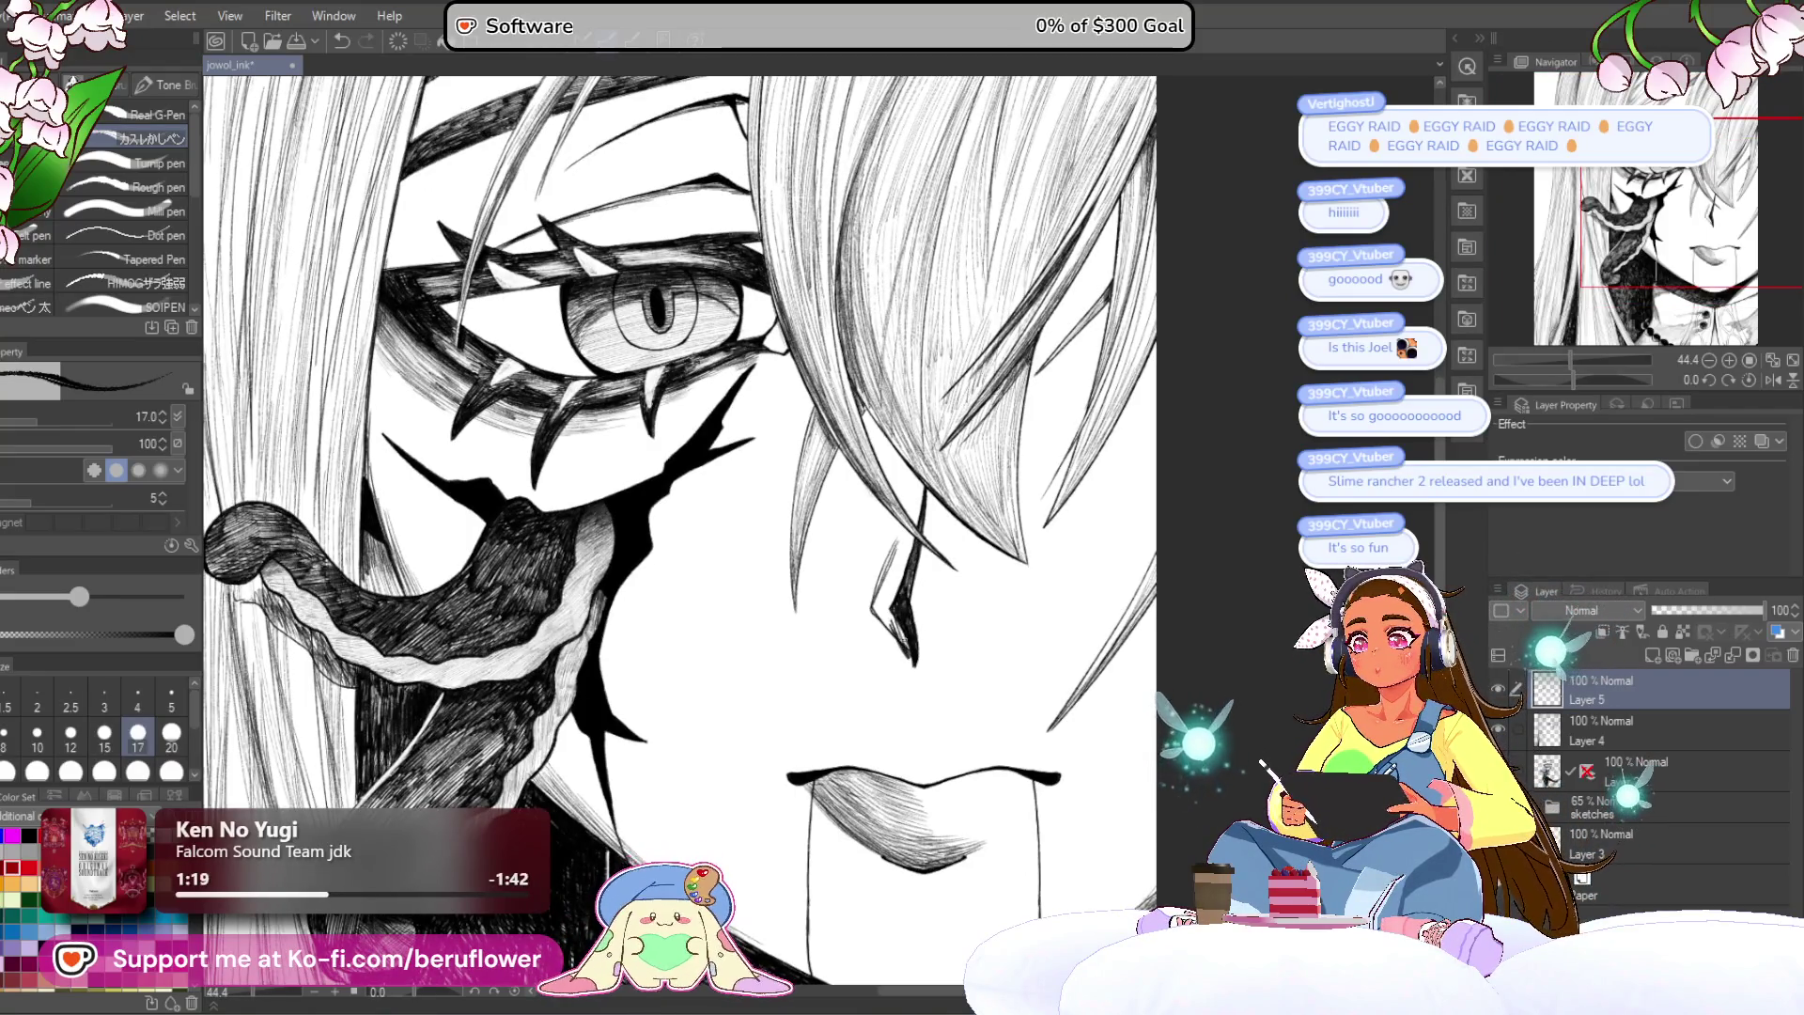
{"action": "scroll", "coordinate": [925, 632], "scroll_direction": "up", "scroll_amount": 2}
Step: Add hatching to the nose shading, undoing and redrawing one stroke
{"action": "left_click_drag", "start_coordinate": [870, 649], "coordinate": [919, 715]}
{"action": "mouse_move", "coordinate": [874, 611]}
{"action": "left_mouse_down"}
{"action": "mouse_move", "coordinate": [917, 688]}
{"action": "mouse_move", "coordinate": [884, 611]}
{"action": "mouse_move", "coordinate": [863, 609]}
{"action": "mouse_move", "coordinate": [885, 466]}
{"action": "left_mouse_up"}
{"action": "key", "text": "ctrl+z"}
{"action": "left_click_drag", "start_coordinate": [855, 568], "coordinate": [879, 481]}
{"action": "scroll", "coordinate": [912, 465], "scroll_direction": "down", "scroll_amount": 5}
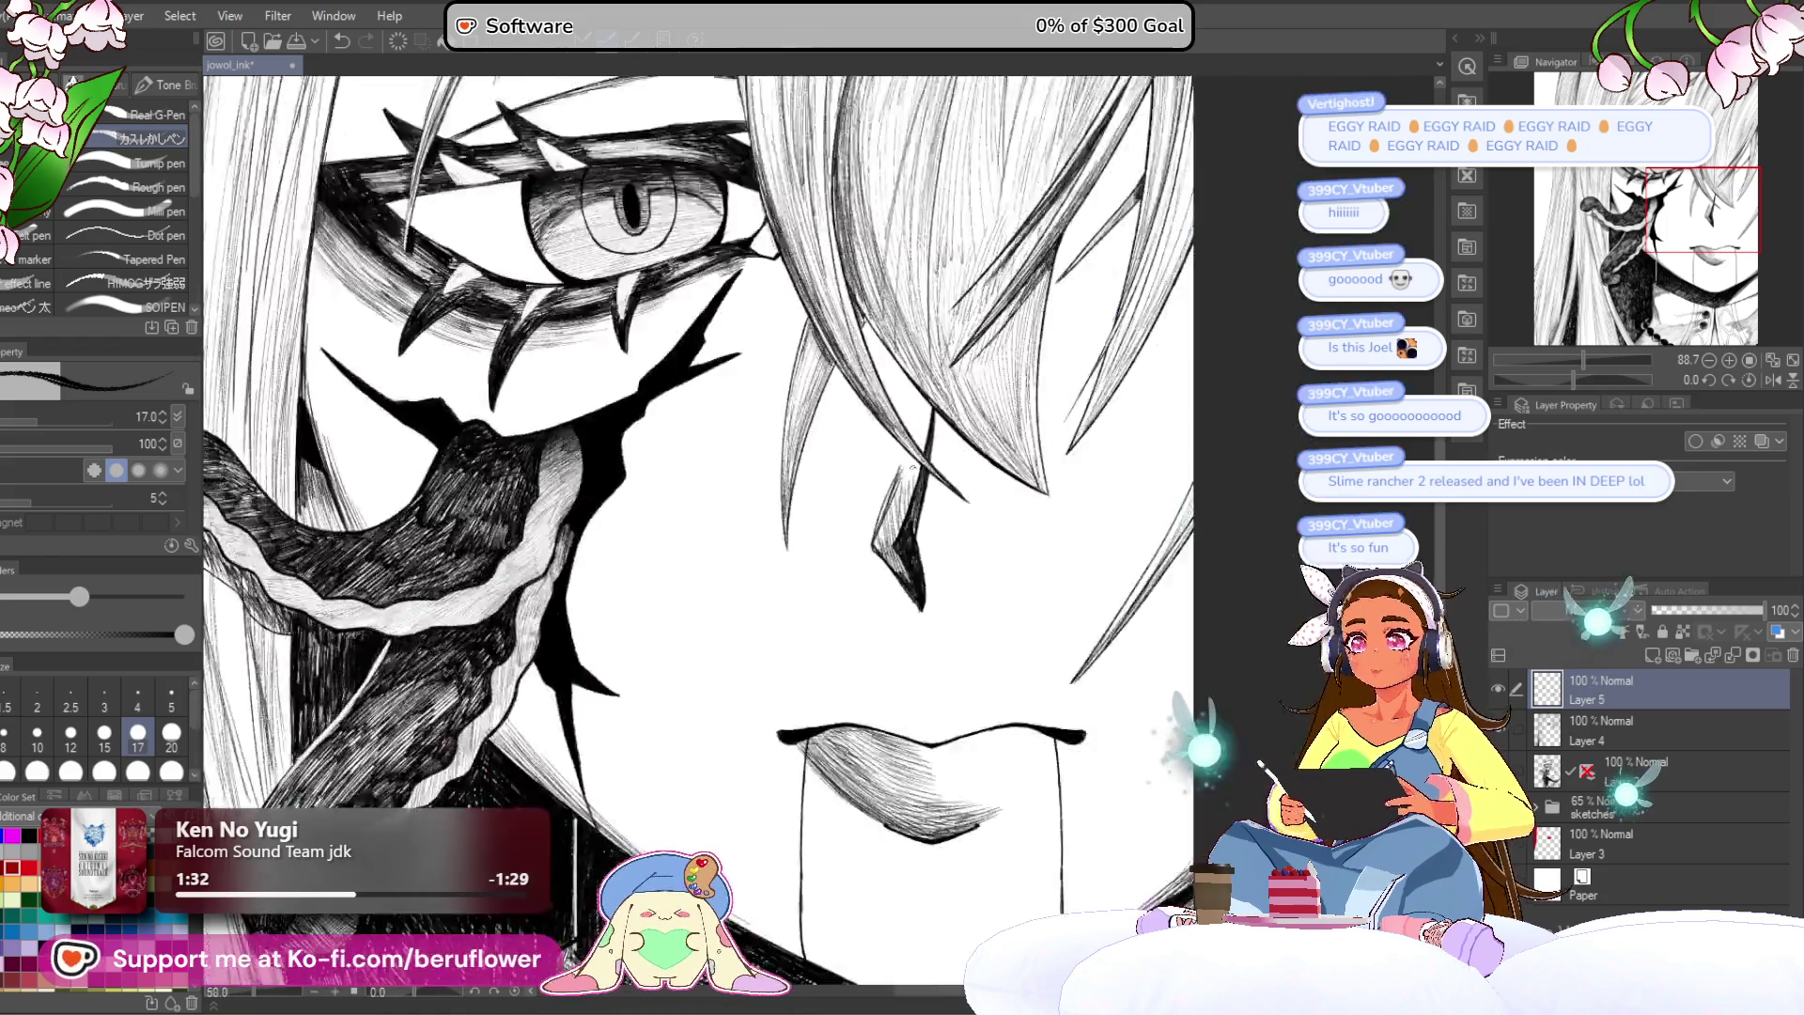
{"action": "left_click_drag", "start_coordinate": [1064, 716], "coordinate": [1005, 678]}
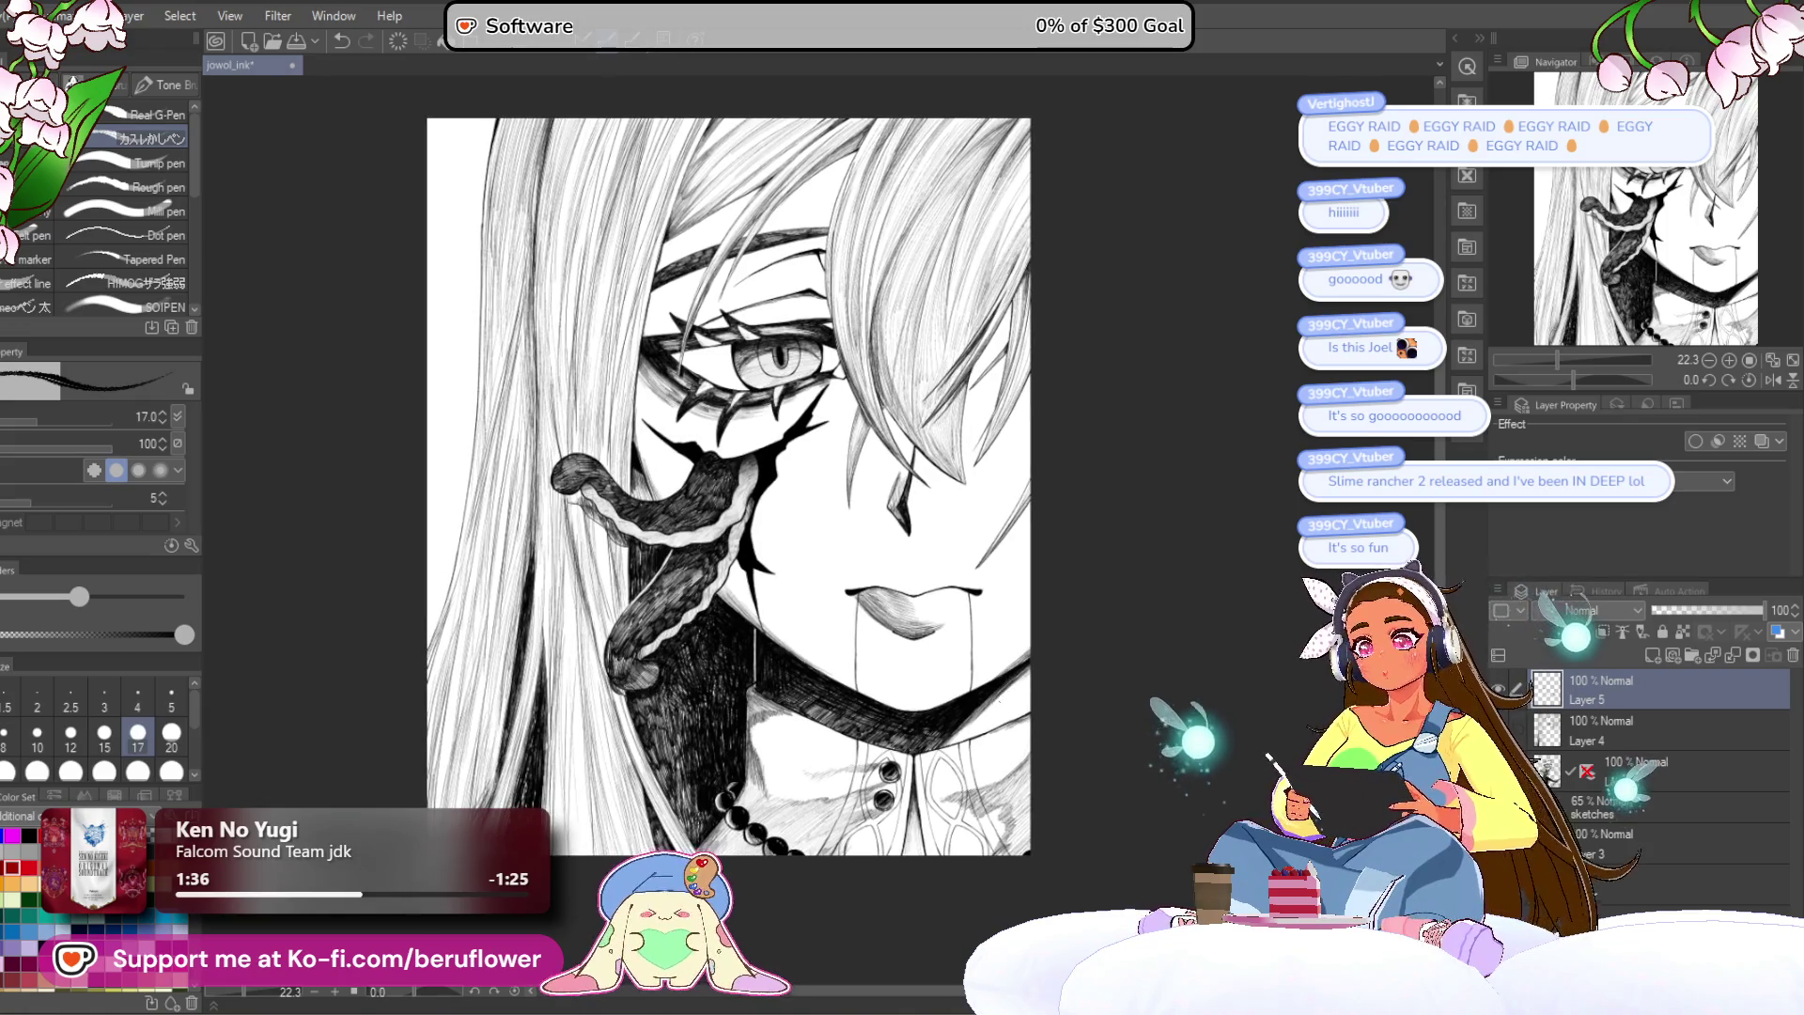
{"action": "mouse_move", "coordinate": [997, 579]}
{"action": "left_mouse_down"}
{"action": "mouse_move", "coordinate": [1011, 643]}
{"action": "mouse_move", "coordinate": [1077, 639]}
{"action": "left_mouse_up"}
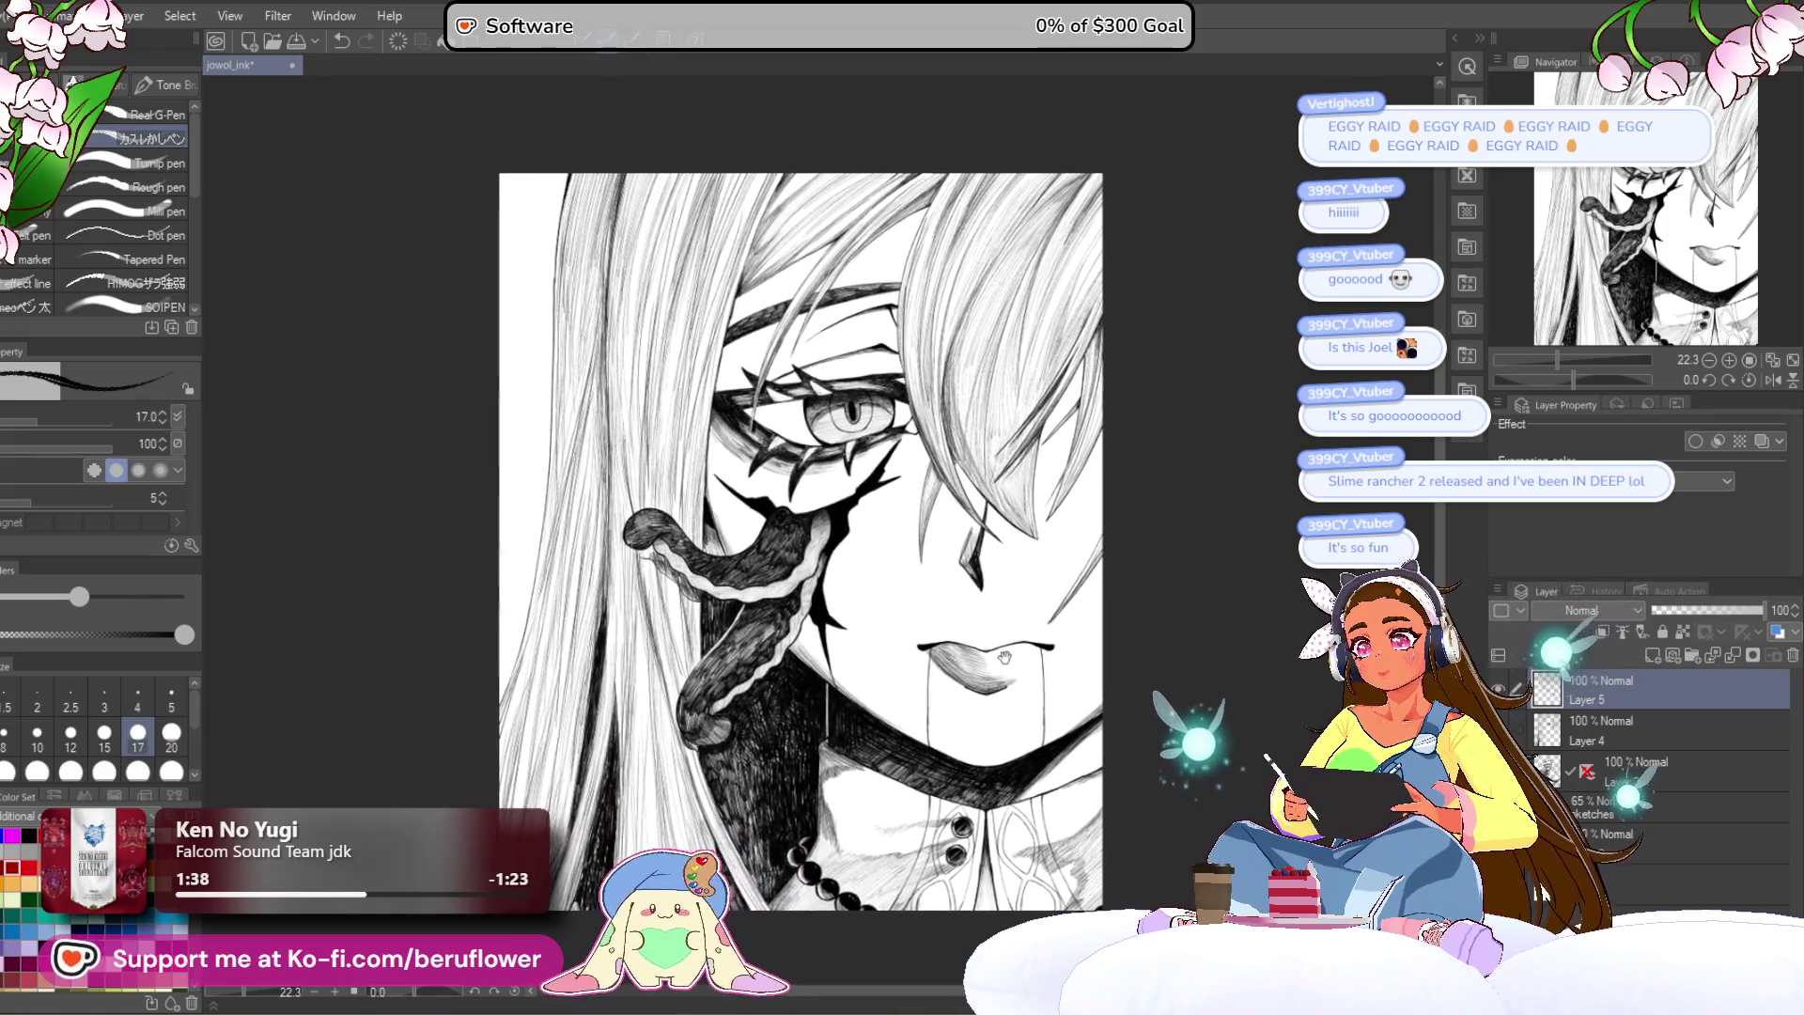
Step: Zoom in below the eye and thicken the edge of the black crack there
{"action": "scroll", "coordinate": [782, 644], "scroll_direction": "up", "scroll_amount": 3}
{"action": "scroll", "coordinate": [783, 644], "scroll_direction": "up", "scroll_amount": 3}
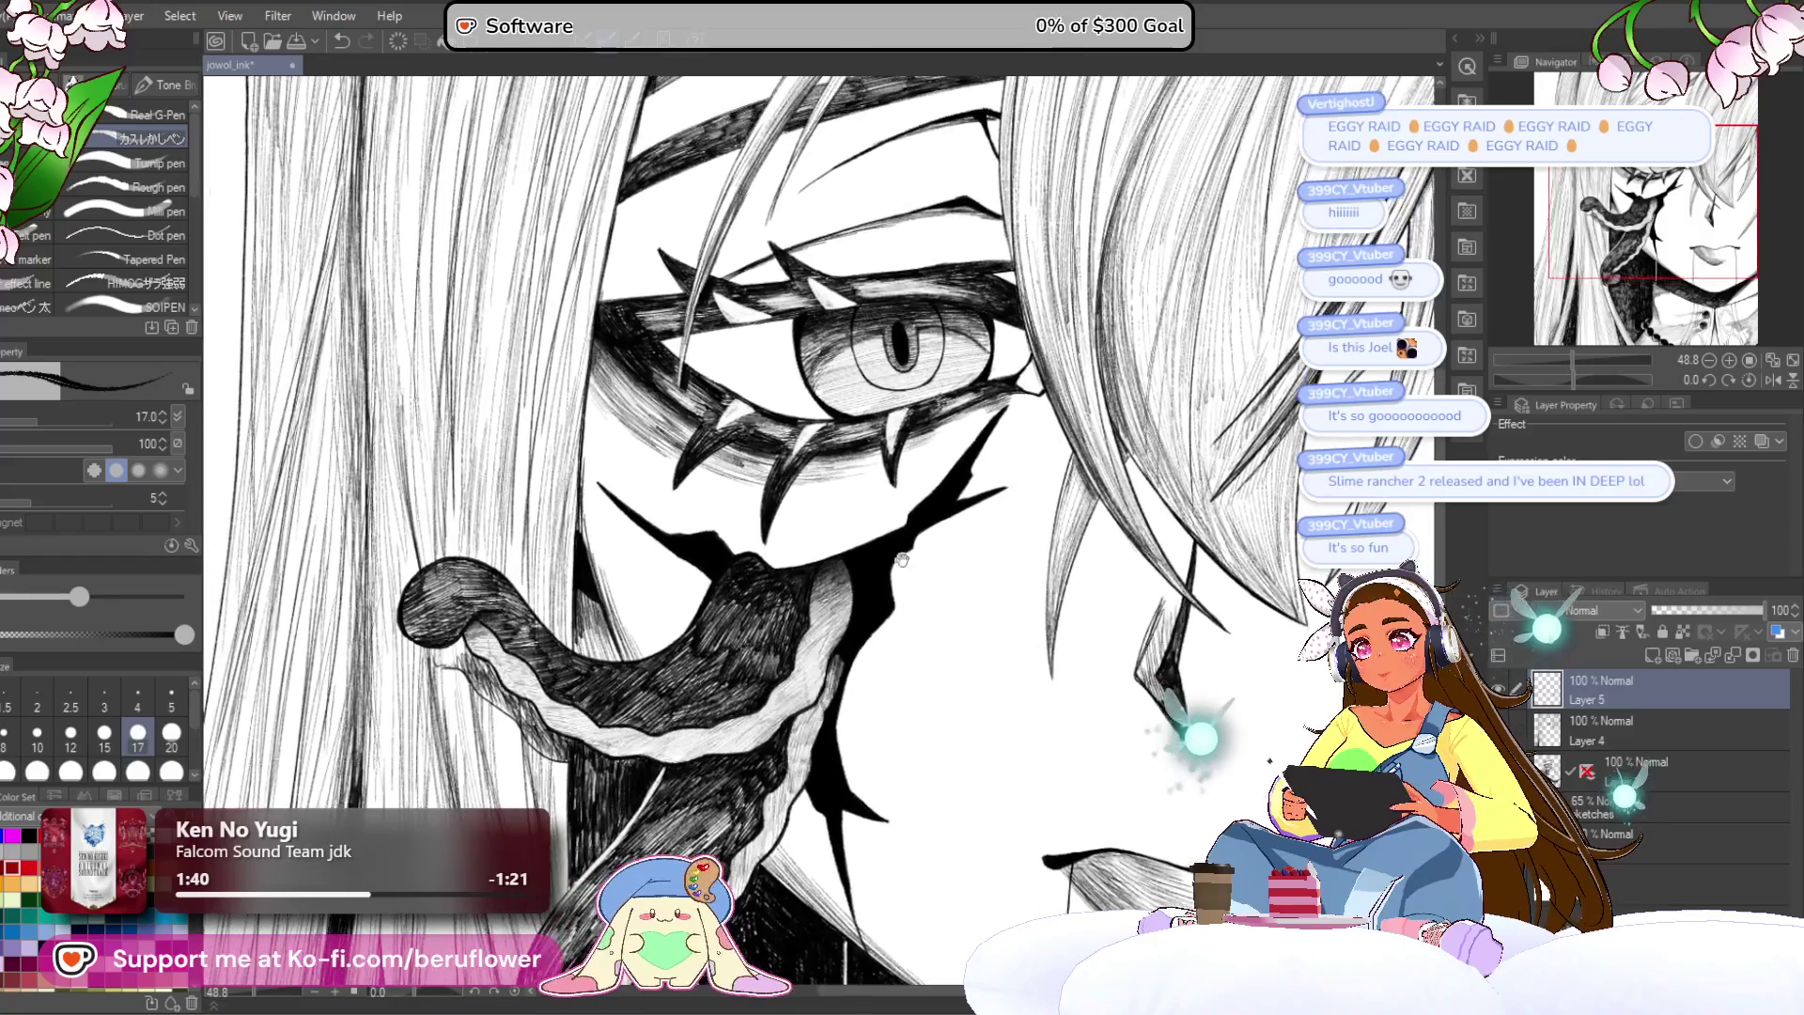
{"action": "scroll", "coordinate": [866, 655], "scroll_direction": "up", "scroll_amount": 1}
{"action": "left_click_drag", "start_coordinate": [867, 655], "coordinate": [908, 590]}
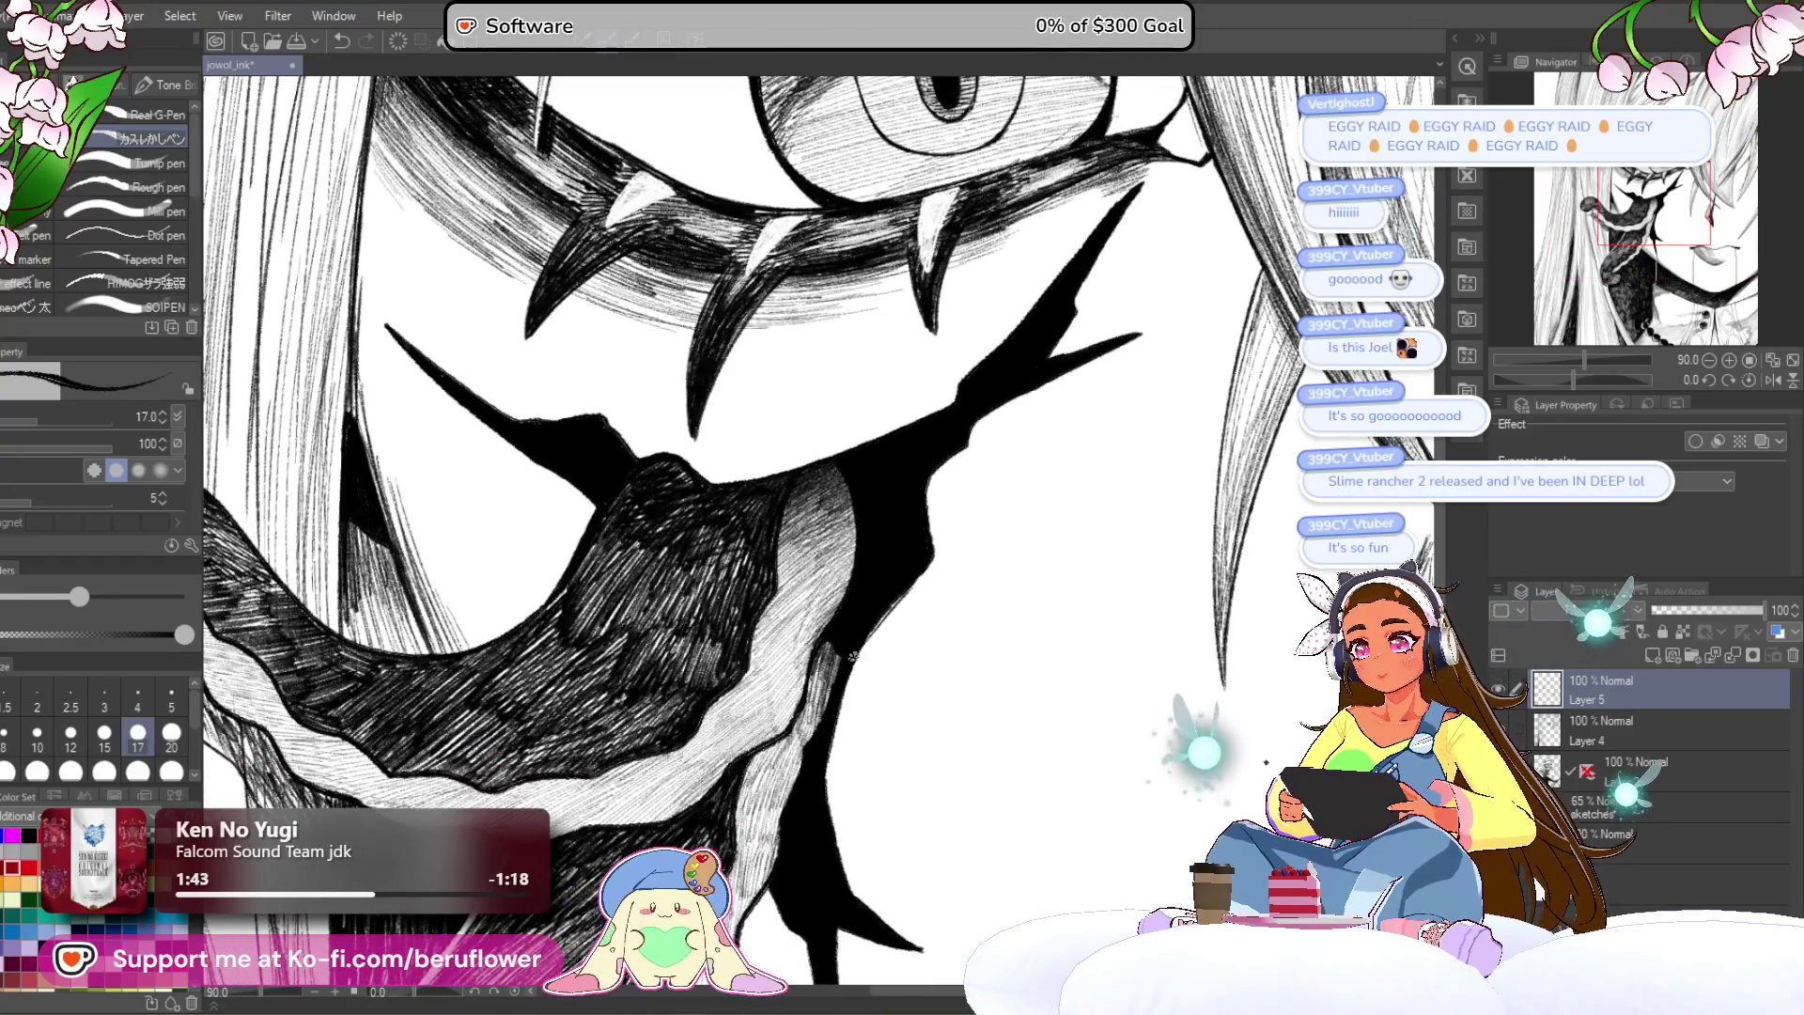
{"action": "scroll", "coordinate": [833, 724], "scroll_direction": "down", "scroll_amount": 3}
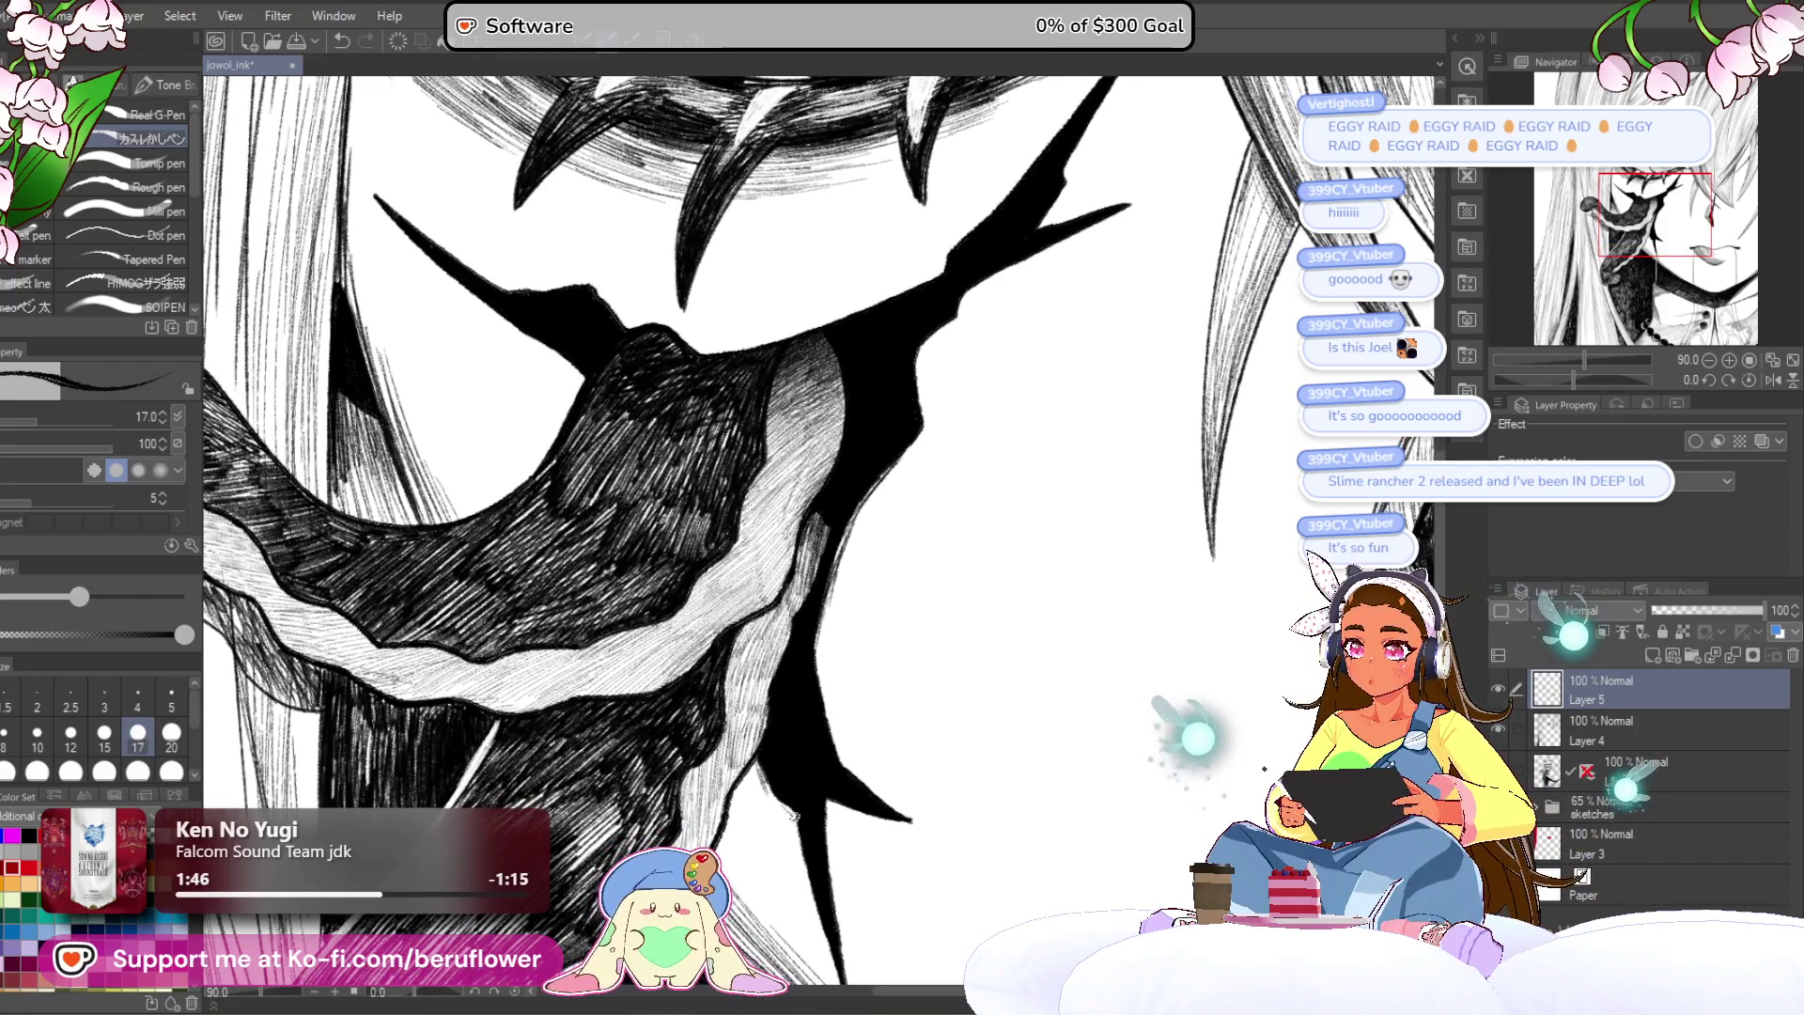
{"action": "scroll", "coordinate": [803, 734], "scroll_direction": "up", "scroll_amount": 5}
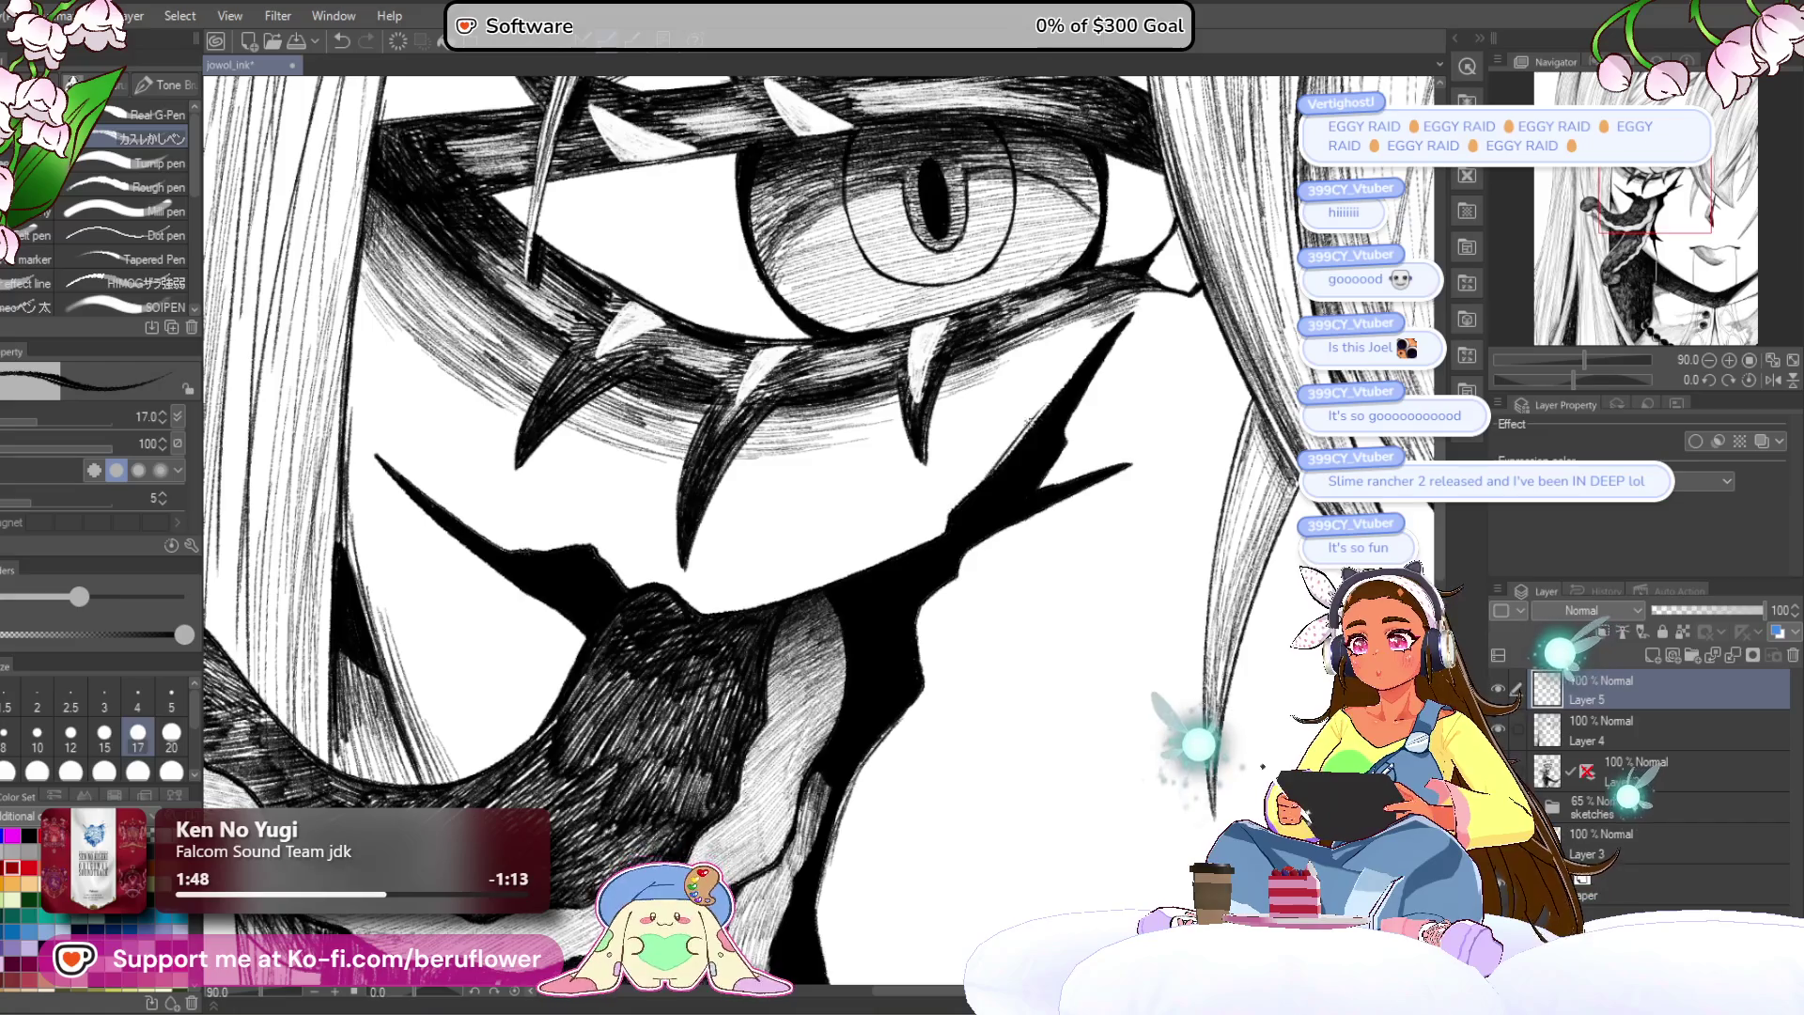
{"action": "left_click_drag", "start_coordinate": [1031, 420], "coordinate": [944, 512]}
Step: Rotate the view onto the crack and darken the edge of its branch
{"action": "scroll", "coordinate": [944, 531], "scroll_direction": "down", "scroll_amount": 1}
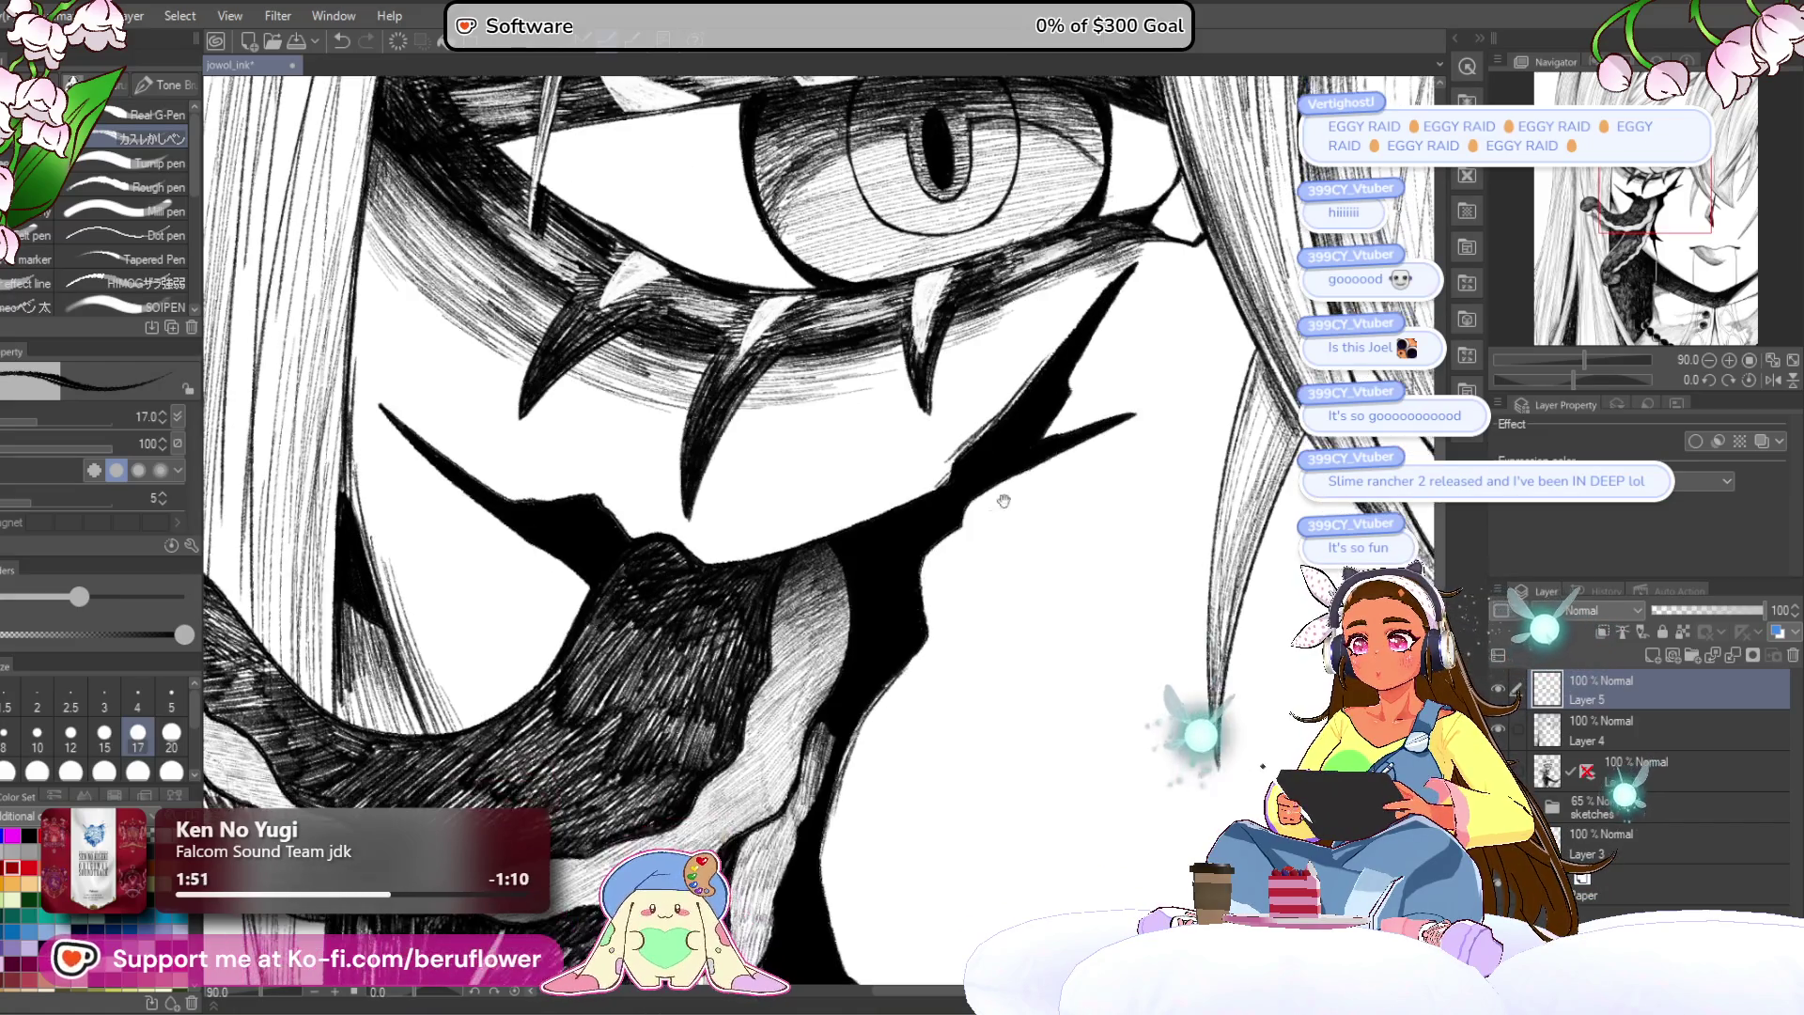
{"action": "scroll", "coordinate": [912, 541], "scroll_direction": "down", "scroll_amount": 5}
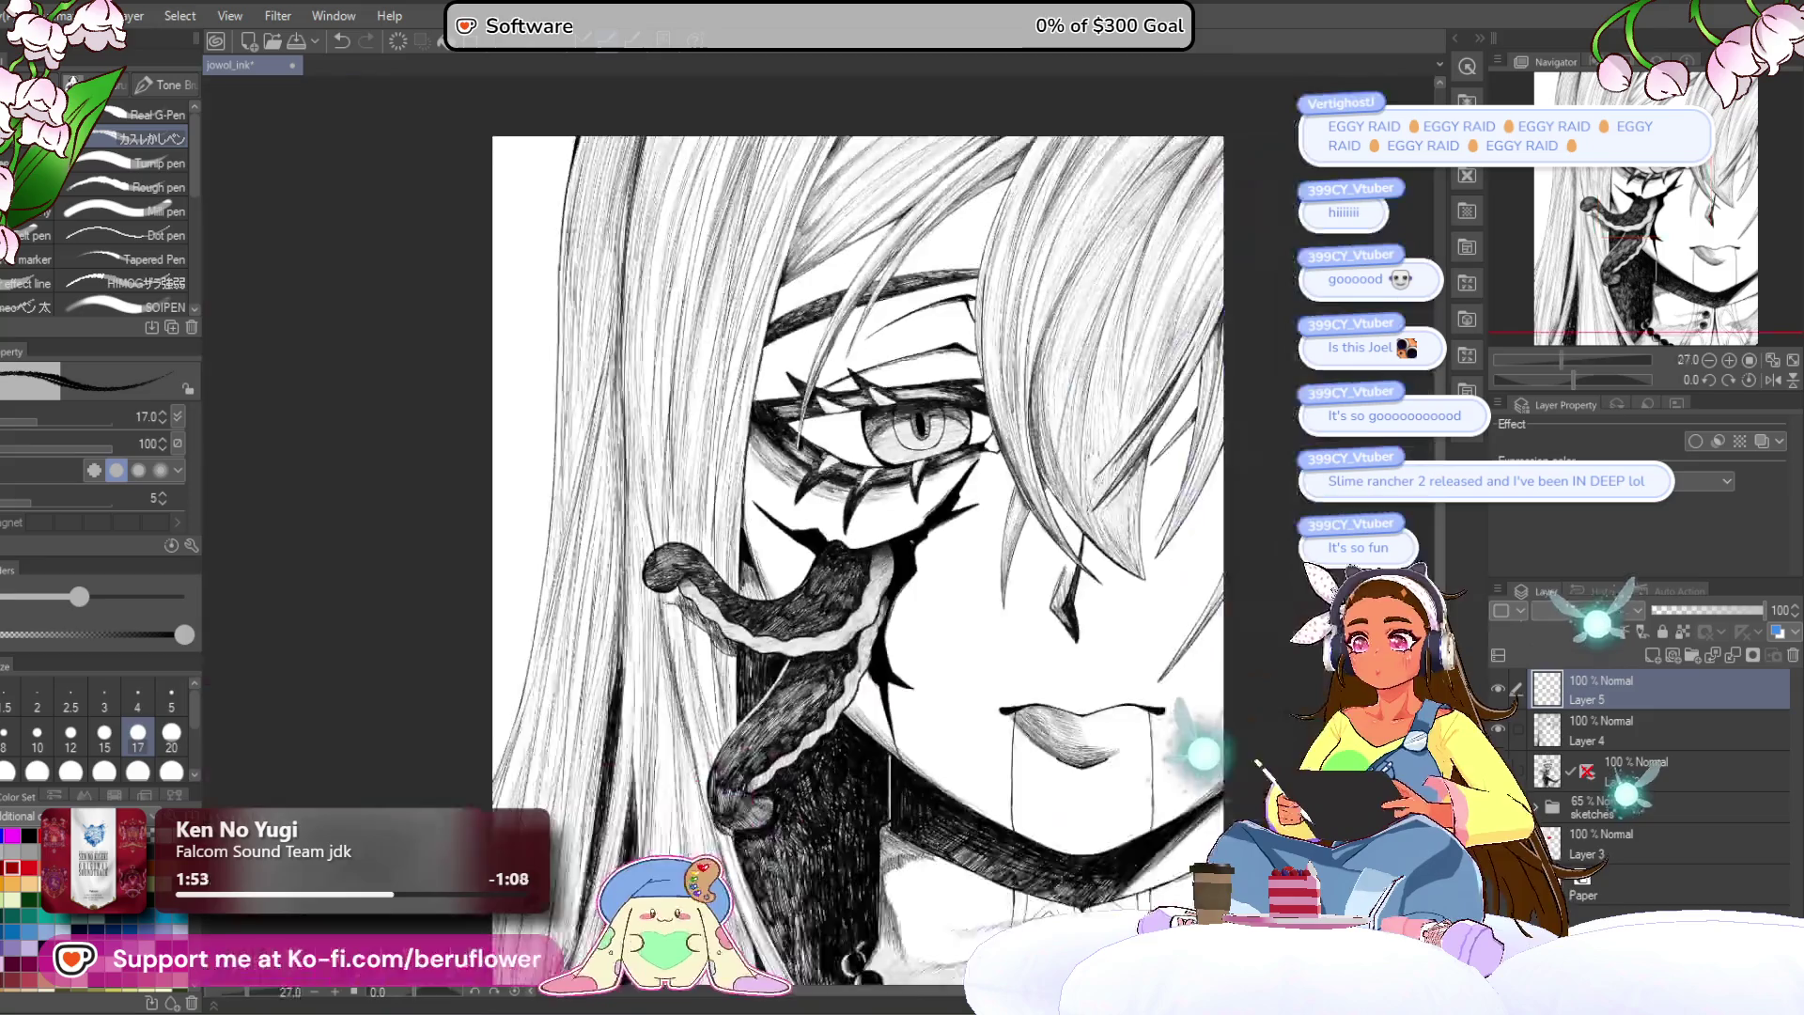
{"action": "scroll", "coordinate": [910, 541], "scroll_direction": "up", "scroll_amount": 2}
{"action": "left_click_drag", "start_coordinate": [1275, 616], "coordinate": [1195, 446]}
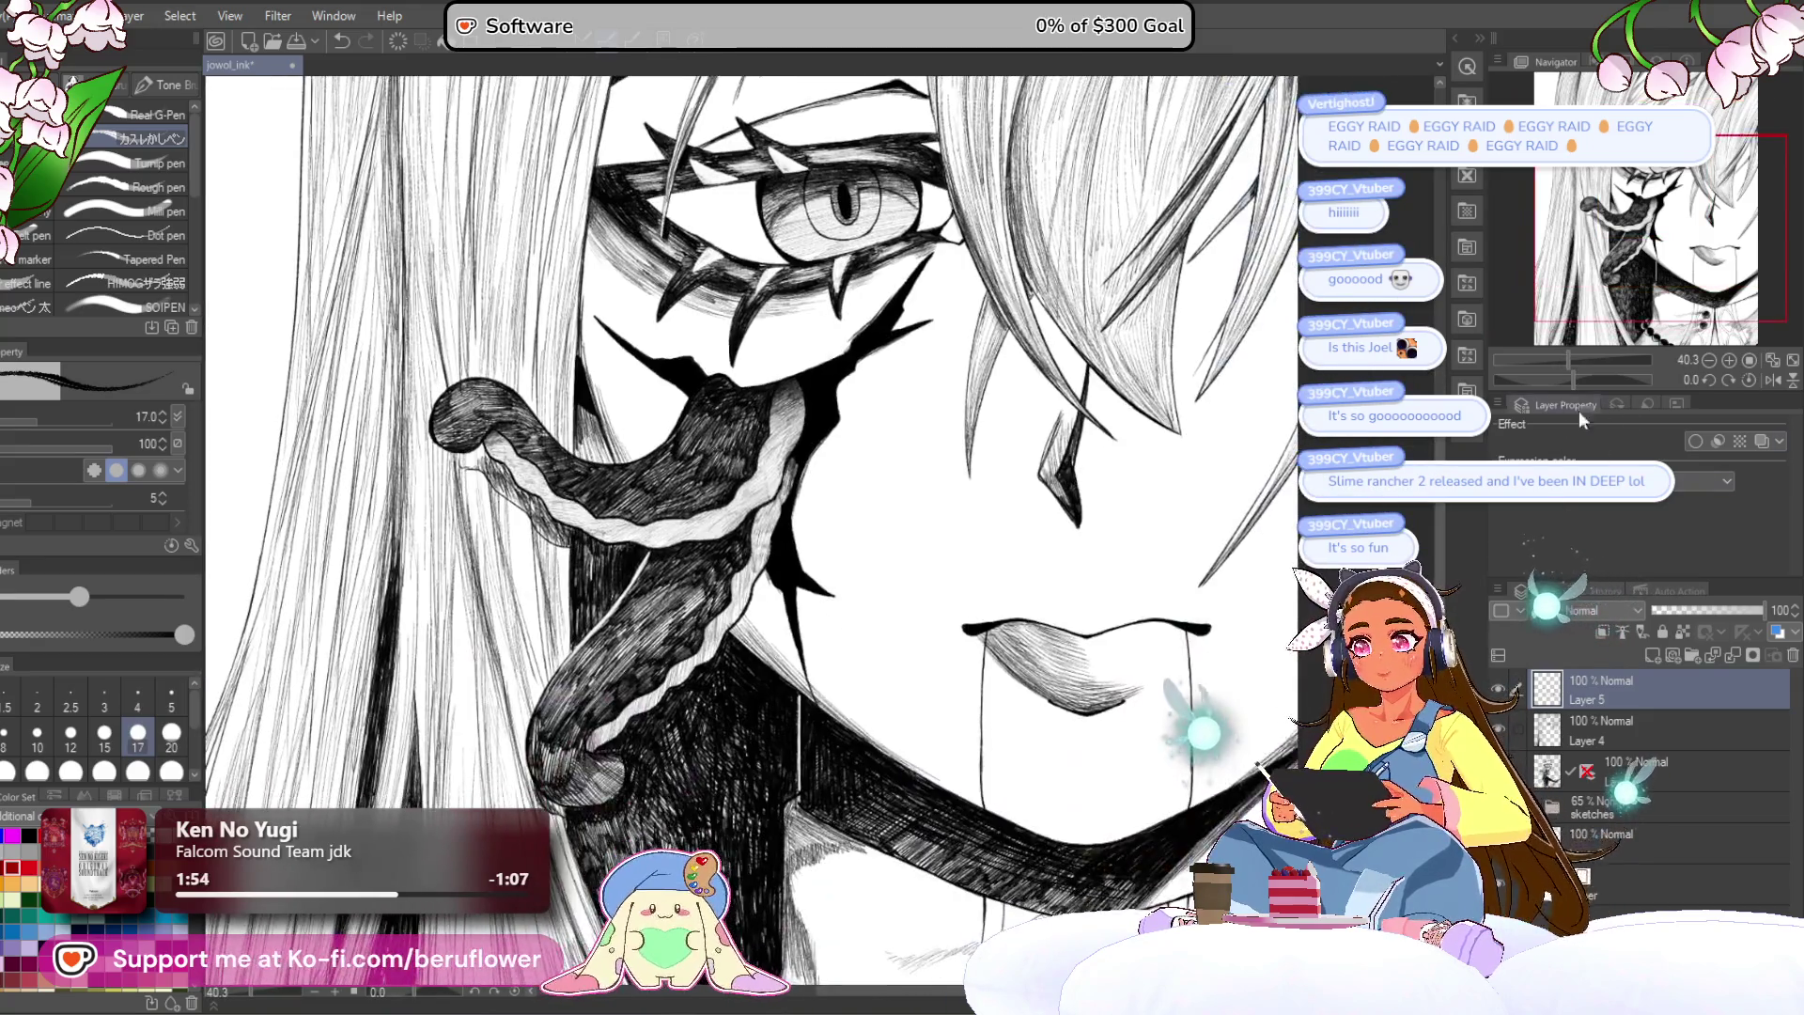
{"action": "left_click_drag", "start_coordinate": [1576, 379], "coordinate": [1616, 383]}
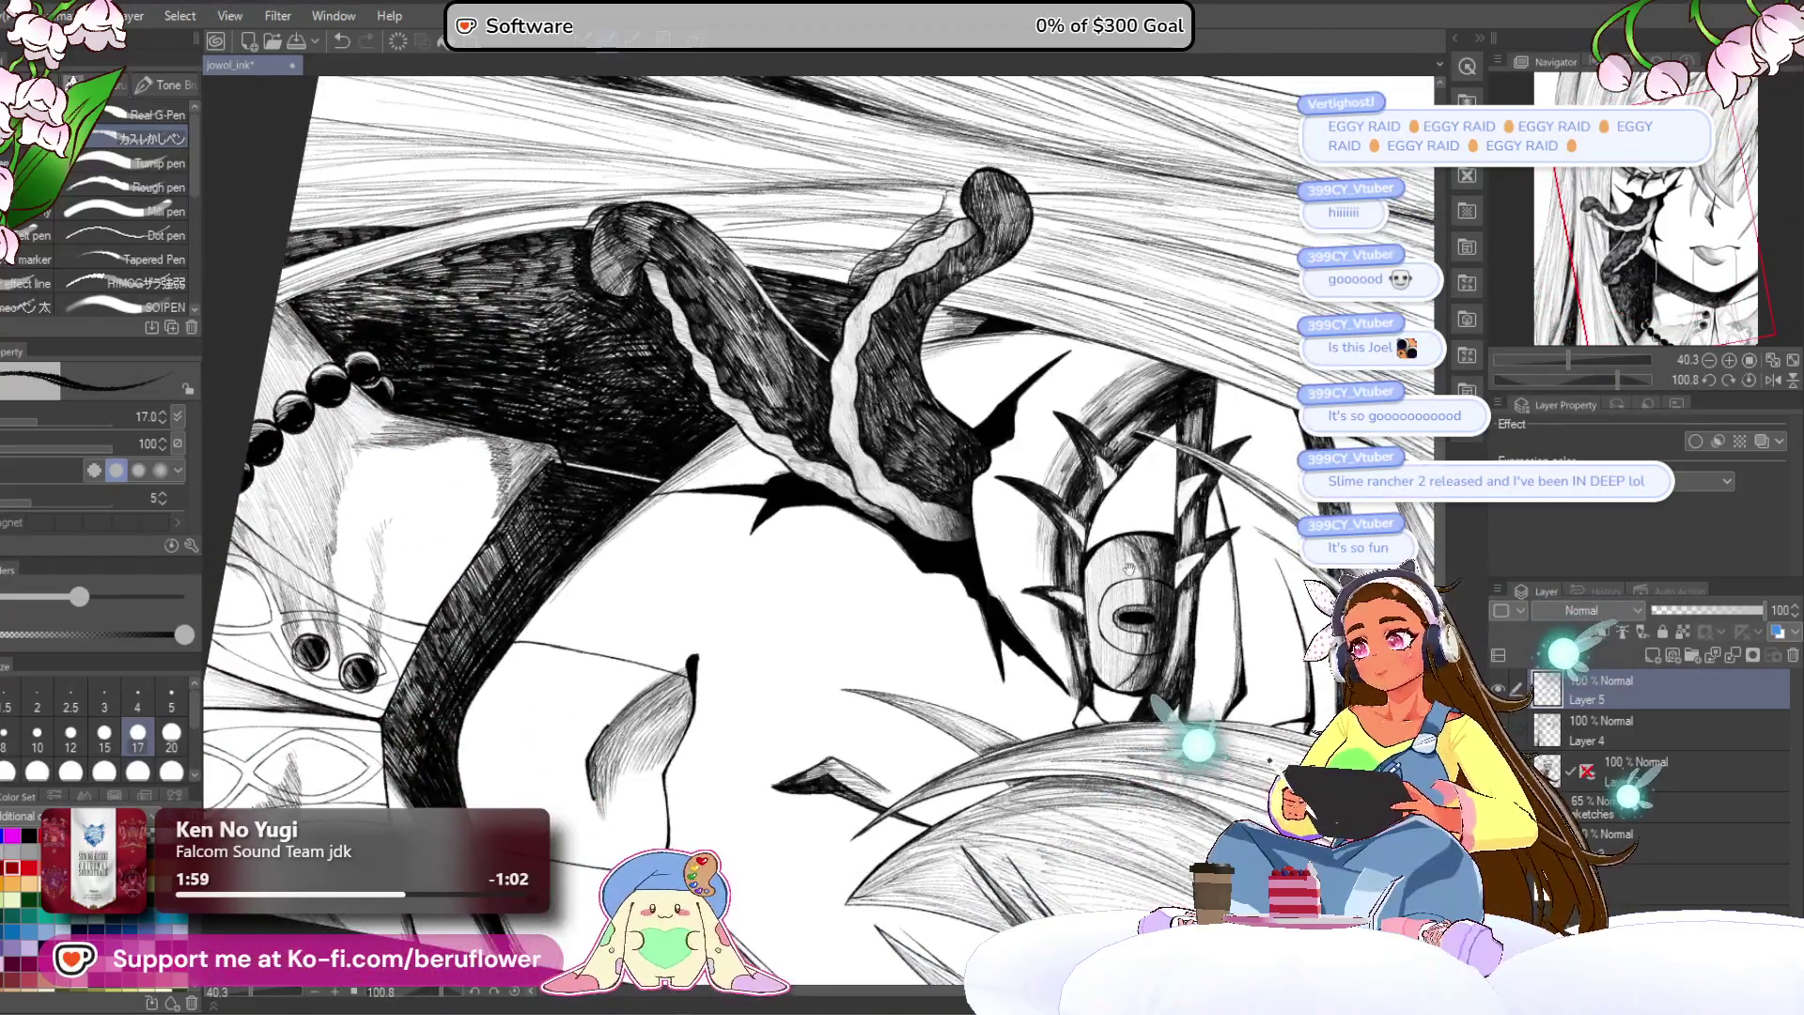
{"action": "left_click_drag", "start_coordinate": [1062, 564], "coordinate": [1038, 615]}
{"action": "scroll", "coordinate": [1039, 619], "scroll_direction": "up", "scroll_amount": 5}
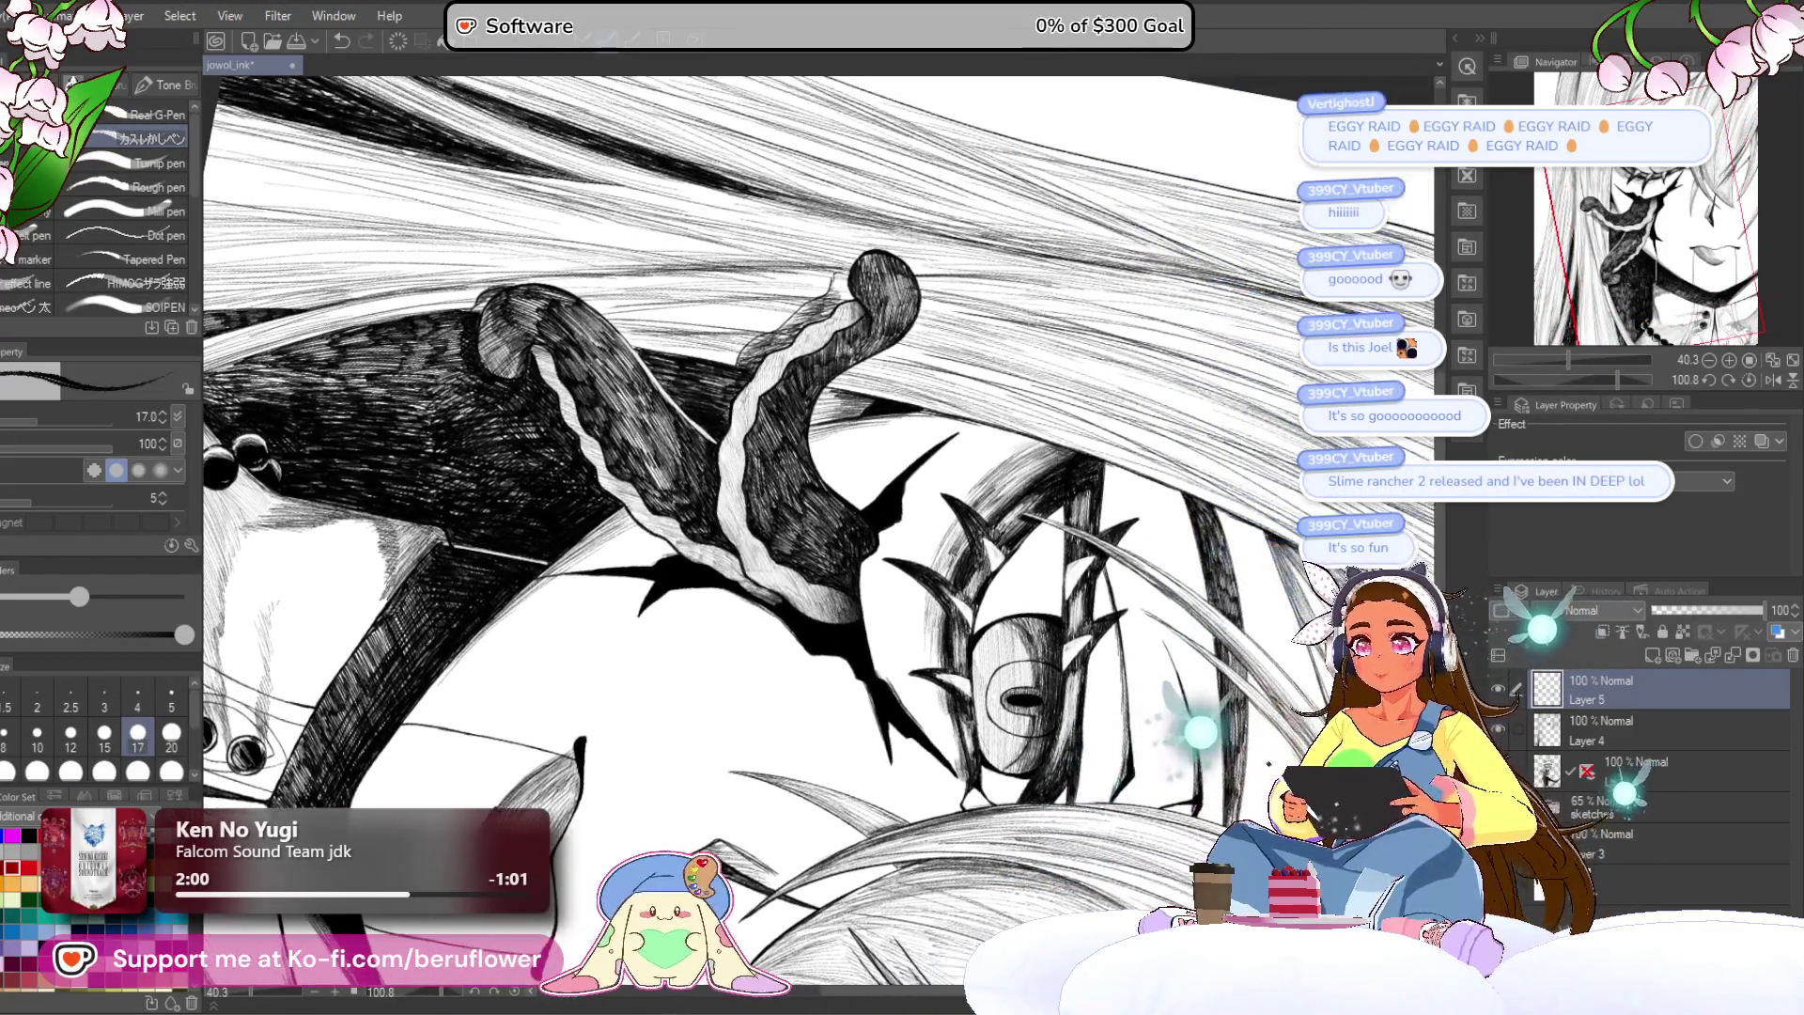
{"action": "scroll", "coordinate": [1105, 558], "scroll_direction": "up", "scroll_amount": 5}
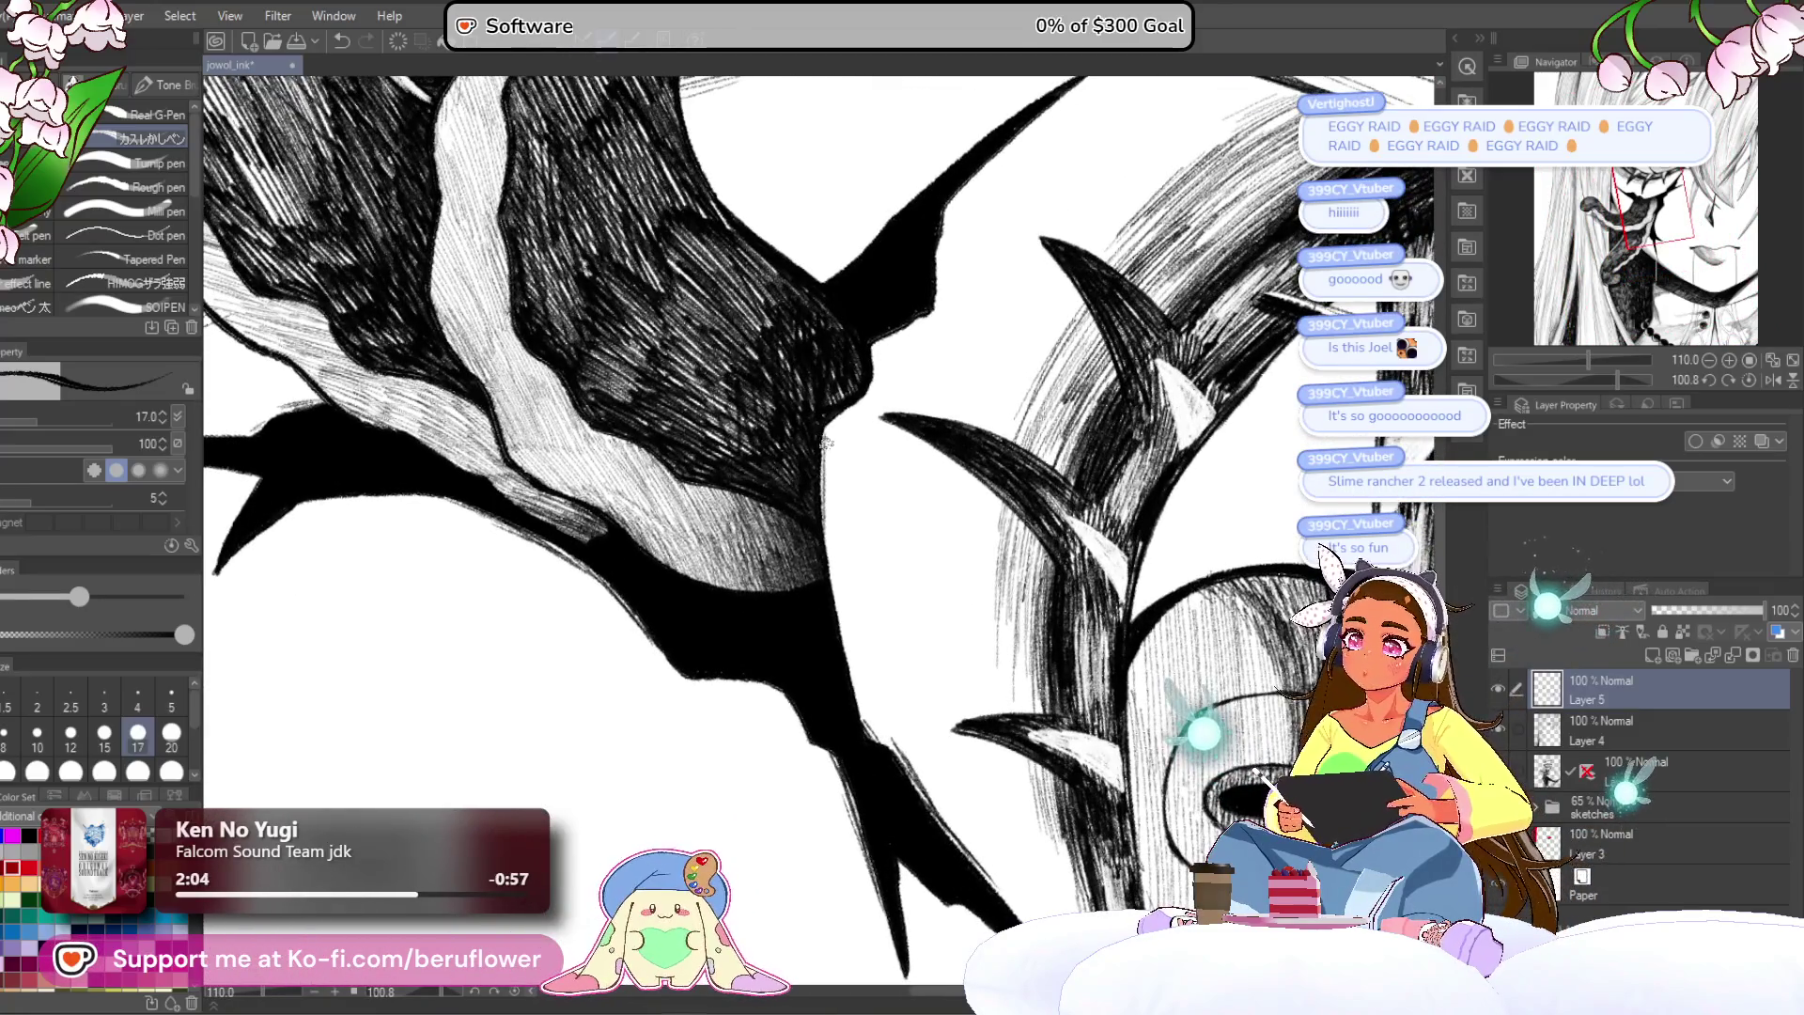
{"action": "left_click_drag", "start_coordinate": [831, 512], "coordinate": [836, 658]}
Step: Darken the right edge of the thorn, then set the canvas view upright
{"action": "mouse_move", "coordinate": [956, 166]}
{"action": "left_mouse_down"}
{"action": "mouse_move", "coordinate": [970, 368]}
{"action": "mouse_move", "coordinate": [887, 438]}
{"action": "left_mouse_up"}
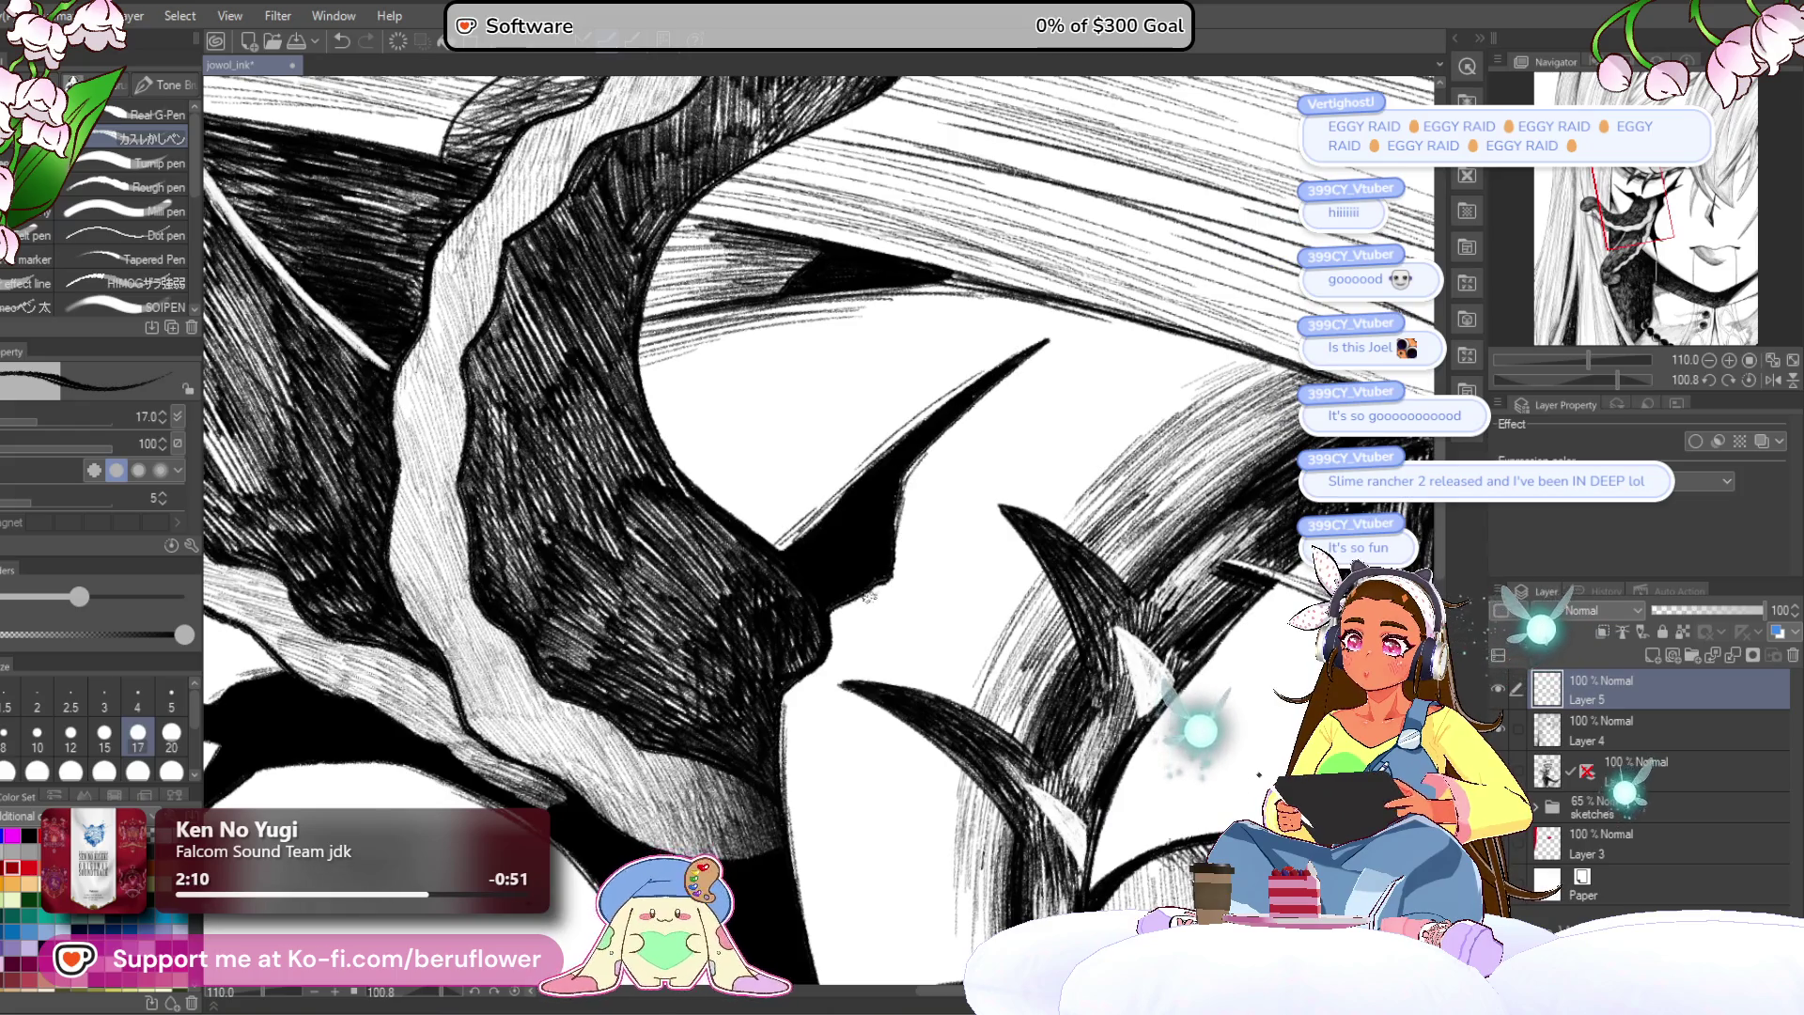
{"action": "scroll", "coordinate": [879, 589], "scroll_direction": "down", "scroll_amount": 5}
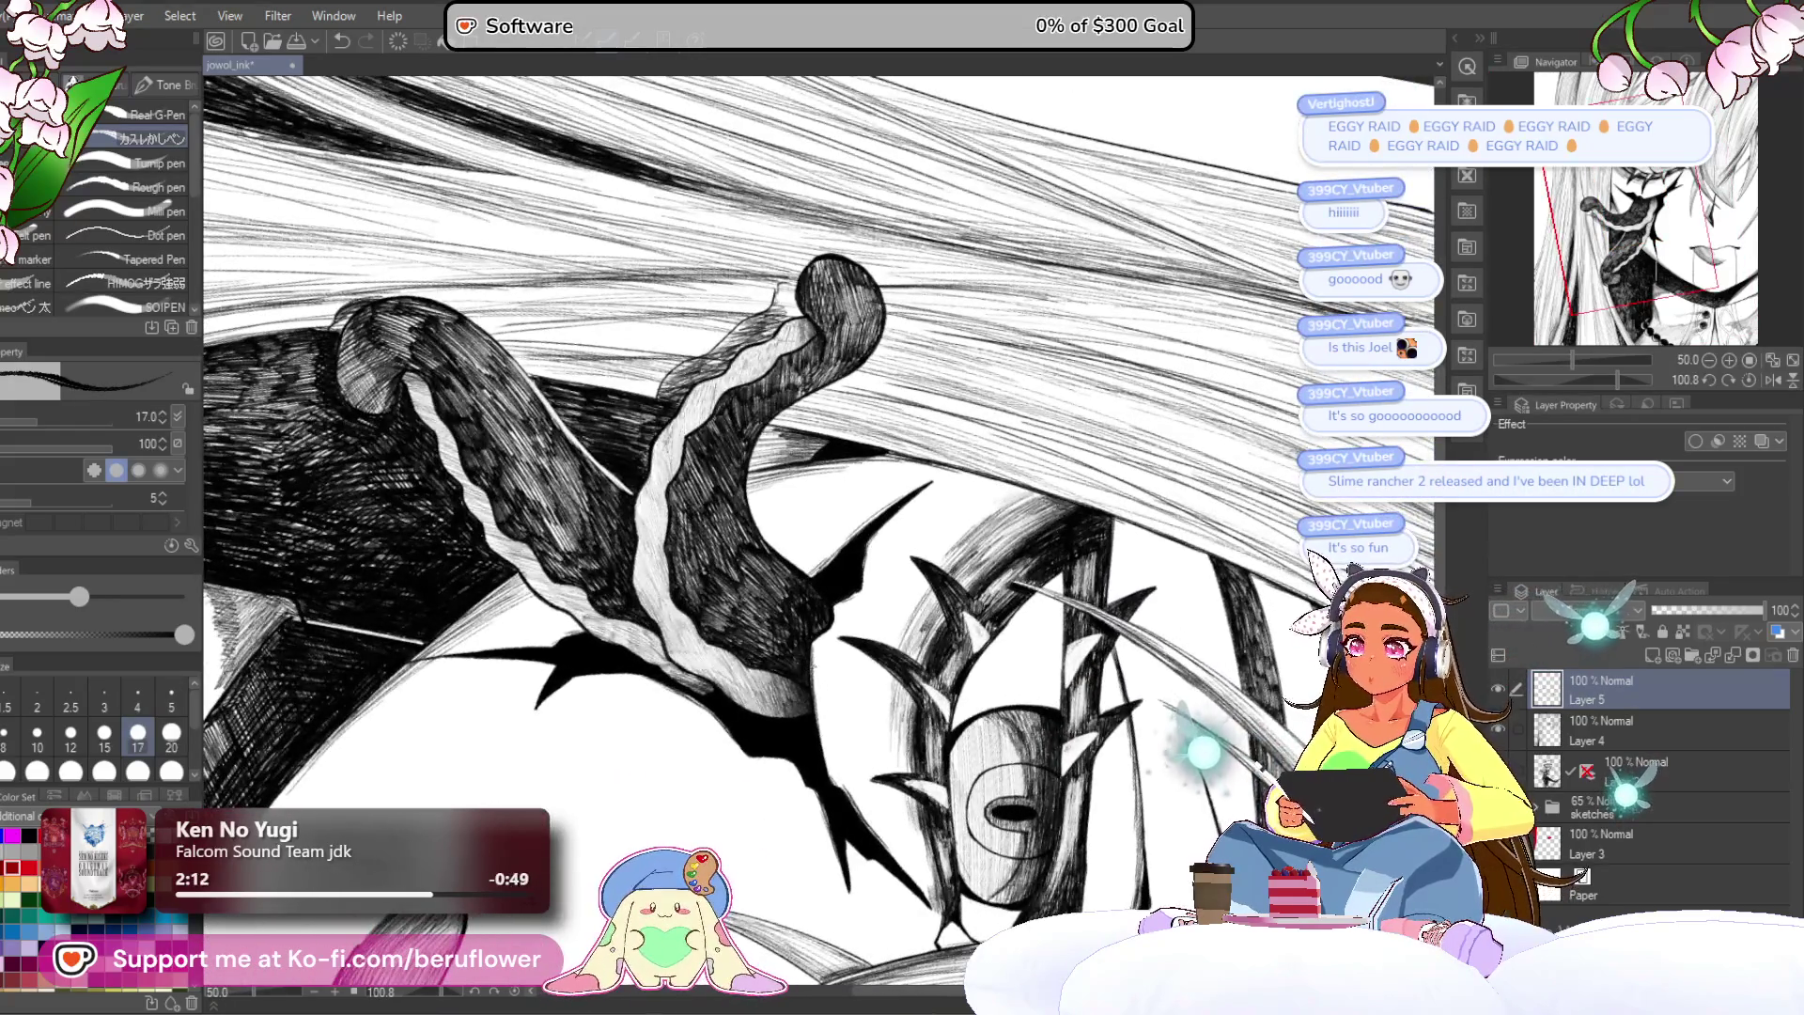
{"action": "left_click_drag", "start_coordinate": [813, 657], "coordinate": [827, 771]}
{"action": "left_click", "coordinate": [1749, 379]}
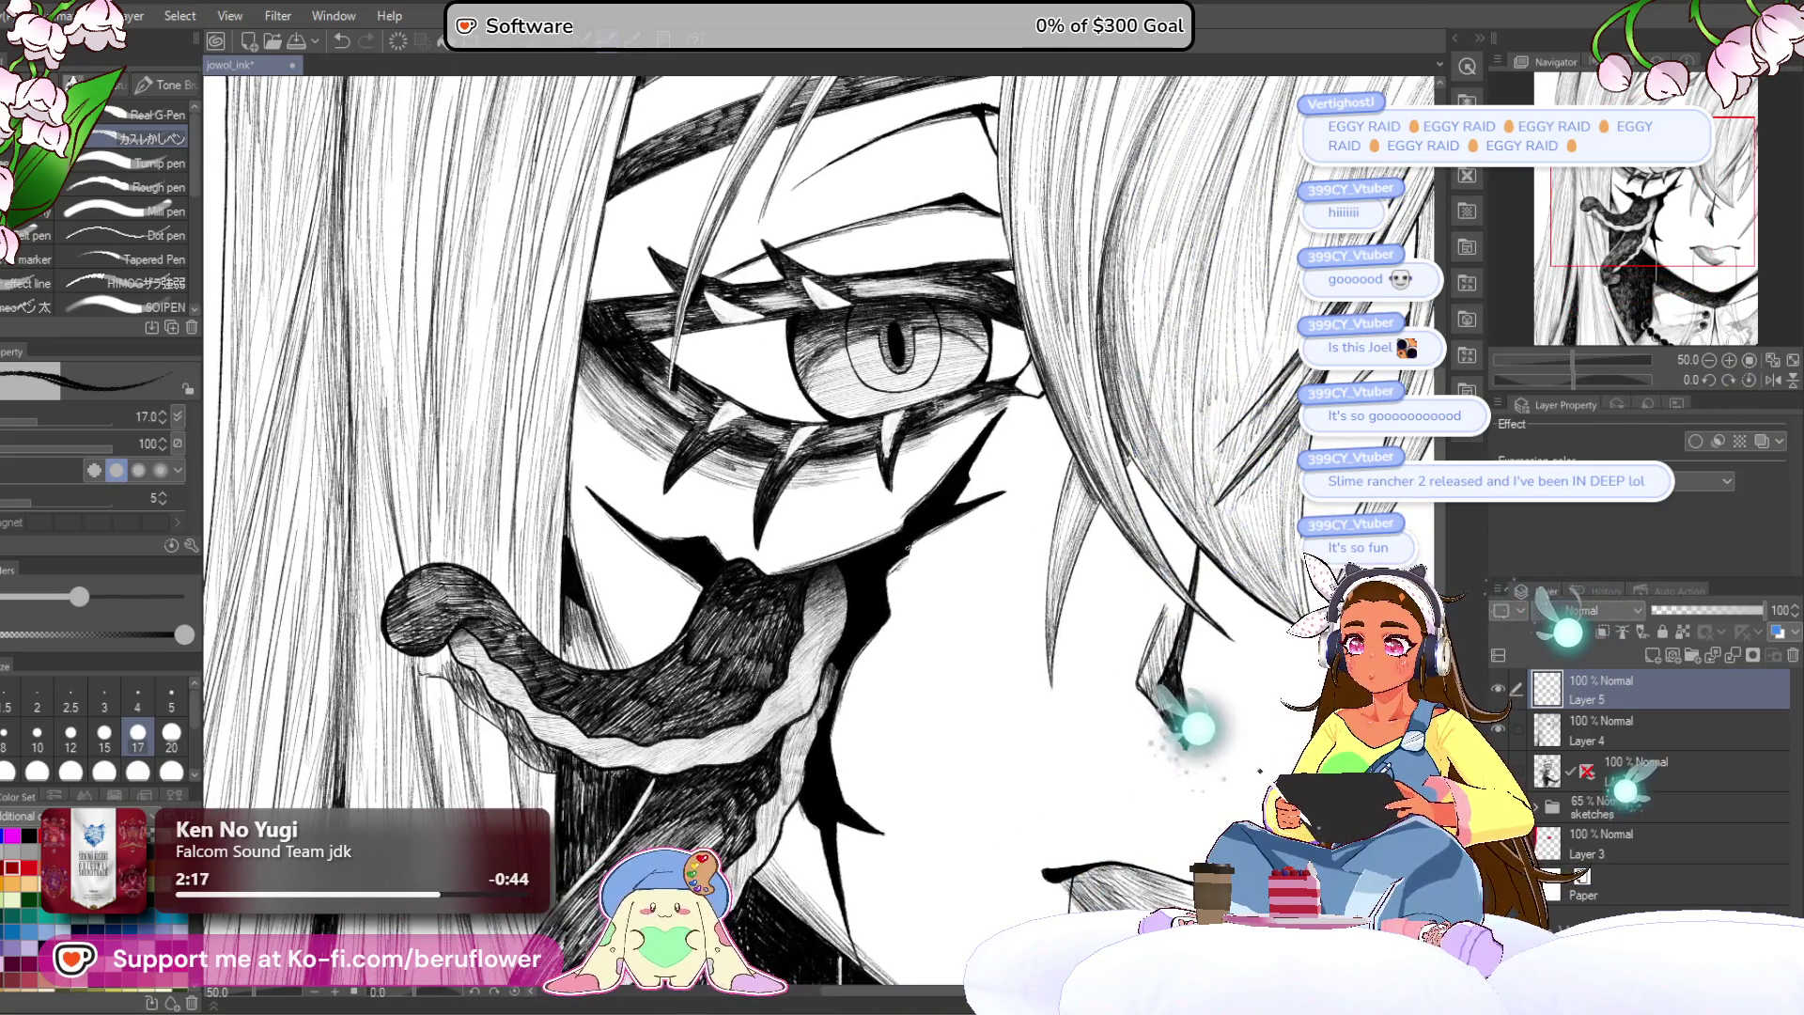
Step: Add ink hatching along the edge of the cheek crack
{"action": "scroll", "coordinate": [908, 549], "scroll_direction": "up", "scroll_amount": 4}
{"action": "left_click_drag", "start_coordinate": [858, 628], "coordinate": [897, 575]}
{"action": "scroll", "coordinate": [903, 564], "scroll_direction": "down", "scroll_amount": 4}
{"action": "mouse_move", "coordinate": [885, 731]}
{"action": "left_mouse_down"}
{"action": "mouse_move", "coordinate": [981, 756]}
{"action": "mouse_move", "coordinate": [940, 582]}
{"action": "left_mouse_up"}
Step: Fill the notch and ink both edges of the tentacle's spike
{"action": "scroll", "coordinate": [1022, 615], "scroll_direction": "up", "scroll_amount": 2}
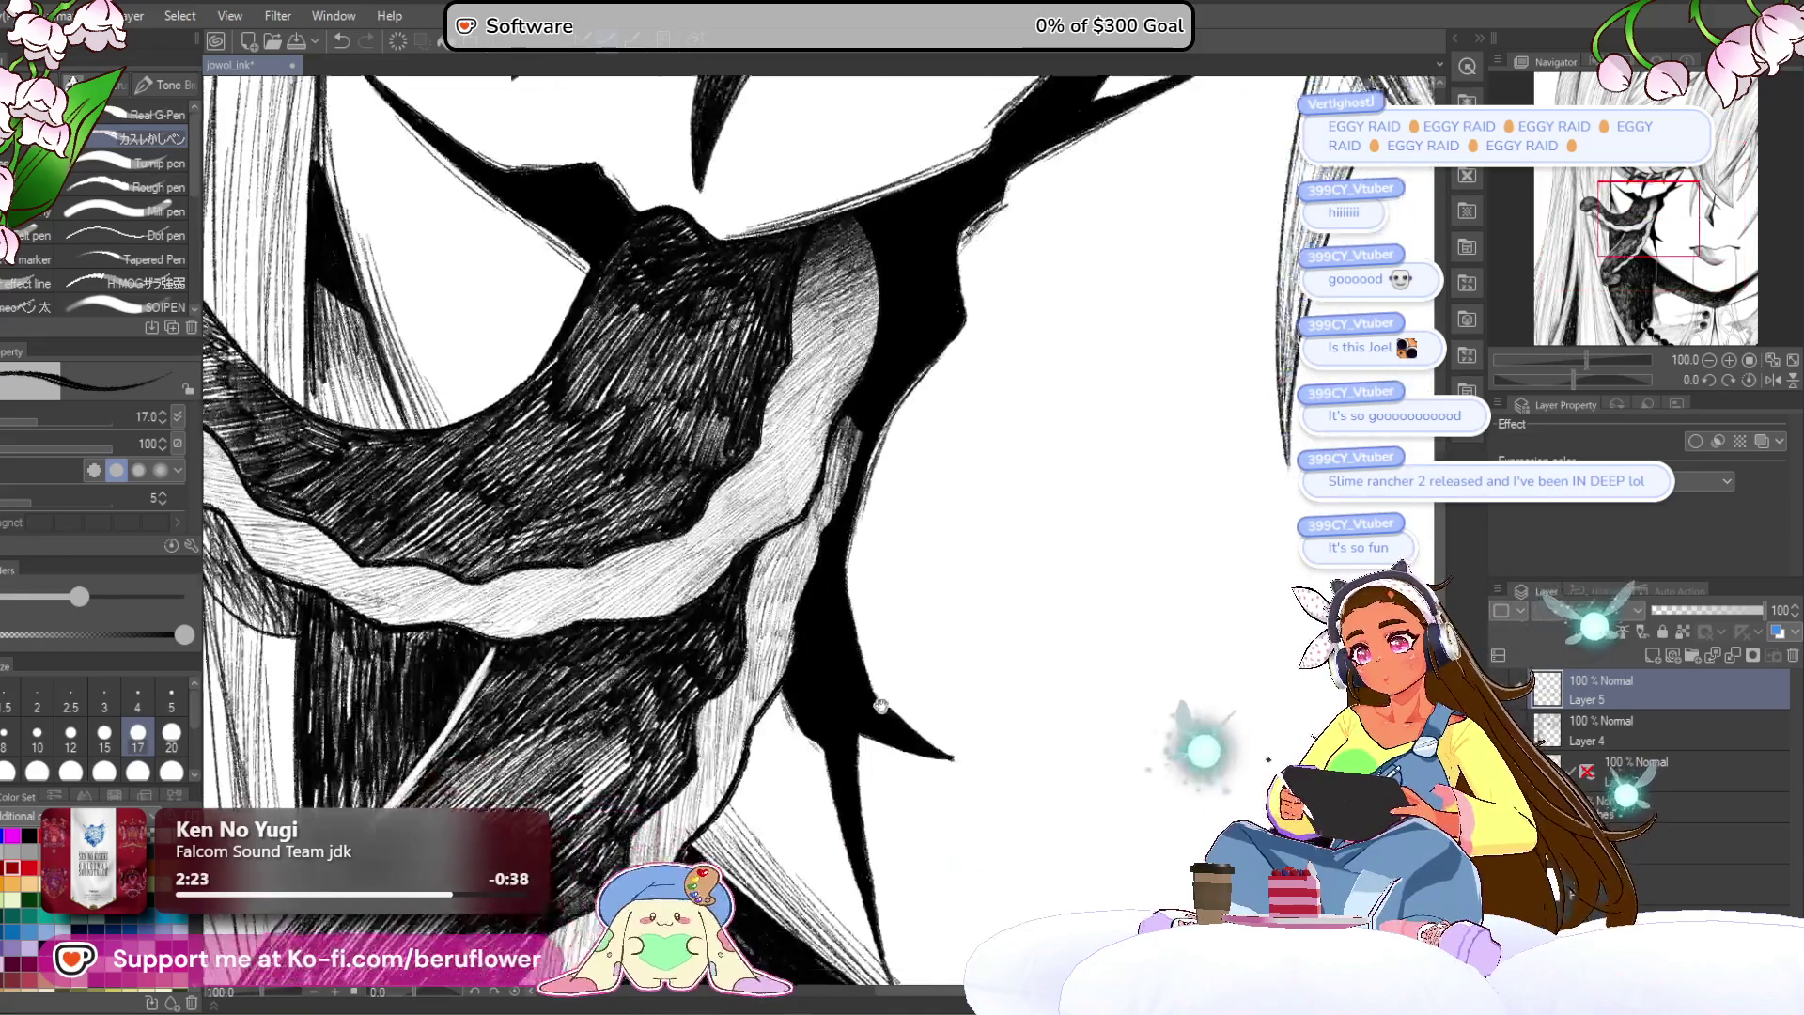
{"action": "left_click_drag", "start_coordinate": [1587, 378], "coordinate": [1598, 378]}
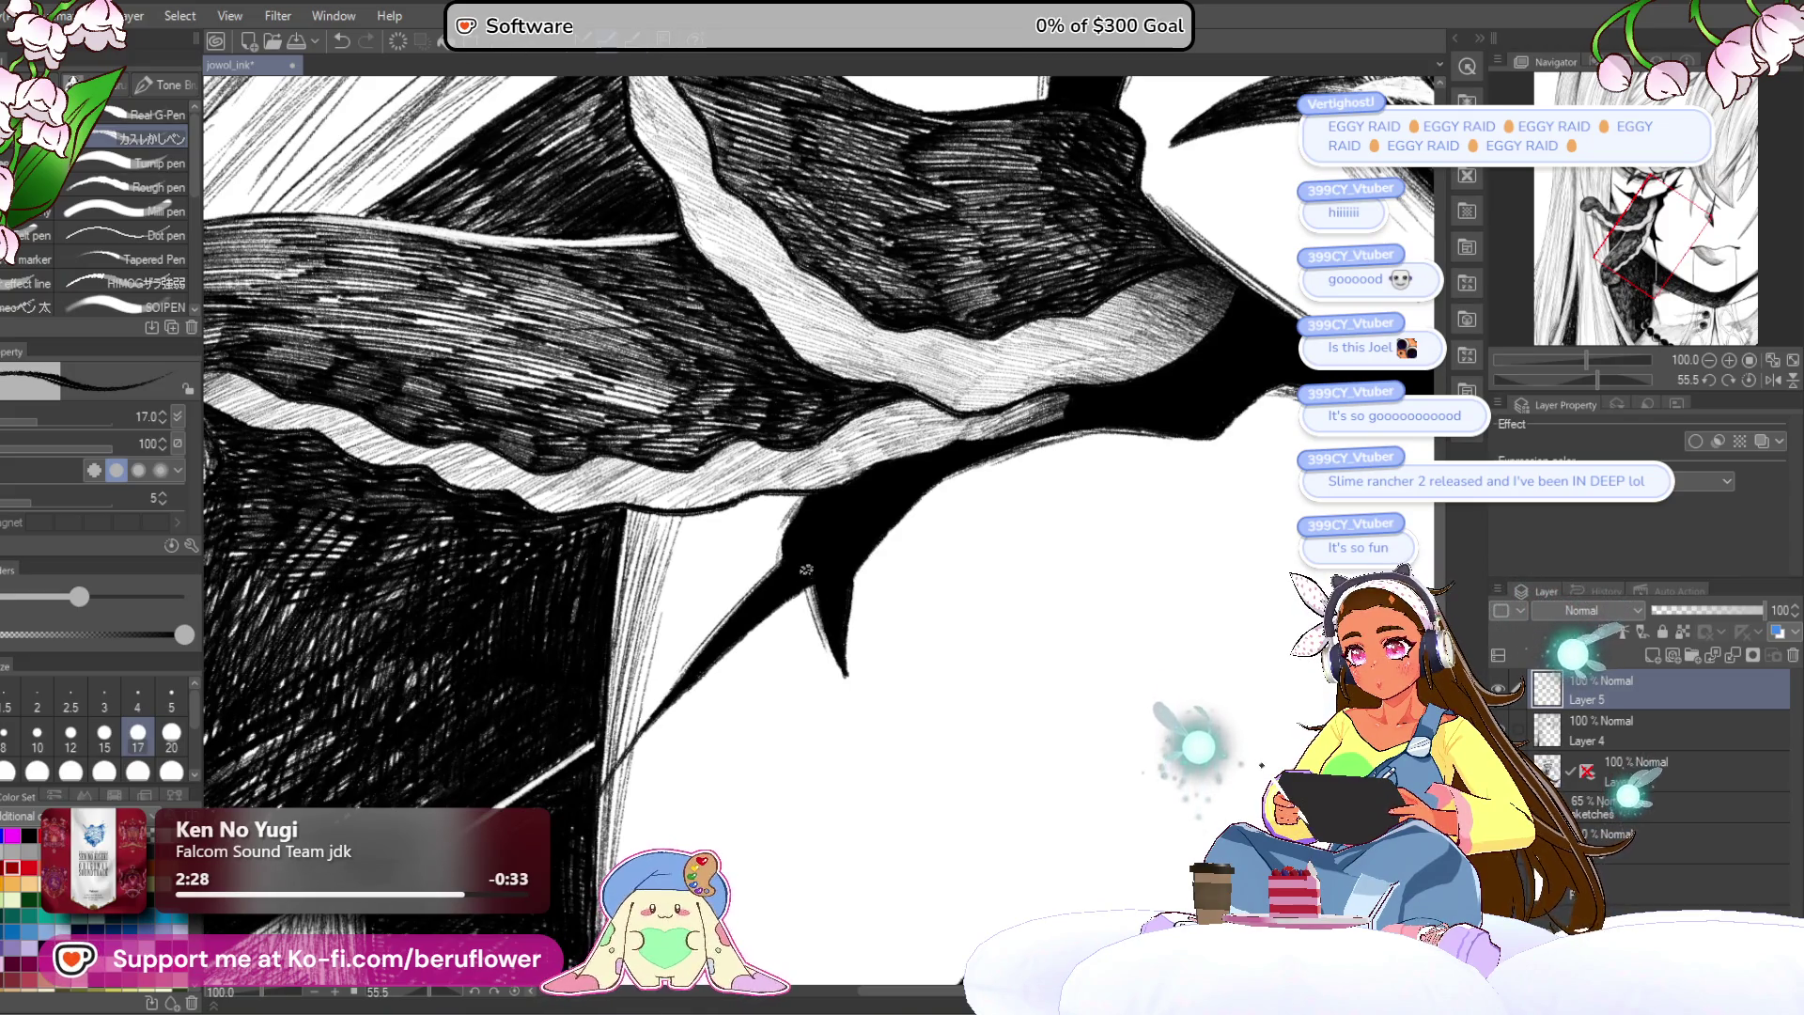
{"action": "left_click_drag", "start_coordinate": [926, 526], "coordinate": [884, 562]}
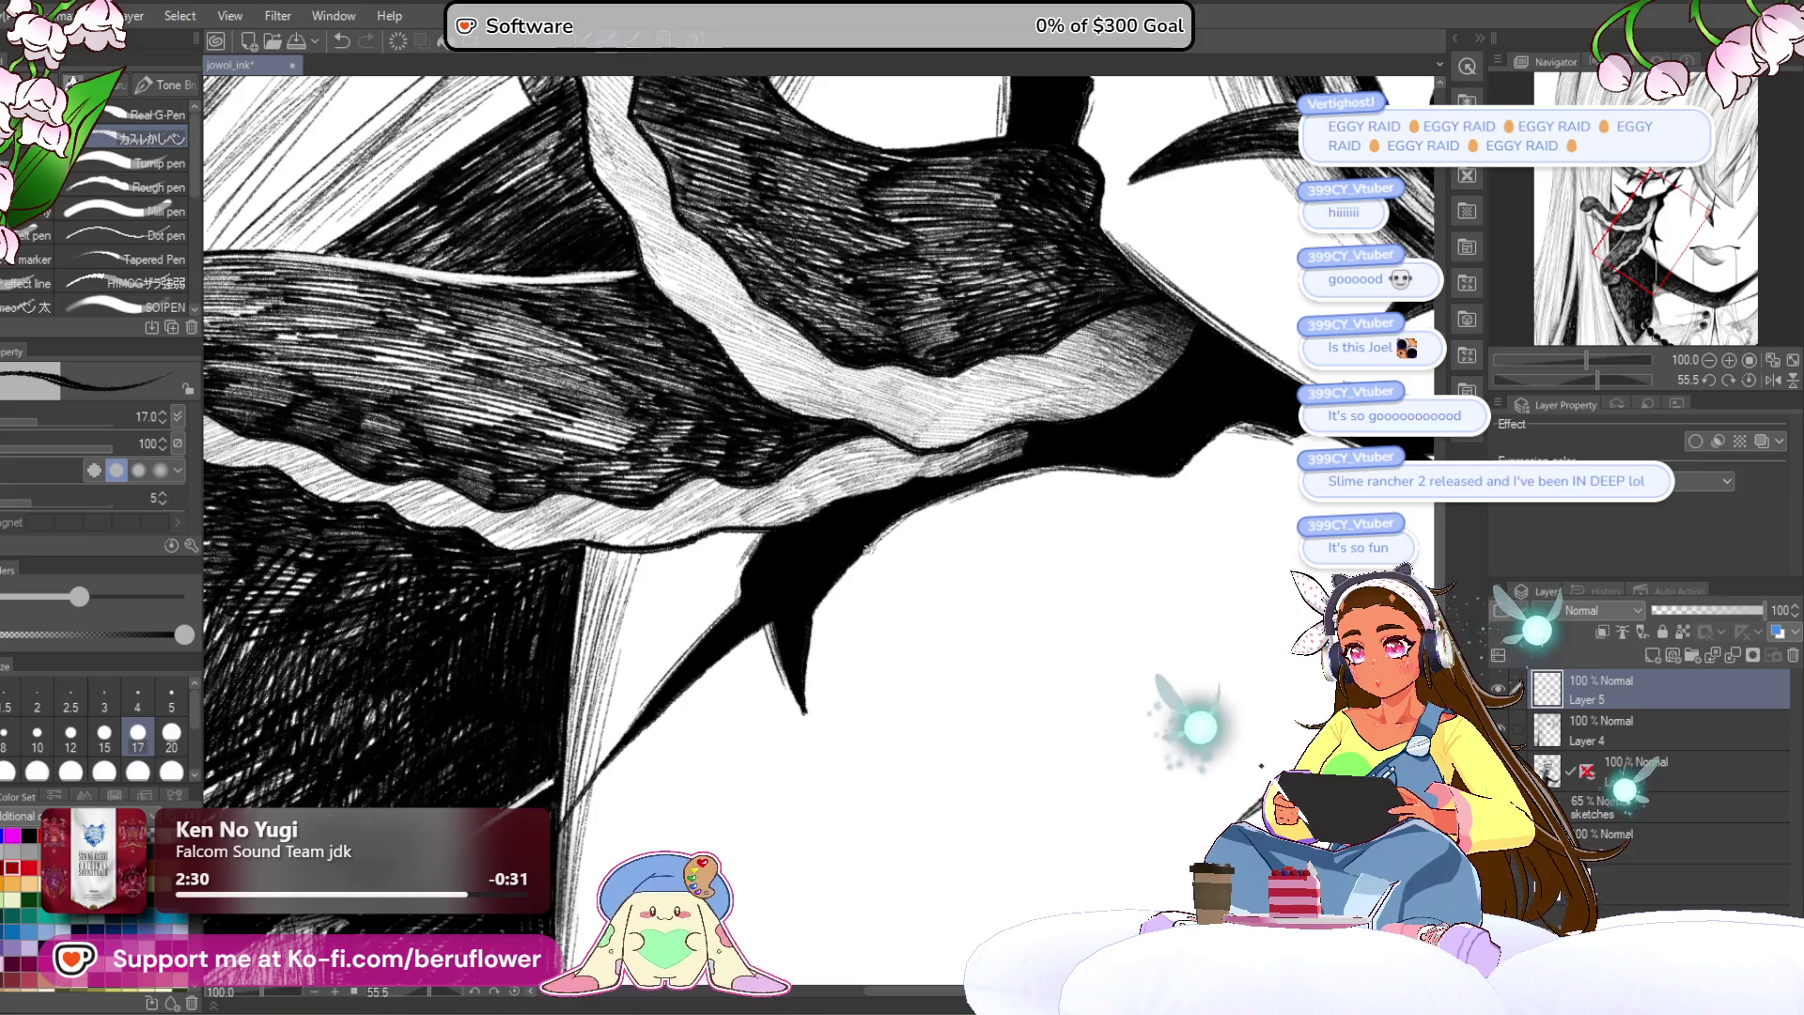
{"action": "left_click_drag", "start_coordinate": [1586, 360], "coordinate": [1571, 380]}
{"action": "scroll", "coordinate": [1014, 552], "scroll_direction": "up", "scroll_amount": 5}
{"action": "mouse_move", "coordinate": [883, 571]}
{"action": "left_mouse_down"}
{"action": "mouse_move", "coordinate": [895, 562]}
{"action": "mouse_move", "coordinate": [862, 675]}
{"action": "mouse_move", "coordinate": [982, 391]}
{"action": "mouse_move", "coordinate": [885, 571]}
{"action": "mouse_move", "coordinate": [958, 436]}
{"action": "left_mouse_up"}
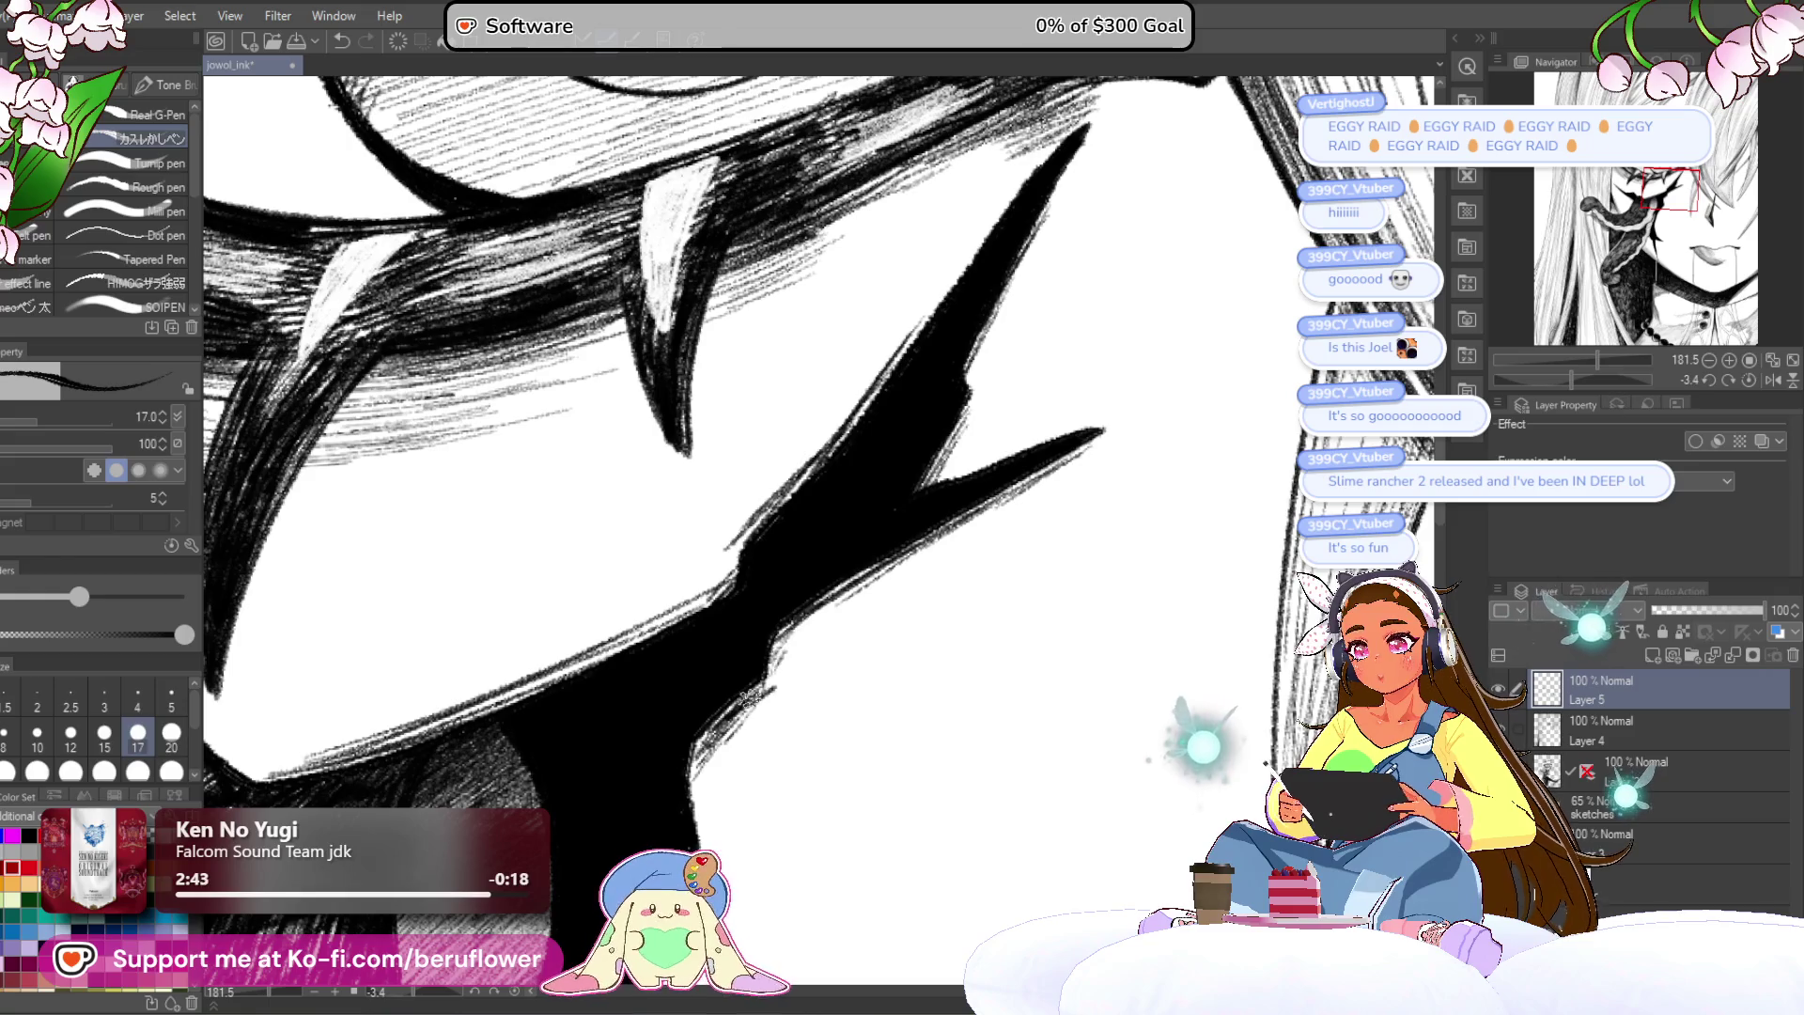
{"action": "scroll", "coordinate": [773, 650], "scroll_direction": "down", "scroll_amount": 4}
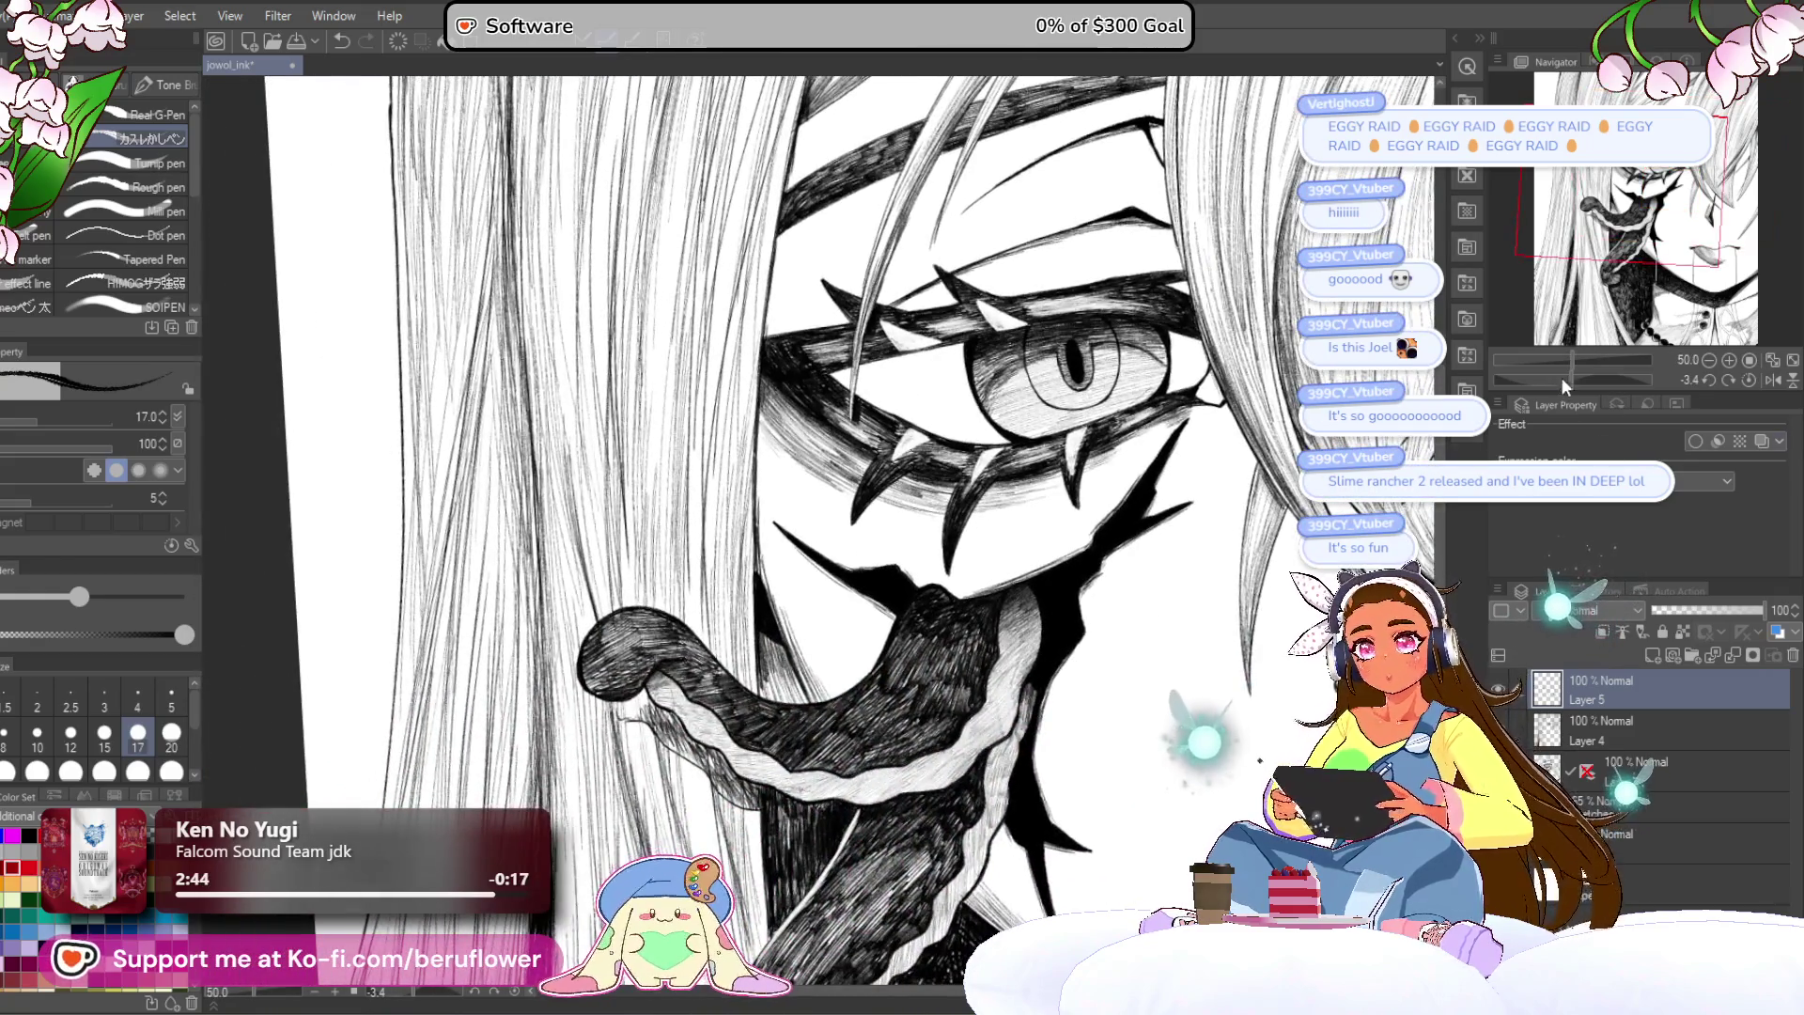
{"action": "left_click_drag", "start_coordinate": [1560, 378], "coordinate": [1603, 380]}
{"action": "scroll", "coordinate": [819, 467], "scroll_direction": "up", "scroll_amount": 2}
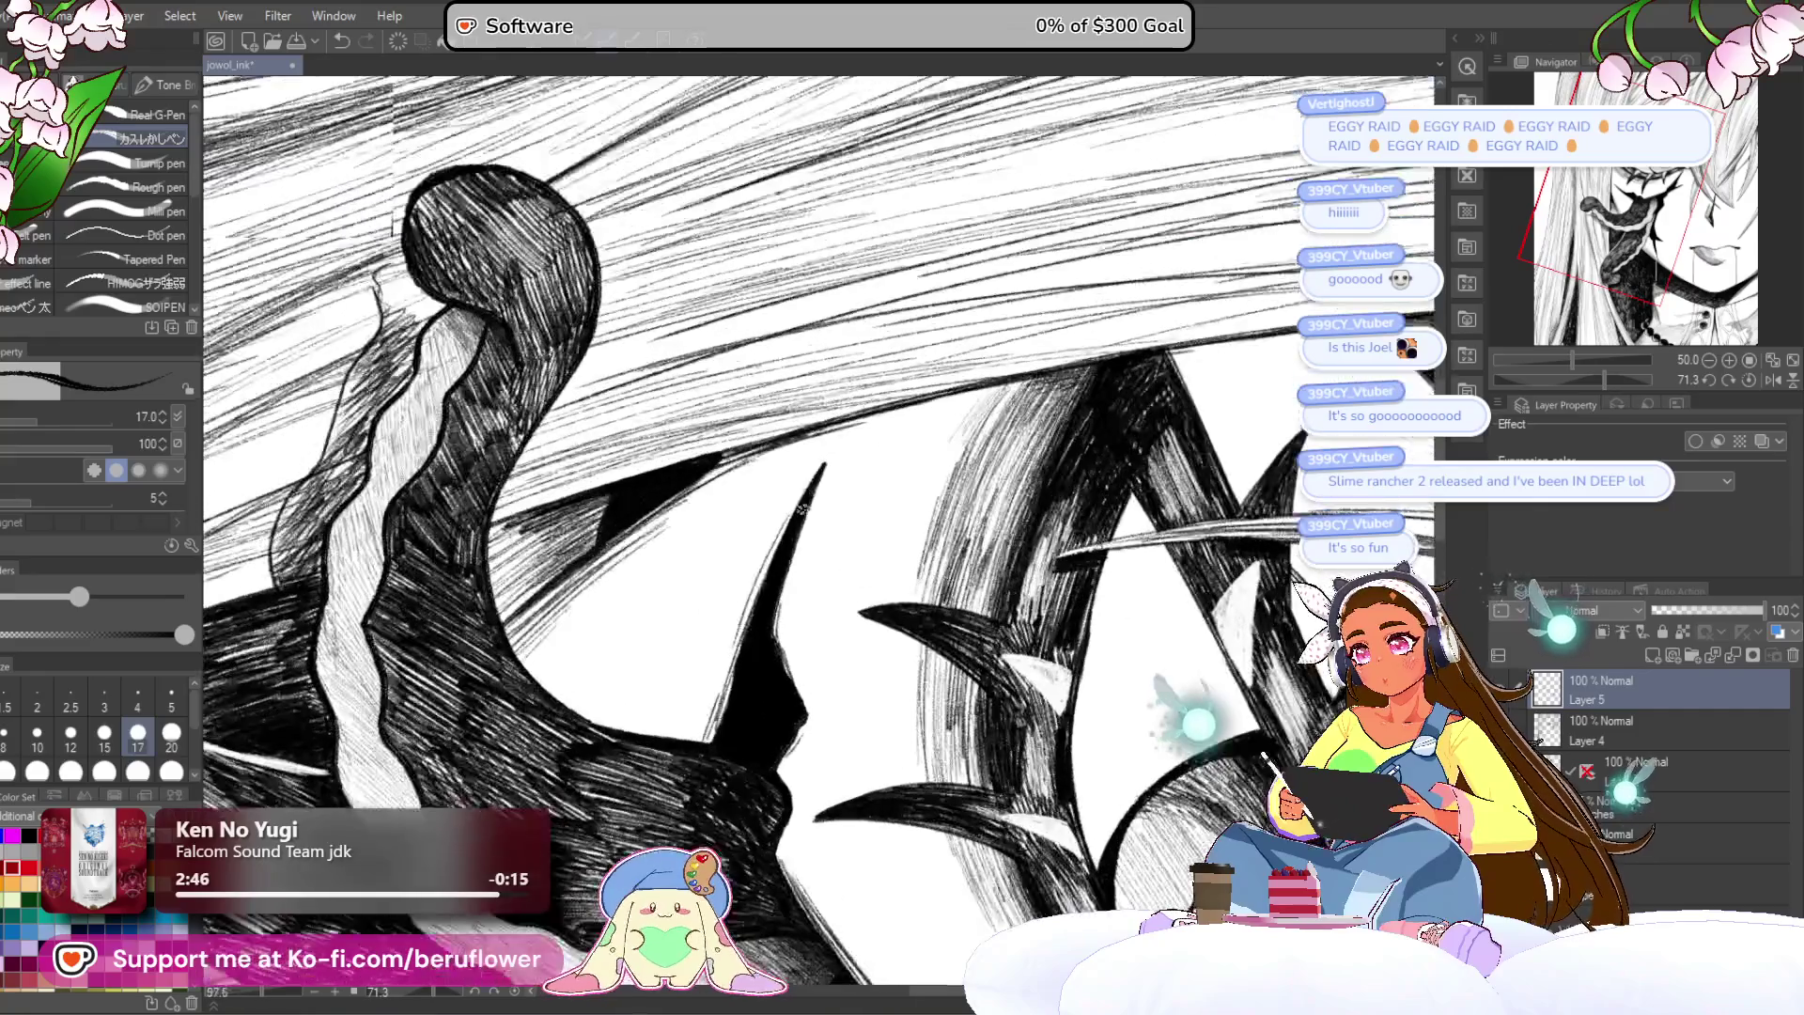
{"action": "mouse_move", "coordinate": [769, 565]}
{"action": "left_mouse_down"}
{"action": "mouse_move", "coordinate": [722, 672]}
{"action": "mouse_move", "coordinate": [799, 686]}
{"action": "mouse_move", "coordinate": [806, 705]}
{"action": "mouse_move", "coordinate": [825, 613]}
{"action": "left_mouse_up"}
{"action": "scroll", "coordinate": [797, 706], "scroll_direction": "down", "scroll_amount": 3}
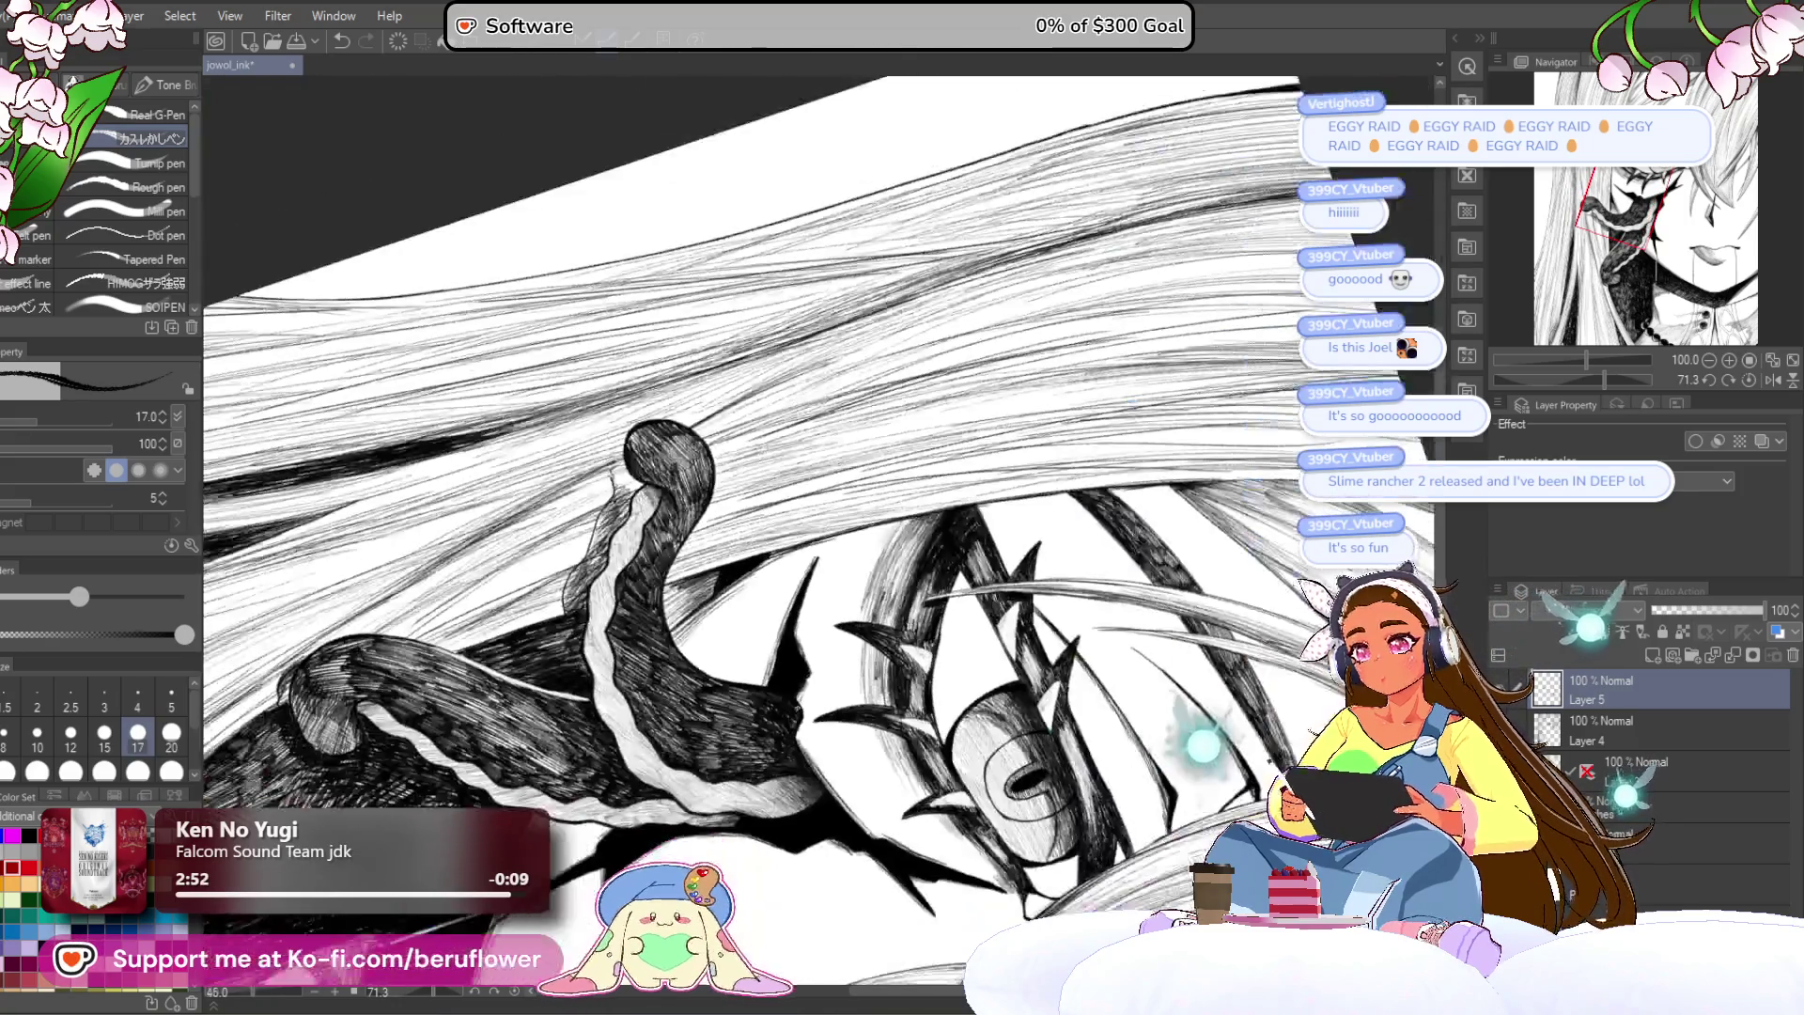
Step: Tilt the view to about 37° and add dark hatching inside the hair shading
{"action": "left_click", "coordinate": [1709, 380]}
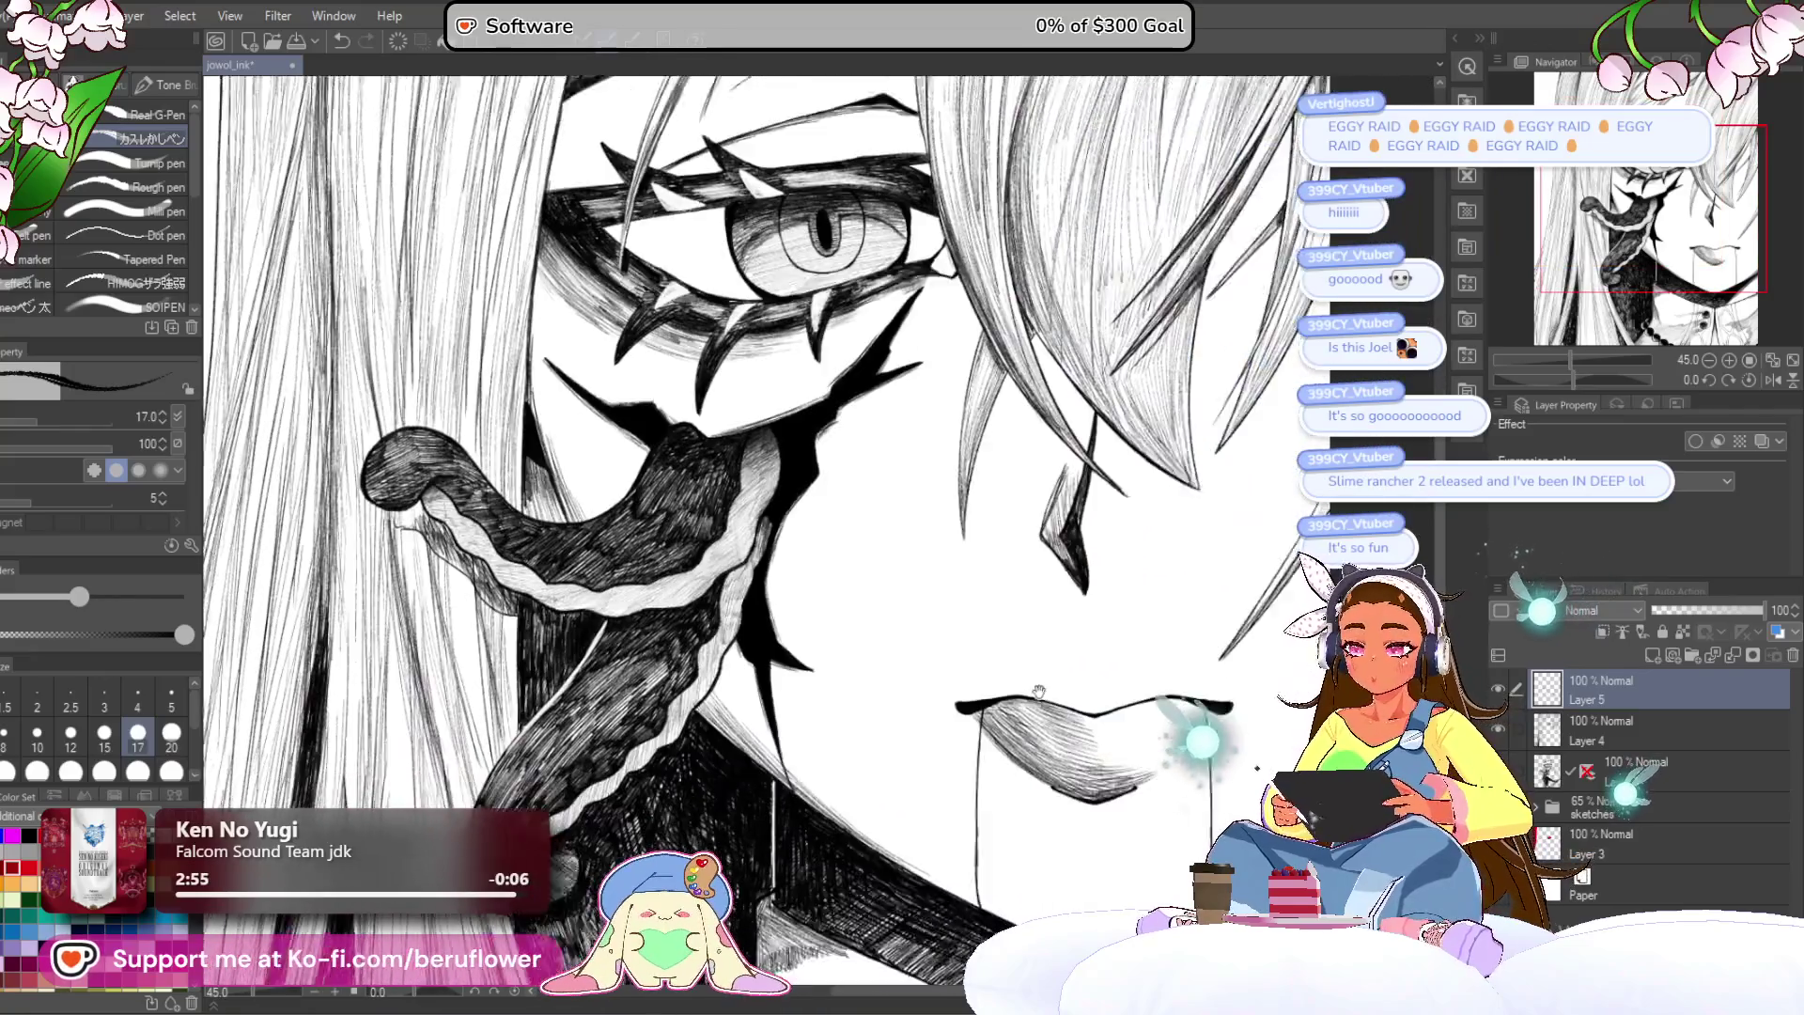
{"action": "left_click_drag", "start_coordinate": [1040, 692], "coordinate": [917, 585]}
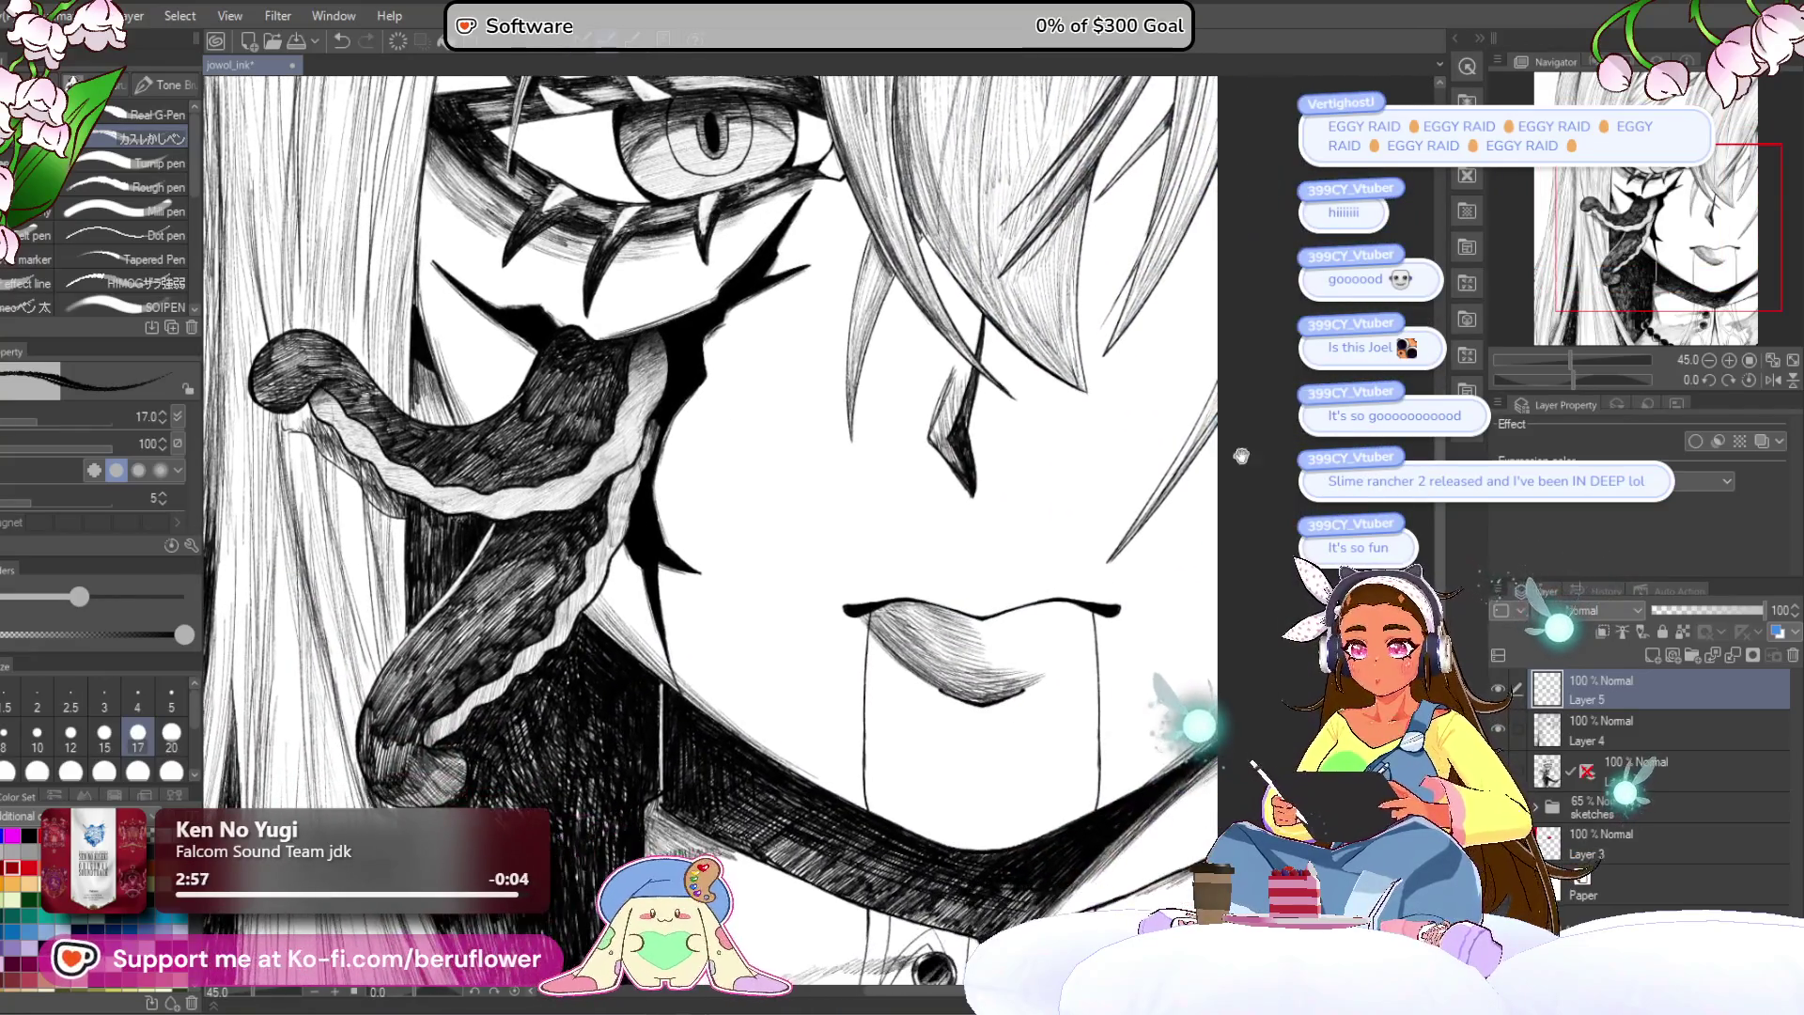
{"action": "mouse_move", "coordinate": [1570, 380]}
{"action": "left_mouse_down"}
{"action": "mouse_move", "coordinate": [1588, 380]}
{"action": "mouse_move", "coordinate": [1587, 359]}
{"action": "left_mouse_up"}
{"action": "left_click_drag", "start_coordinate": [767, 517], "coordinate": [751, 562]}
{"action": "left_click_drag", "start_coordinate": [780, 498], "coordinate": [762, 552]}
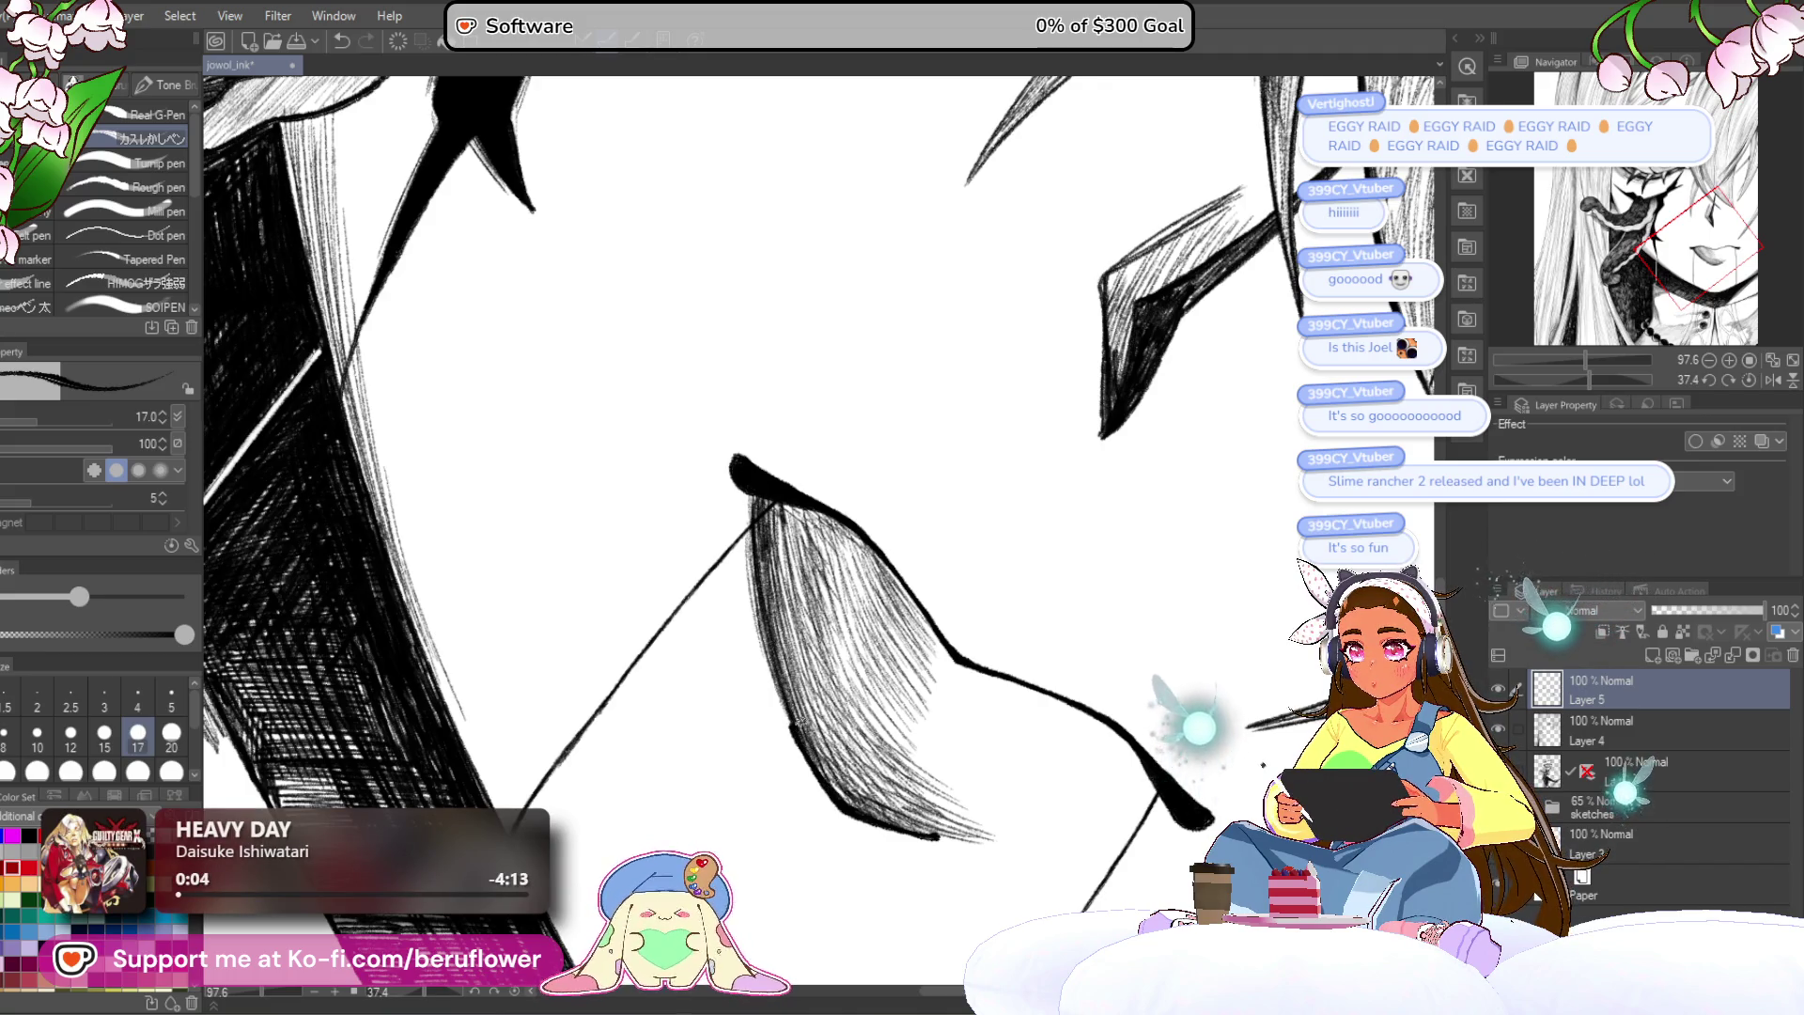
Step: Hatch the lower ear shading and the hair strands beside the face
{"action": "left_click_drag", "start_coordinate": [1587, 359], "coordinate": [1562, 359]}
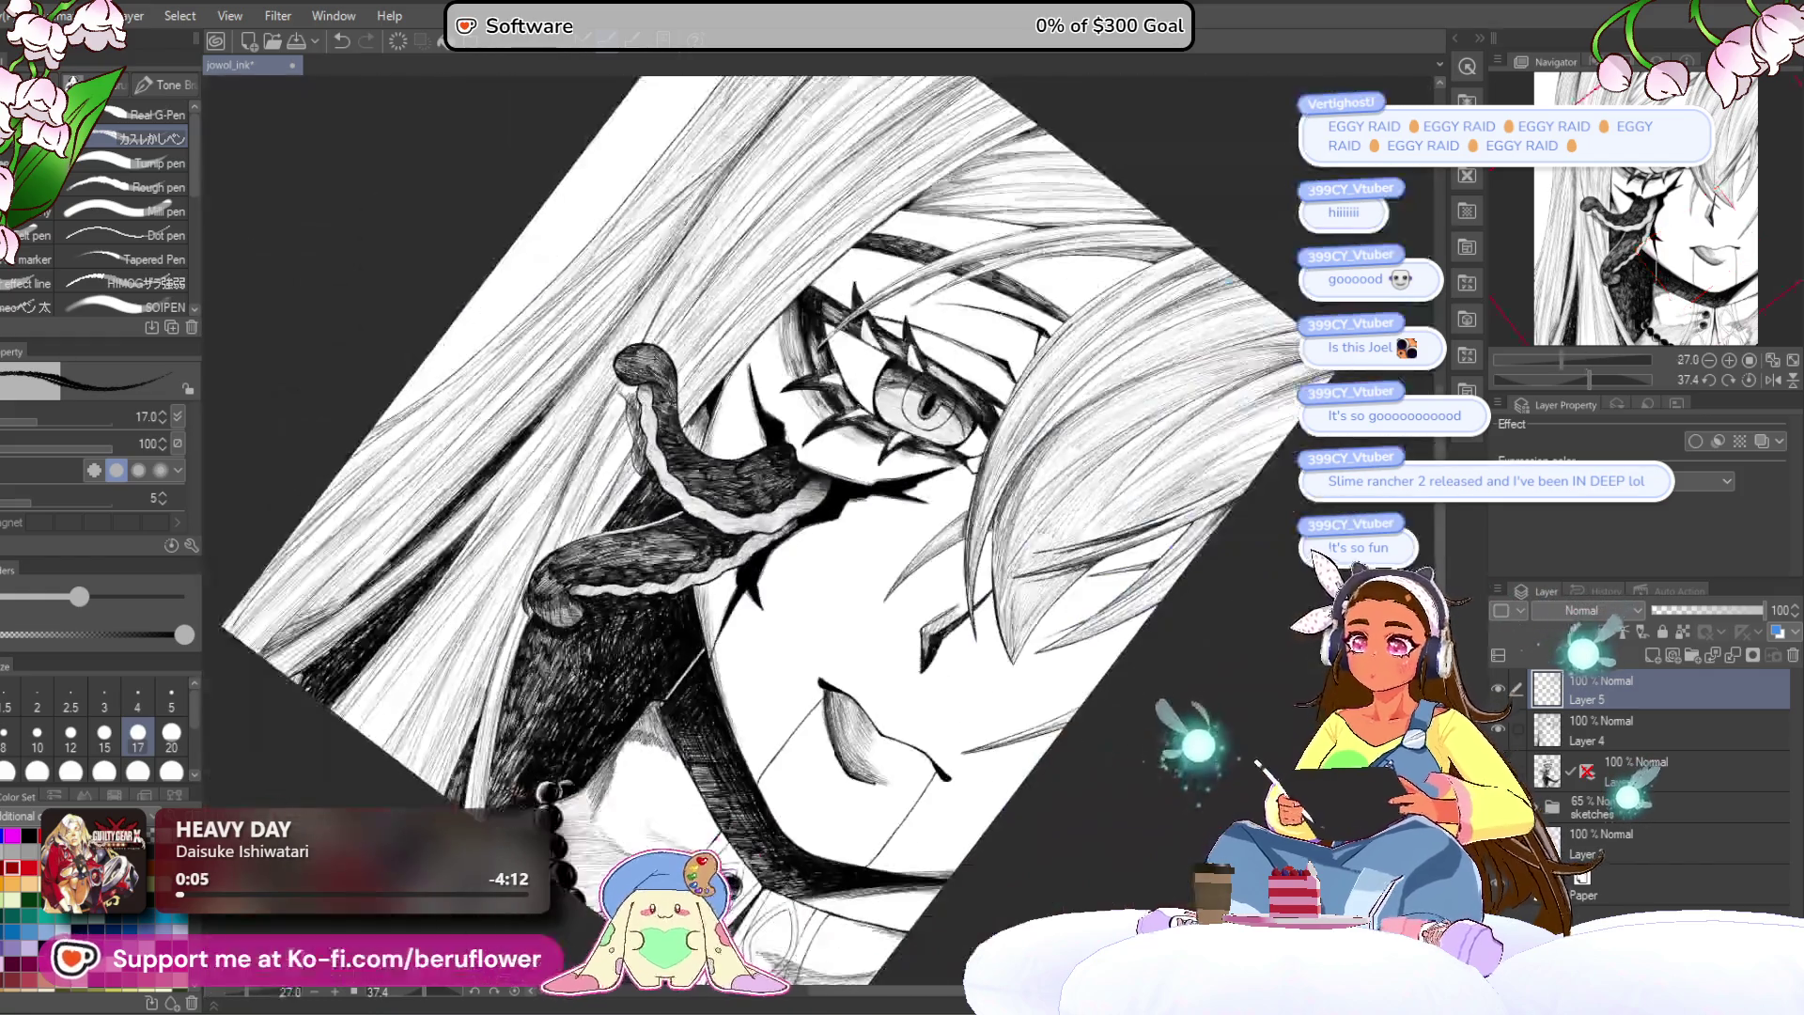
{"action": "left_click", "coordinate": [1748, 380]}
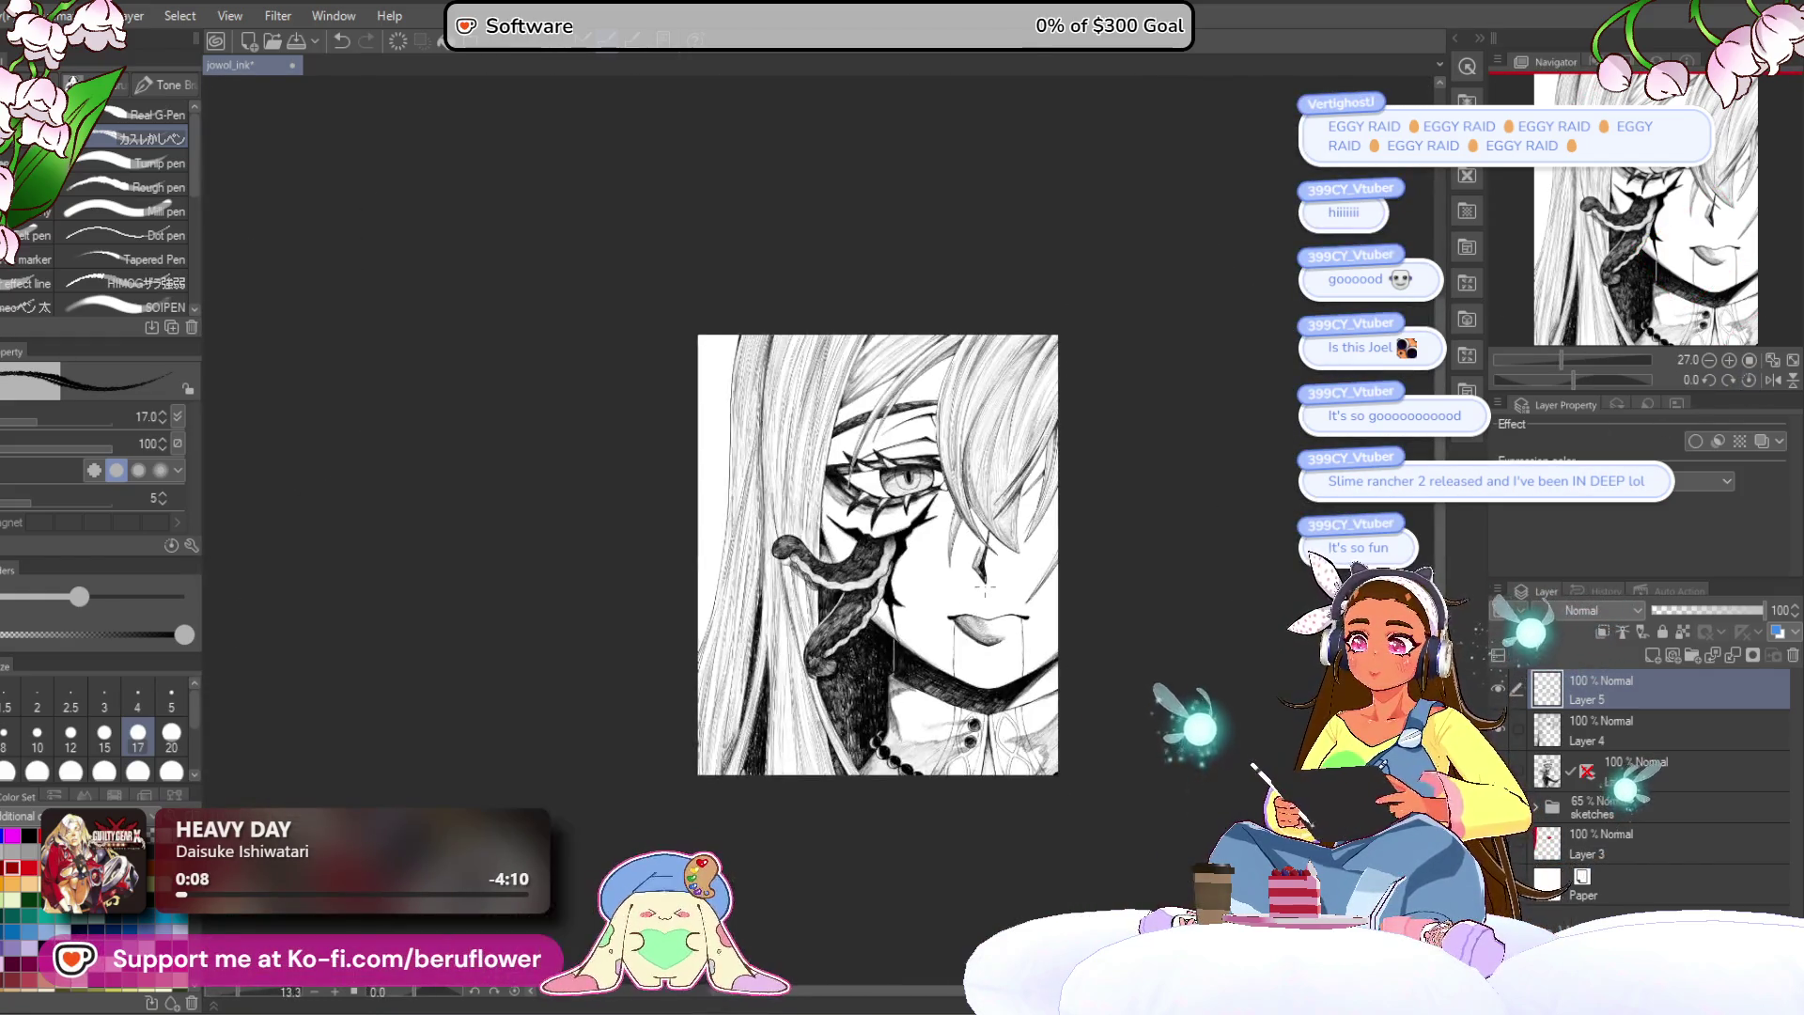
{"action": "scroll", "coordinate": [878, 555], "scroll_direction": "up", "scroll_amount": 3}
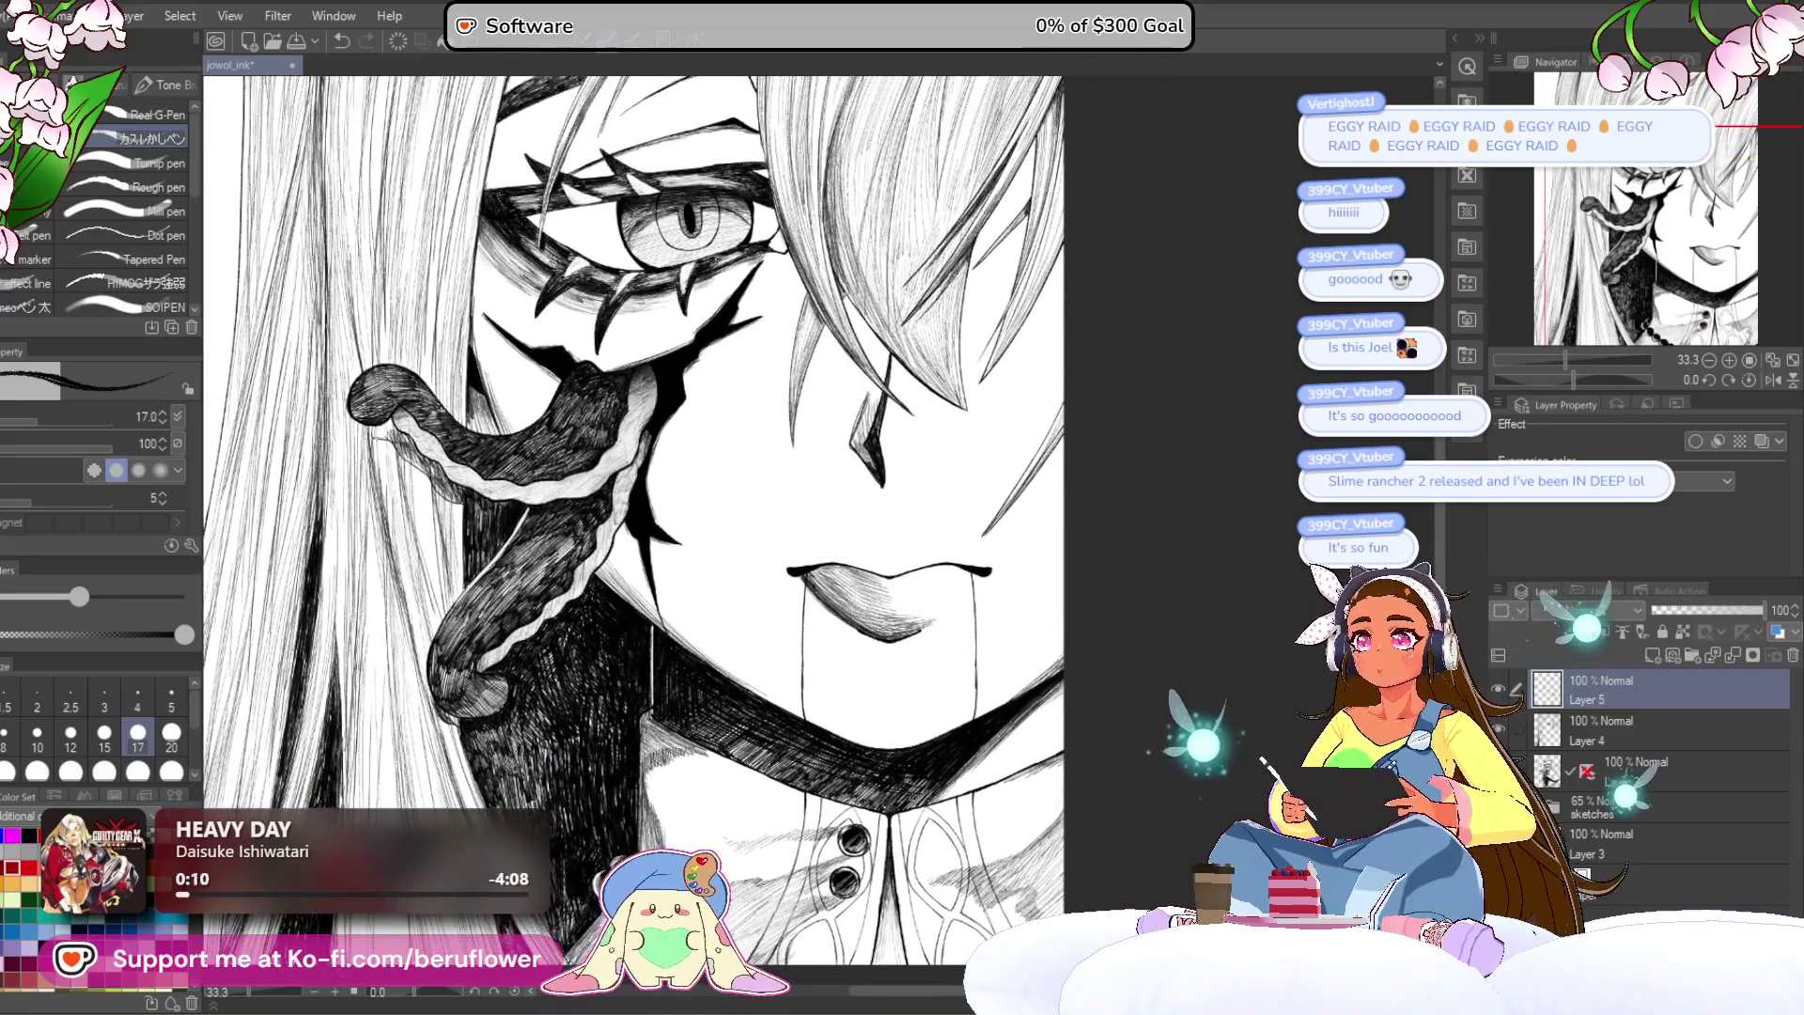
{"action": "left_click_drag", "start_coordinate": [1587, 381], "coordinate": [1605, 380]}
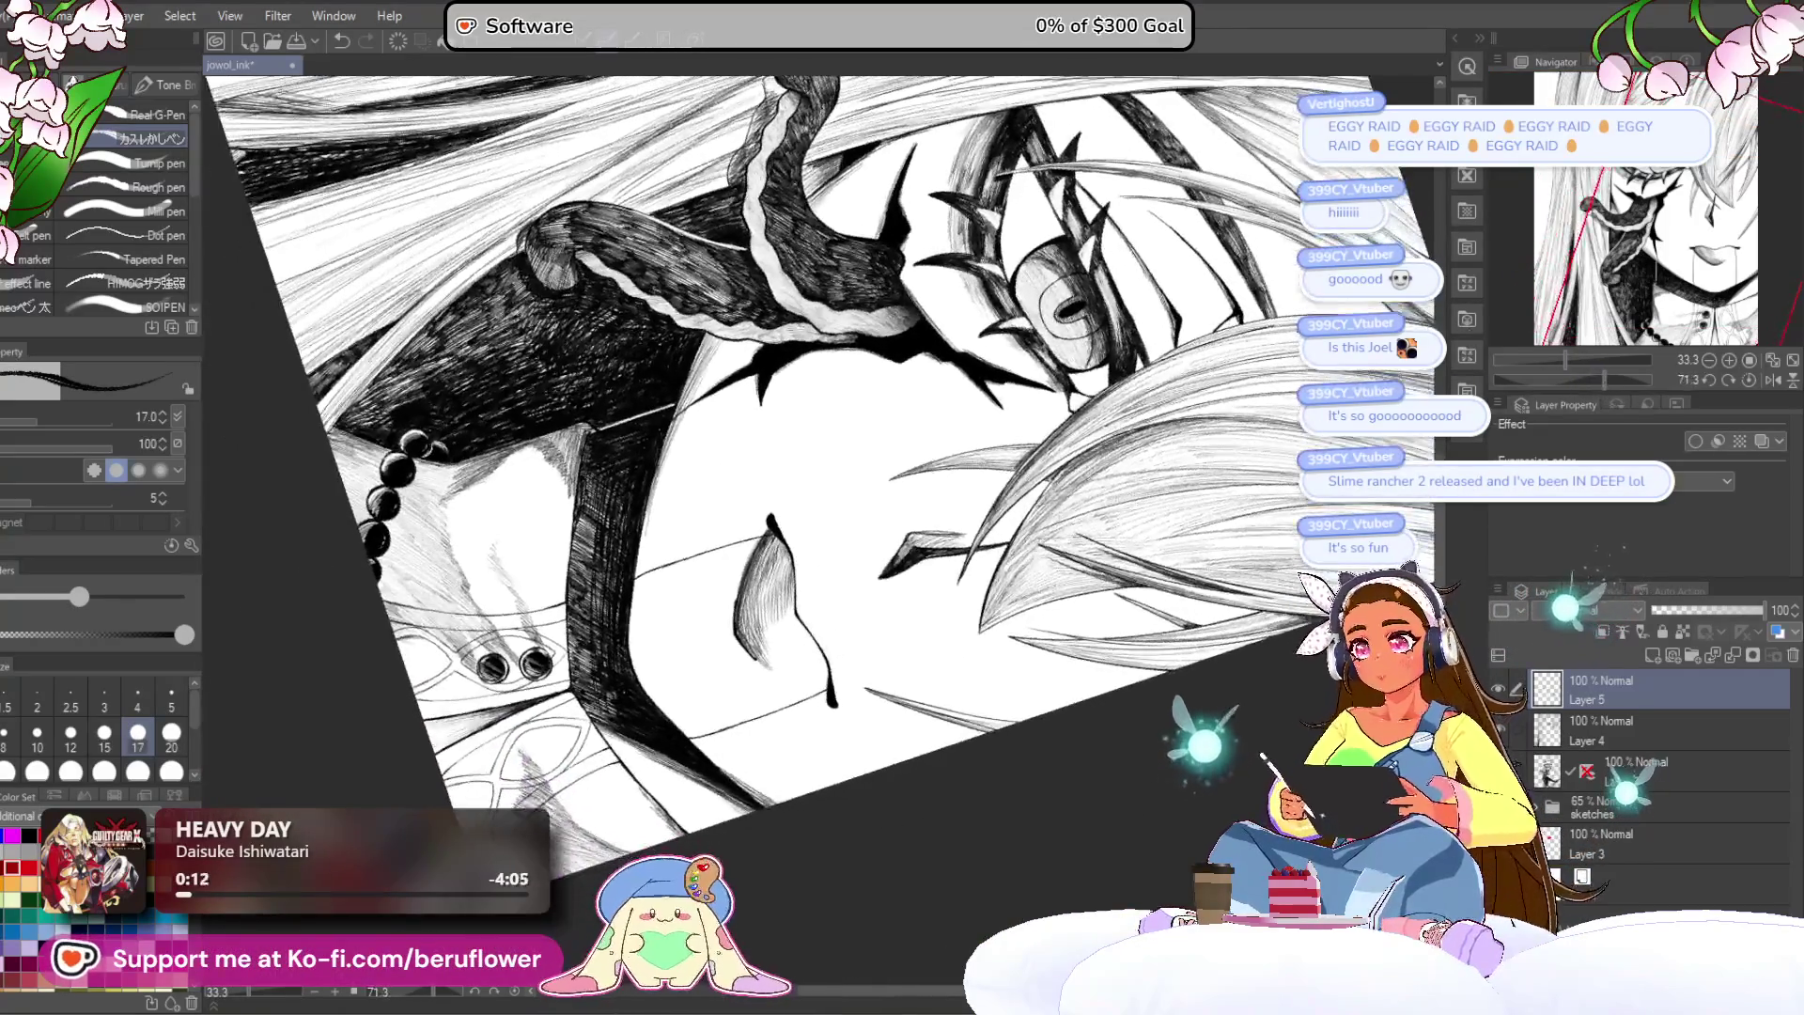
{"action": "scroll", "coordinate": [818, 526], "scroll_direction": "up", "scroll_amount": 2}
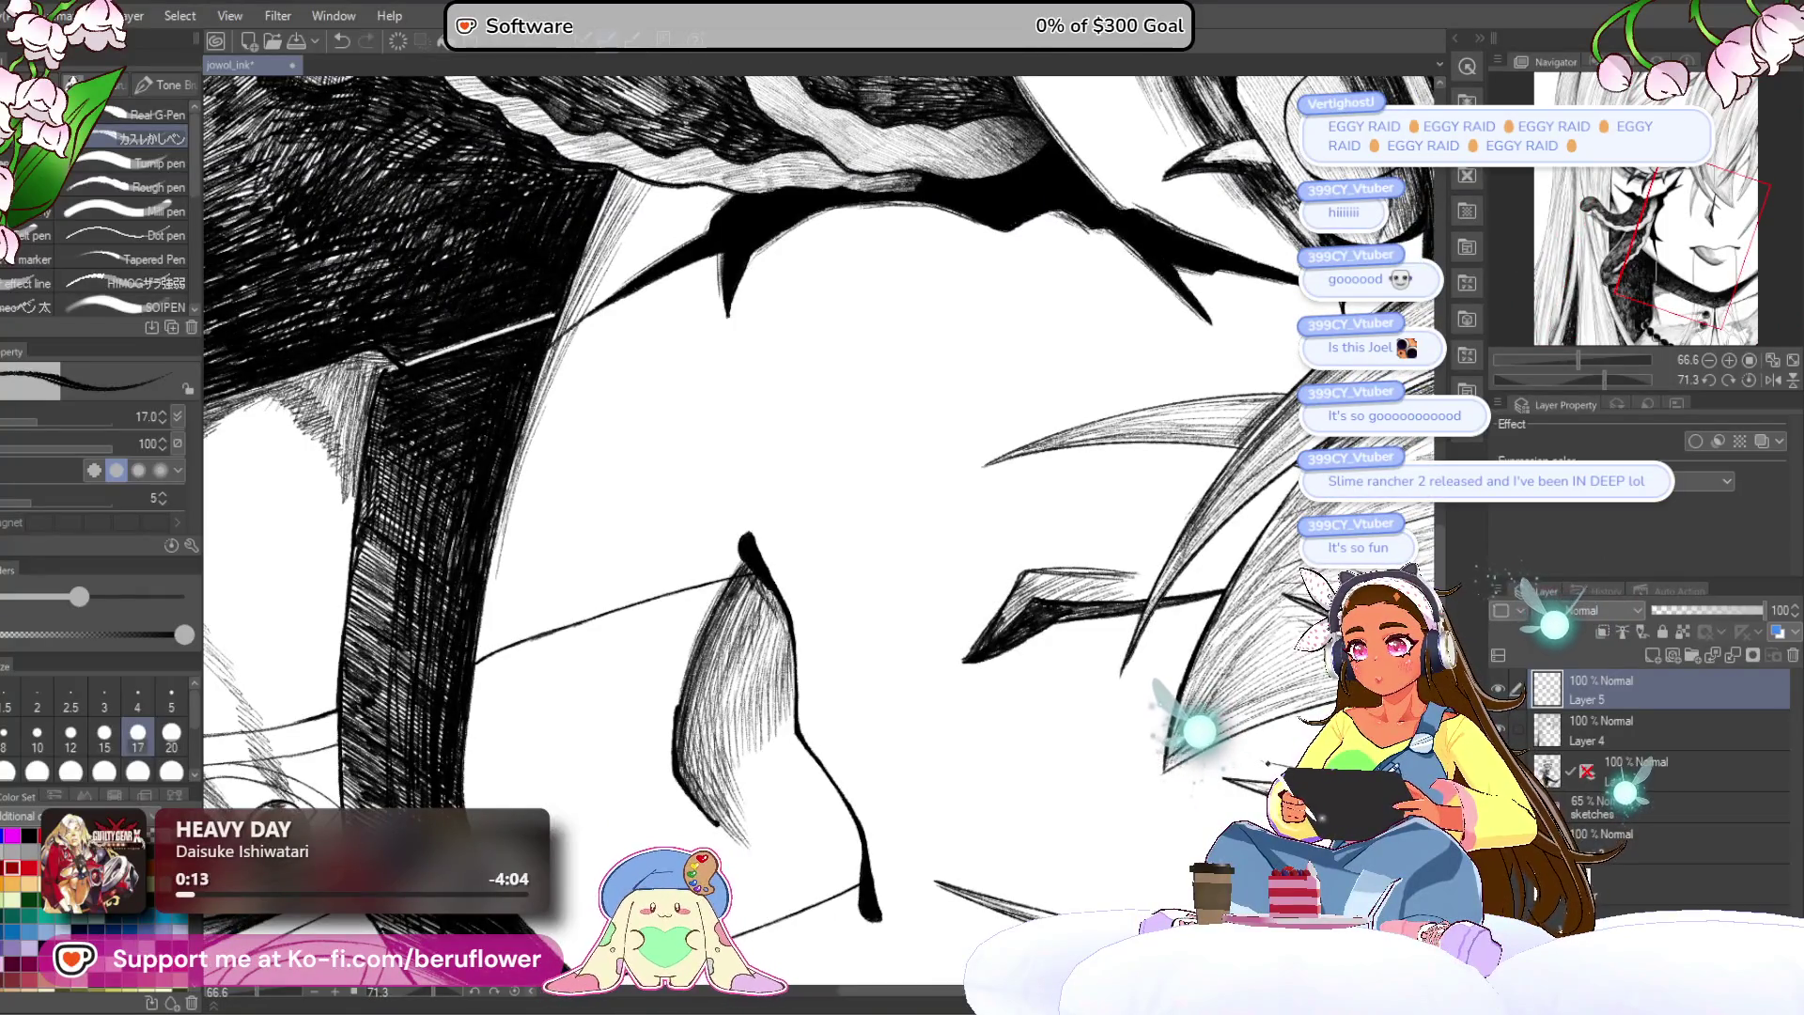
{"action": "scroll", "coordinate": [818, 507], "scroll_direction": "down", "scroll_amount": 2}
{"action": "left_click_drag", "start_coordinate": [712, 729], "coordinate": [771, 791]}
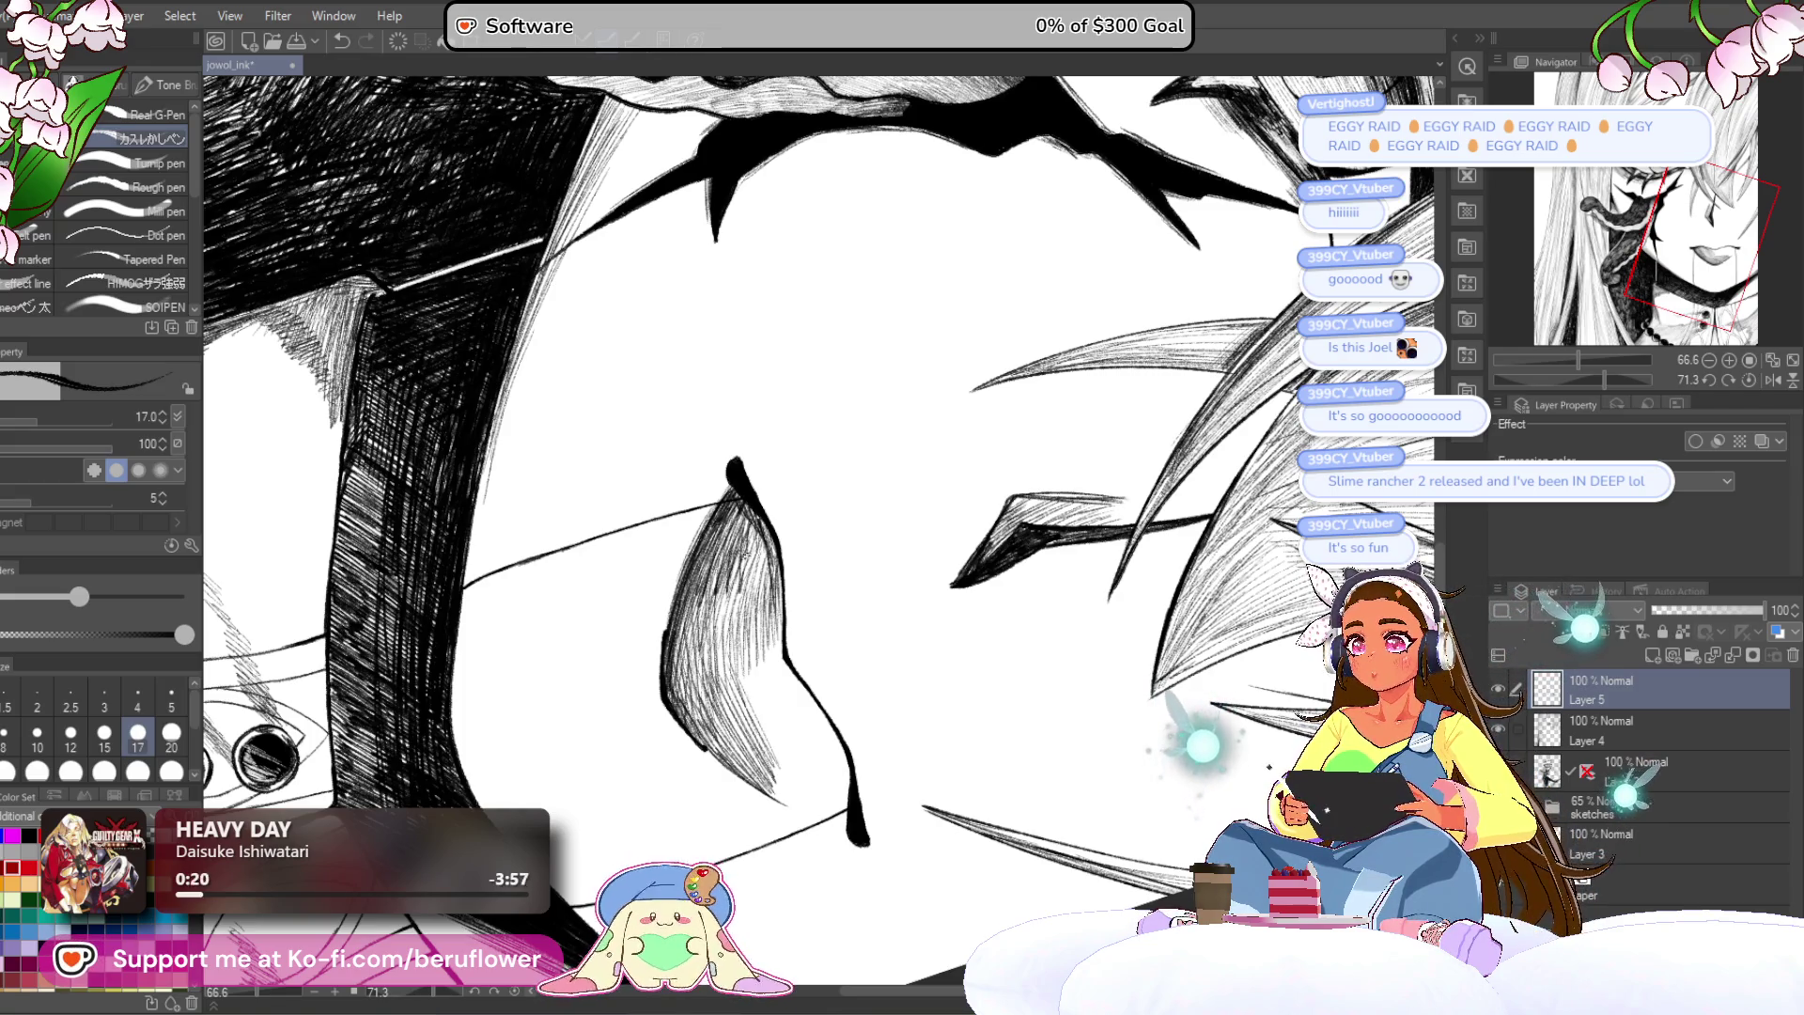
{"action": "left_click_drag", "start_coordinate": [767, 538], "coordinate": [789, 690]}
{"action": "left_click_drag", "start_coordinate": [770, 616], "coordinate": [803, 752]}
Step: Straighten the view and pan to centre the page for review
{"action": "scroll", "coordinate": [802, 750], "scroll_direction": "down", "scroll_amount": 5}
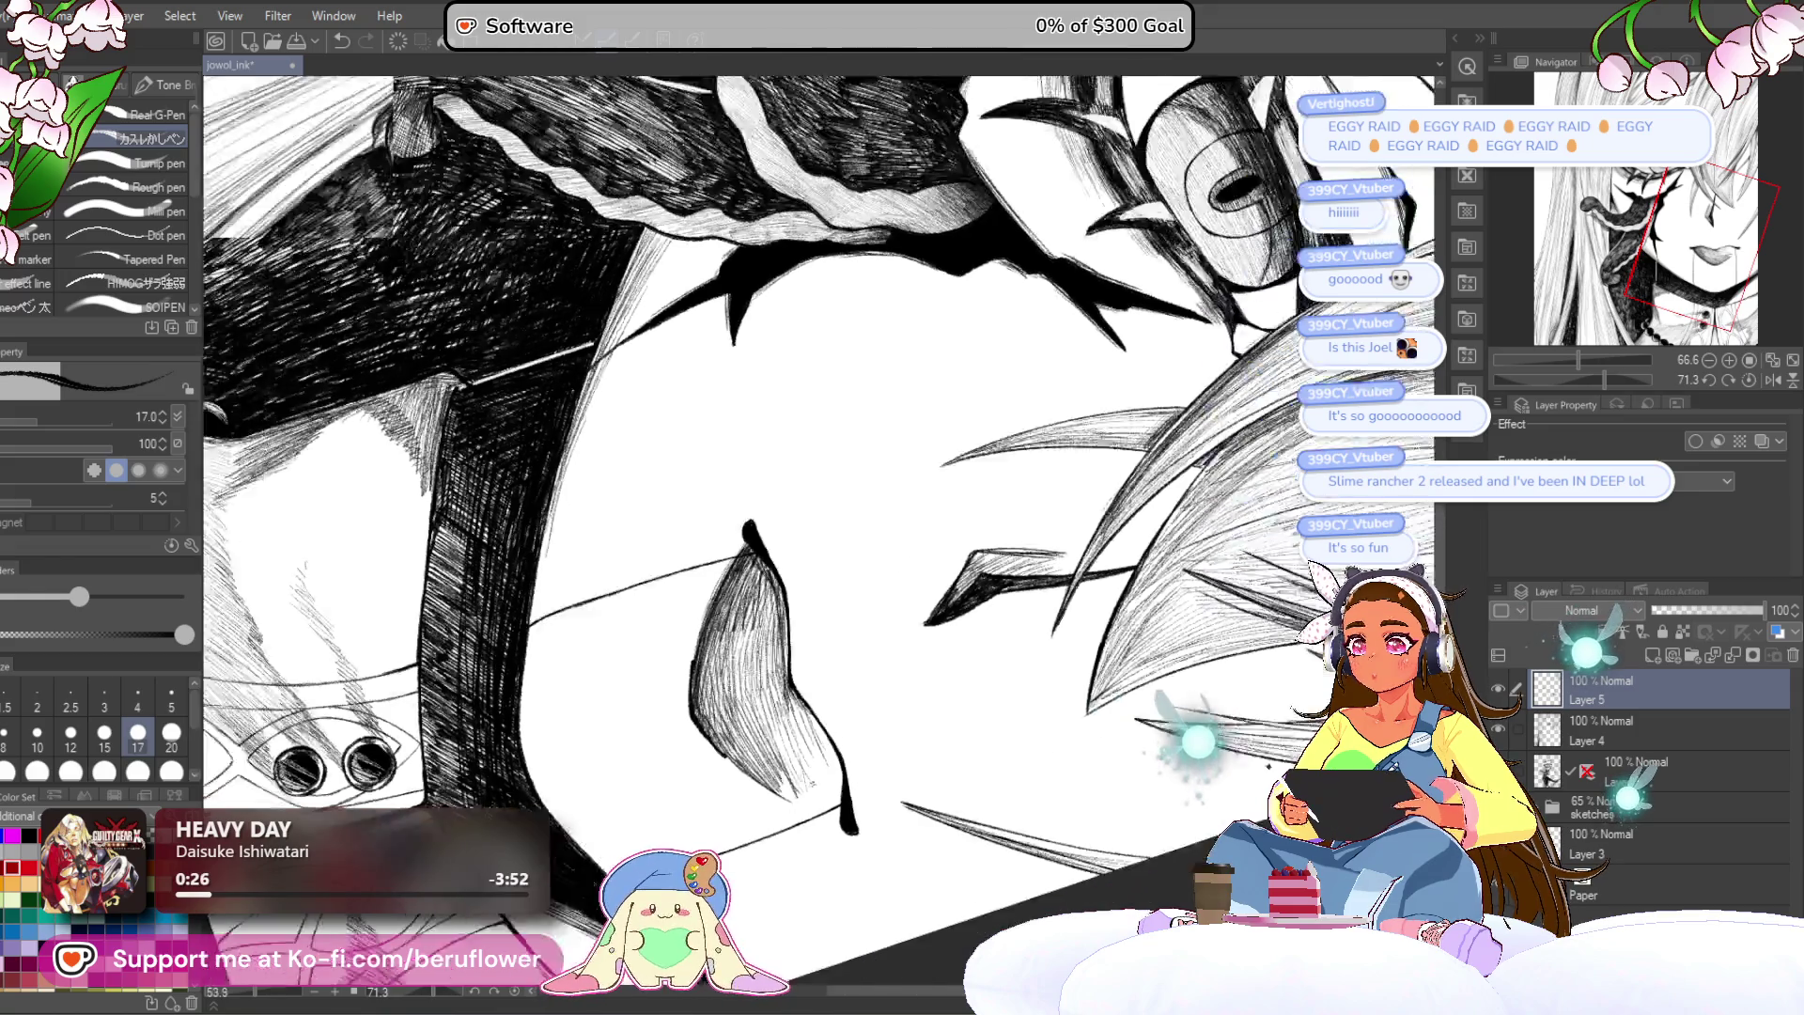
{"action": "left_click", "coordinate": [1749, 380]}
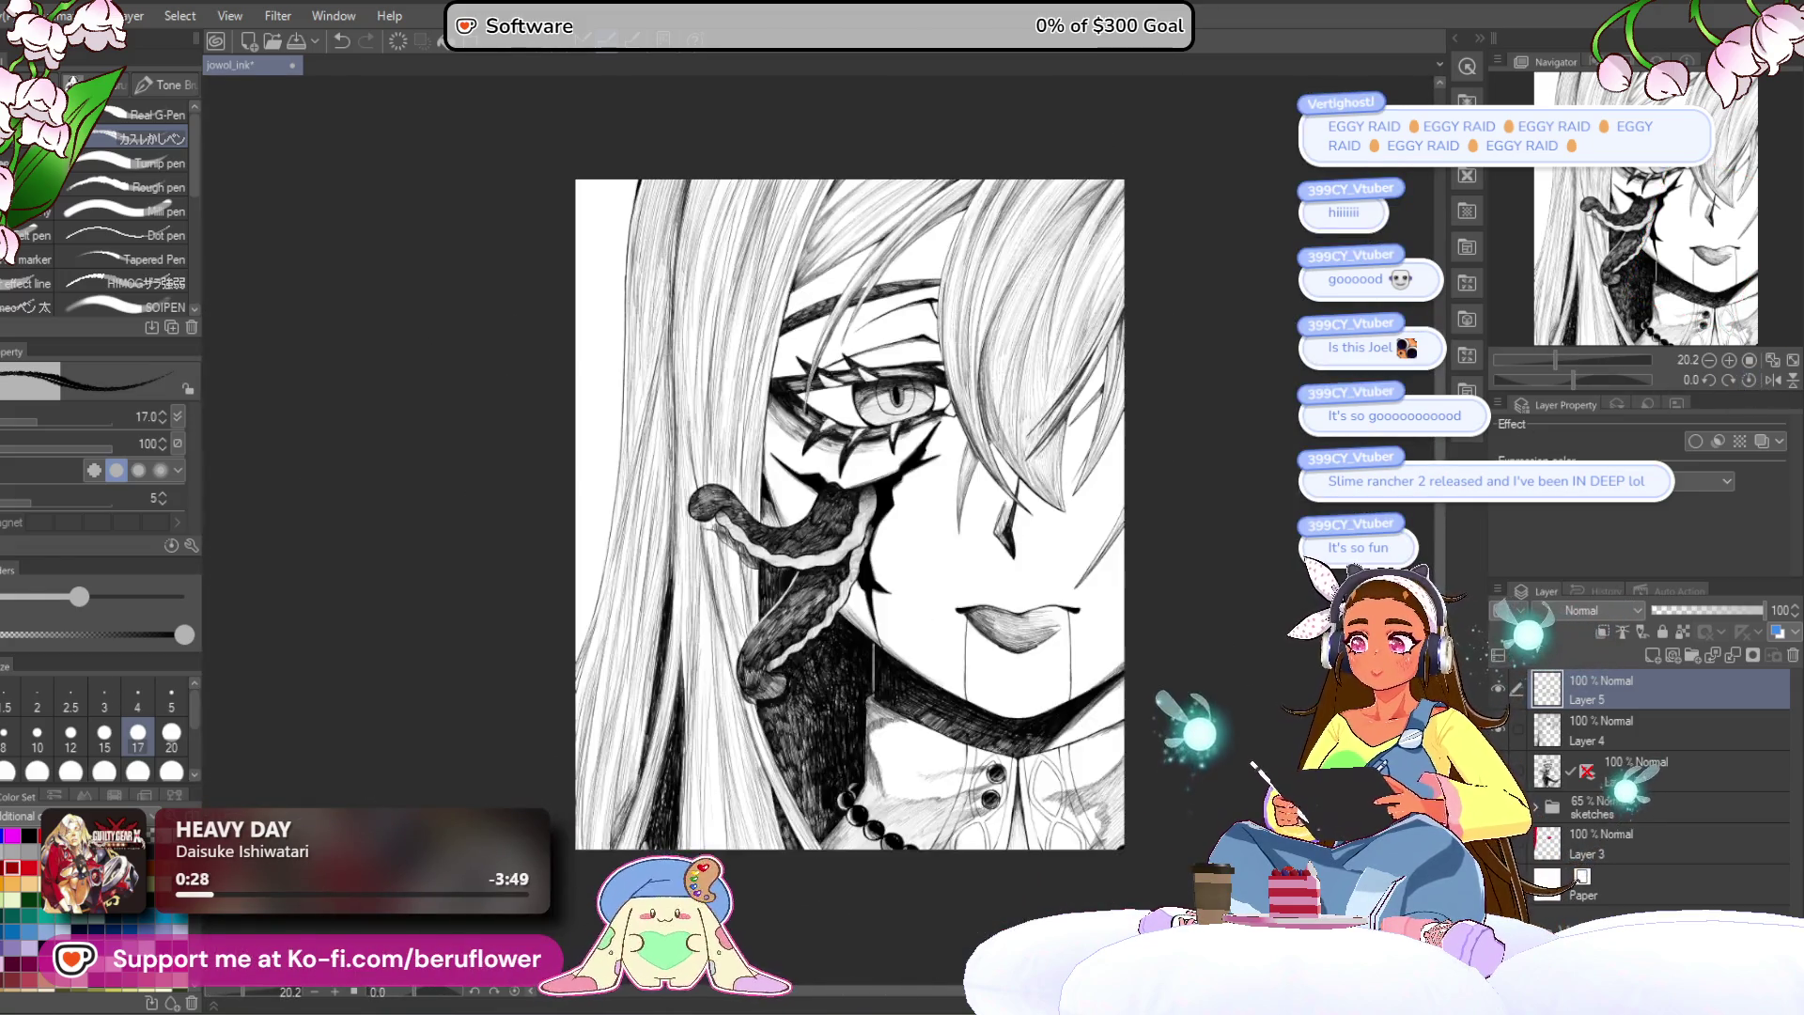
{"action": "left_click_drag", "start_coordinate": [1021, 709], "coordinate": [1000, 728]}
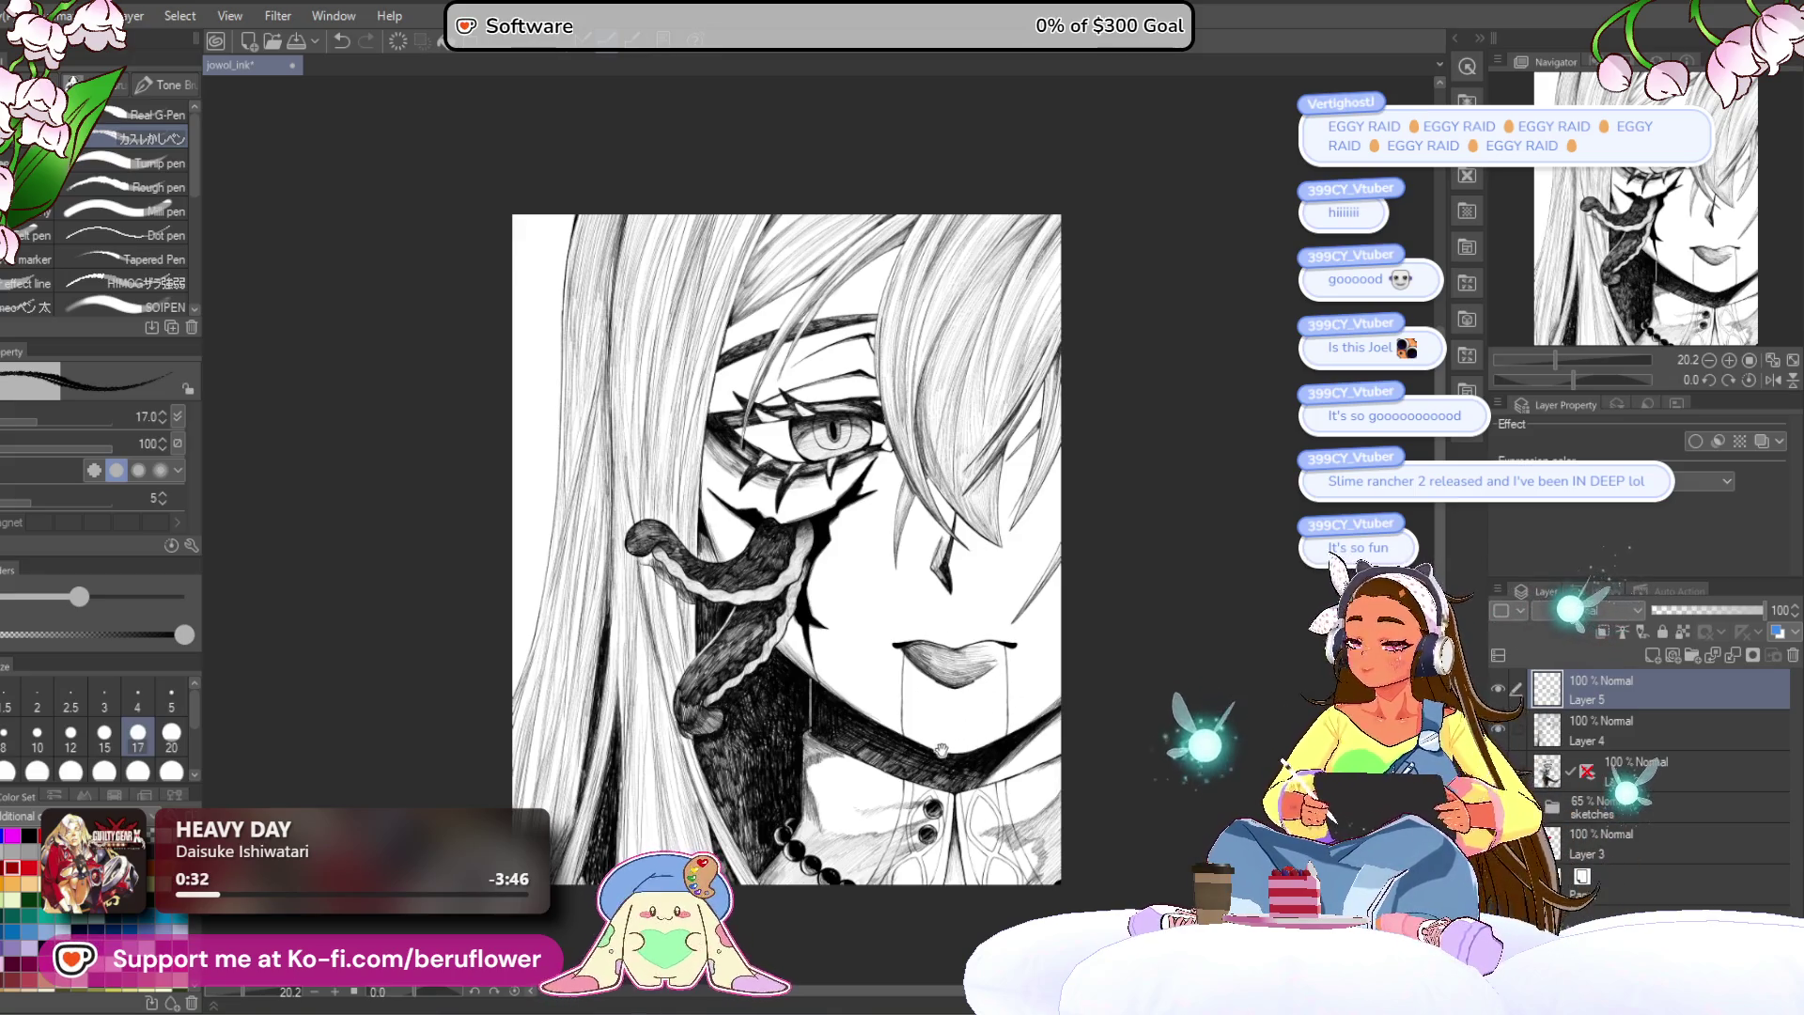
{"action": "left_click_drag", "start_coordinate": [935, 760], "coordinate": [902, 763]}
{"action": "scroll", "coordinate": [893, 630], "scroll_direction": "up", "scroll_amount": 2}
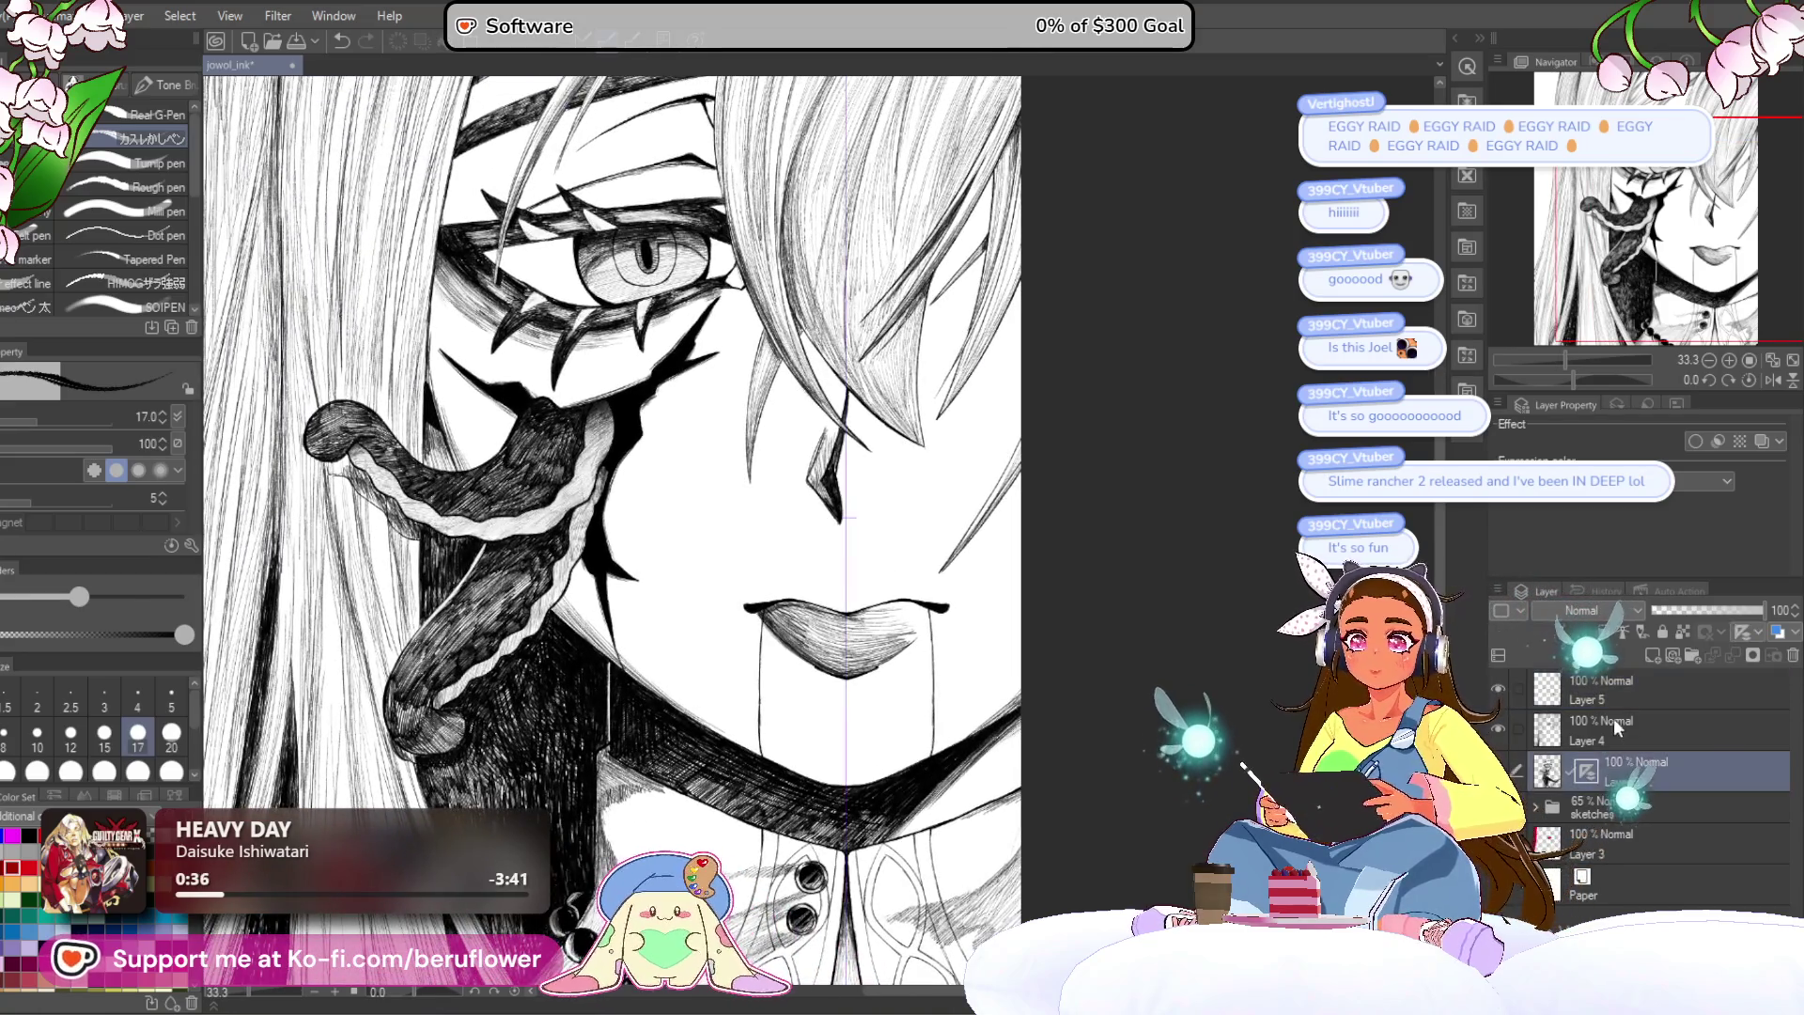
Step: On the ink layer, redraw the small nose stroke wider
{"action": "scroll", "coordinate": [808, 555], "scroll_direction": "up", "scroll_amount": 1}
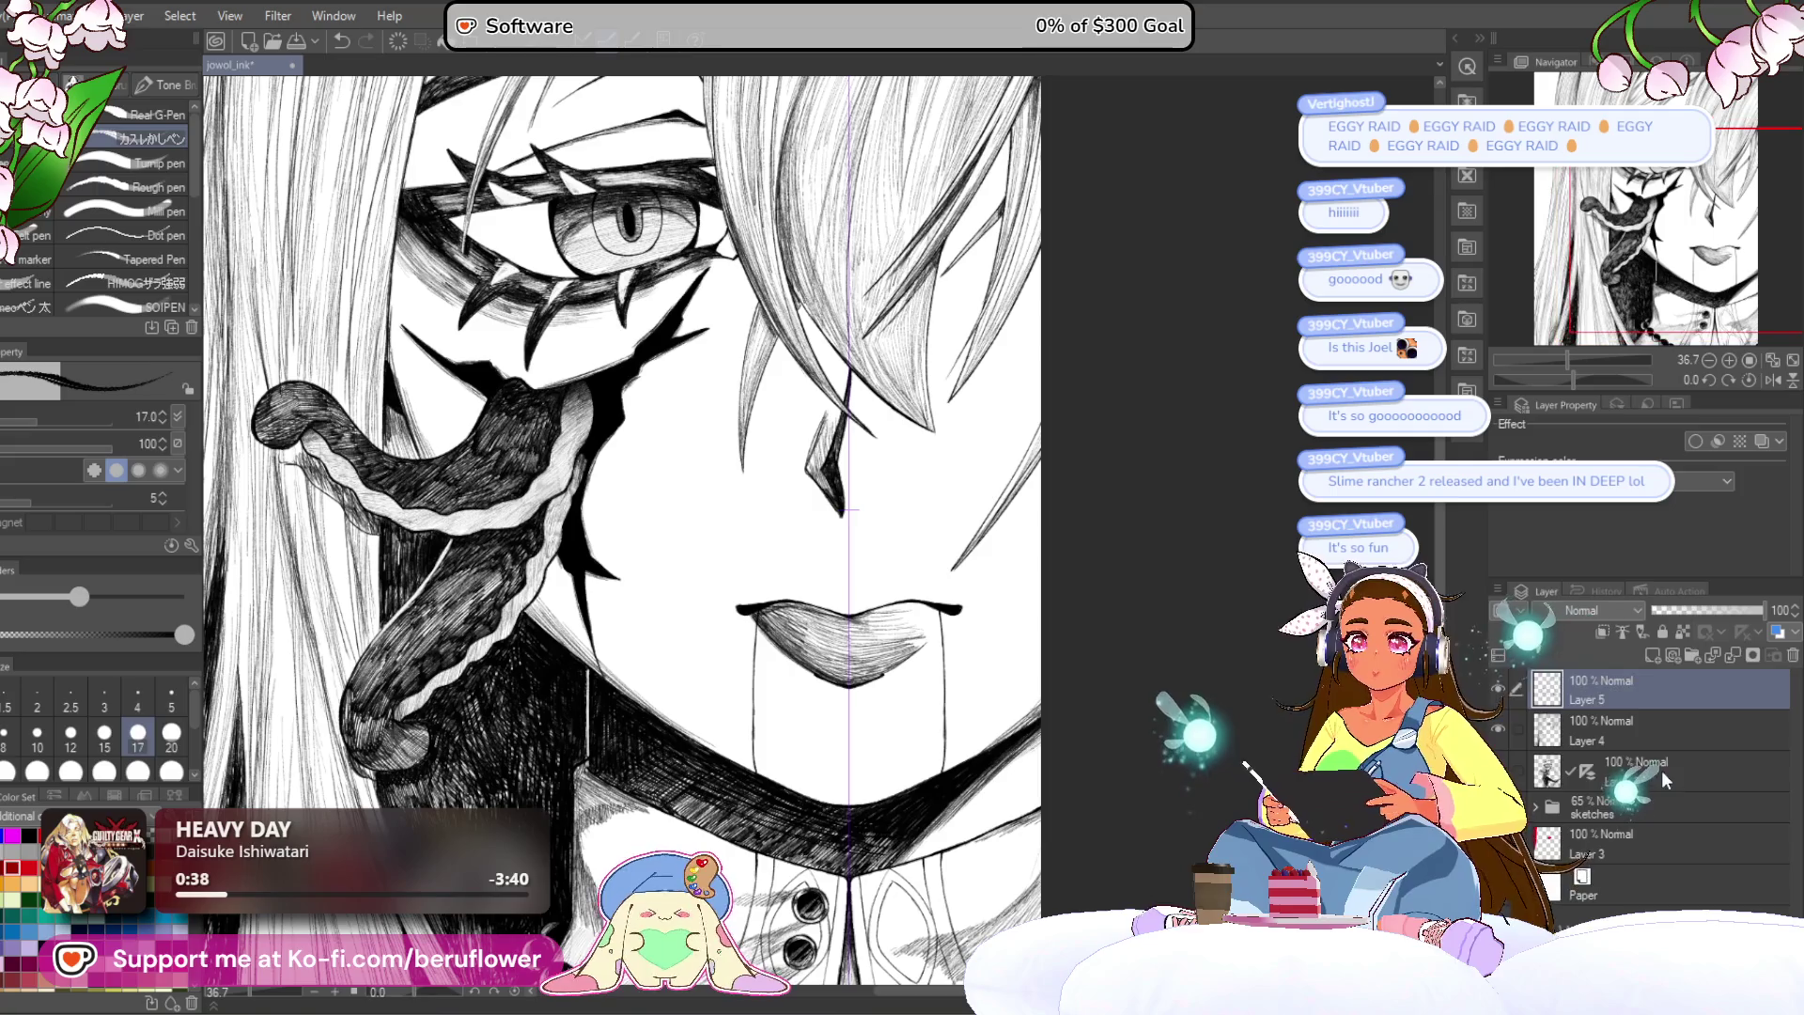
{"action": "left_click", "coordinate": [1662, 771]}
{"action": "scroll", "coordinate": [785, 521], "scroll_direction": "up", "scroll_amount": 4}
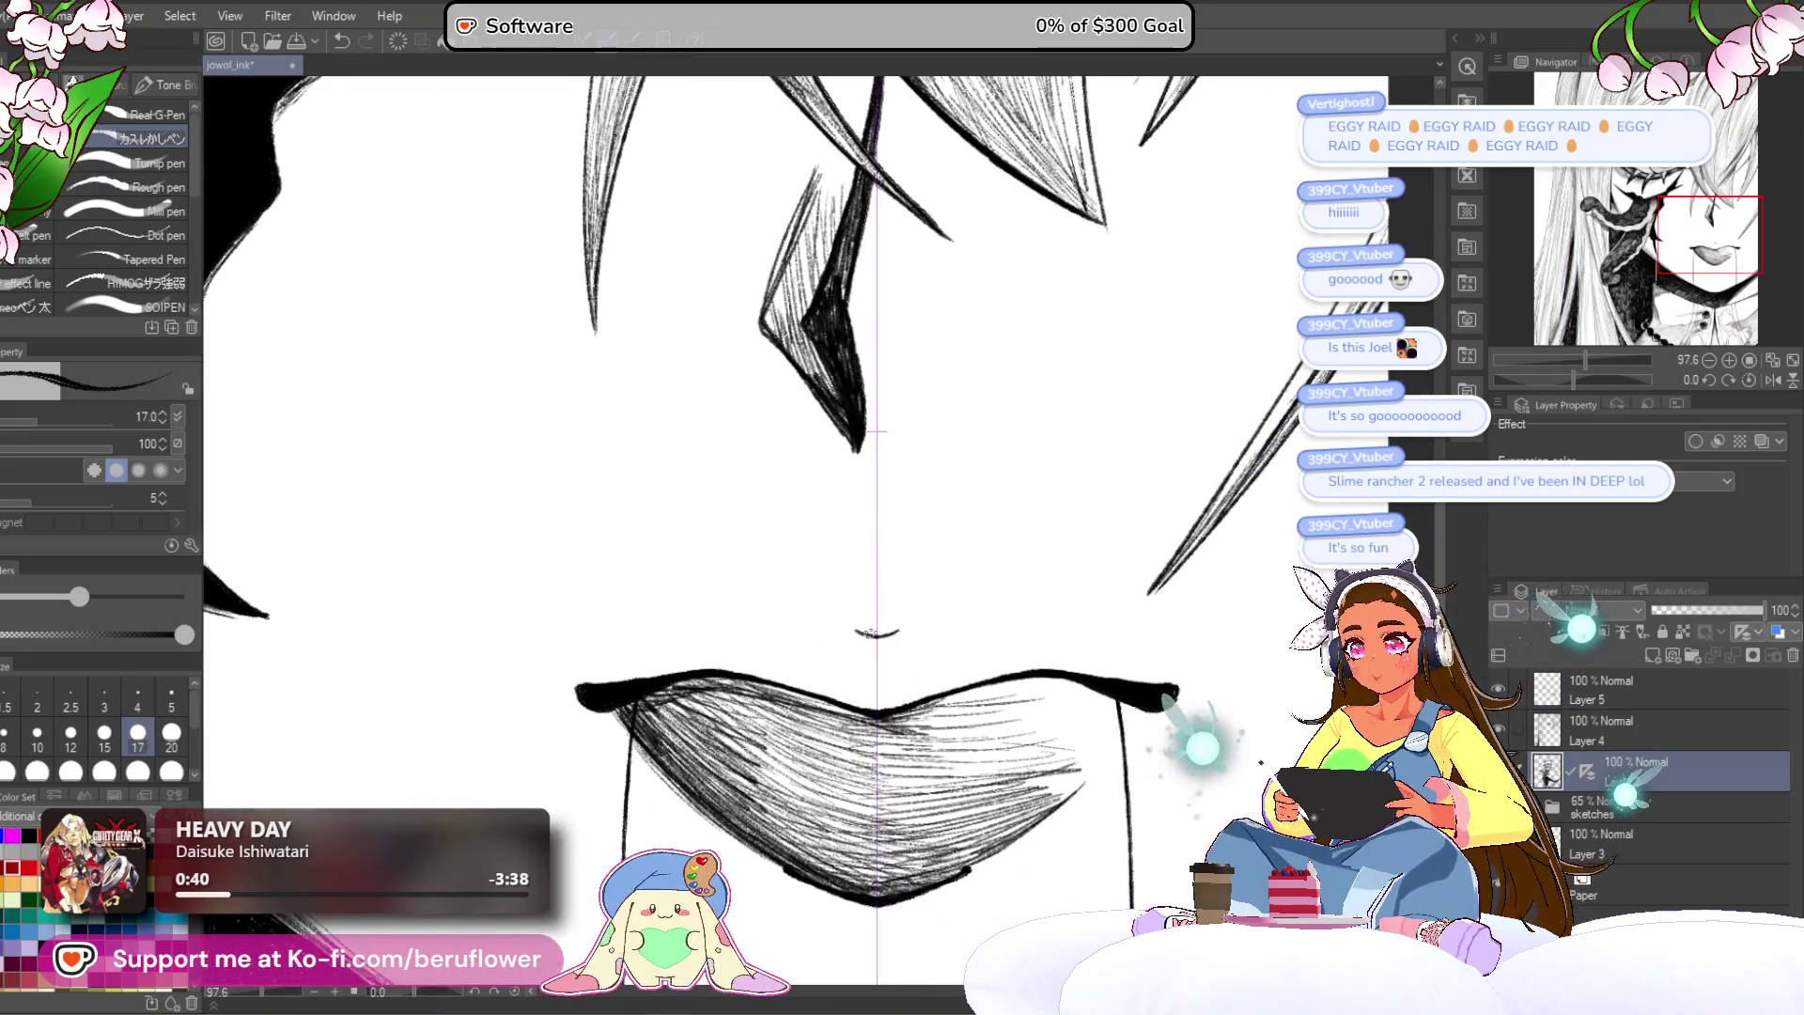
{"action": "scroll", "coordinate": [898, 636], "scroll_direction": "down", "scroll_amount": 5}
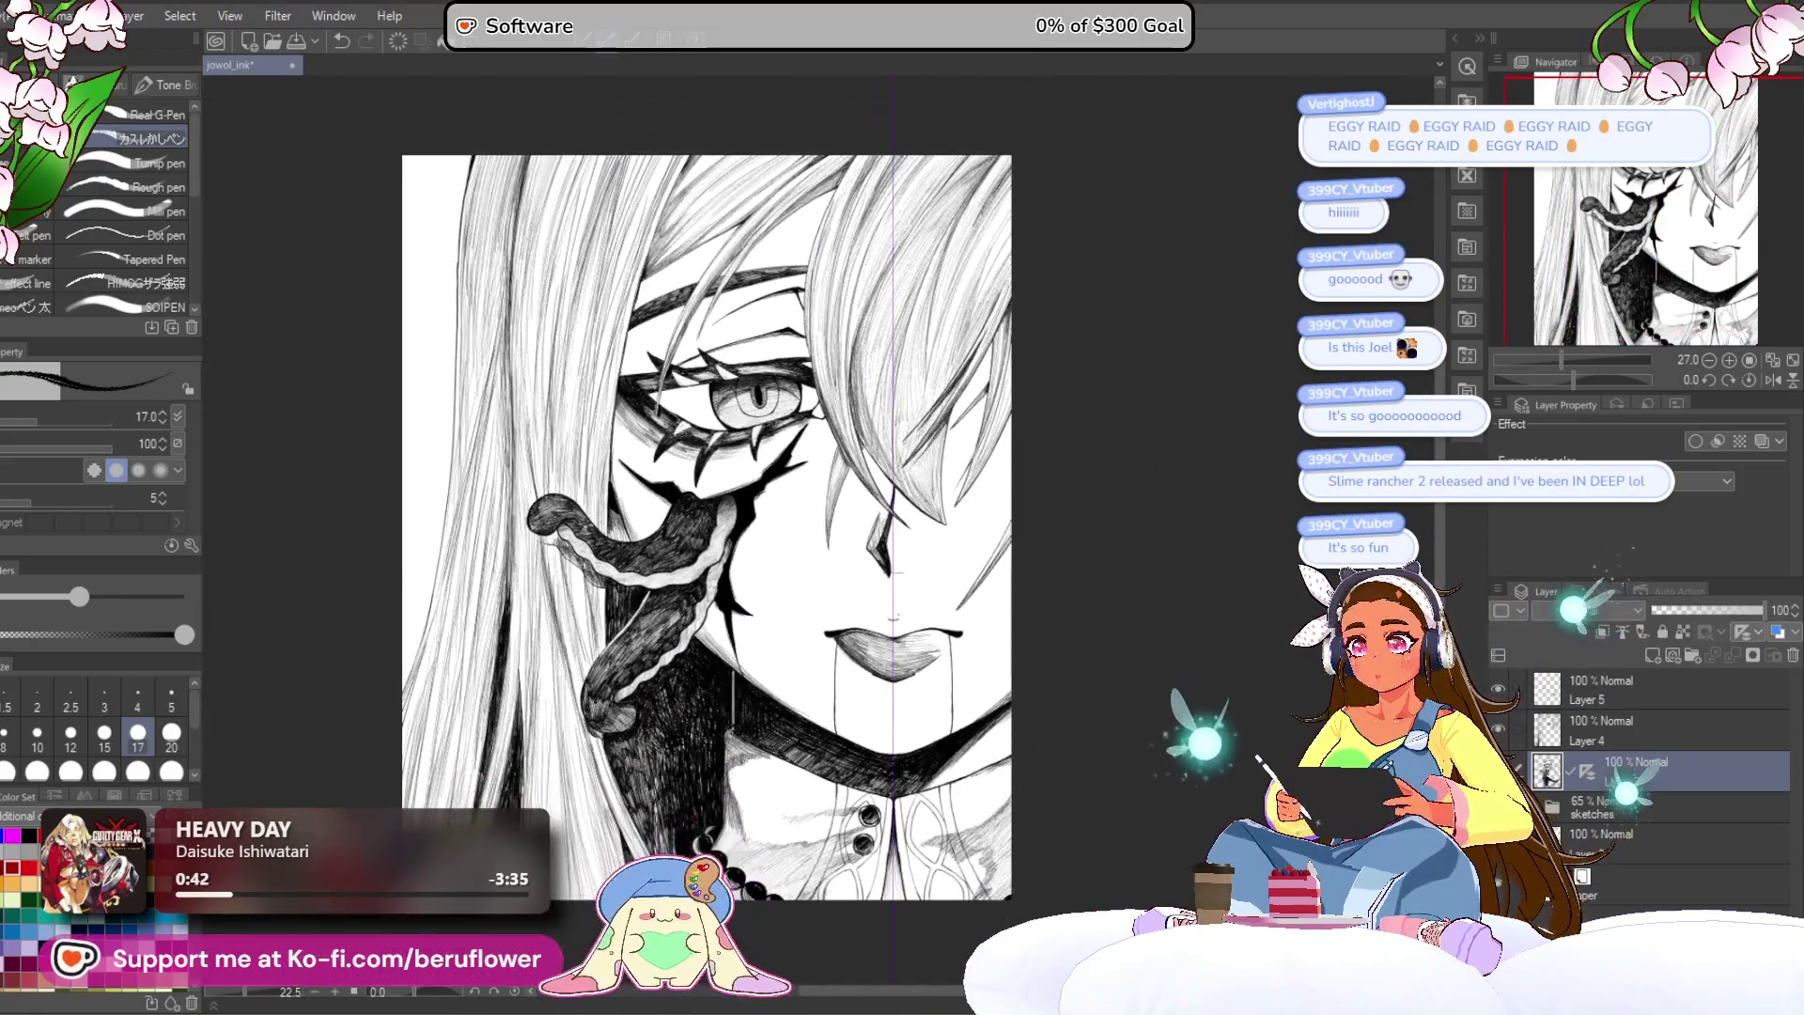
{"action": "scroll", "coordinate": [898, 566], "scroll_direction": "up", "scroll_amount": 4}
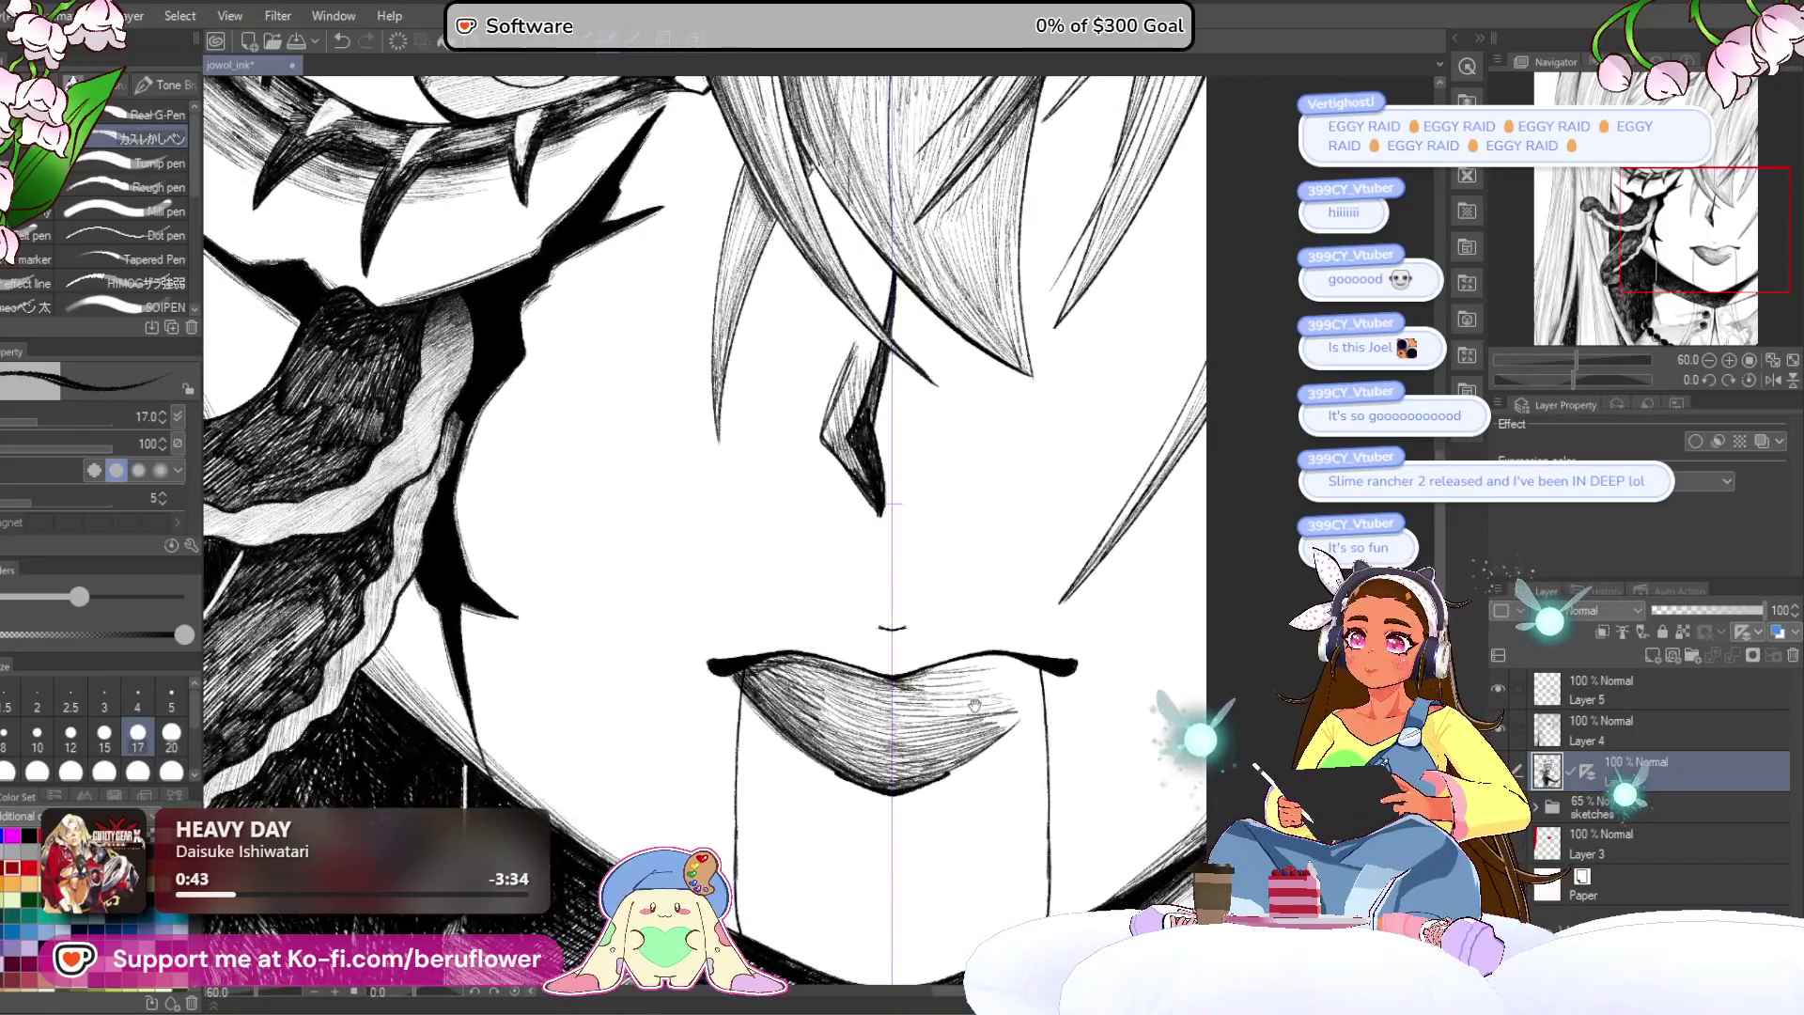
{"action": "scroll", "coordinate": [1020, 446], "scroll_direction": "up", "scroll_amount": 2}
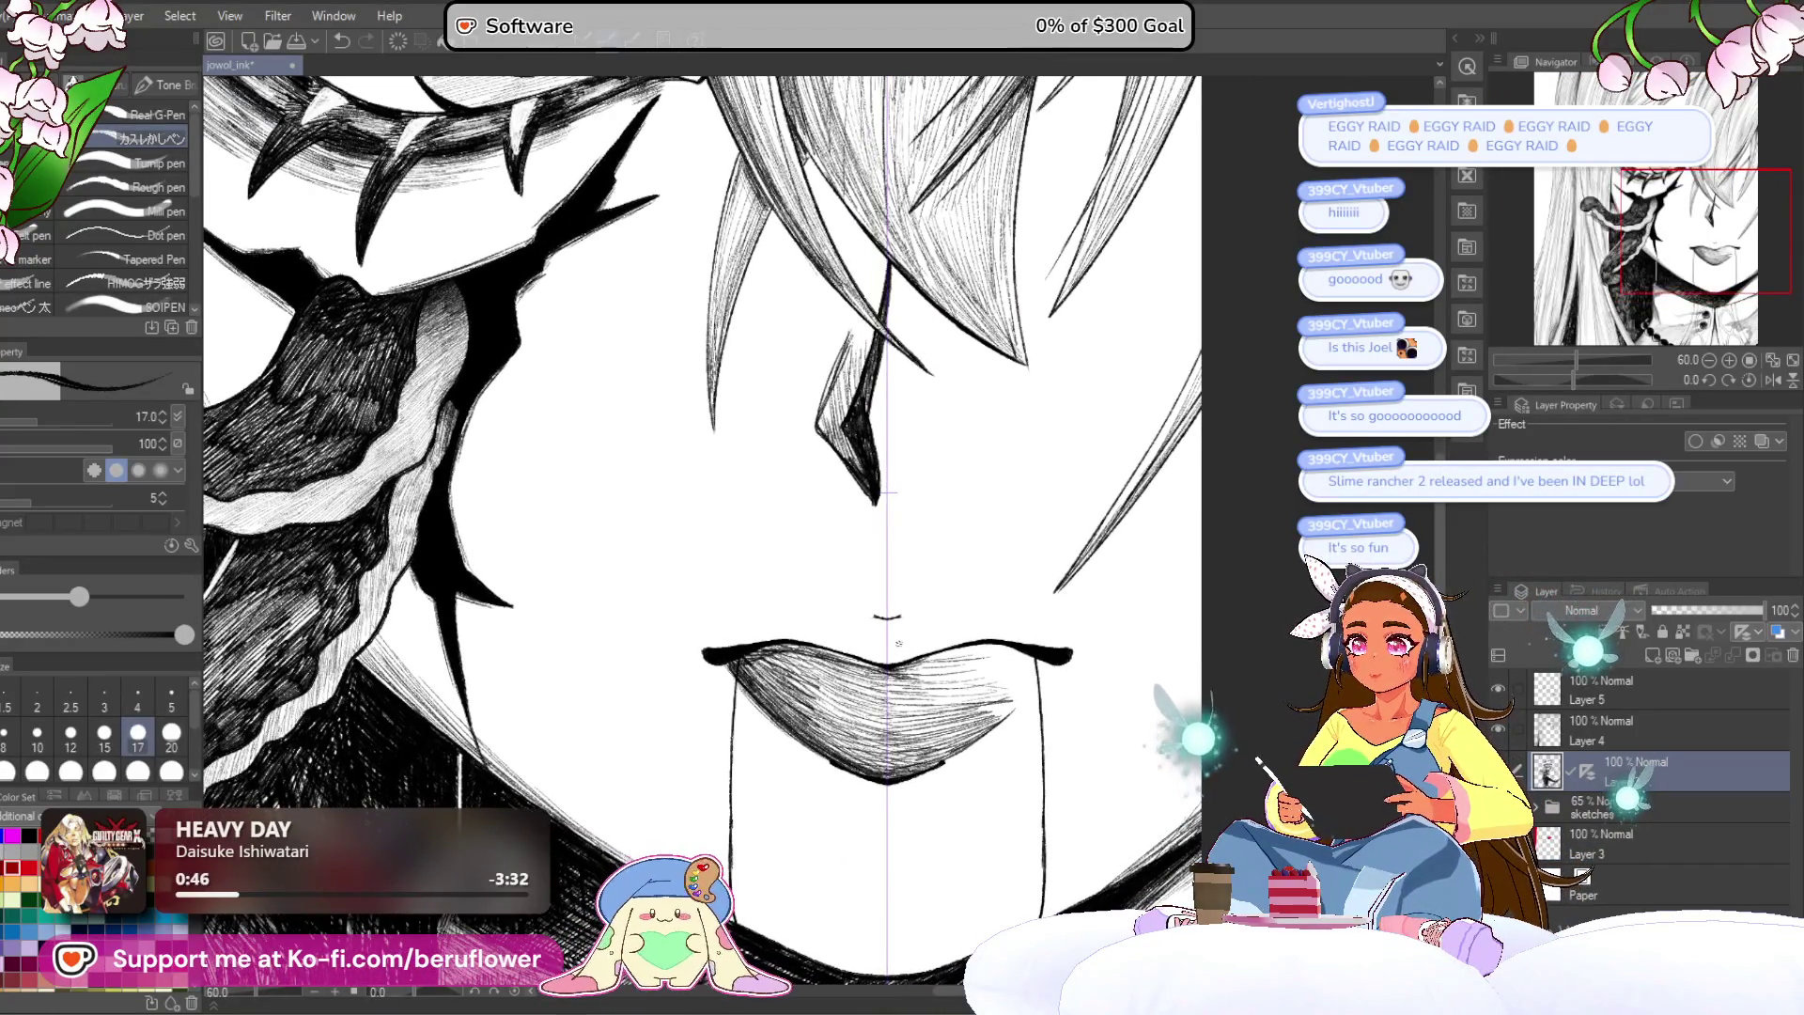
{"action": "left_click_drag", "start_coordinate": [847, 602], "coordinate": [913, 602]}
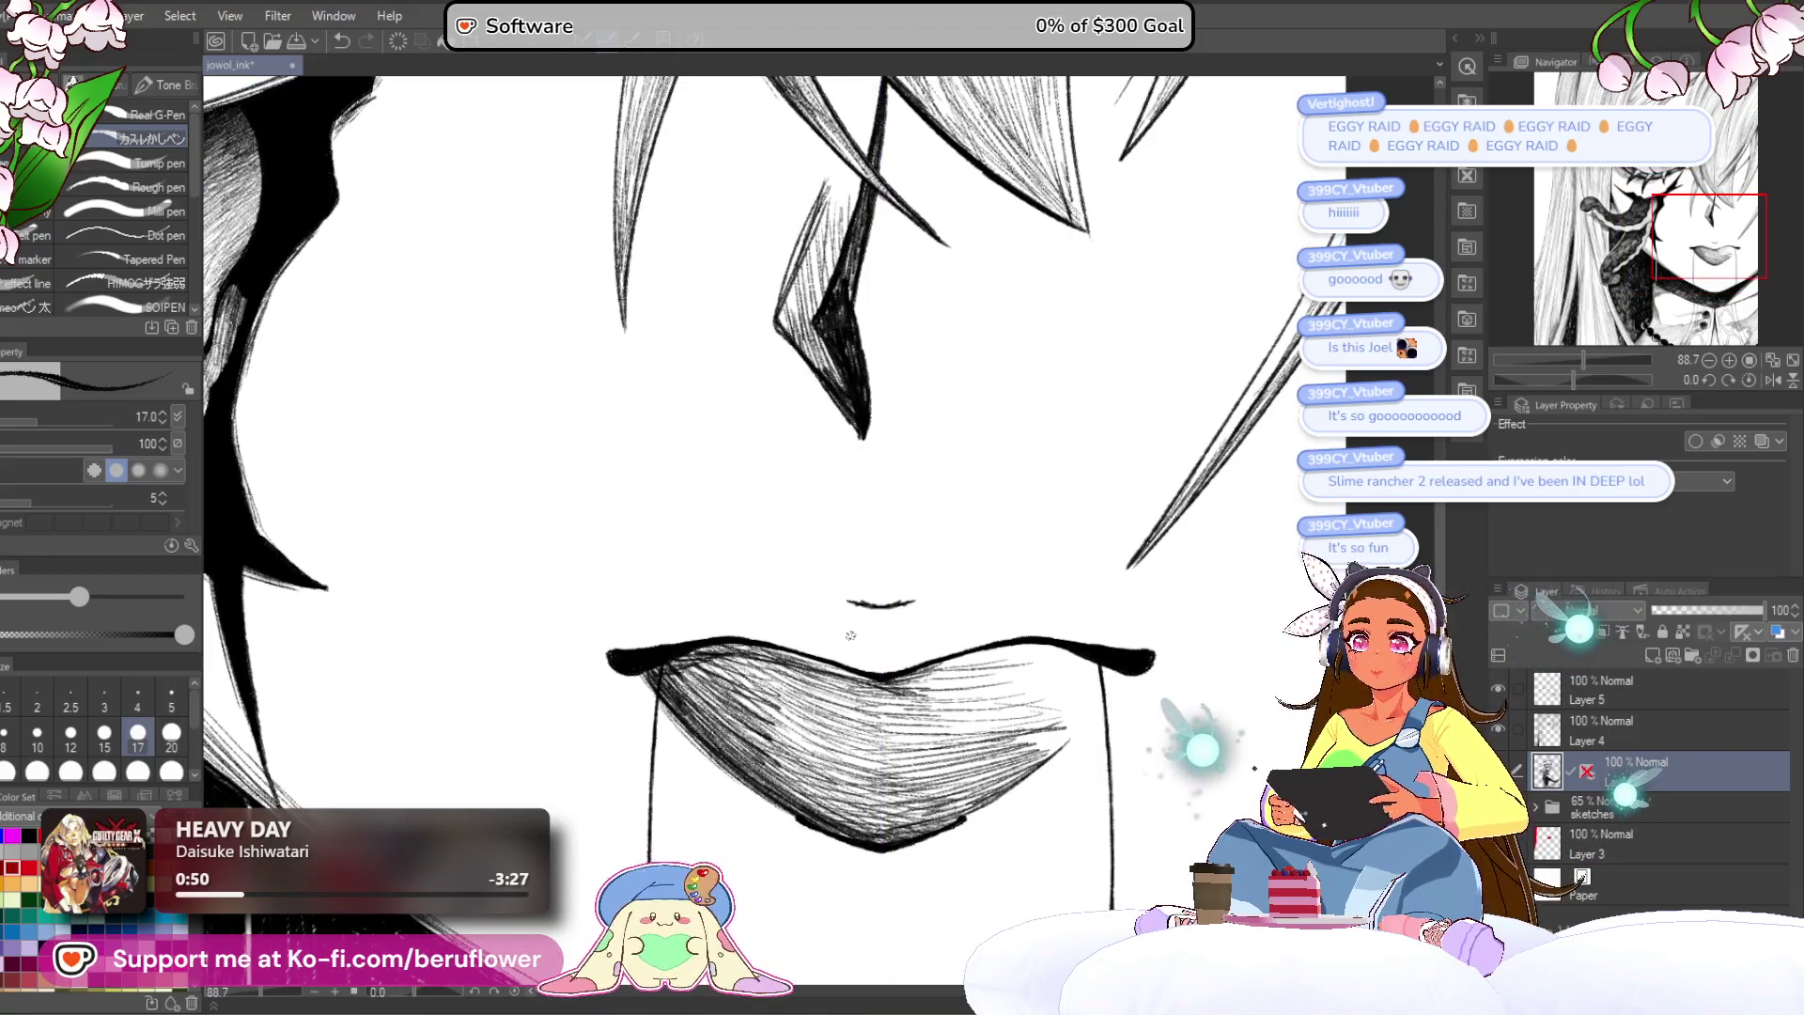
Step: On Layer 5, outline the lower lip's left edge and add a dark hatching stroke
{"action": "left_click", "coordinate": [1616, 691]}
{"action": "scroll", "coordinate": [1259, 426], "scroll_direction": "down", "scroll_amount": 5}
{"action": "scroll", "coordinate": [1259, 426], "scroll_direction": "up", "scroll_amount": 4}
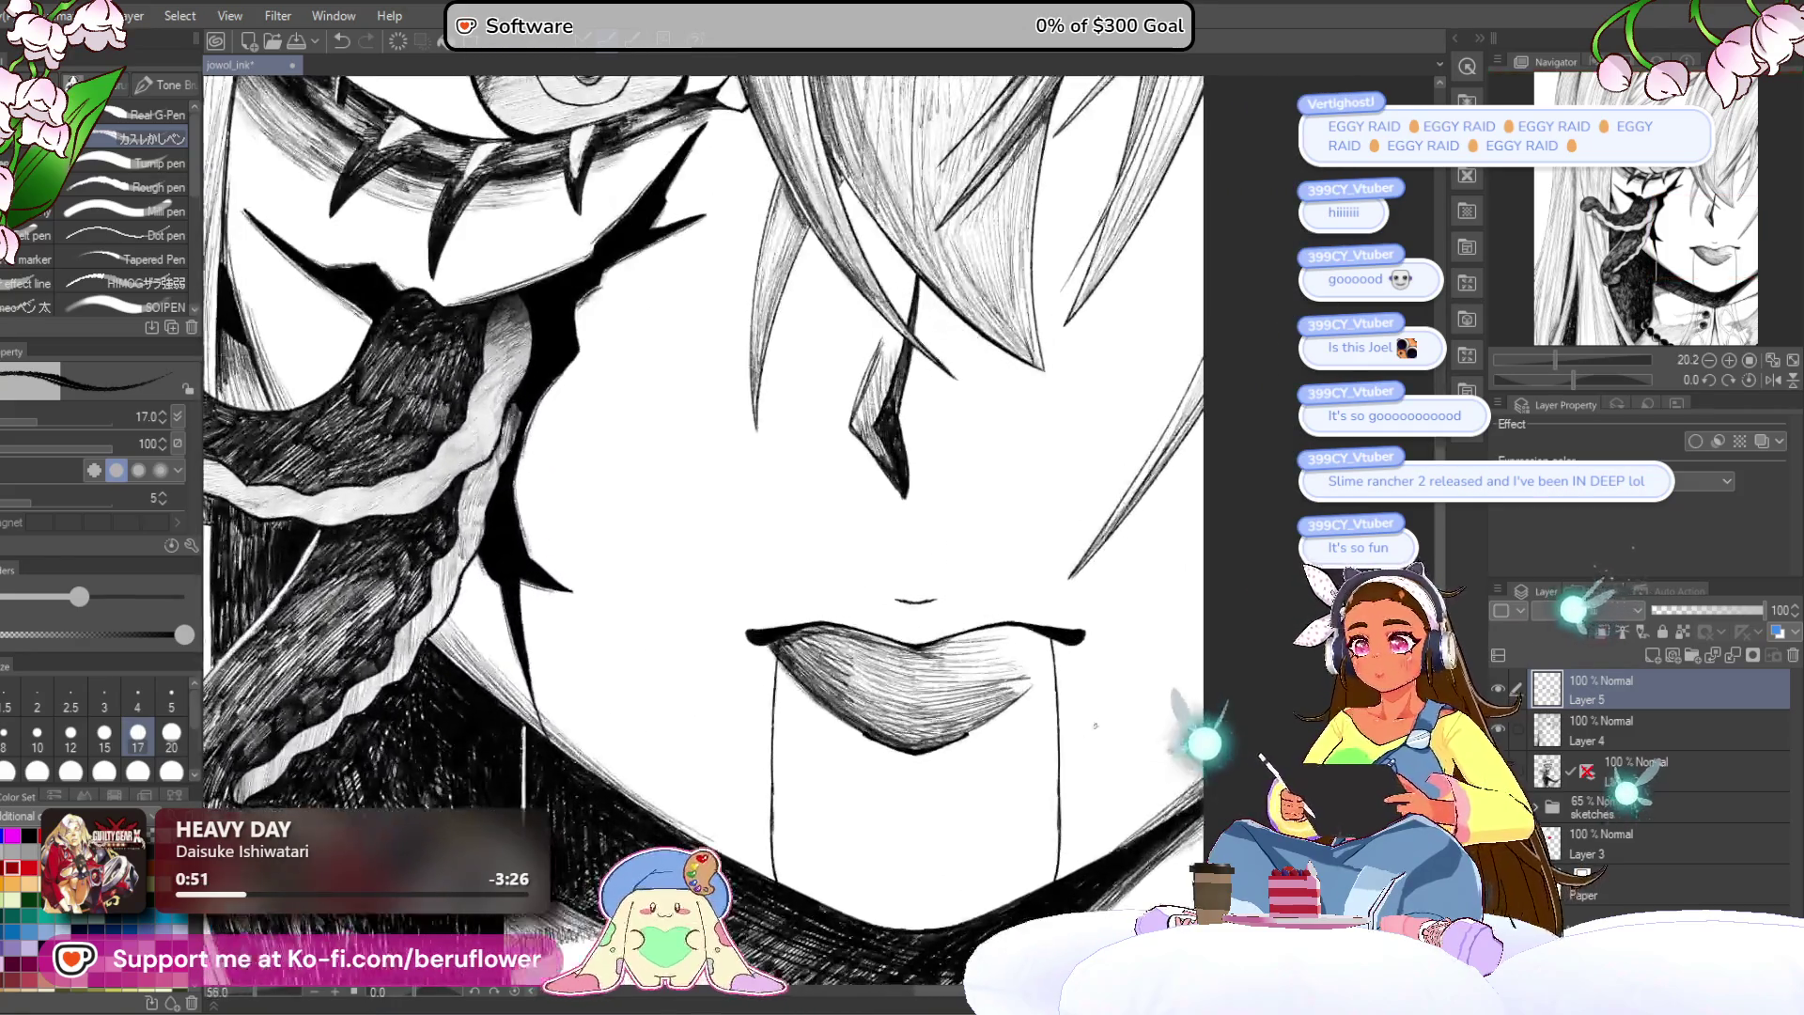
{"action": "left_click_drag", "start_coordinate": [1590, 374], "coordinate": [1609, 380]}
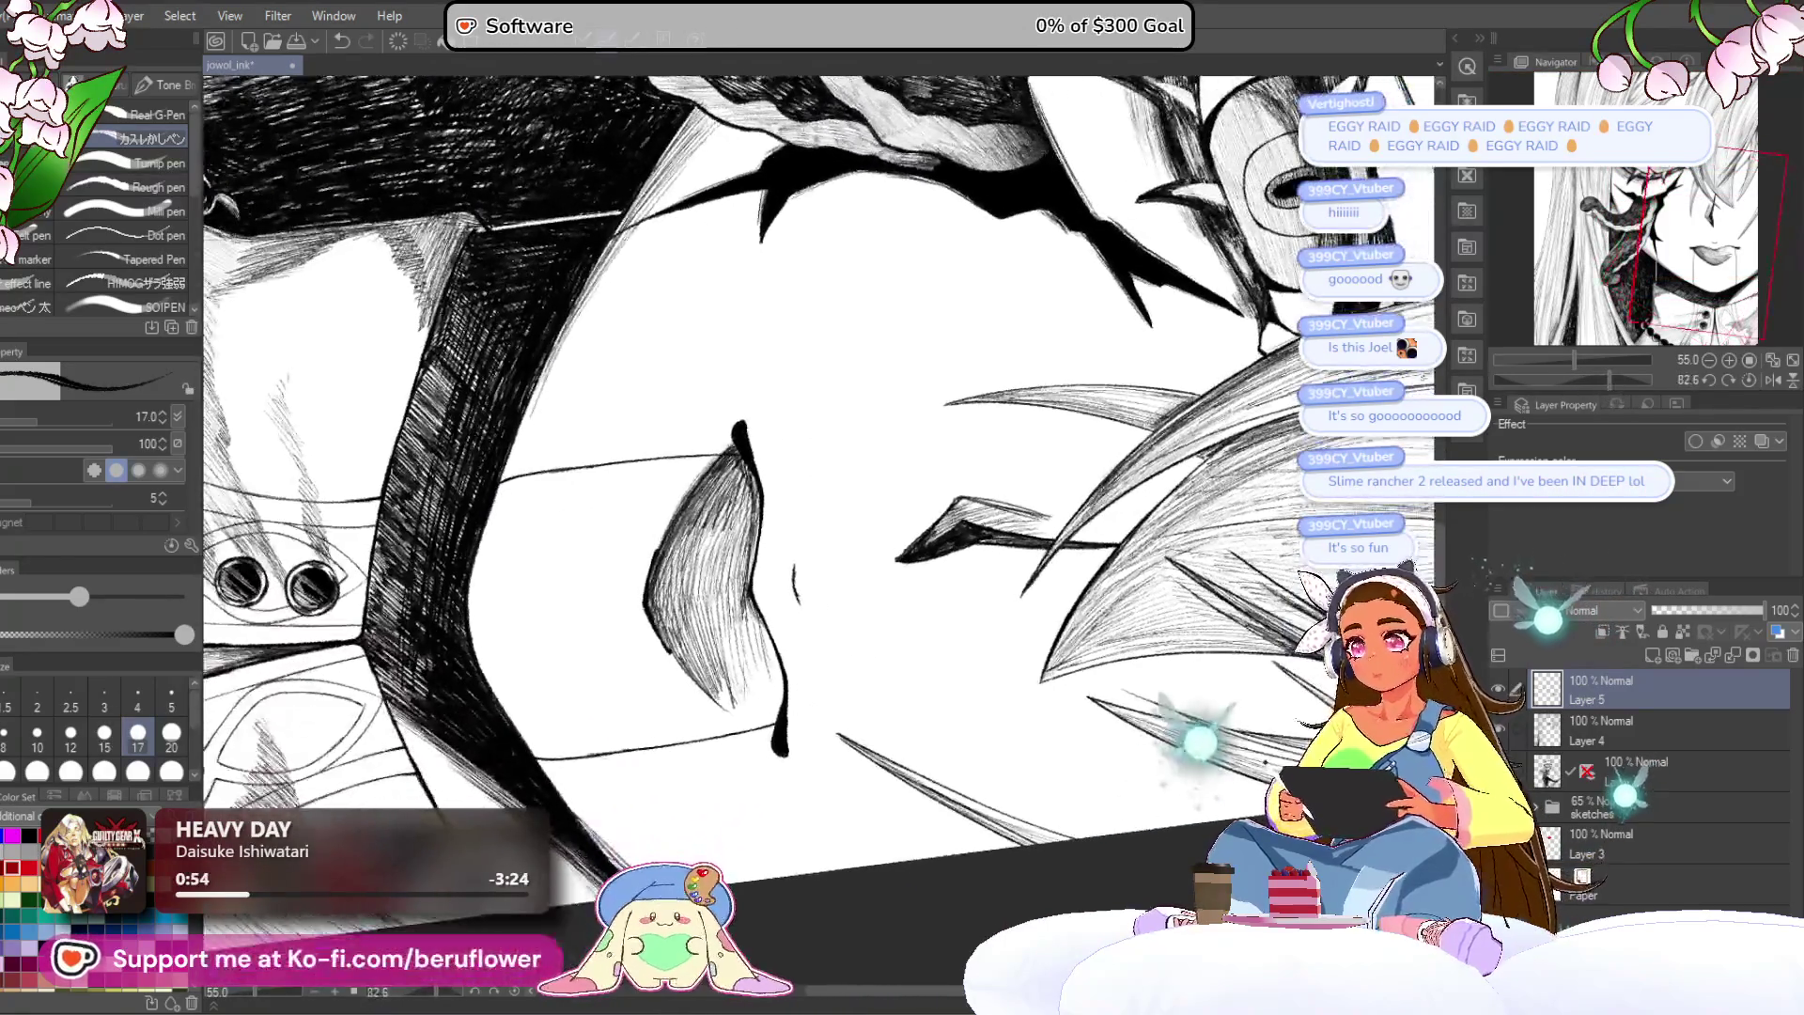
{"action": "scroll", "coordinate": [764, 415], "scroll_direction": "up", "scroll_amount": 3}
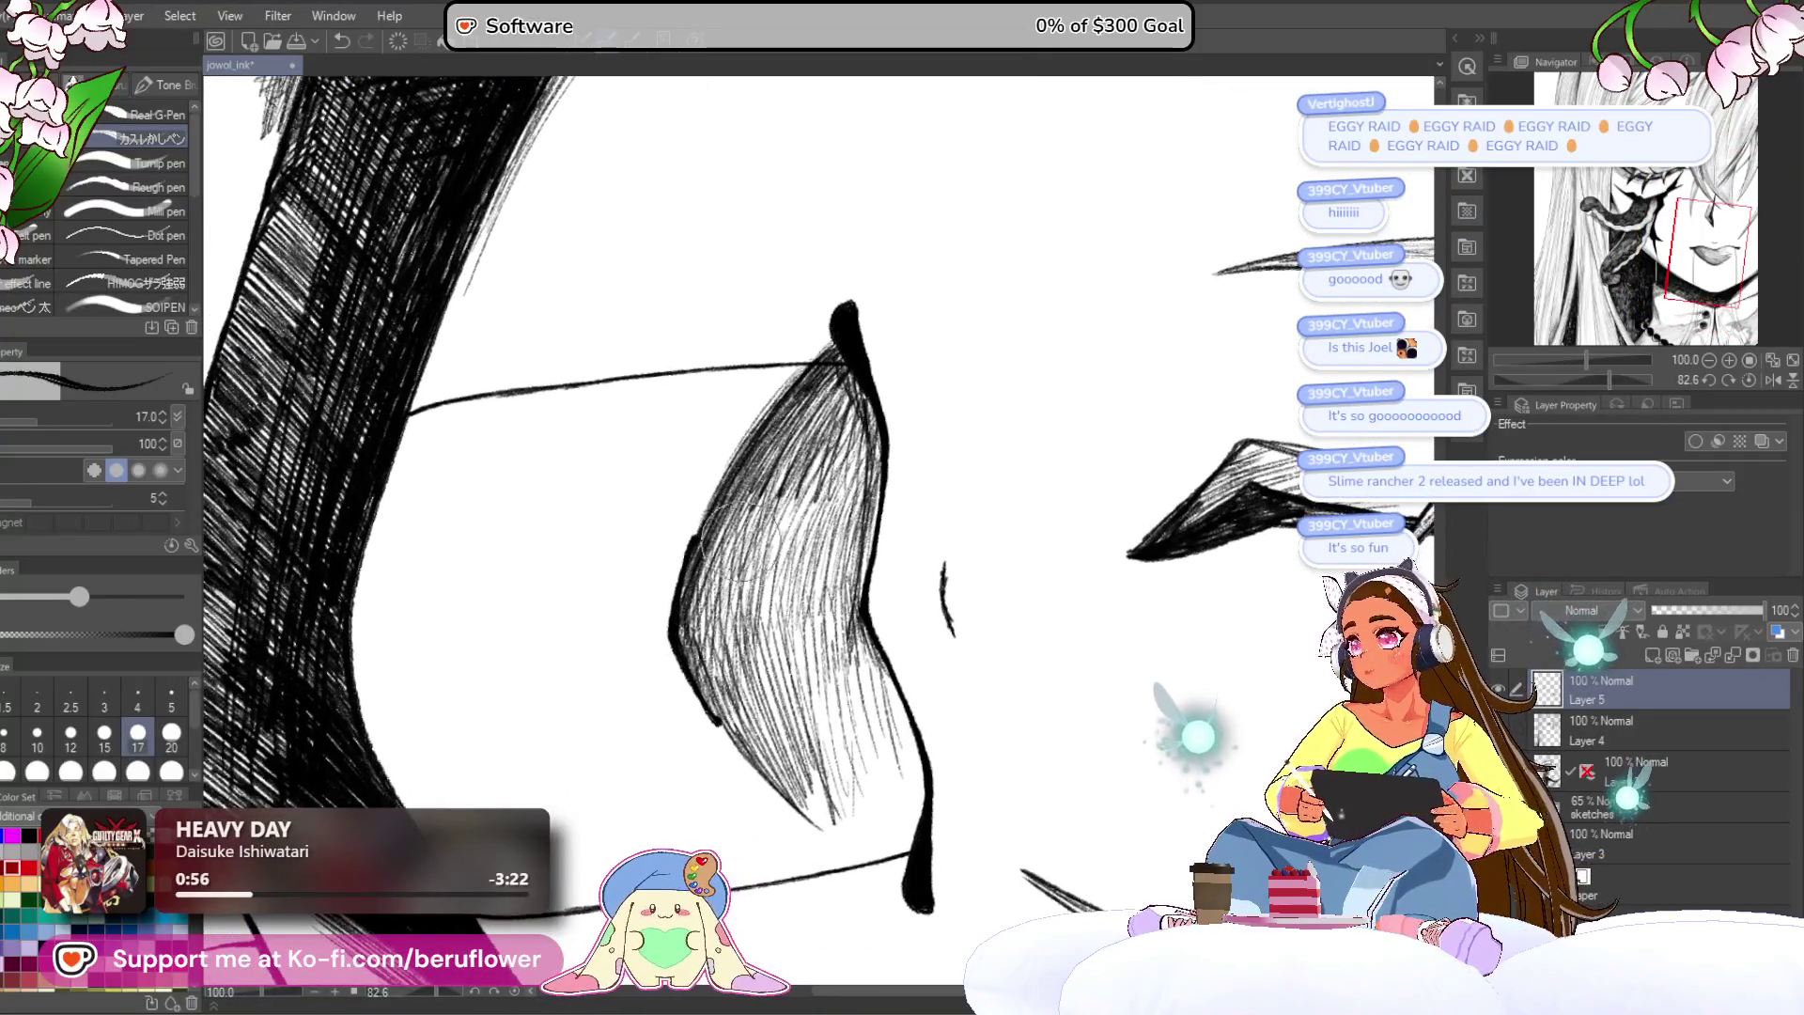
{"action": "left_click_drag", "start_coordinate": [694, 537], "coordinate": [676, 623]}
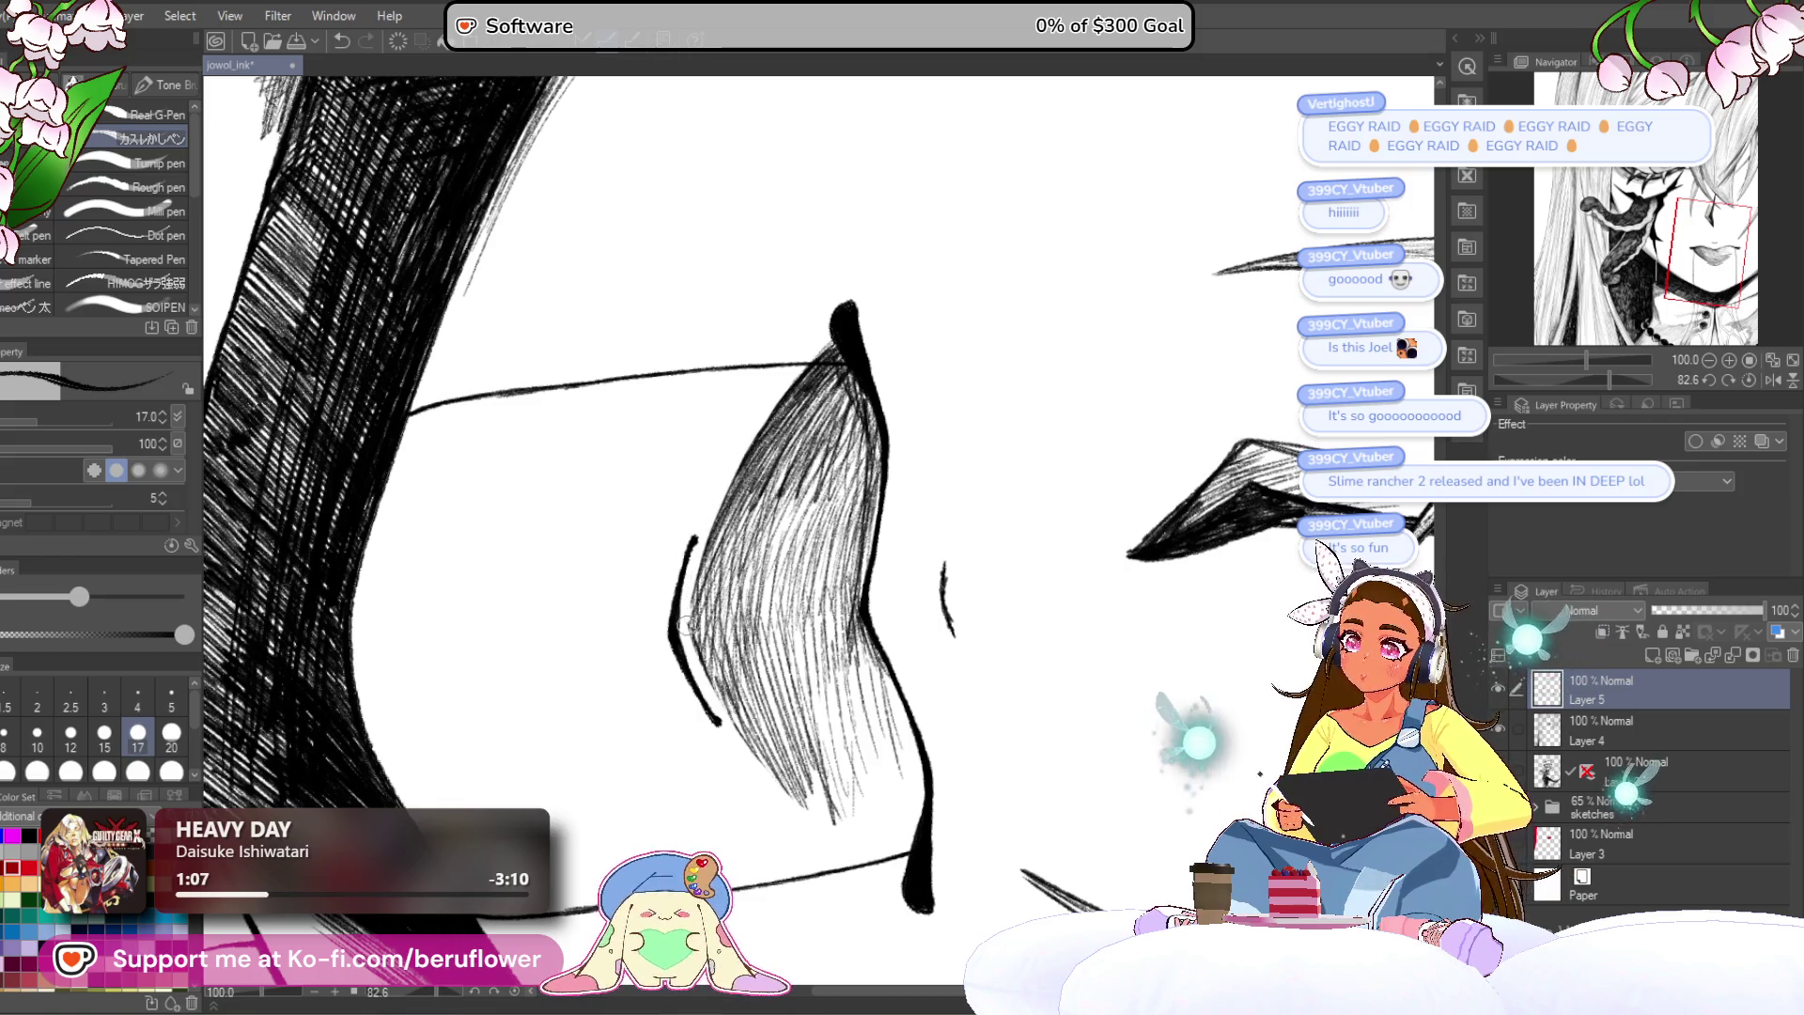
{"action": "scroll", "coordinate": [818, 527], "scroll_direction": "down", "scroll_amount": 5}
{"action": "scroll", "coordinate": [818, 527], "scroll_direction": "up", "scroll_amount": 4}
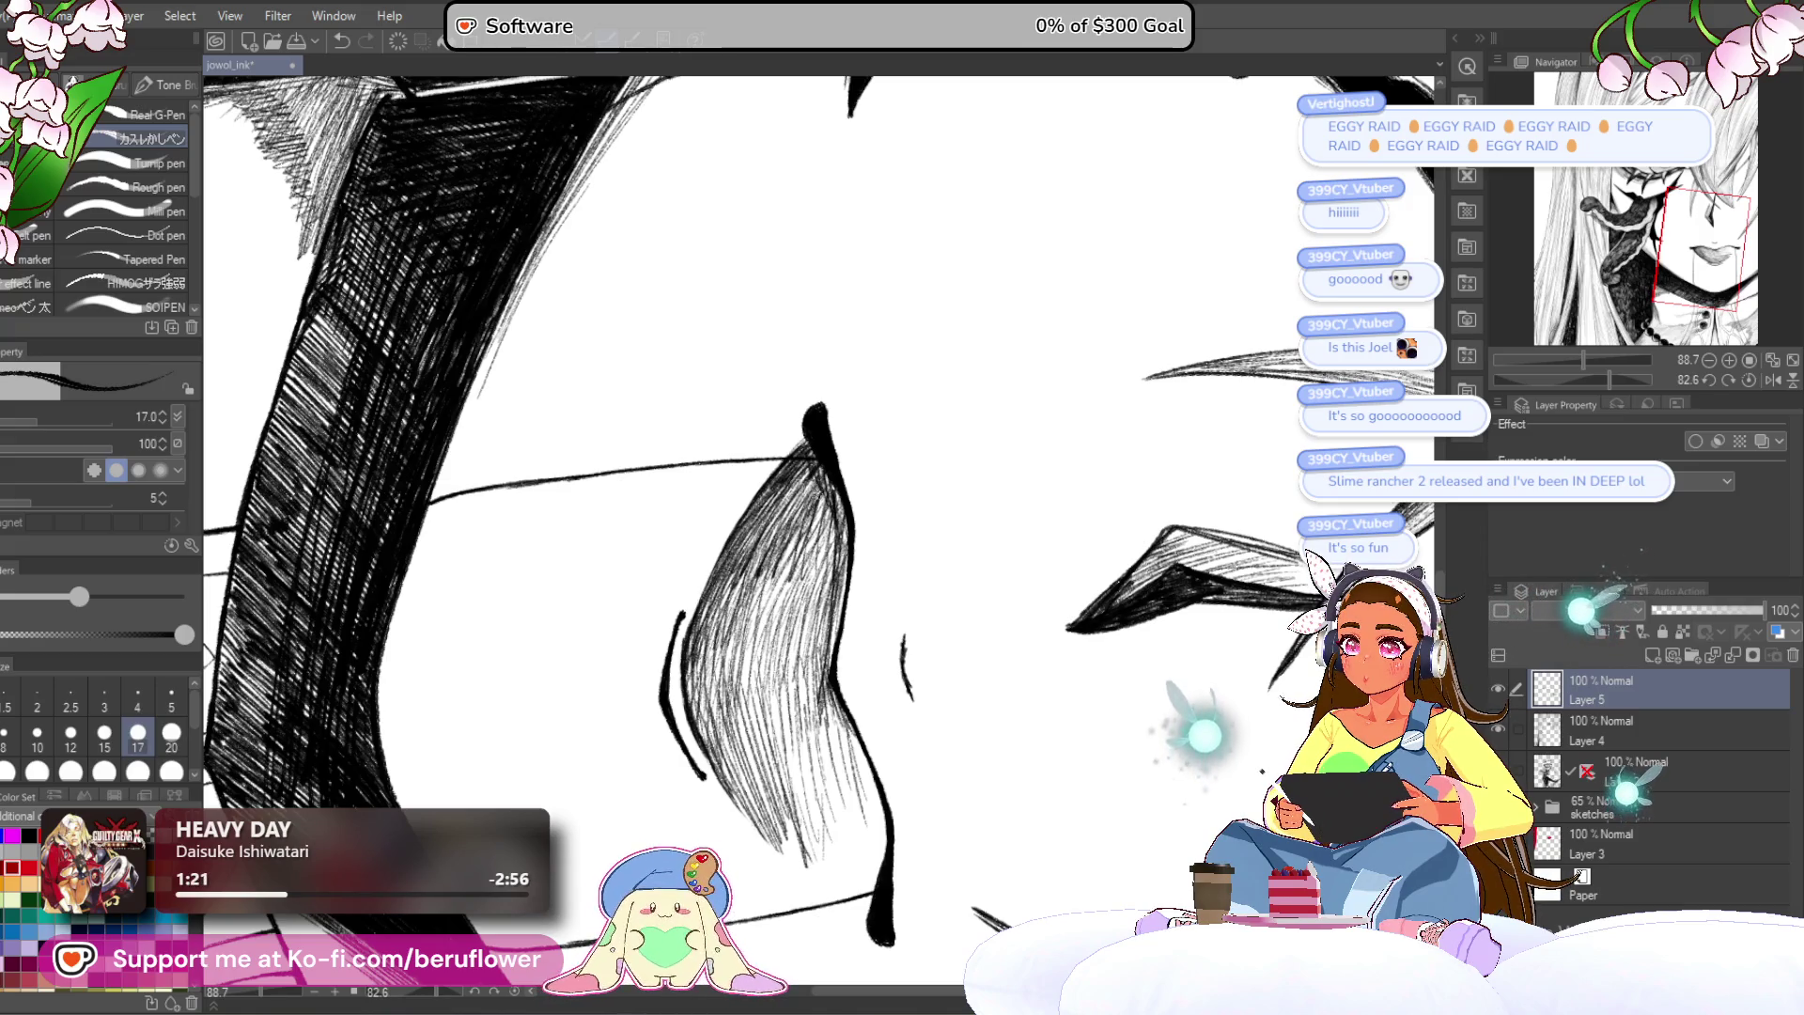
{"action": "left_click_drag", "start_coordinate": [823, 517], "coordinate": [806, 582]}
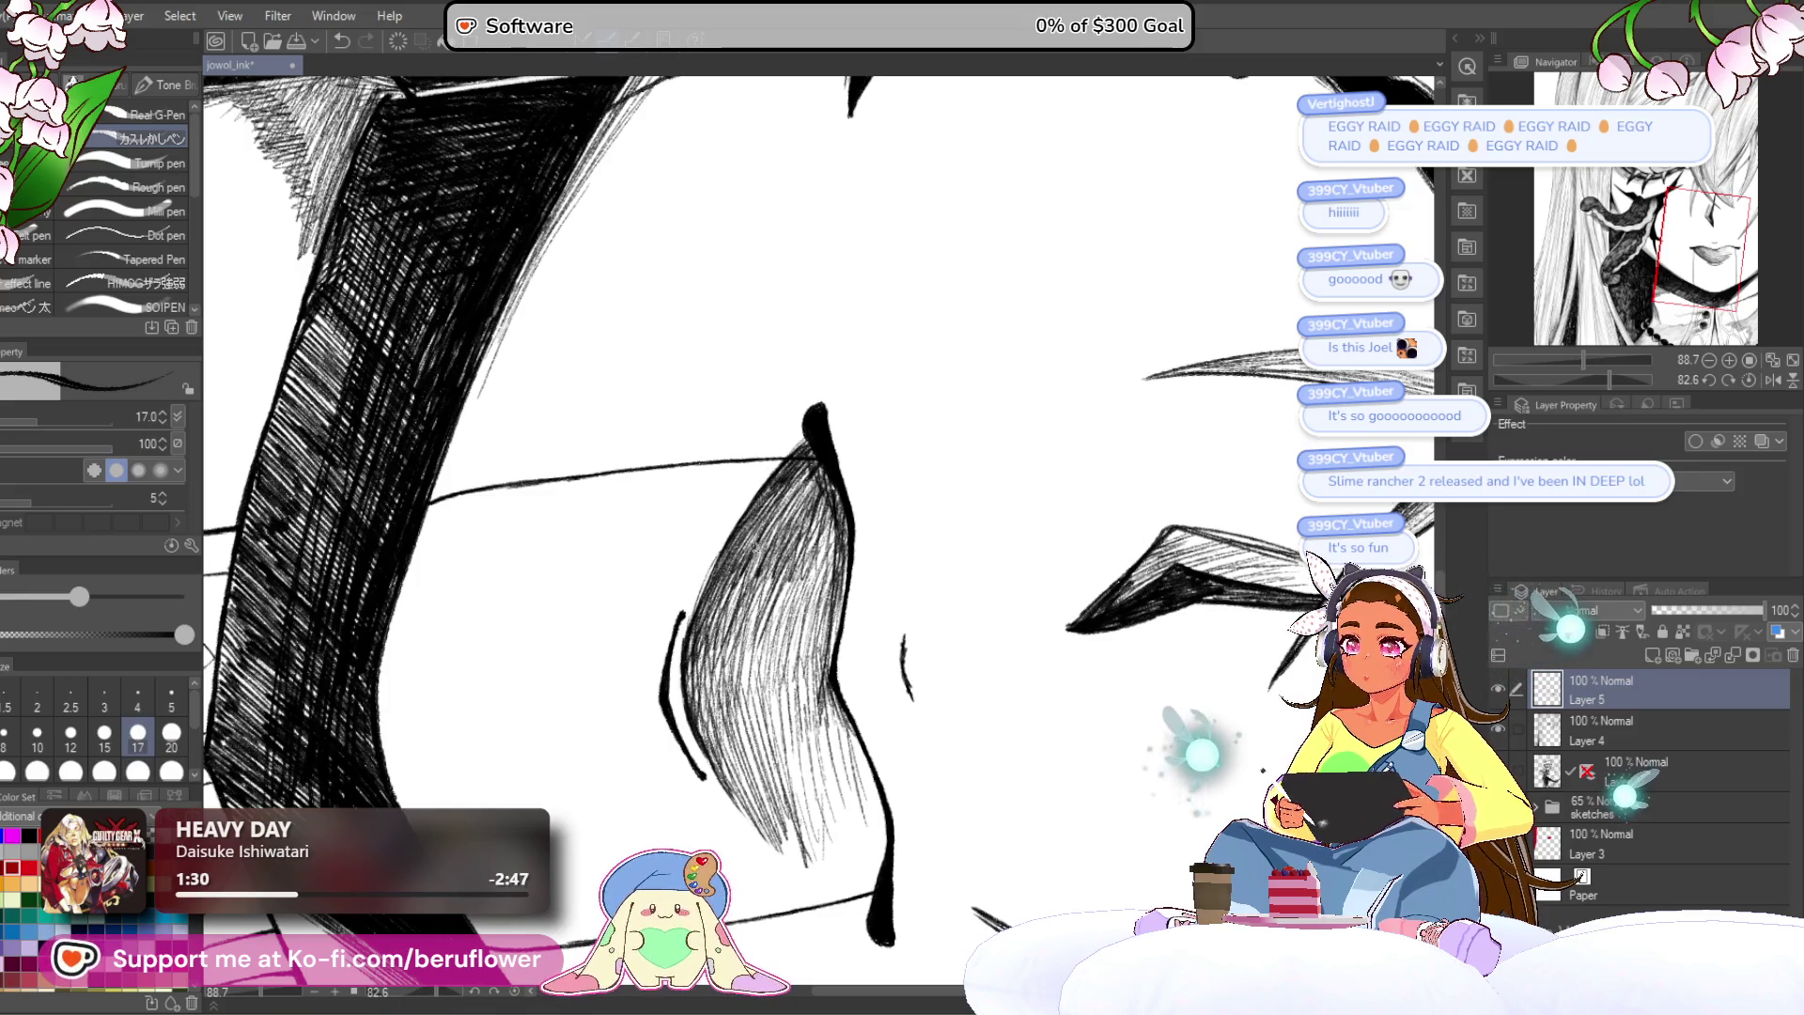
{"action": "key", "text": "ctrl+0"}
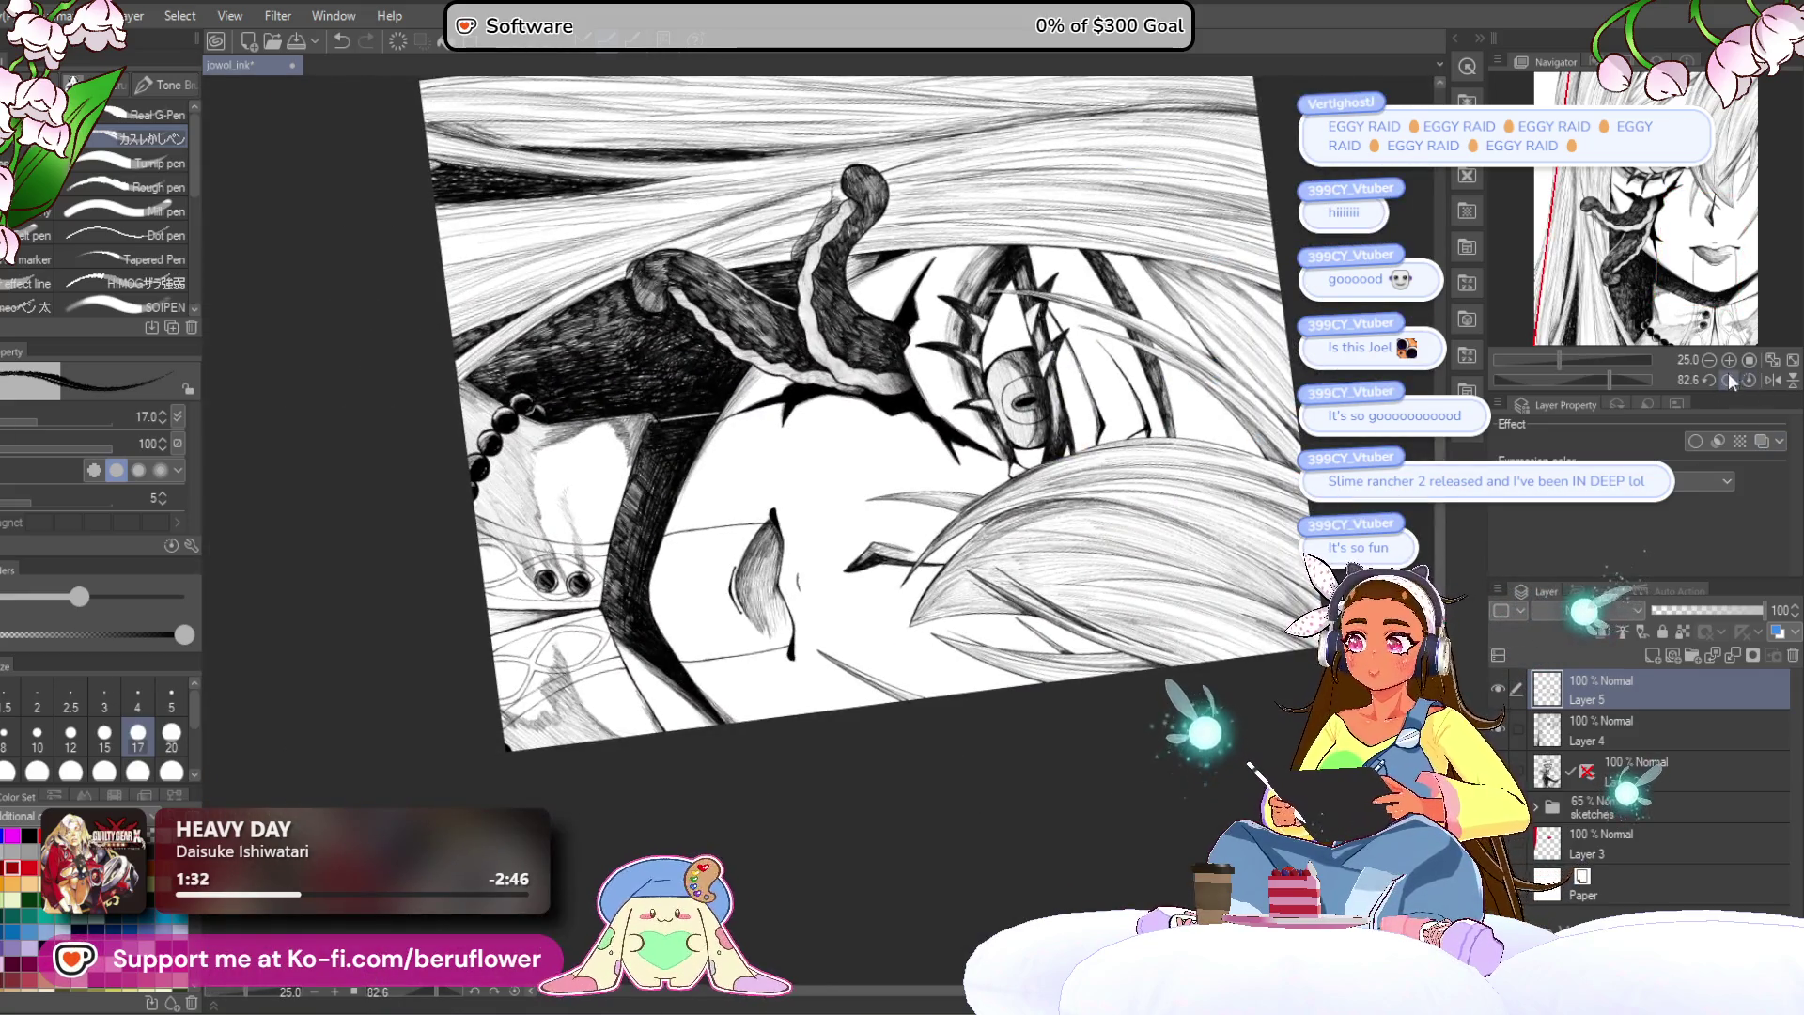
Step: Frame the lips at a tilted angle and darken the lower lip's upper-left corner
{"action": "key", "text": "ctrl+alt+0"}
{"action": "left_click", "coordinate": [1749, 380]}
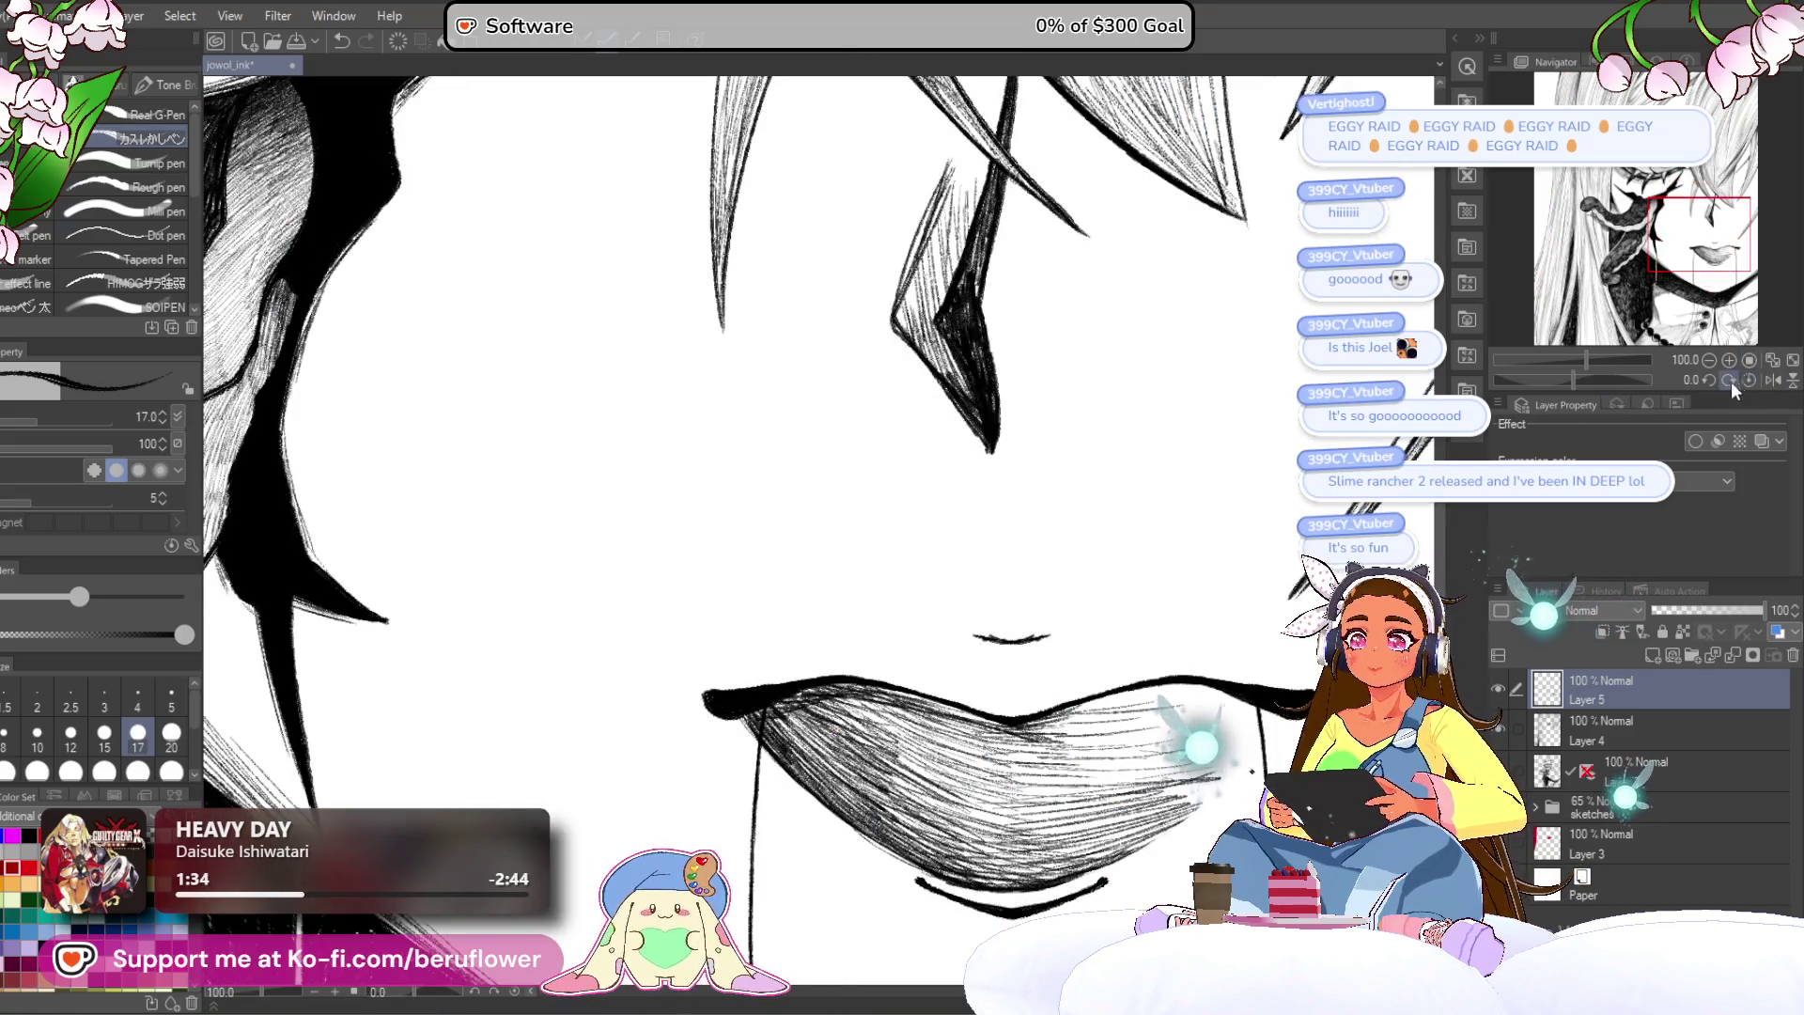
{"action": "key", "text": "ctrl+0"}
{"action": "scroll", "coordinate": [1193, 455], "scroll_direction": "up", "scroll_amount": 3}
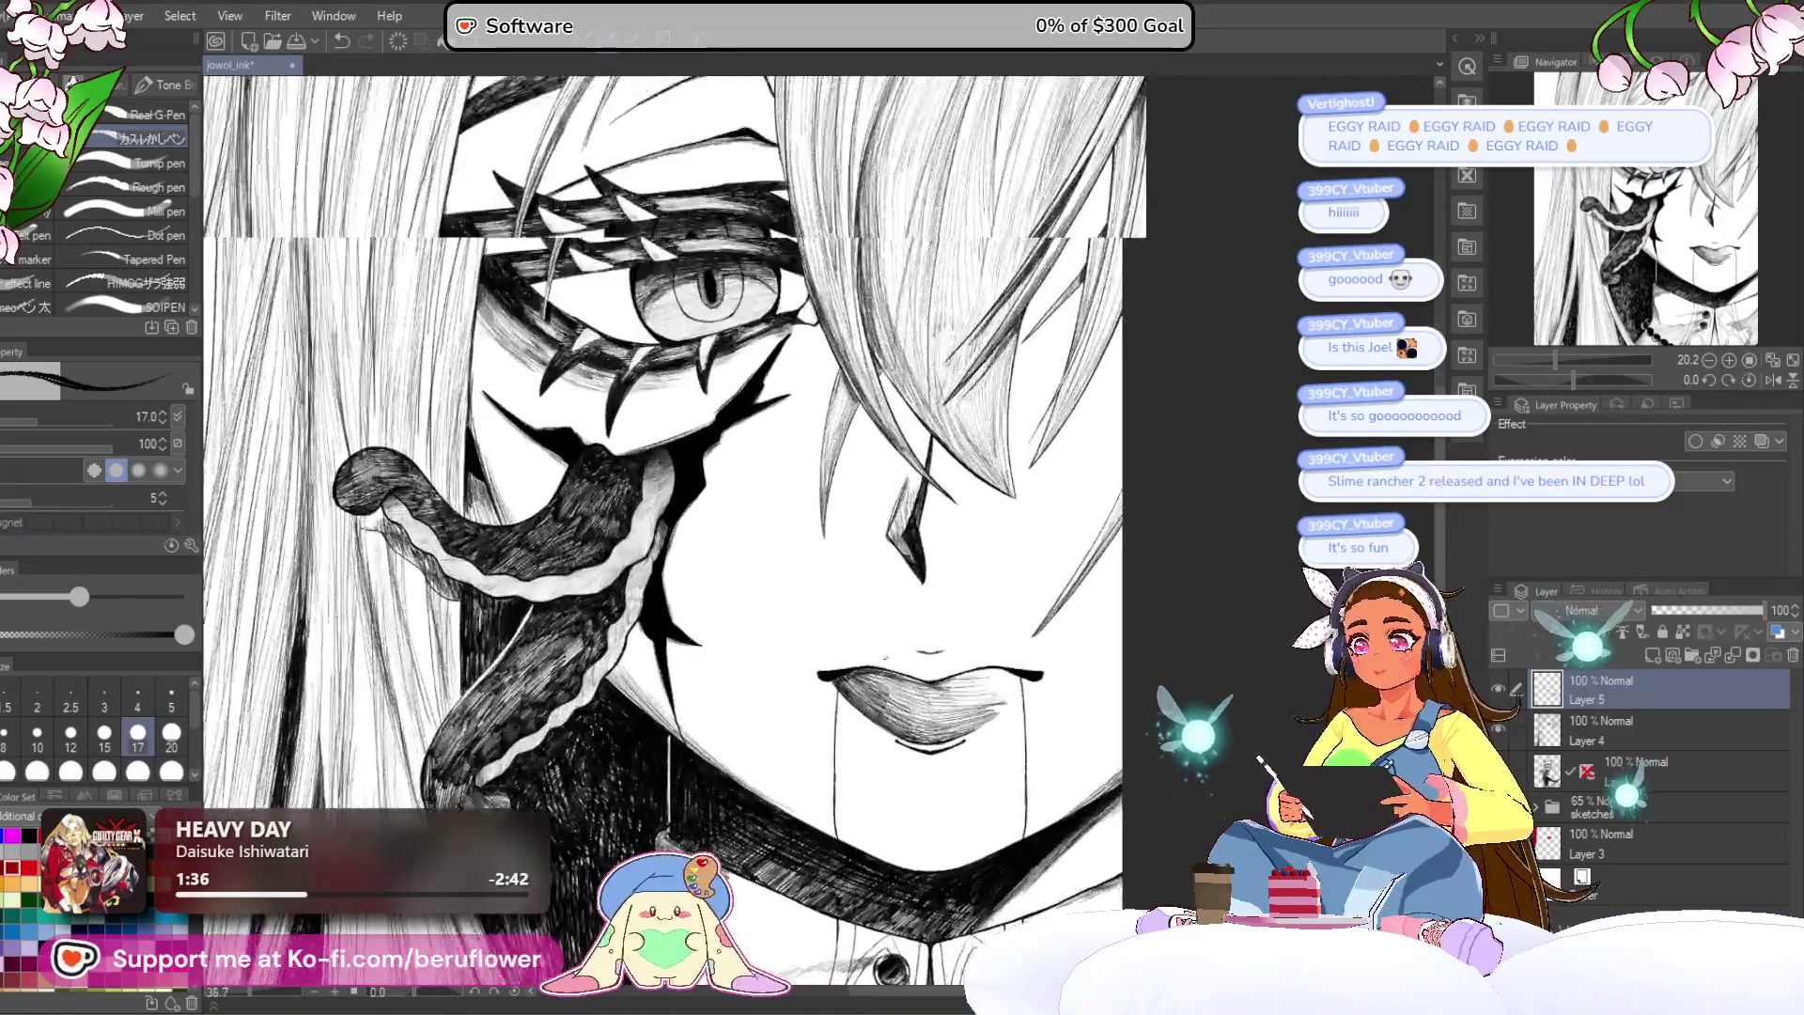
{"action": "left_click_drag", "start_coordinate": [667, 527], "coordinate": [676, 462]}
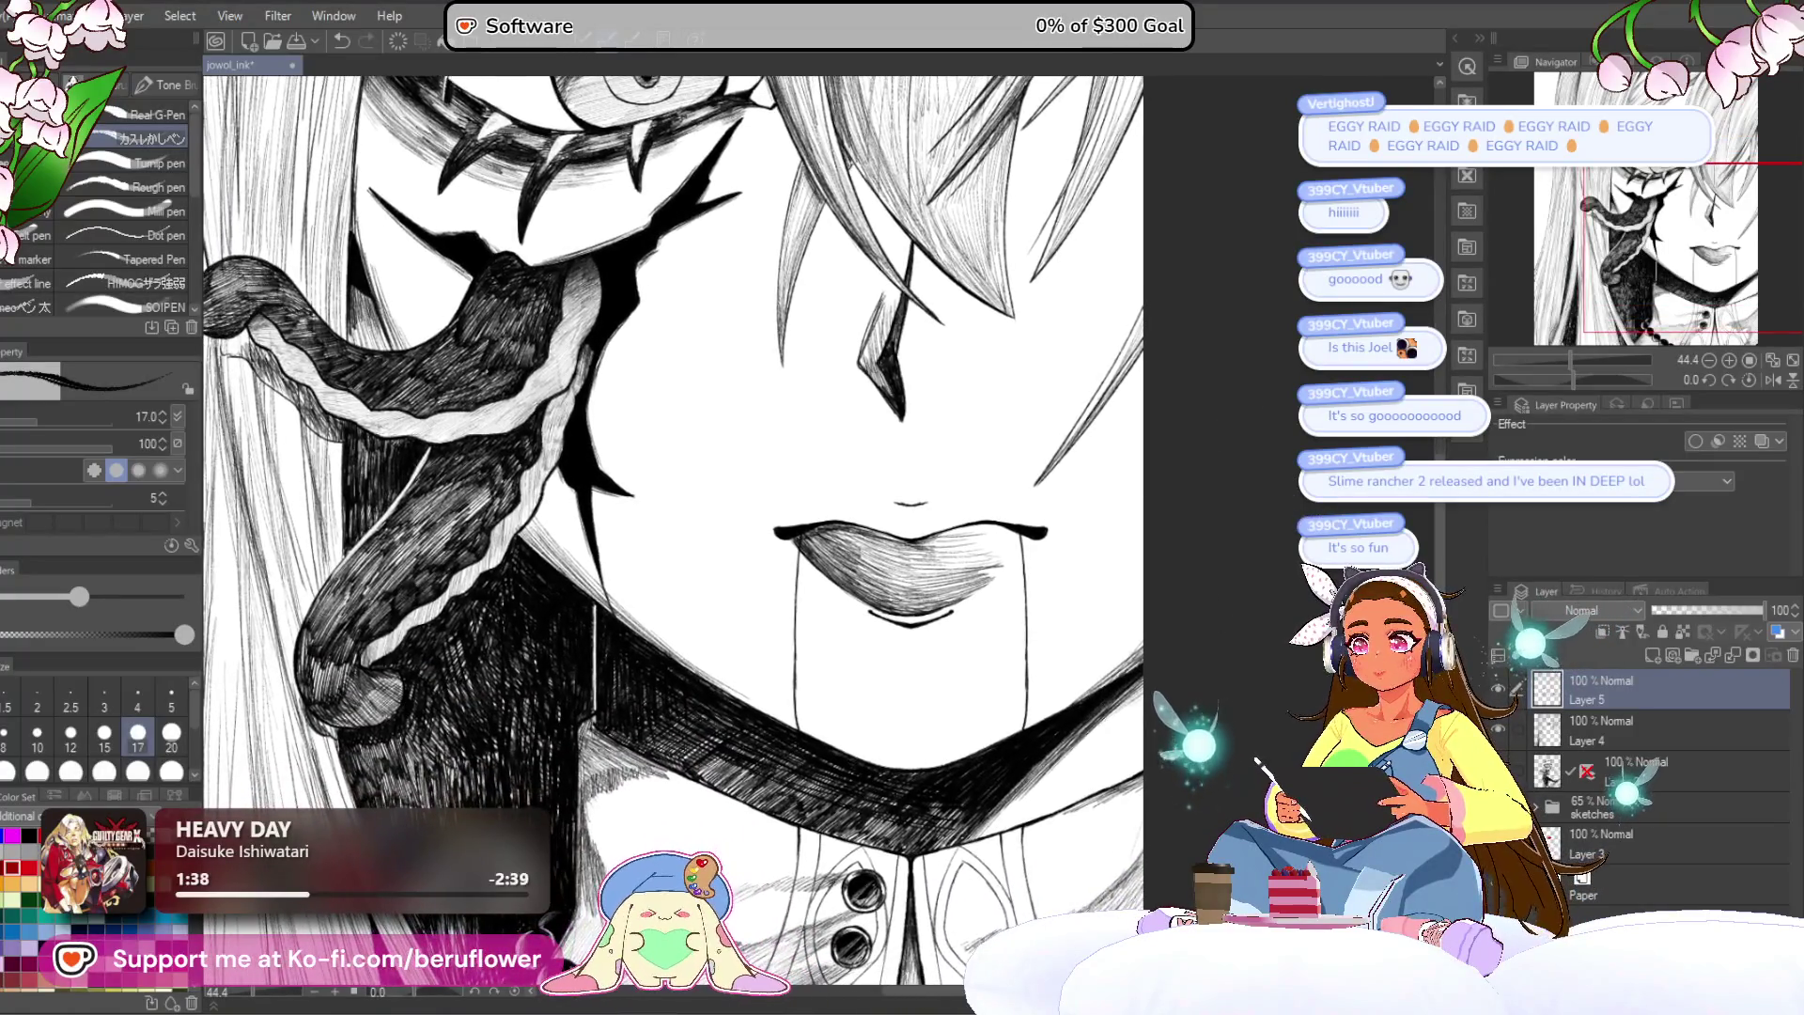
{"action": "left_click_drag", "start_coordinate": [1295, 552], "coordinate": [1352, 505]}
{"action": "left_click_drag", "start_coordinate": [1571, 380], "coordinate": [1558, 381]}
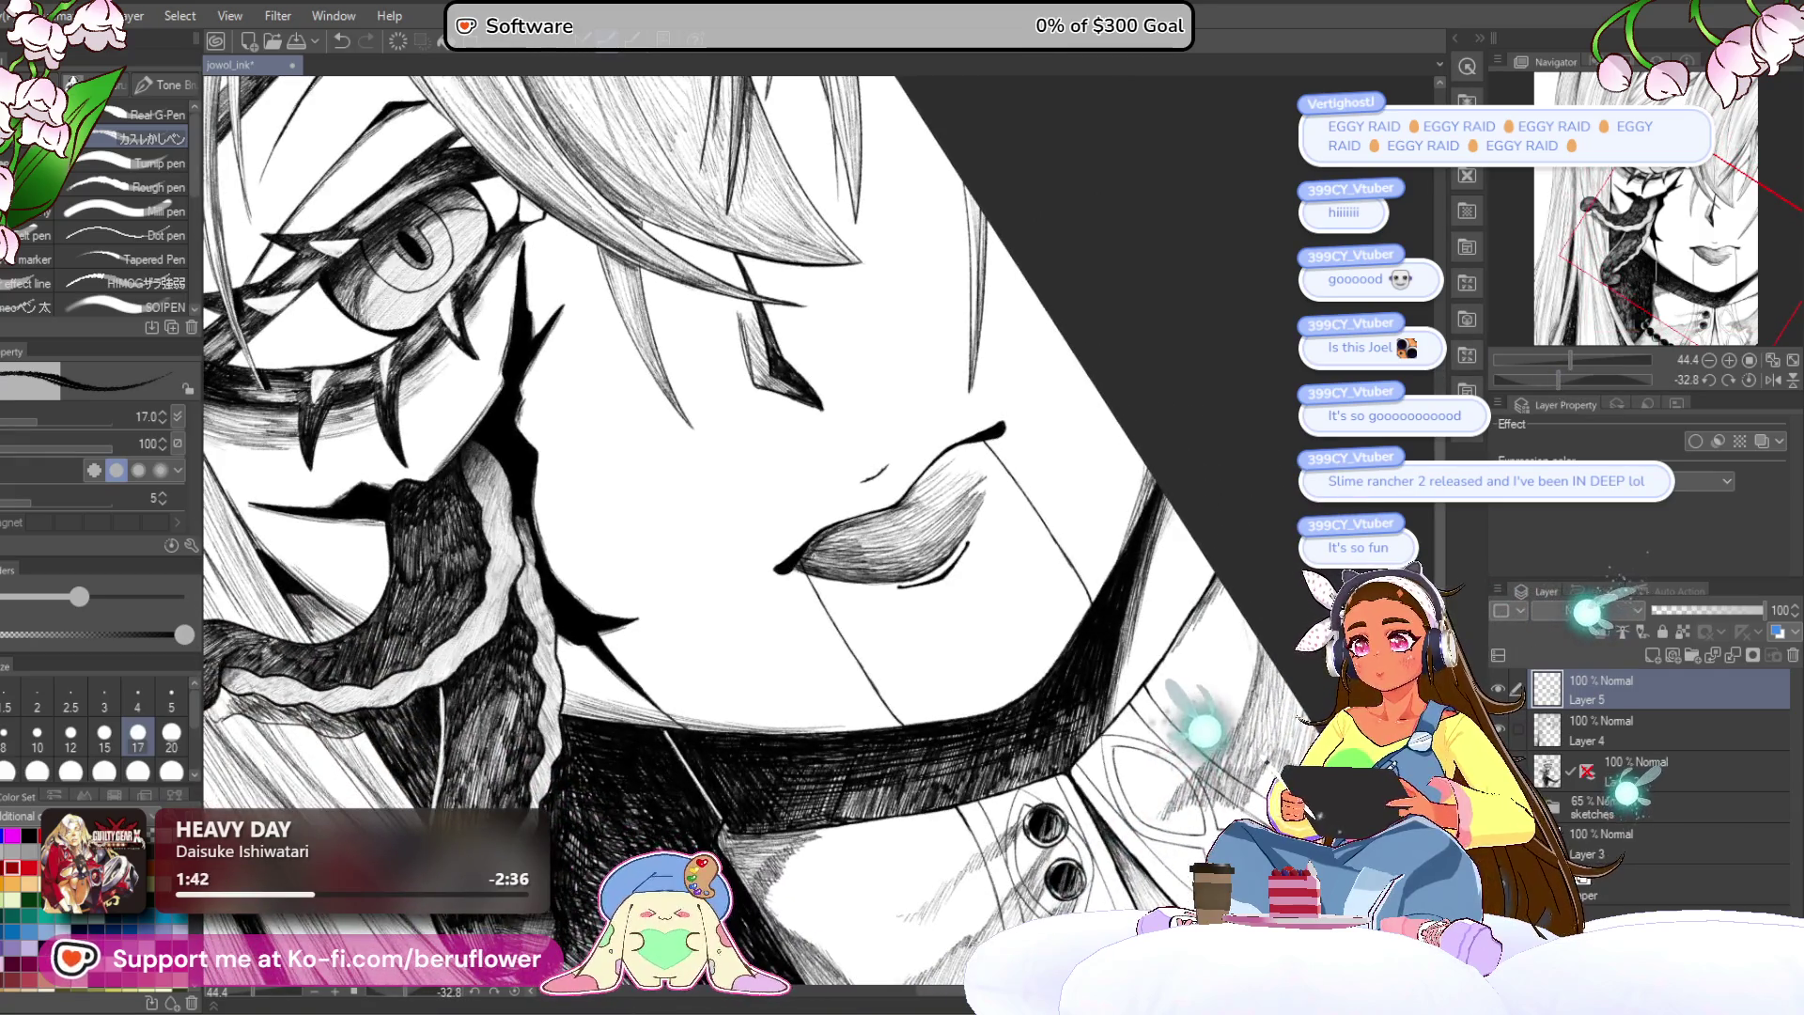
{"action": "scroll", "coordinate": [849, 501], "scroll_direction": "up", "scroll_amount": 4}
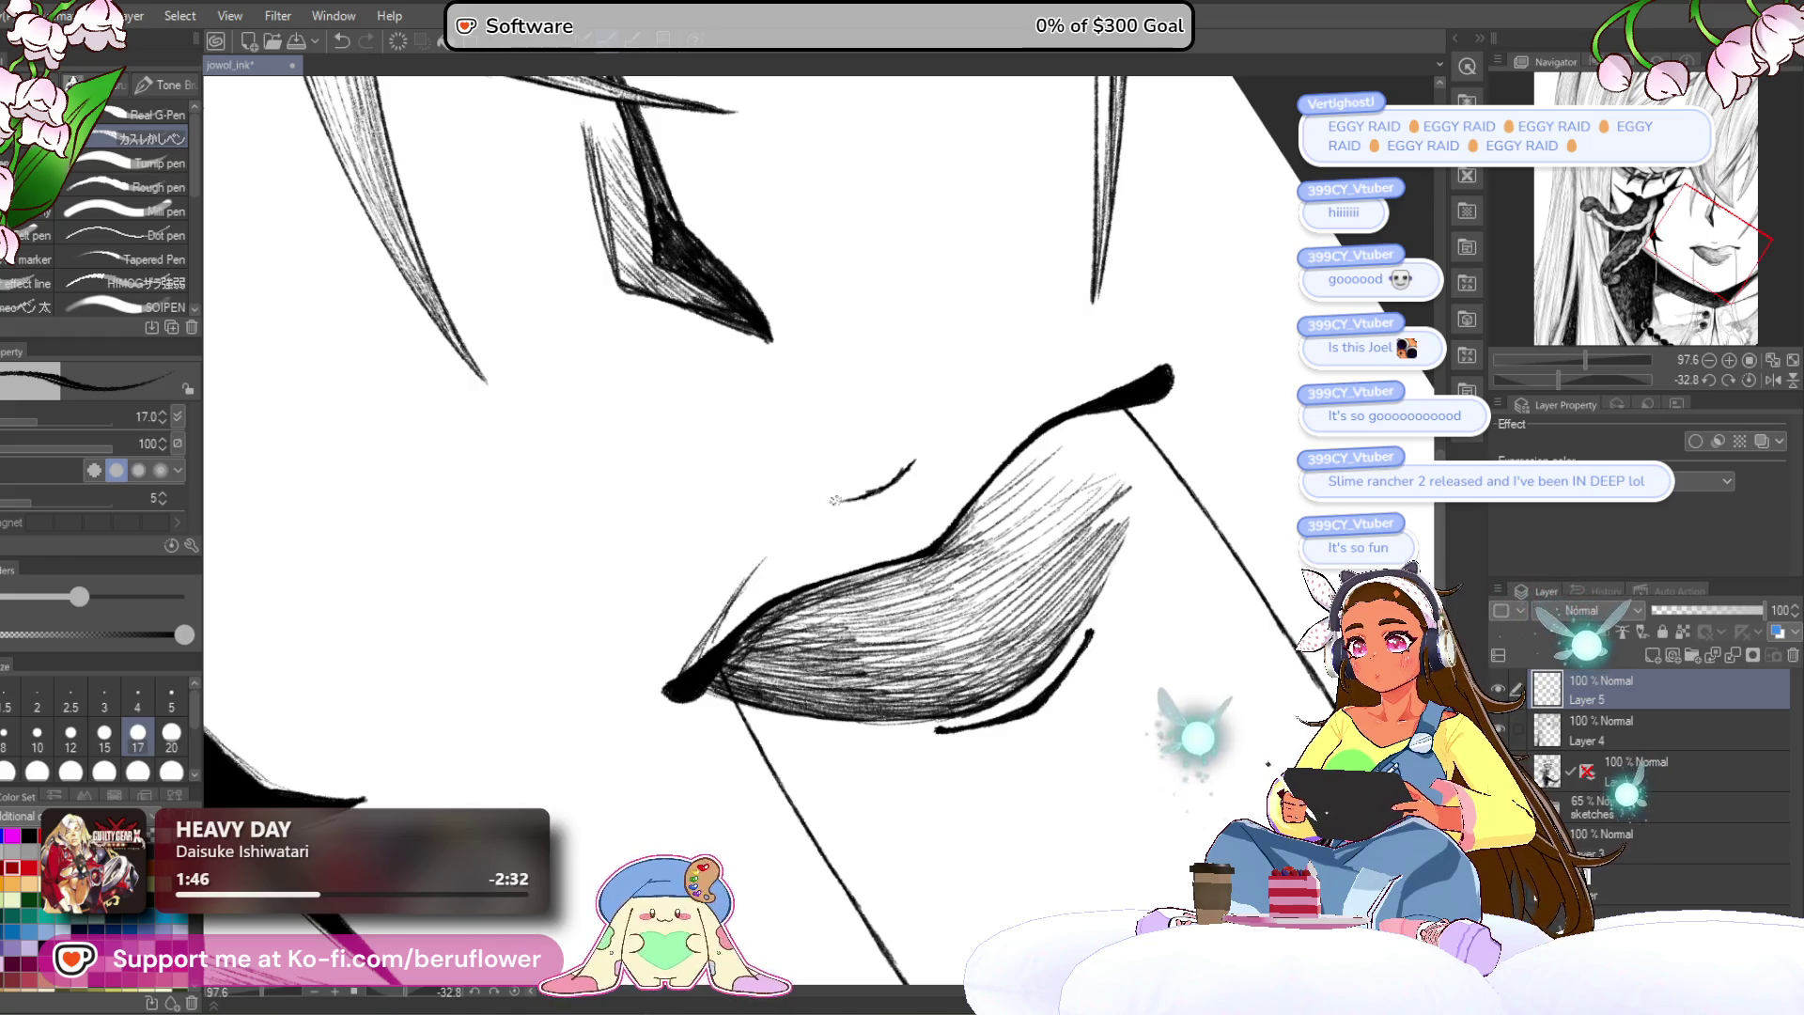
{"action": "mouse_move", "coordinate": [700, 659]}
{"action": "left_mouse_down"}
{"action": "mouse_move", "coordinate": [757, 578]}
{"action": "mouse_move", "coordinate": [799, 571]}
{"action": "left_mouse_up"}
{"action": "left_click_drag", "start_coordinate": [747, 613], "coordinate": [816, 568]}
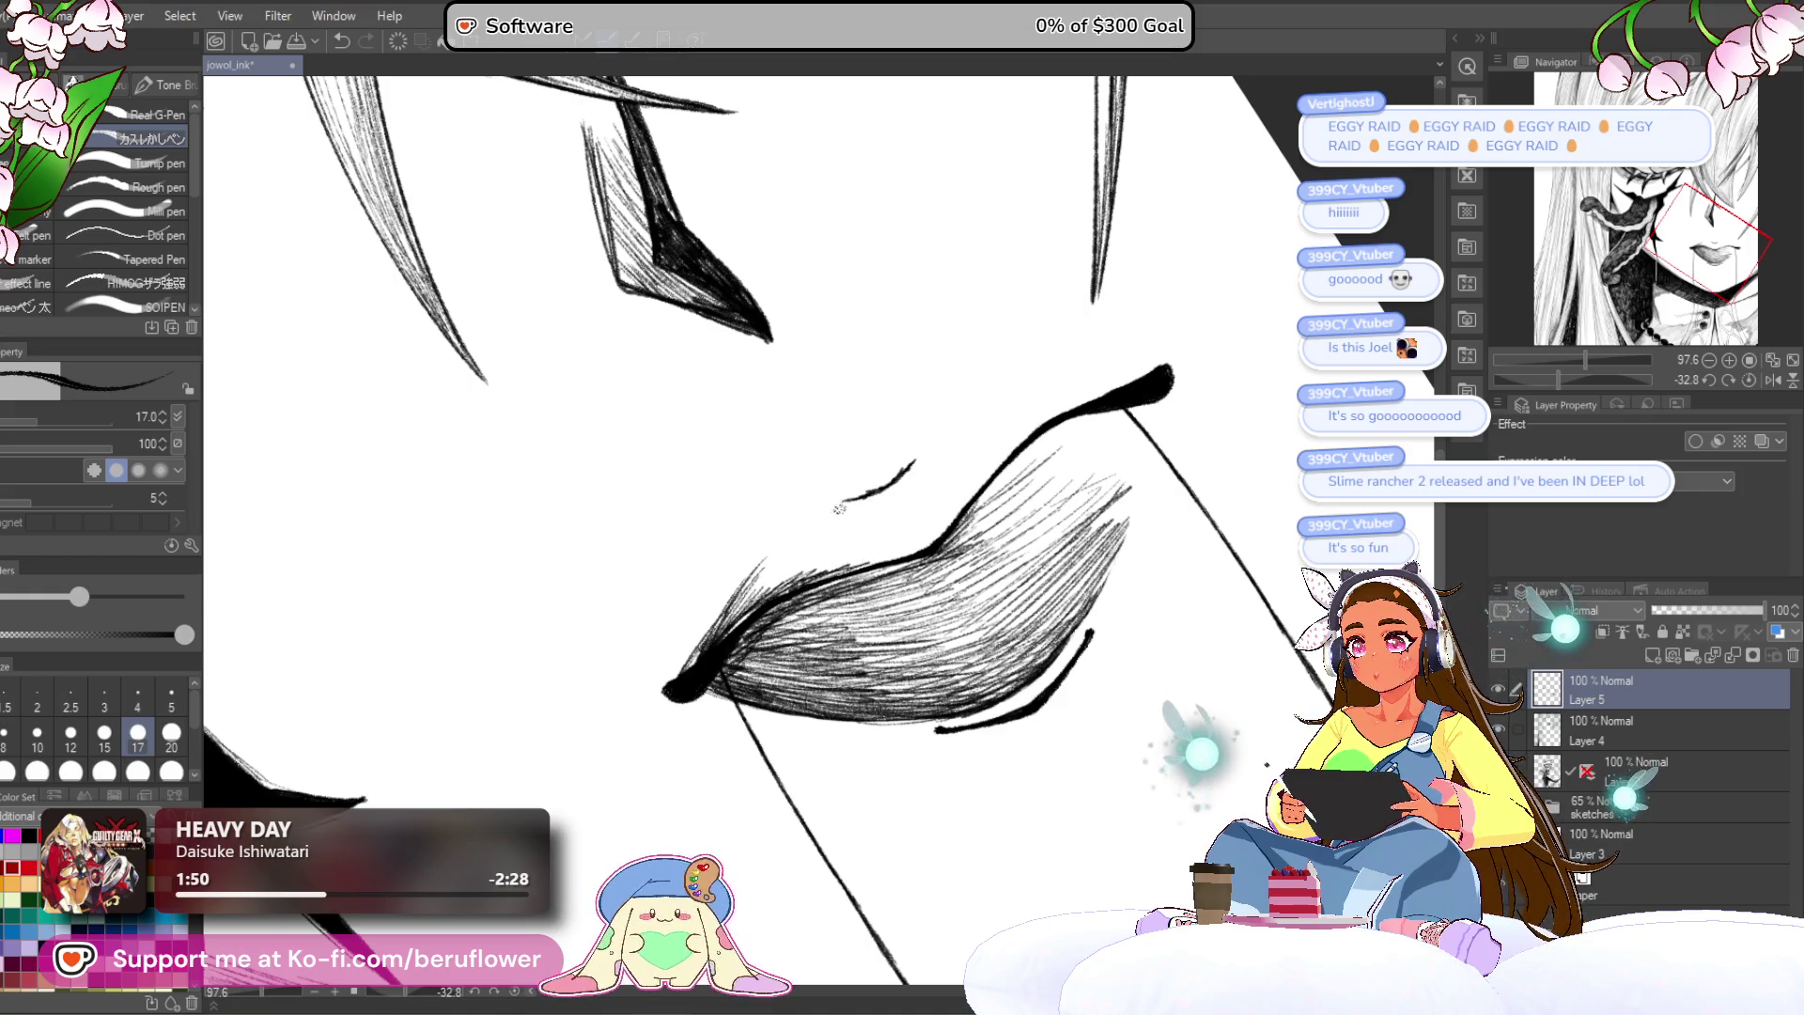
Step: Add more hatching along the lower lip edge and shade the upper lip
{"action": "left_click_drag", "start_coordinate": [752, 611], "coordinate": [827, 507]}
{"action": "left_click_drag", "start_coordinate": [723, 637], "coordinate": [832, 513]}
{"action": "mouse_move", "coordinate": [766, 596]}
{"action": "left_mouse_down"}
{"action": "mouse_move", "coordinate": [850, 503]}
{"action": "mouse_move", "coordinate": [874, 532]}
{"action": "left_mouse_up"}
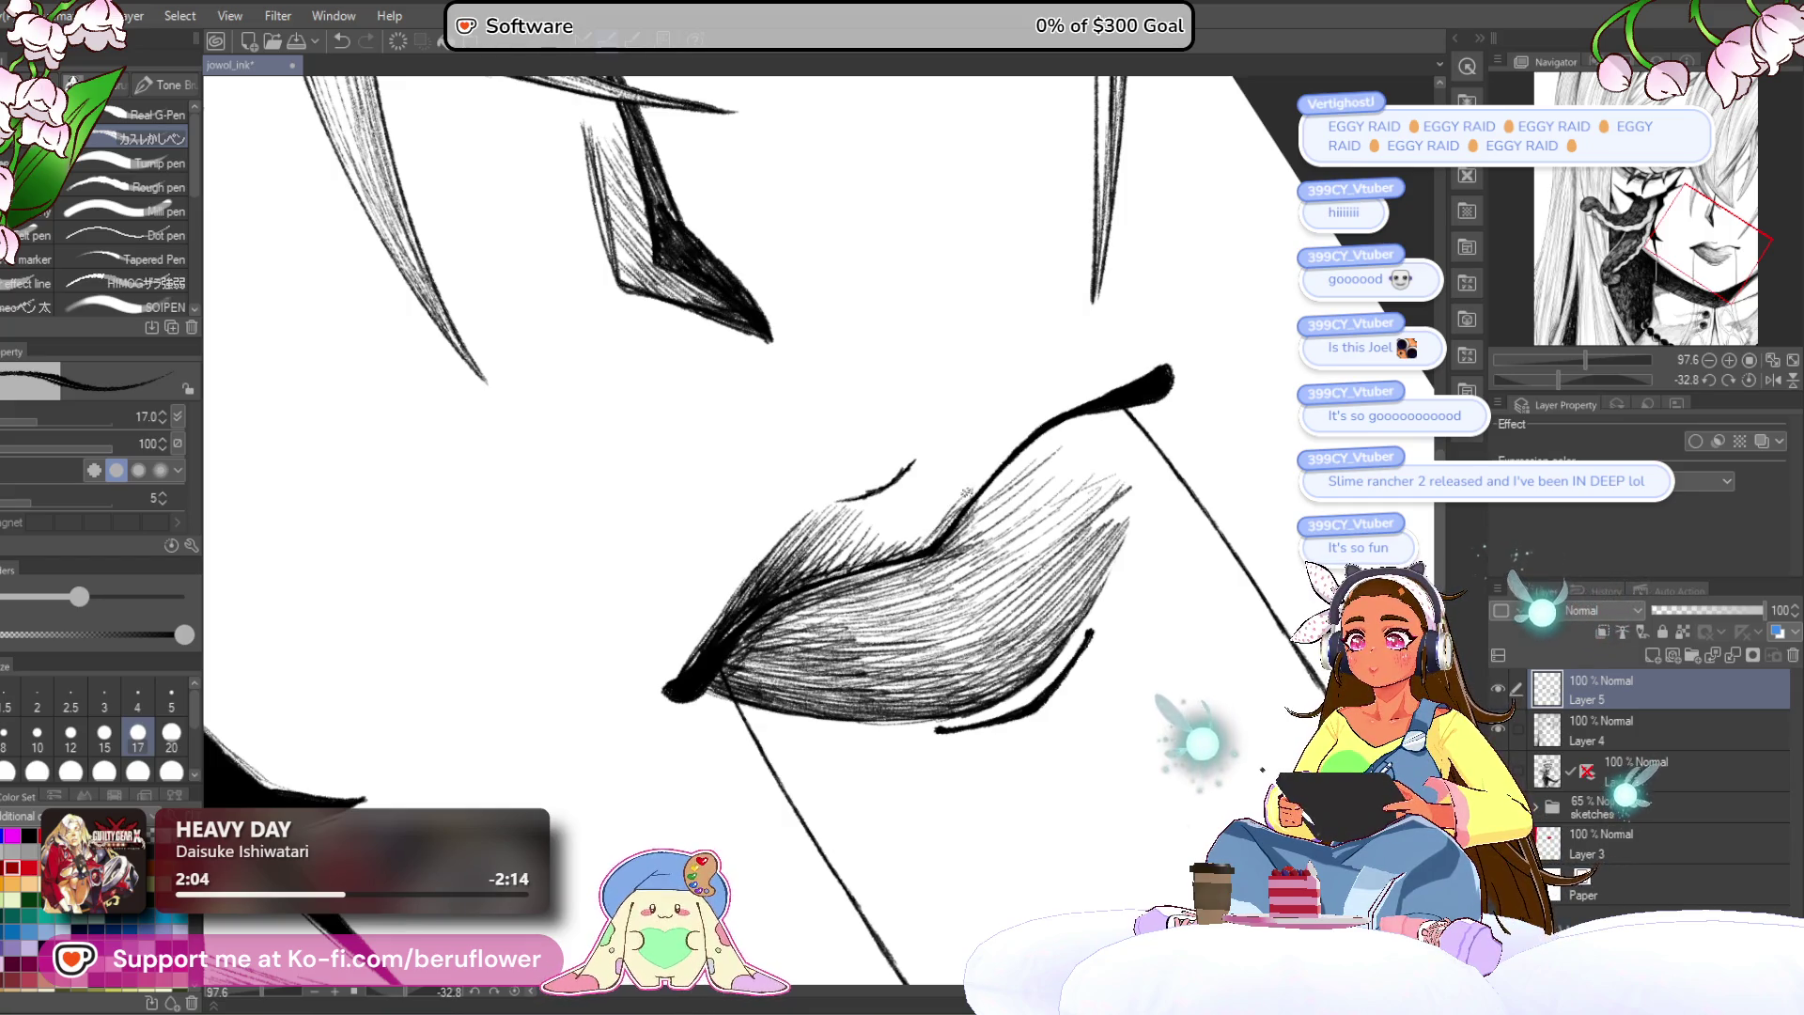
{"action": "left_click_drag", "start_coordinate": [926, 508], "coordinate": [867, 539]}
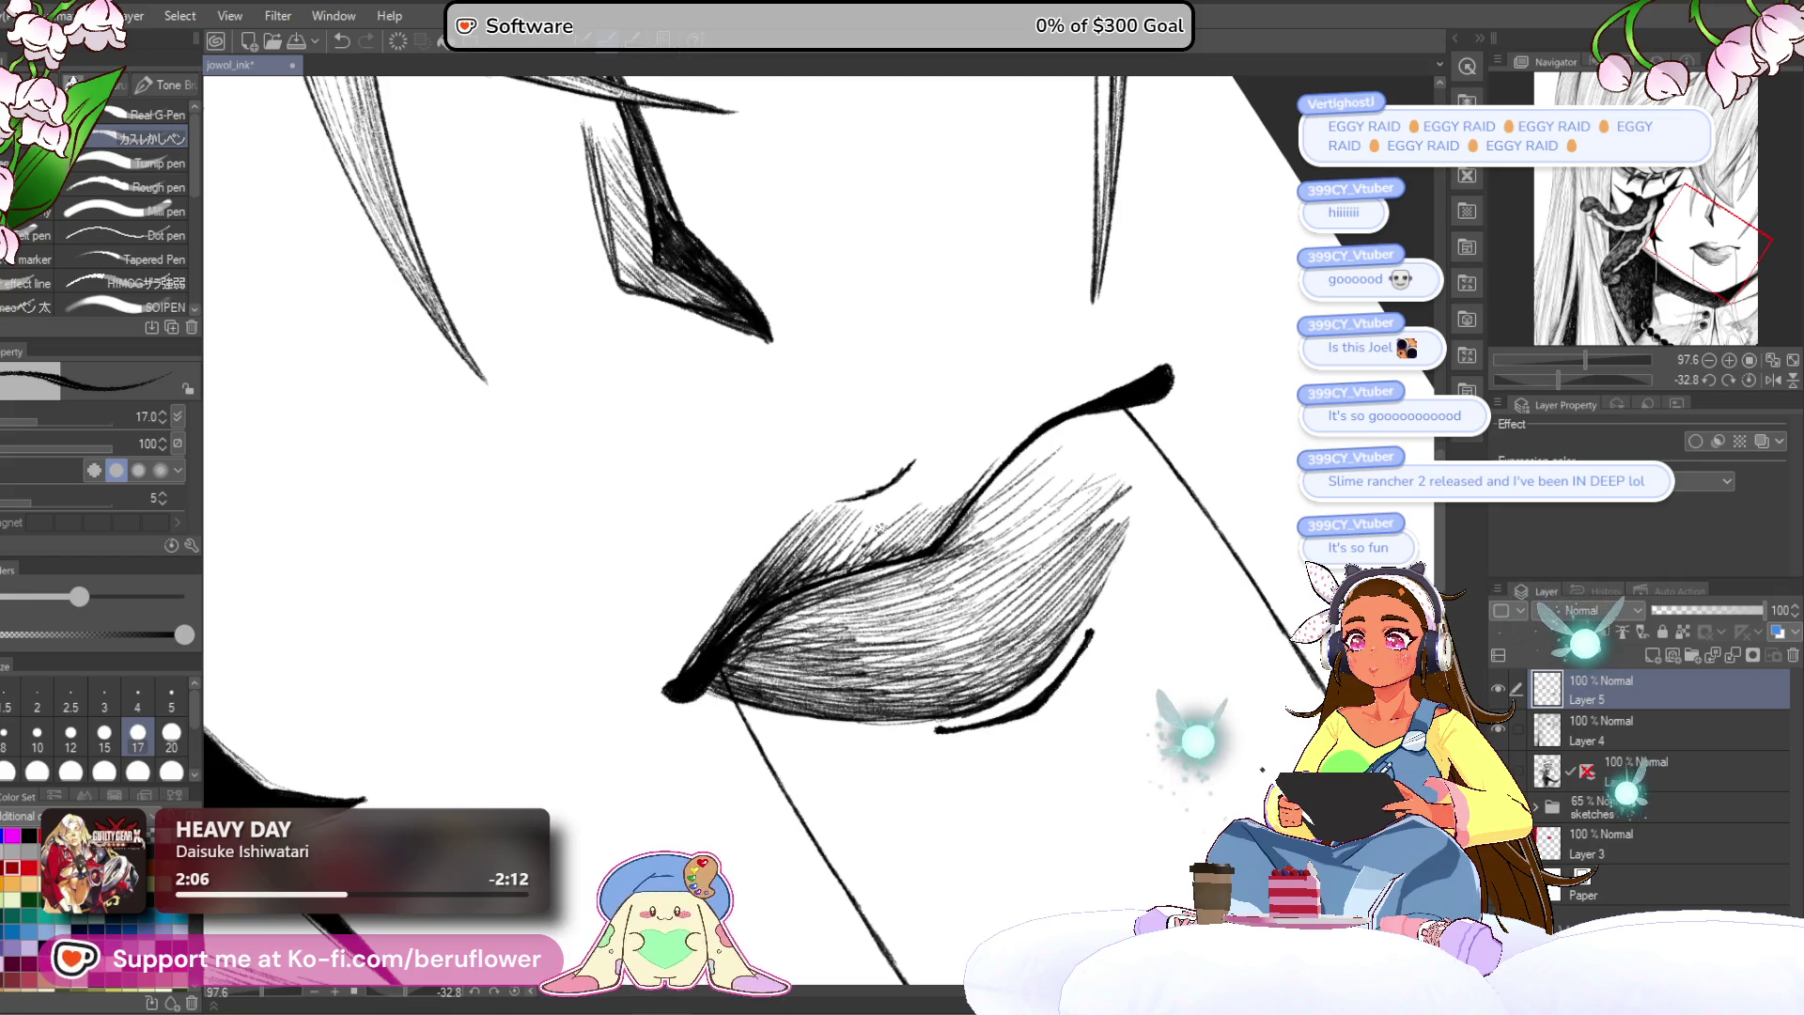
{"action": "scroll", "coordinate": [803, 489], "scroll_direction": "down", "scroll_amount": 3}
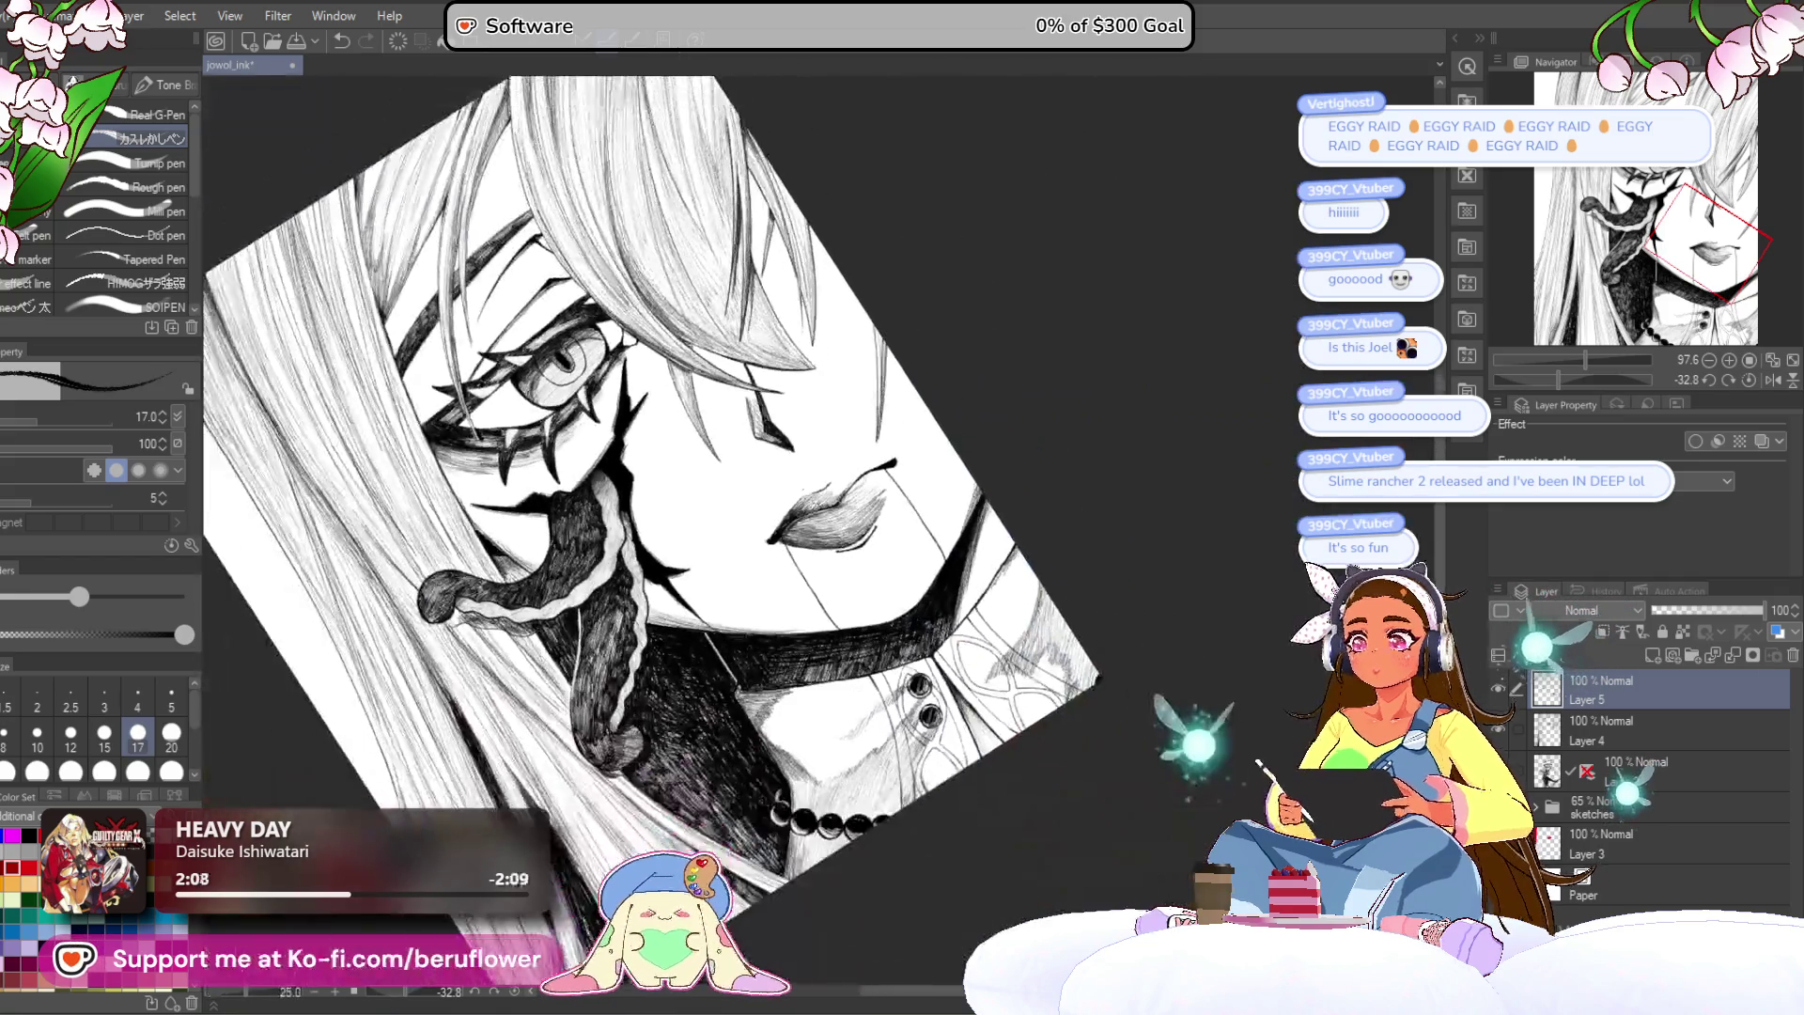
Step: Reset the canvas rotation, examine the lips, and zoom out to the whole illustration
{"action": "scroll", "coordinate": [800, 488], "scroll_direction": "up", "scroll_amount": 3}
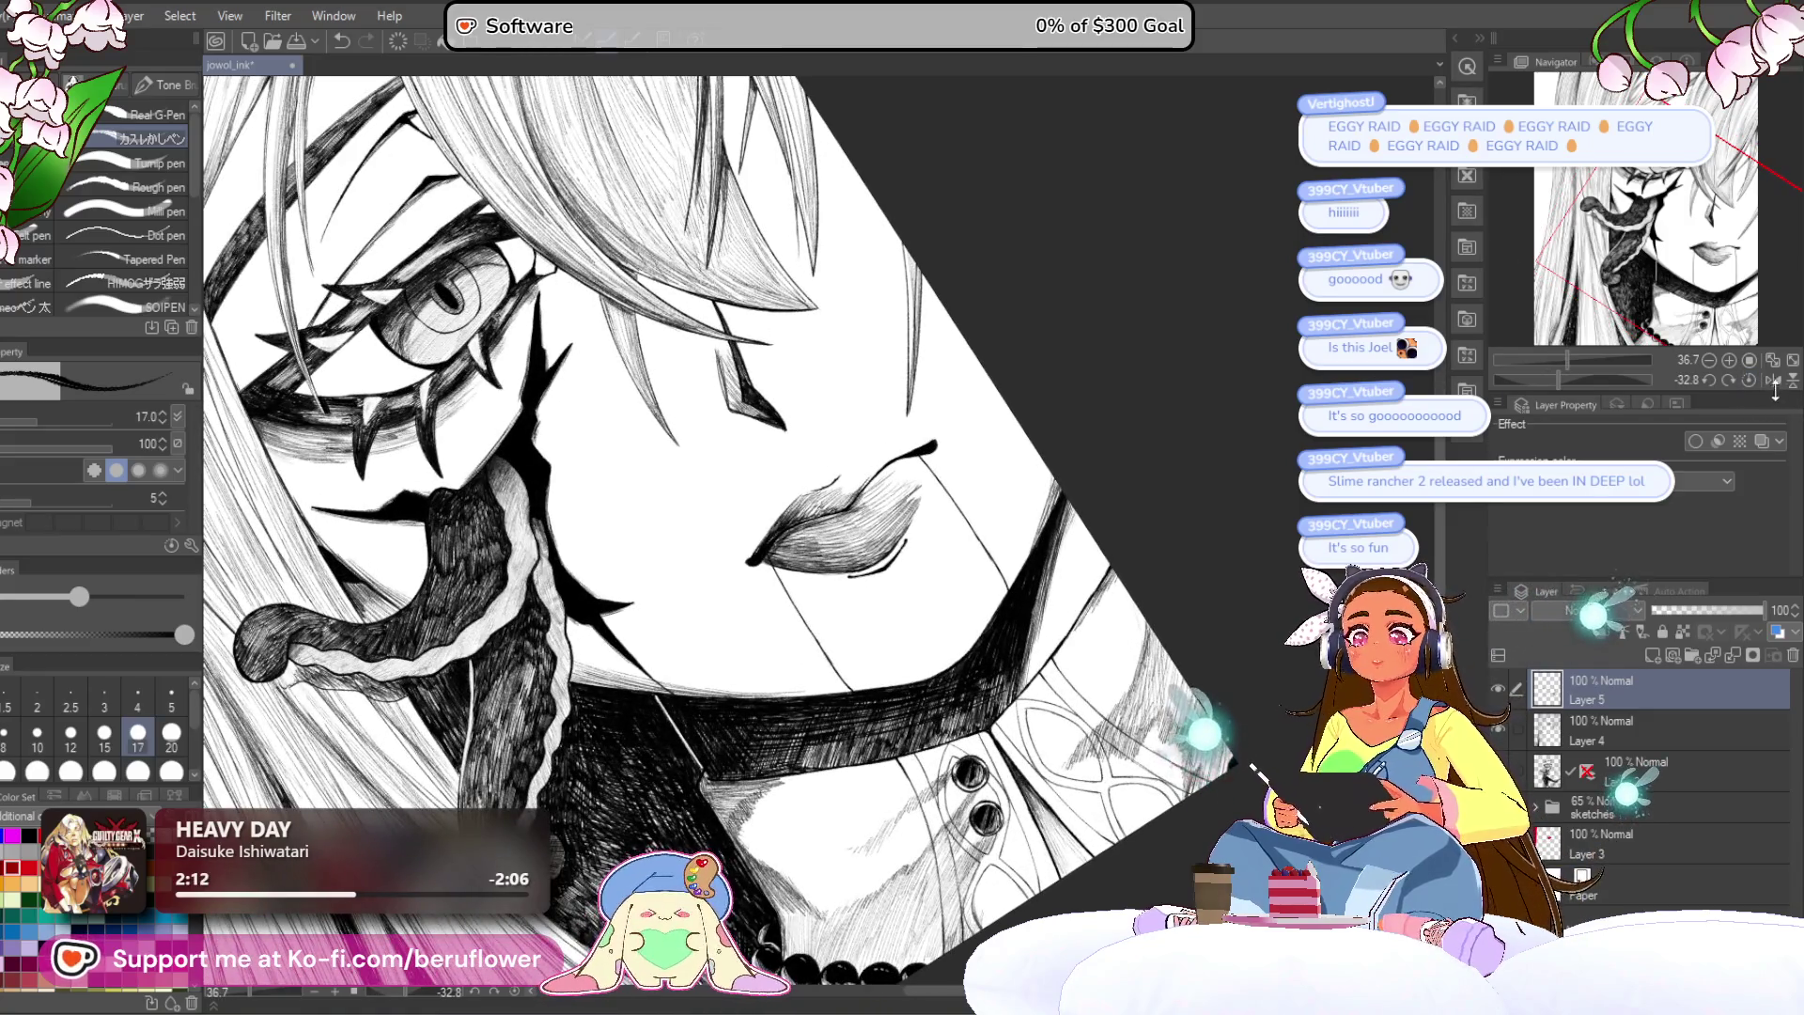
{"action": "key", "text": "ctrl+at"}
{"action": "scroll", "coordinate": [943, 571], "scroll_direction": "down", "scroll_amount": 2}
{"action": "scroll", "coordinate": [943, 571], "scroll_direction": "up", "scroll_amount": 2}
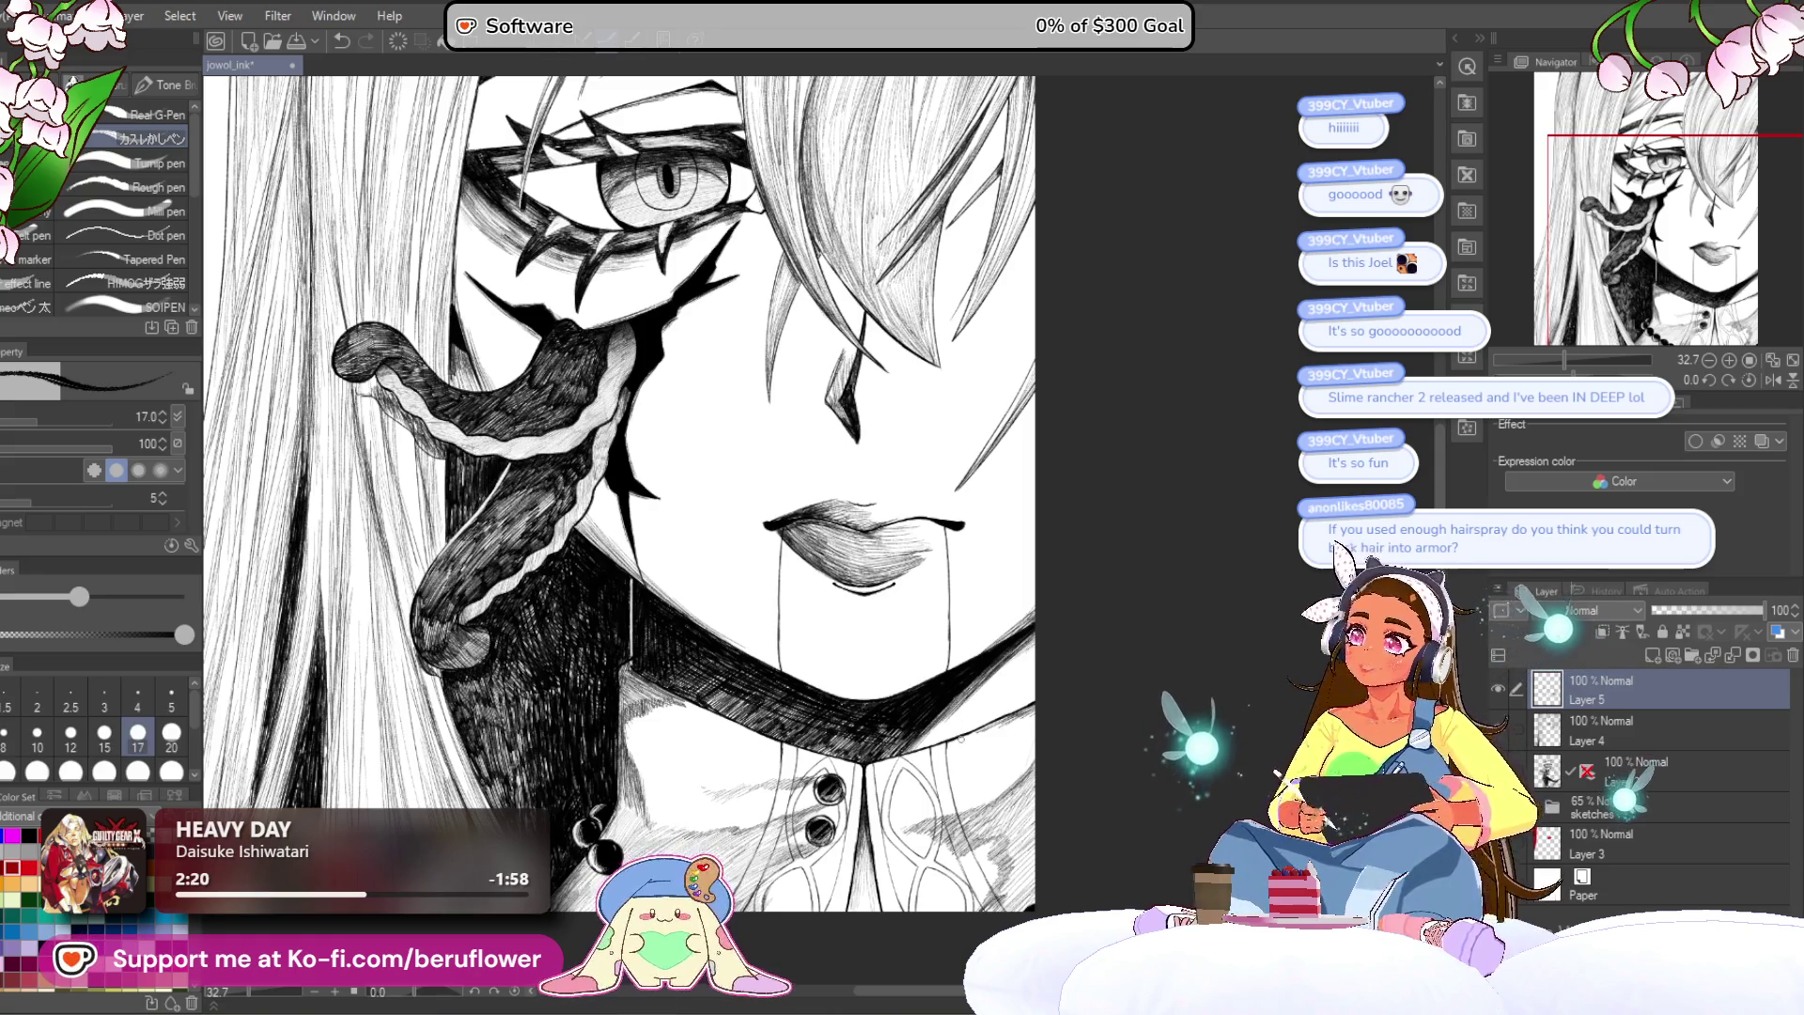
{"action": "scroll", "coordinate": [1016, 498], "scroll_direction": "down", "scroll_amount": 4}
{"action": "scroll", "coordinate": [1016, 498], "scroll_direction": "up", "scroll_amount": 3}
{"action": "left_click_drag", "start_coordinate": [1574, 372], "coordinate": [1550, 372]}
{"action": "scroll", "coordinate": [804, 522], "scroll_direction": "up", "scroll_amount": 8}
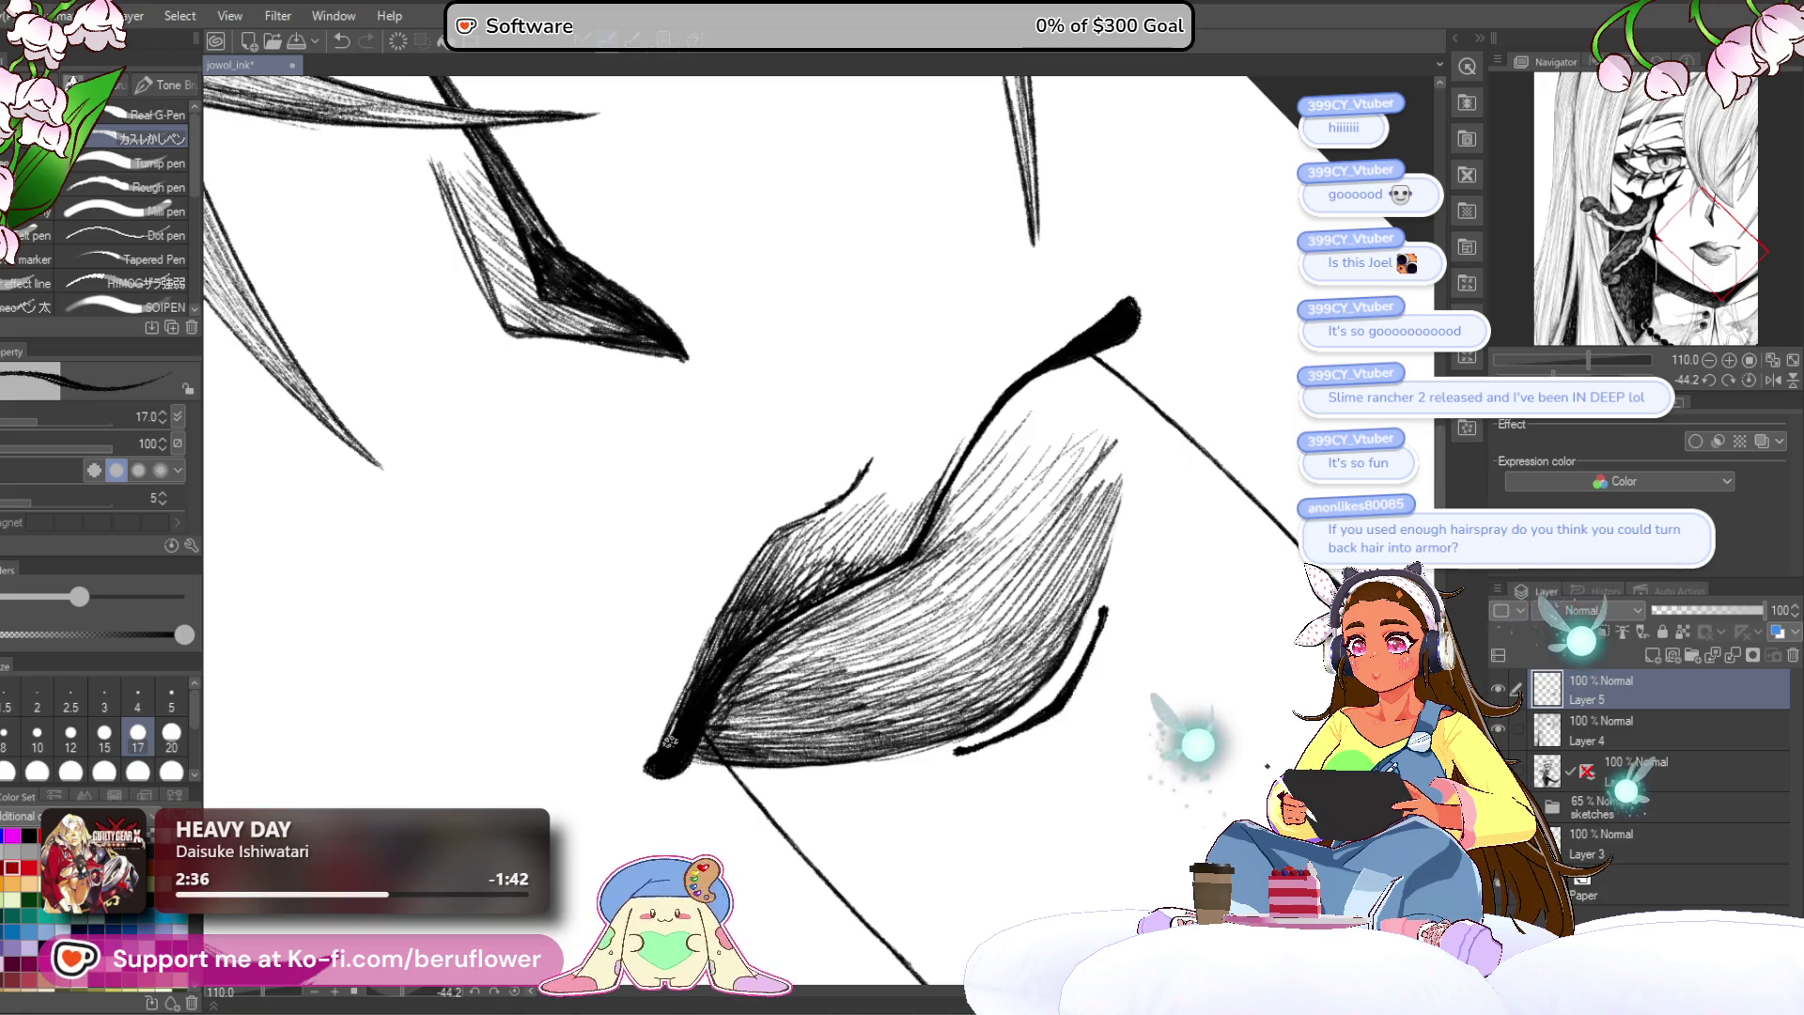
{"action": "scroll", "coordinate": [922, 530], "scroll_direction": "down", "scroll_amount": 5}
{"action": "scroll", "coordinate": [922, 530], "scroll_direction": "up", "scroll_amount": 4}
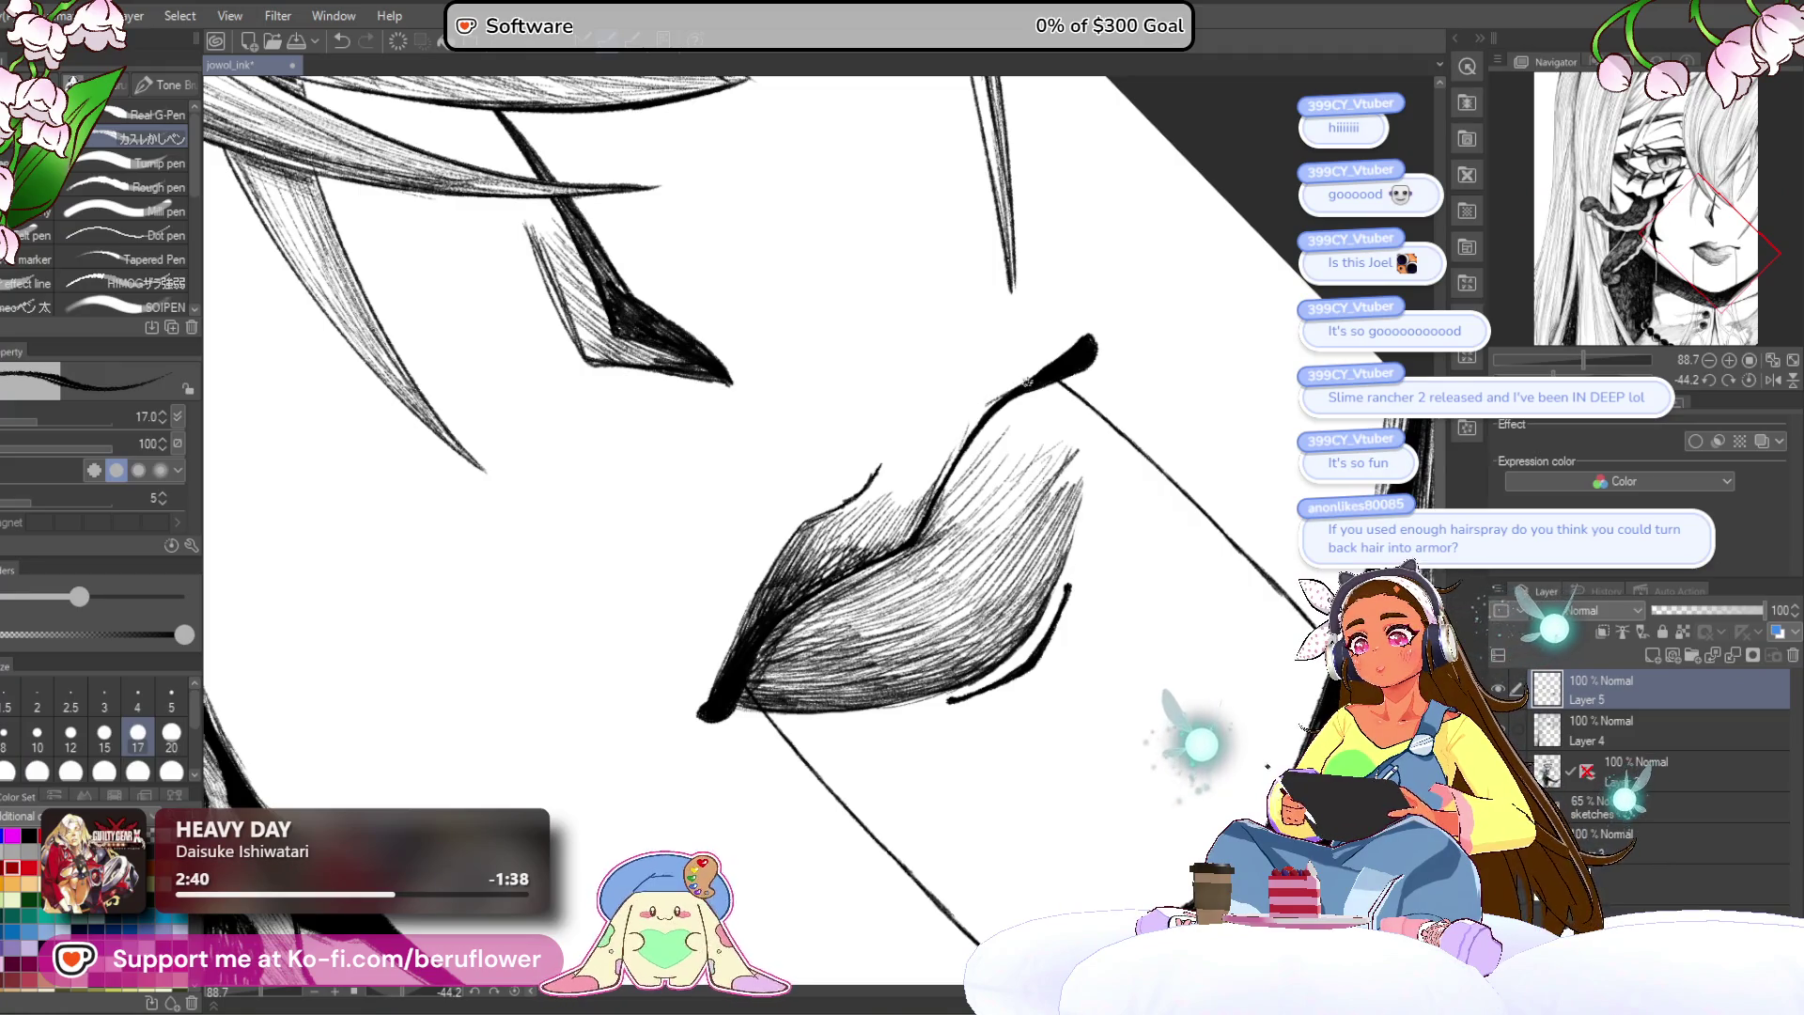
{"action": "scroll", "coordinate": [1027, 380], "scroll_direction": "down", "scroll_amount": 5}
{"action": "scroll", "coordinate": [949, 474], "scroll_direction": "up", "scroll_amount": 6}
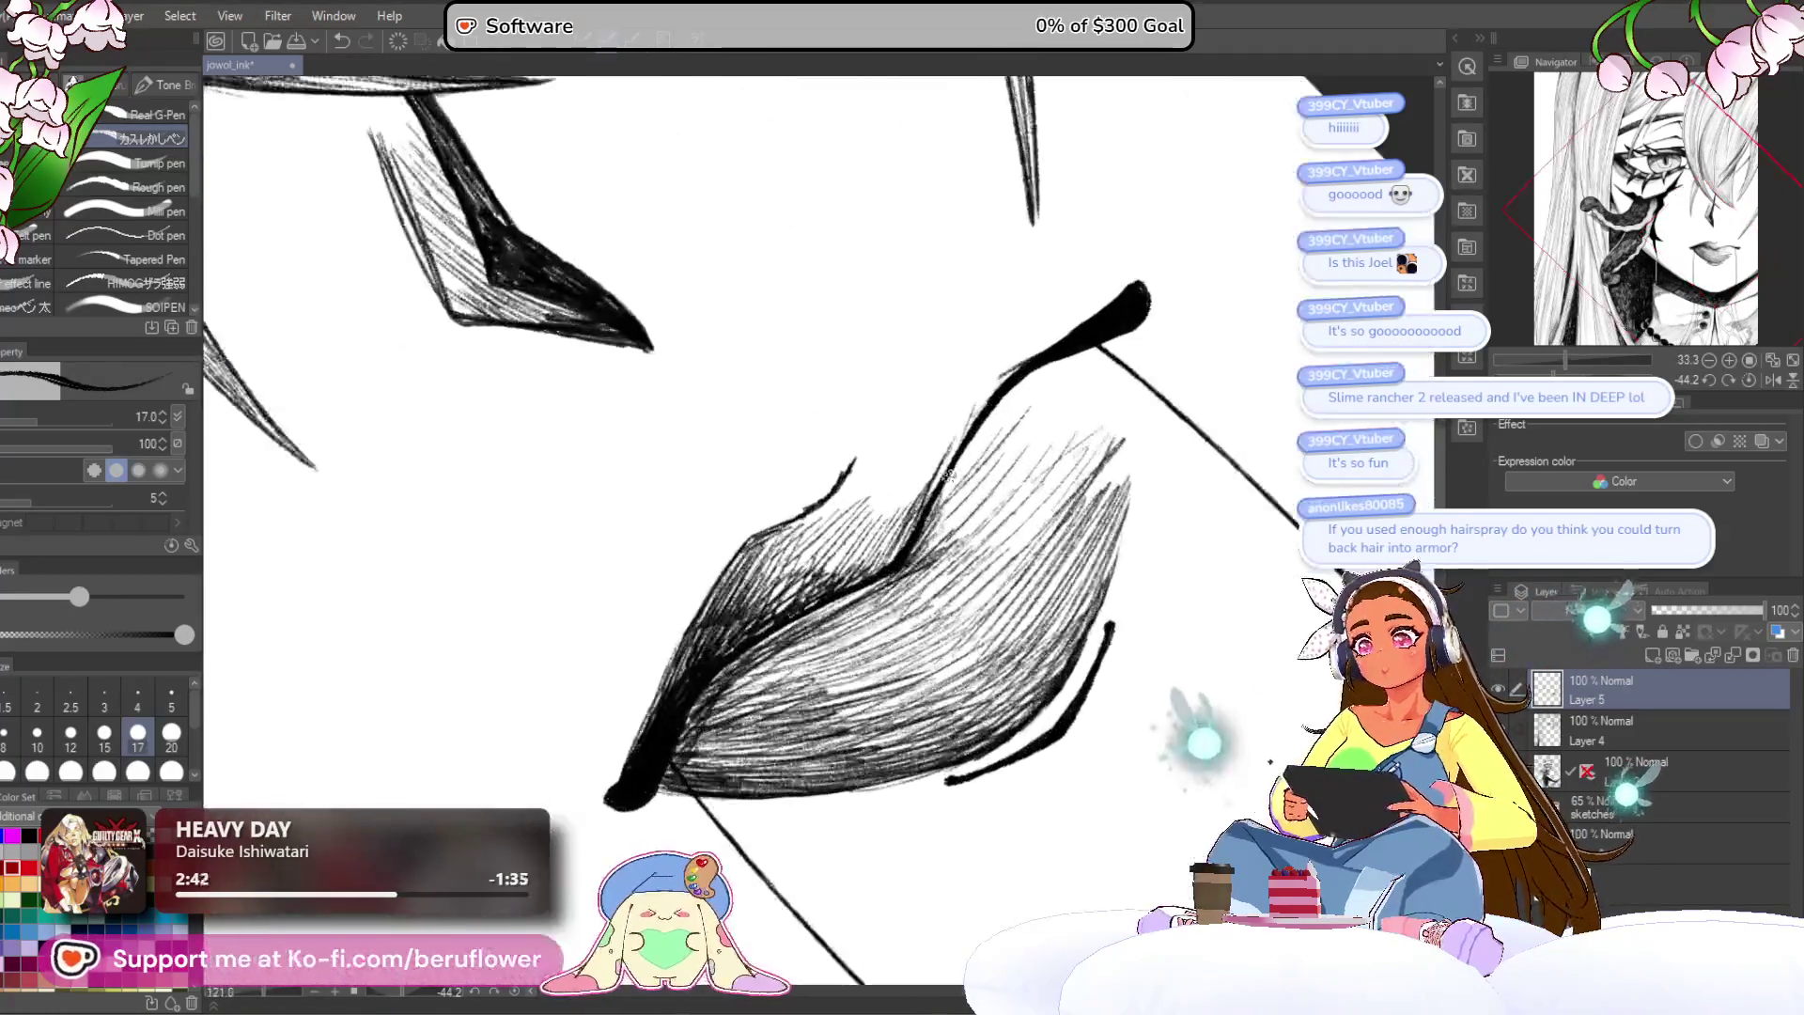
{"action": "left_click", "coordinate": [1746, 379]}
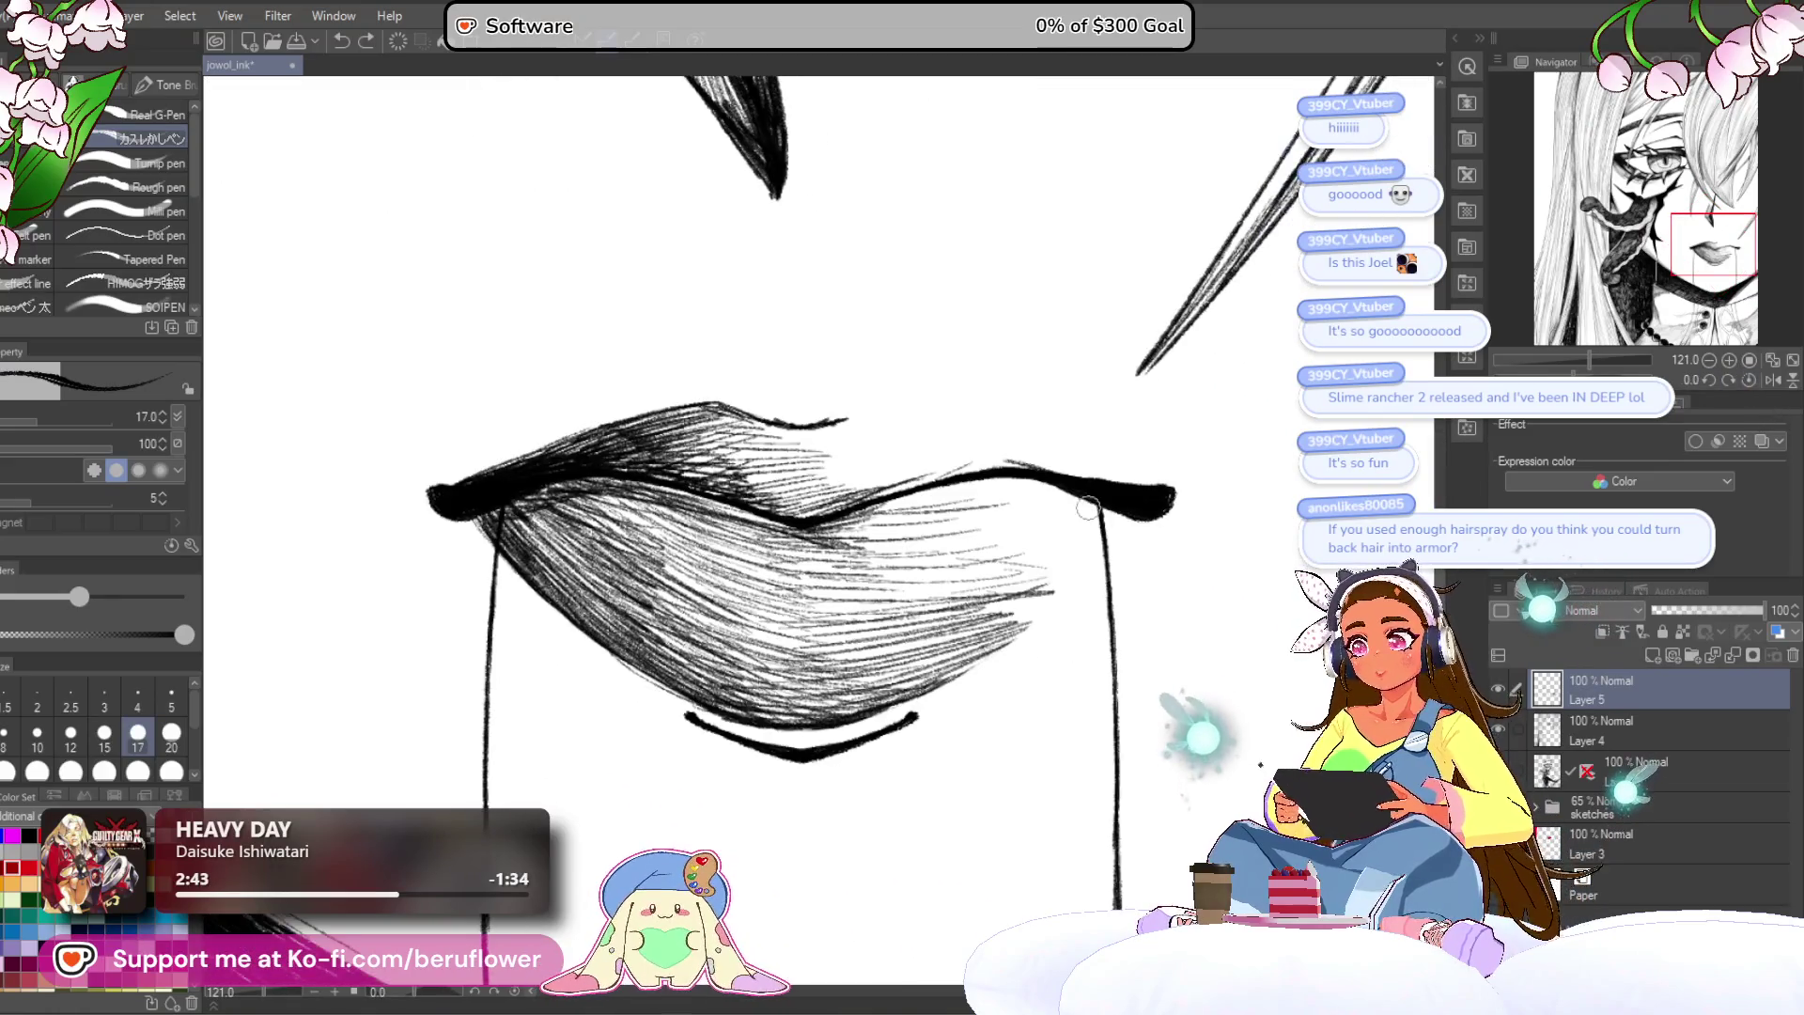
{"action": "key", "text": "ctrl+0"}
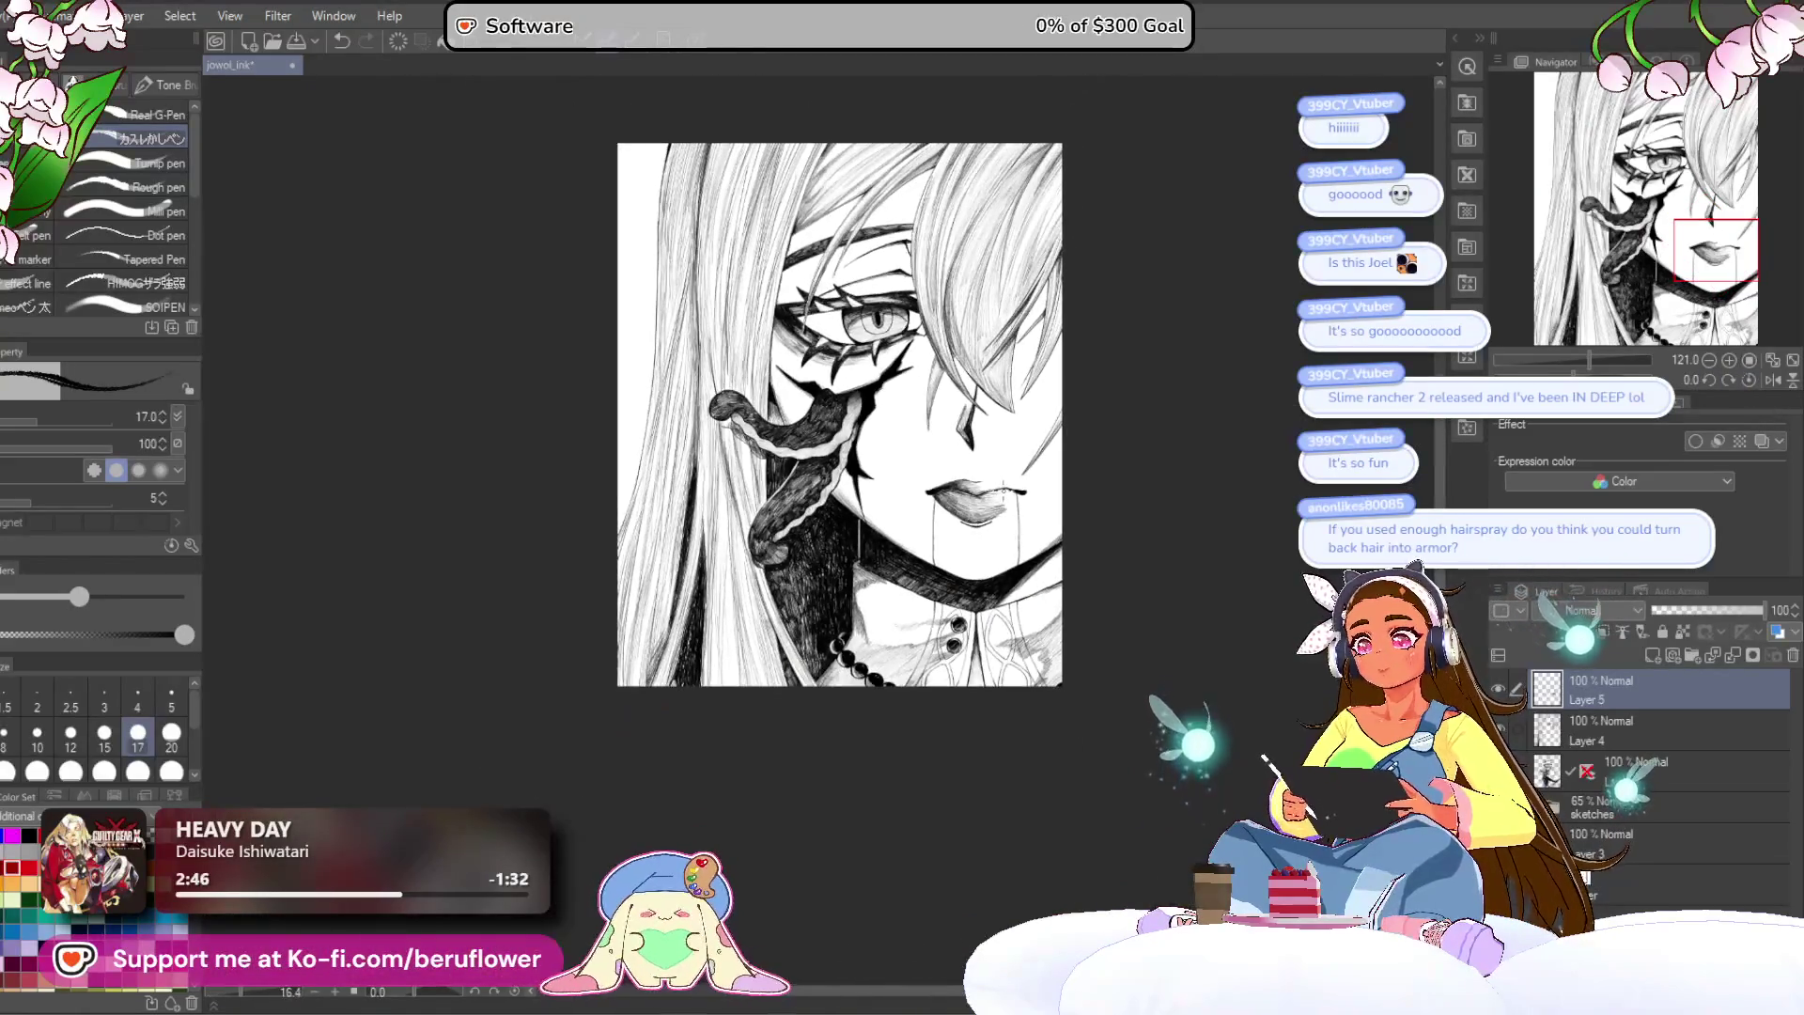
{"action": "scroll", "coordinate": [973, 491], "scroll_direction": "up", "scroll_amount": 5}
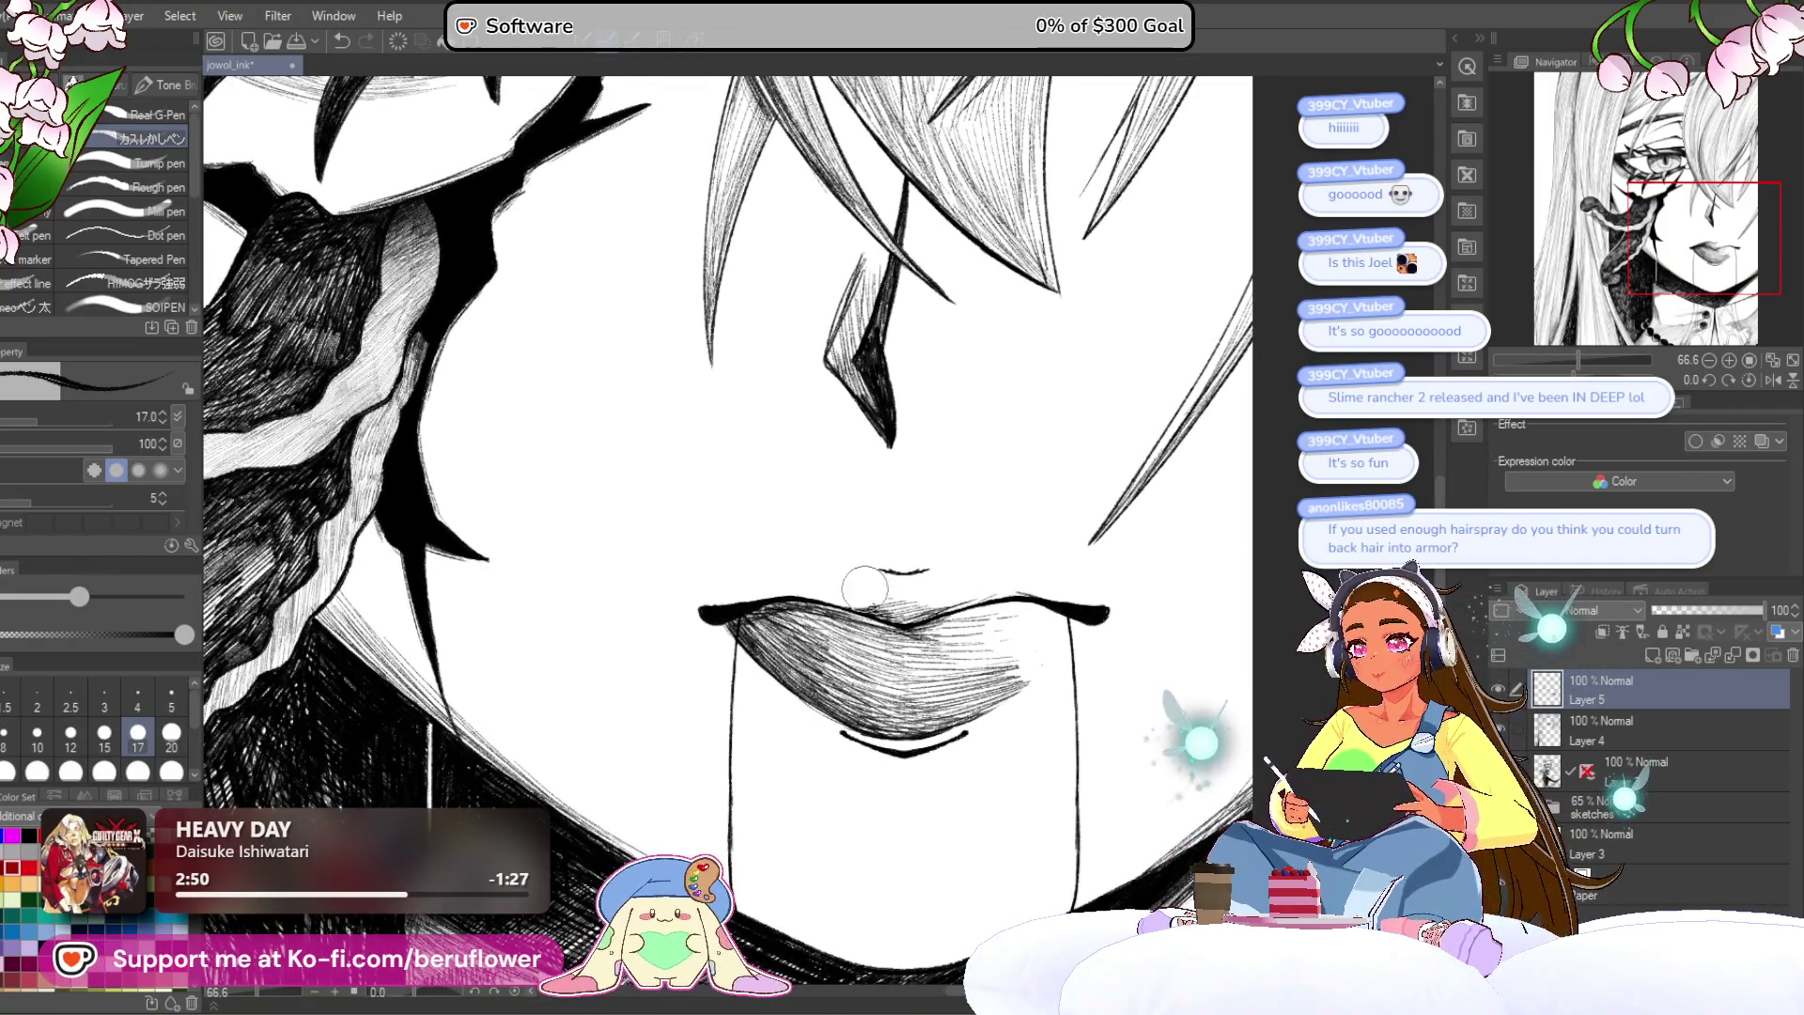
Step: Reselect Layer 5 and erase hatching on the right side of the lower lip
{"action": "left_click", "coordinate": [1673, 773]}
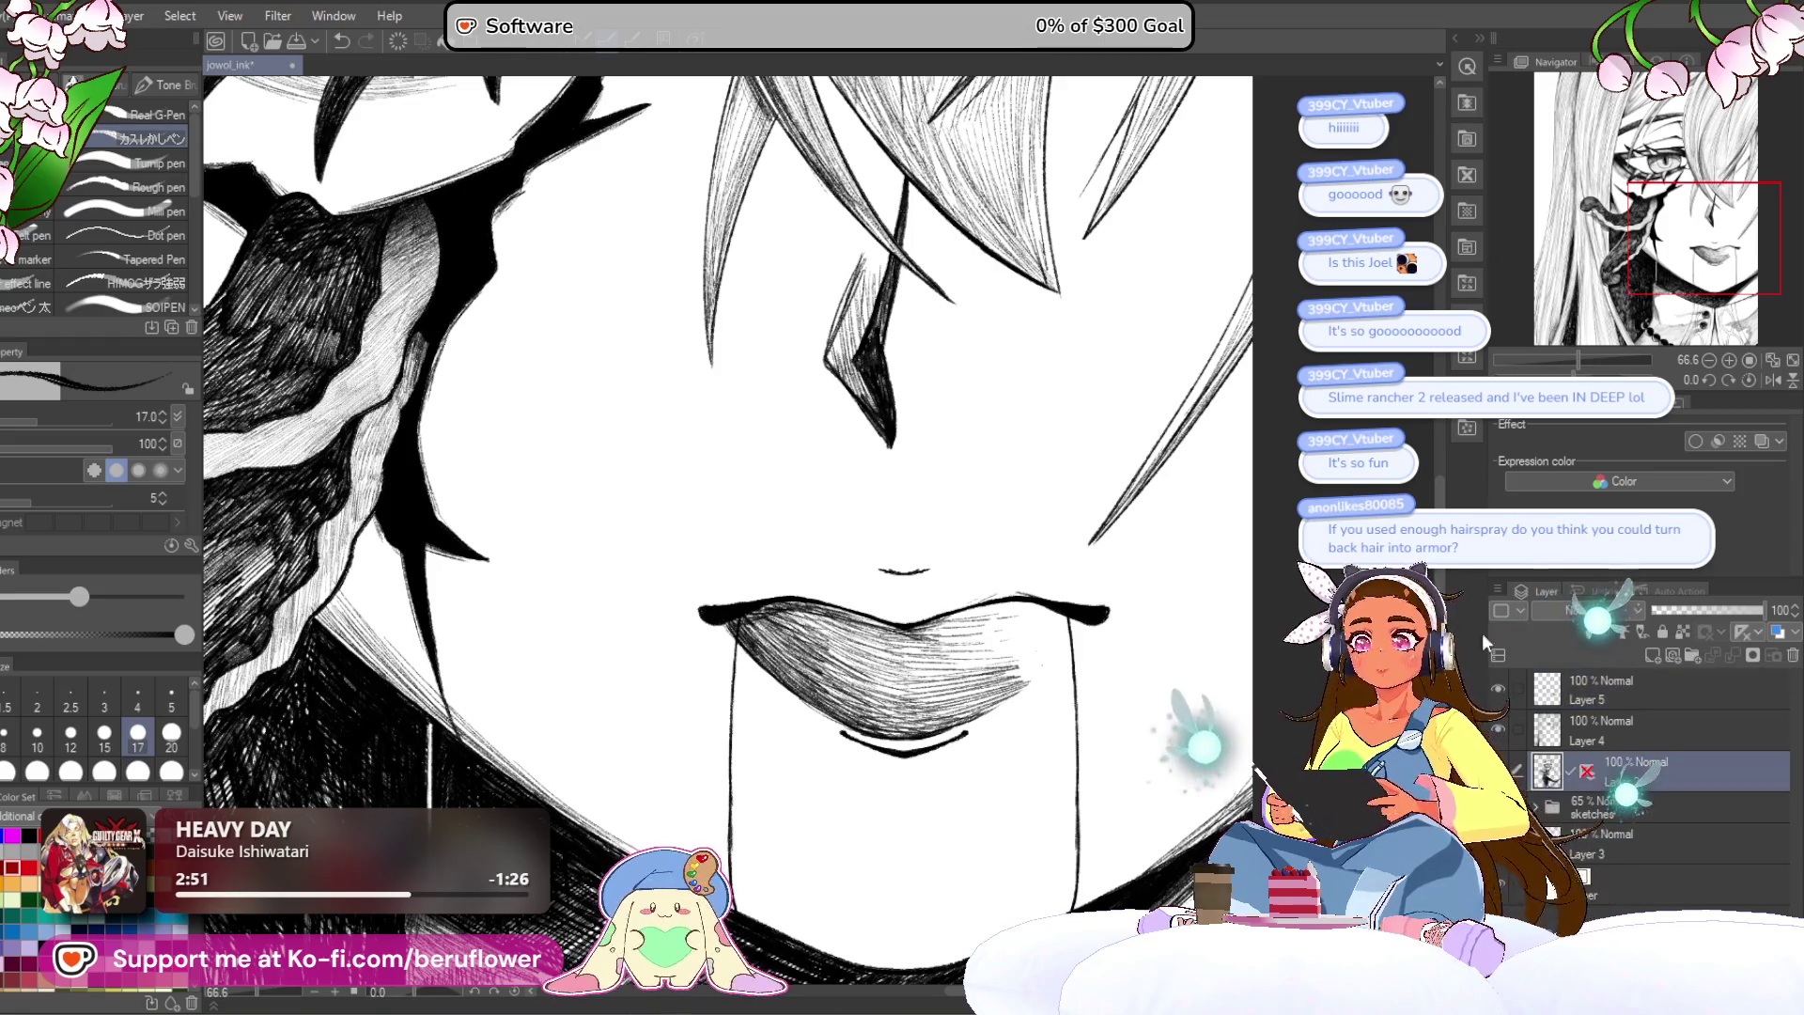
{"action": "left_click", "coordinate": [1637, 702]}
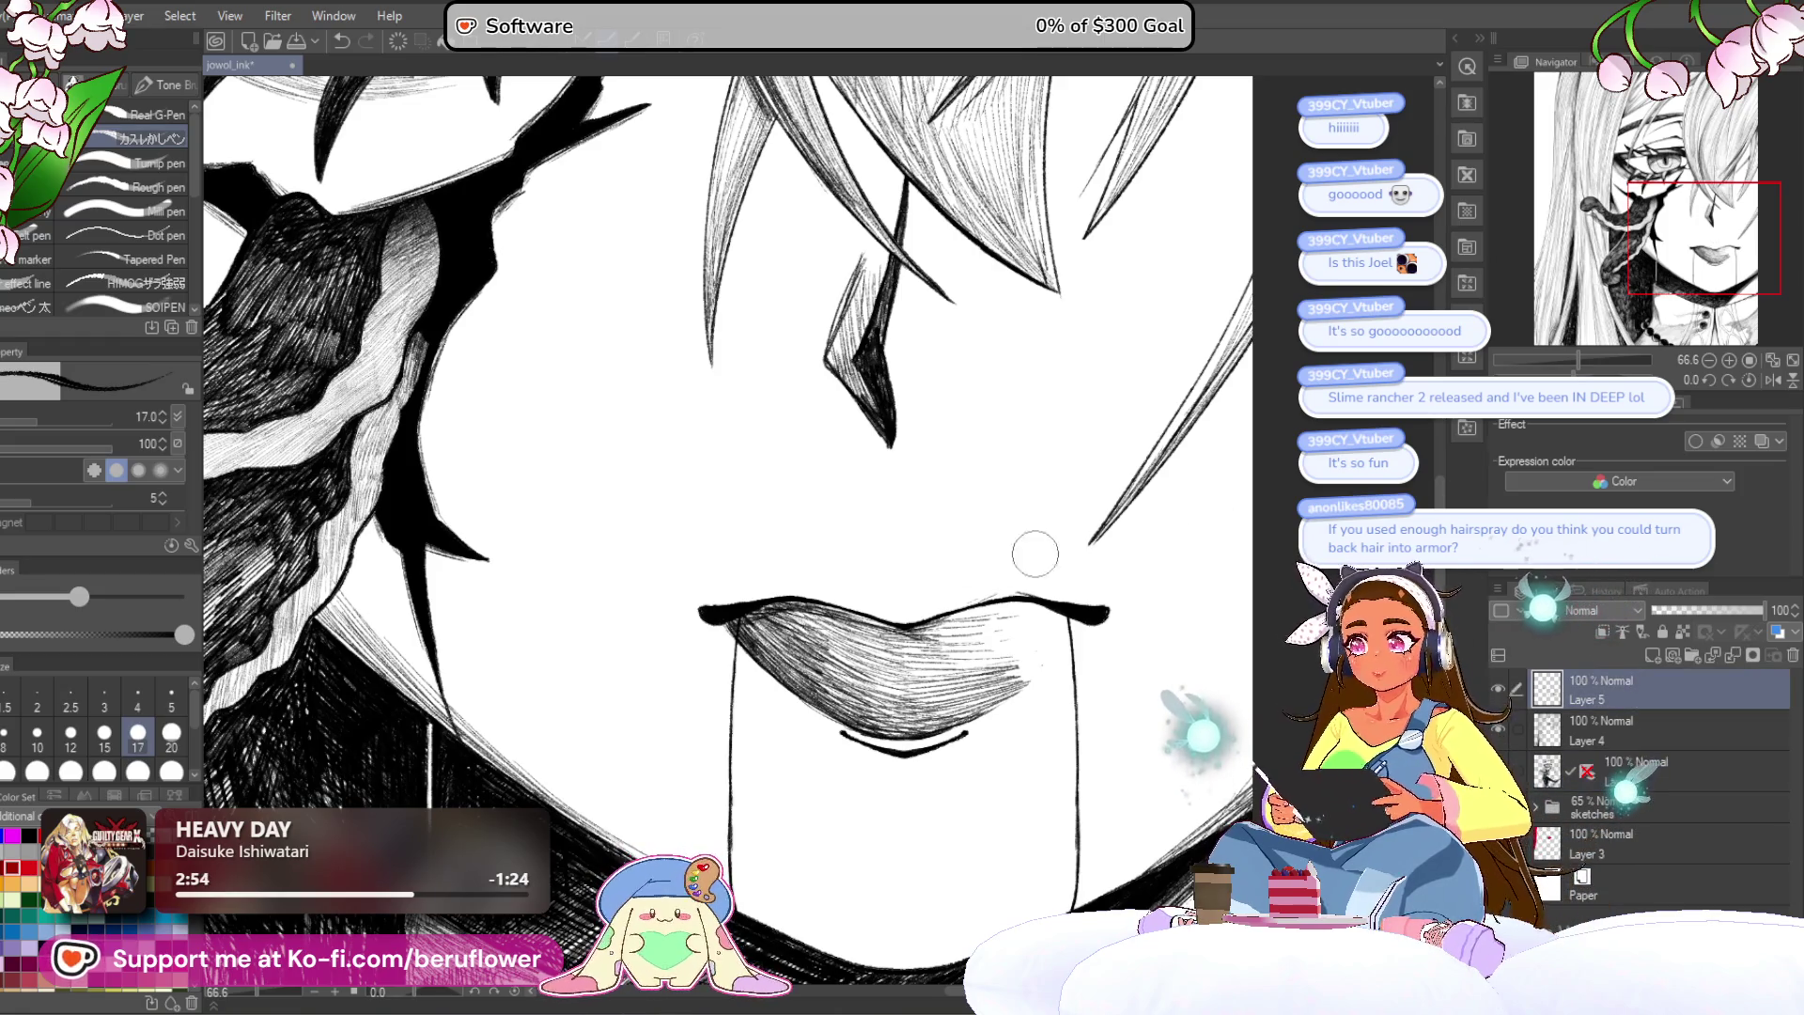
{"action": "scroll", "coordinate": [1038, 559], "scroll_direction": "down", "scroll_amount": 4}
{"action": "scroll", "coordinate": [1008, 574], "scroll_direction": "up", "scroll_amount": 2}
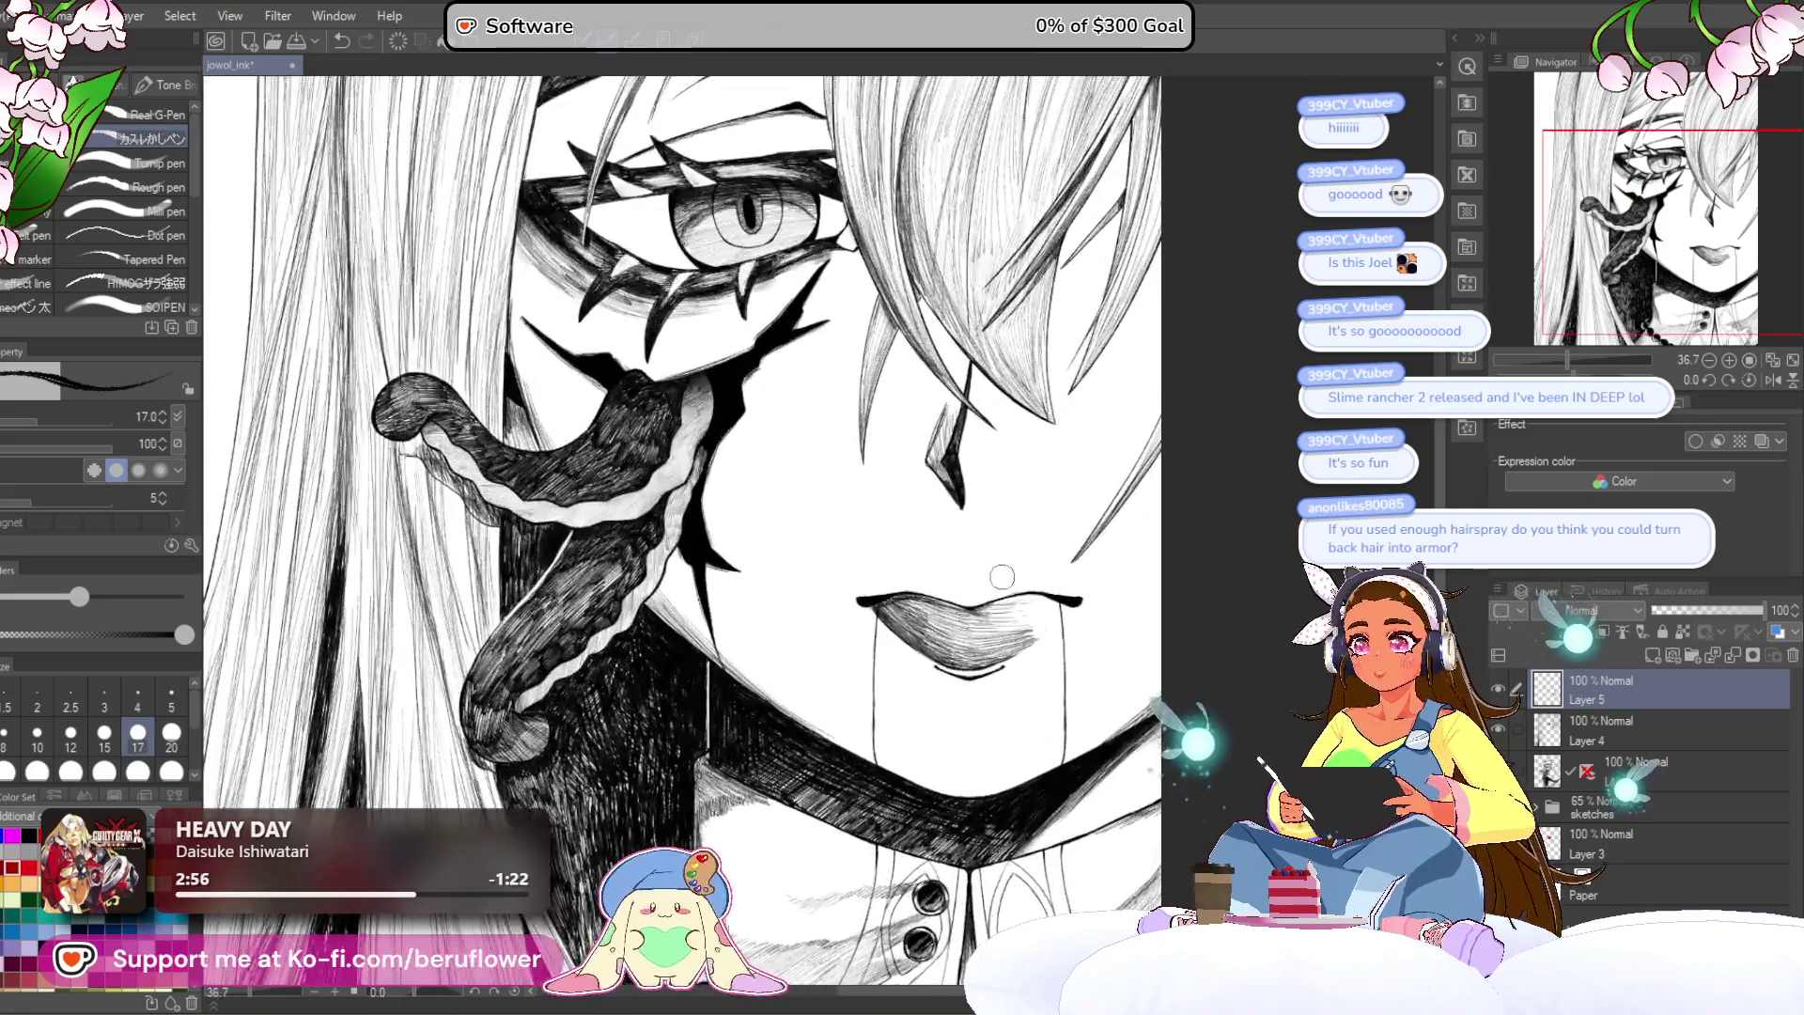
{"action": "scroll", "coordinate": [1008, 574], "scroll_direction": "down", "scroll_amount": 3}
{"action": "scroll", "coordinate": [1057, 573], "scroll_direction": "up", "scroll_amount": 5}
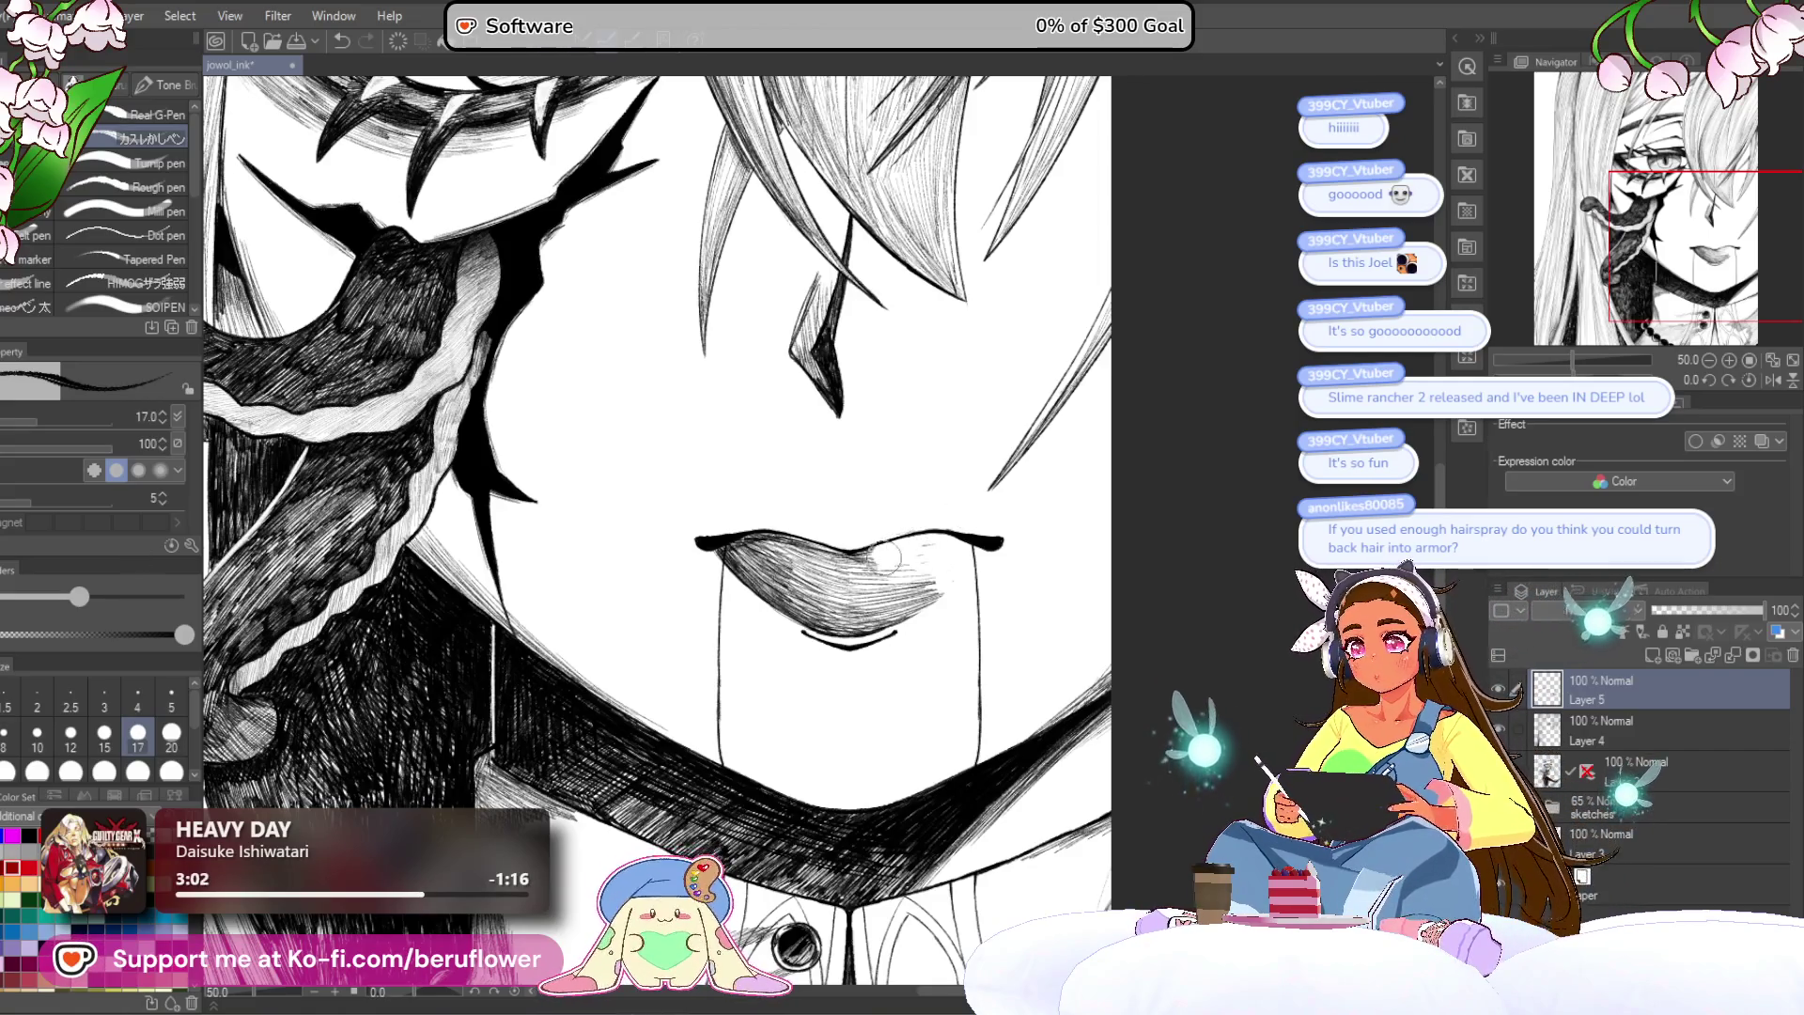
{"action": "left_click_drag", "start_coordinate": [890, 555], "coordinate": [970, 576]}
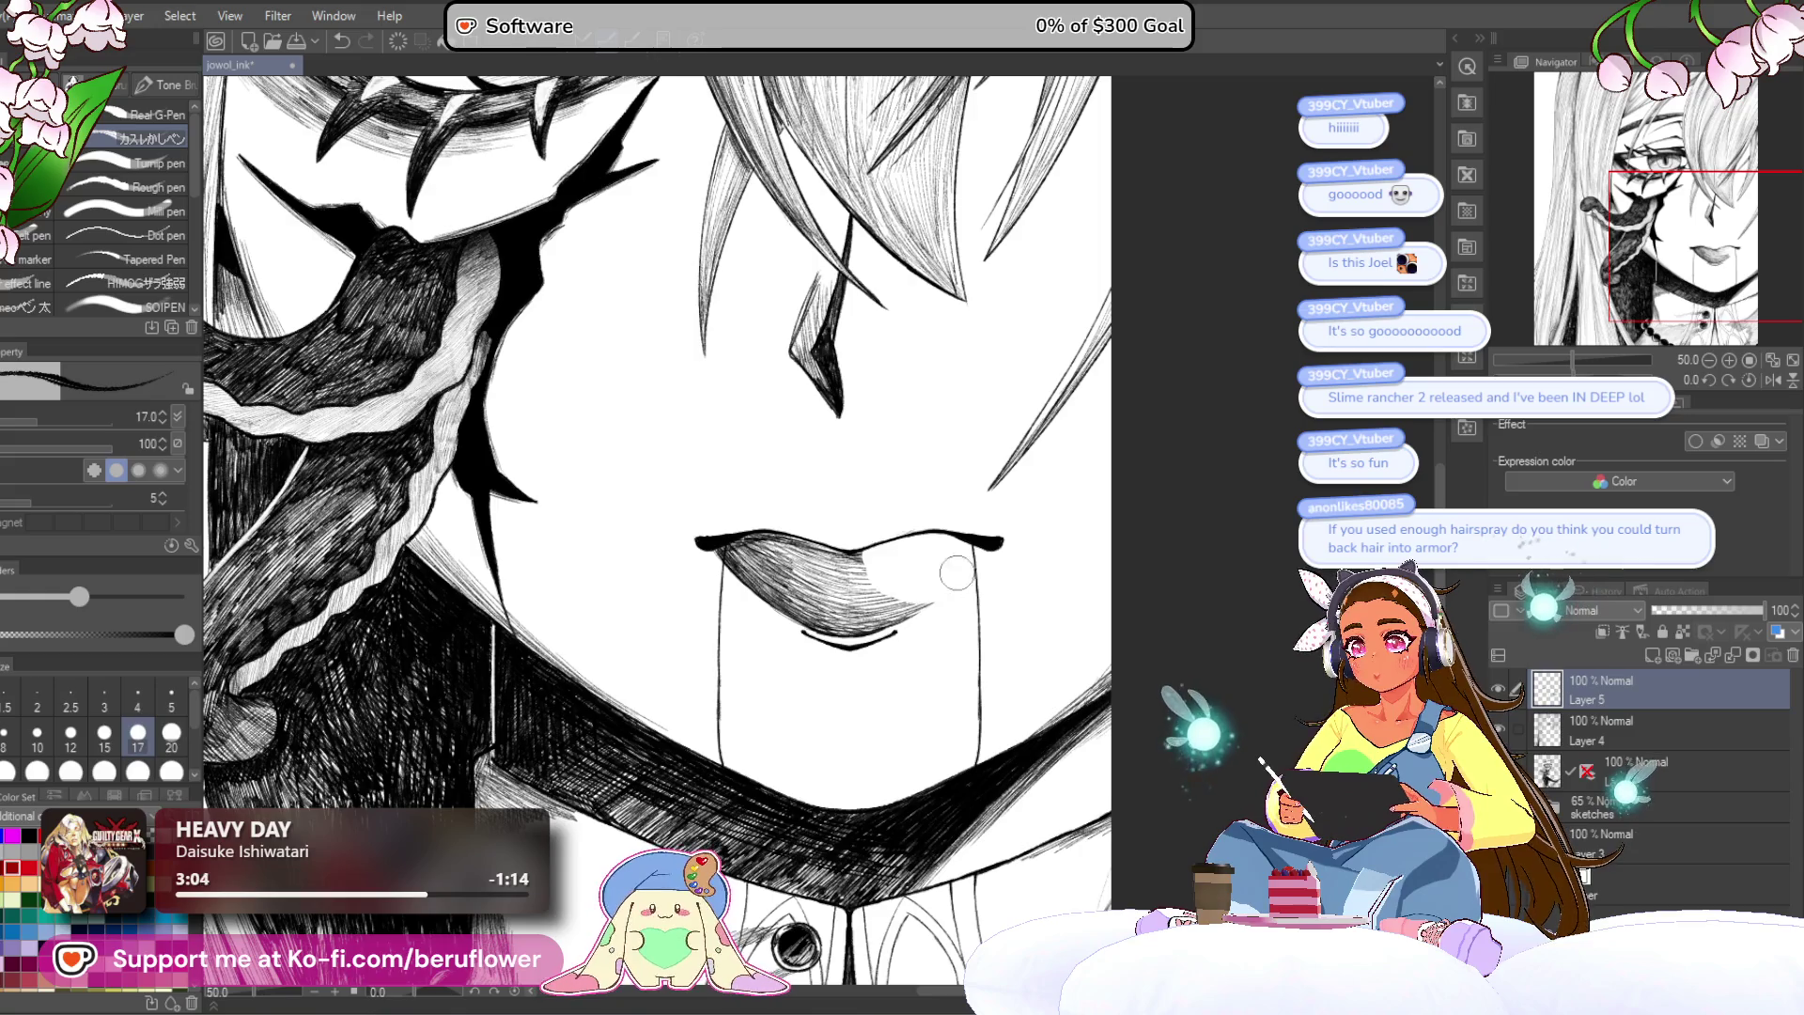
Step: Turn the view around the lips and erase the heavy lower-lip hatching
{"action": "scroll", "coordinate": [970, 575], "scroll_direction": "down", "scroll_amount": 4}
{"action": "scroll", "coordinate": [606, 851], "scroll_direction": "up", "scroll_amount": 3}
{"action": "mouse_move", "coordinate": [606, 850]}
{"action": "left_mouse_down"}
{"action": "mouse_move", "coordinate": [733, 714]}
{"action": "mouse_move", "coordinate": [902, 581]}
{"action": "left_mouse_up"}
{"action": "scroll", "coordinate": [839, 628], "scroll_direction": "up", "scroll_amount": 2}
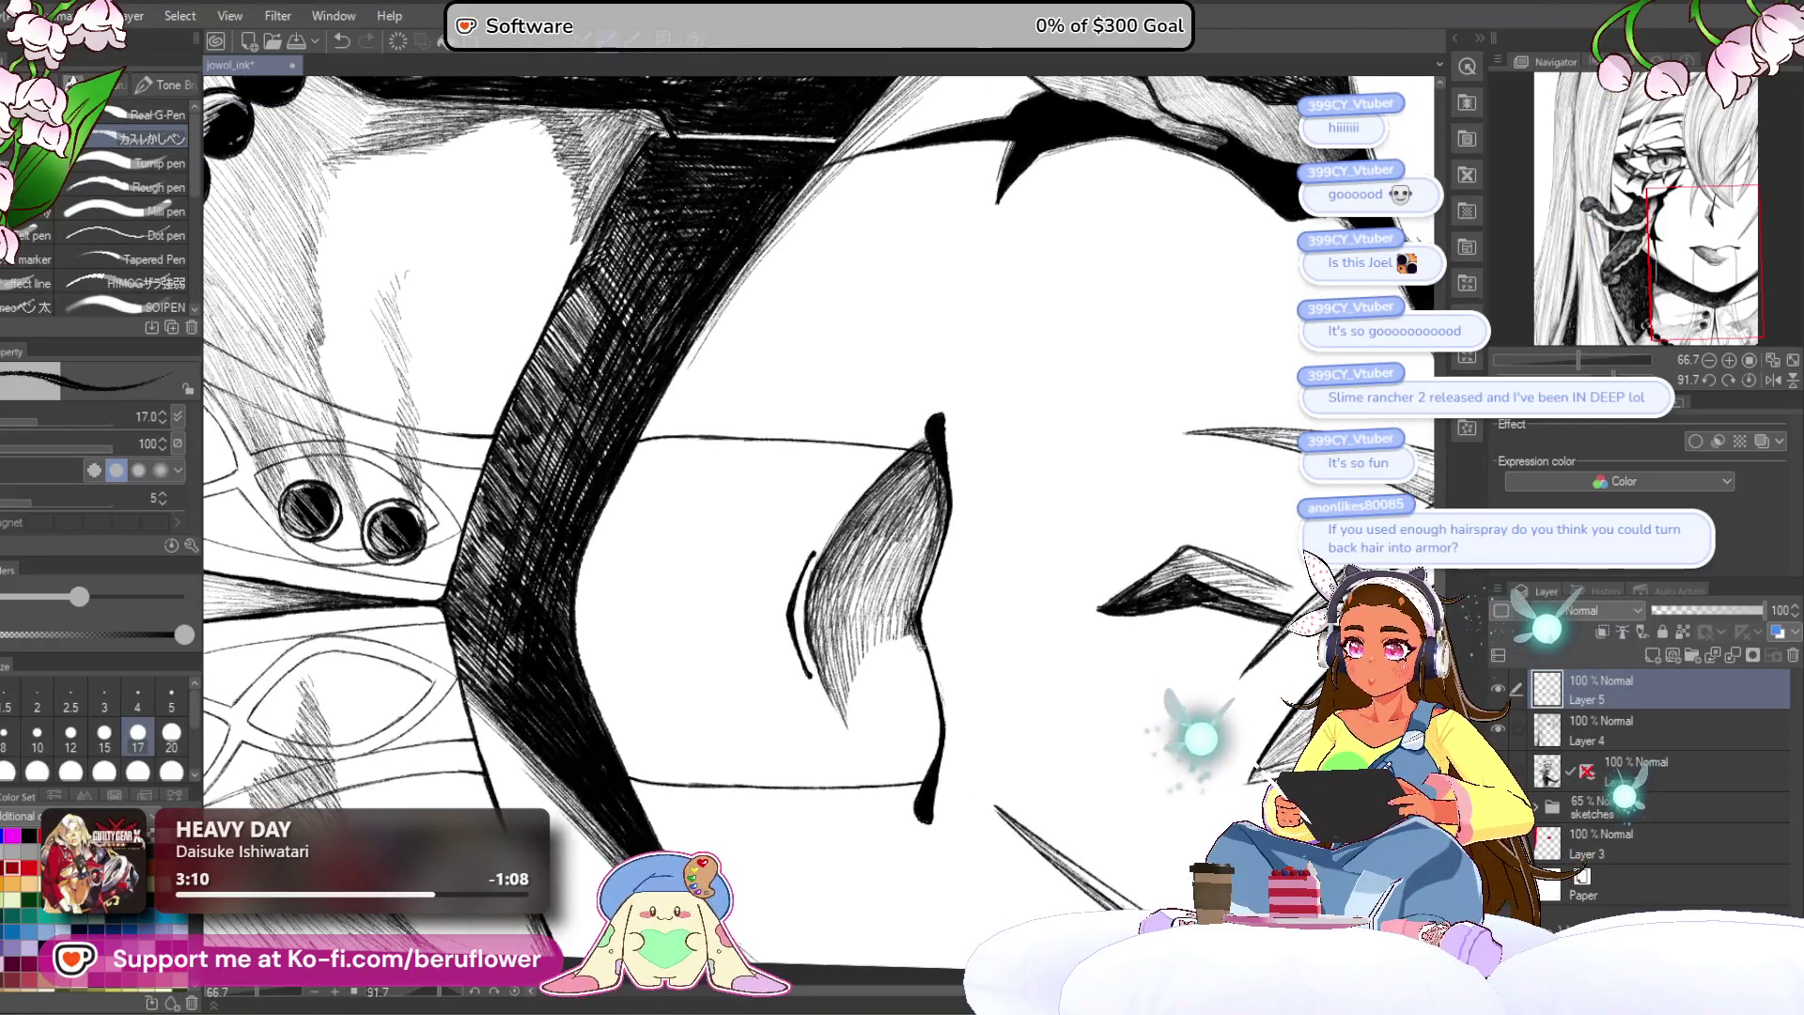
{"action": "mouse_move", "coordinate": [957, 515]}
{"action": "left_mouse_down"}
{"action": "mouse_move", "coordinate": [939, 451]}
{"action": "mouse_move", "coordinate": [955, 419]}
{"action": "mouse_move", "coordinate": [821, 563]}
{"action": "left_mouse_up"}
{"action": "scroll", "coordinate": [873, 553], "scroll_direction": "down", "scroll_amount": 4}
{"action": "scroll", "coordinate": [902, 538], "scroll_direction": "up", "scroll_amount": 4}
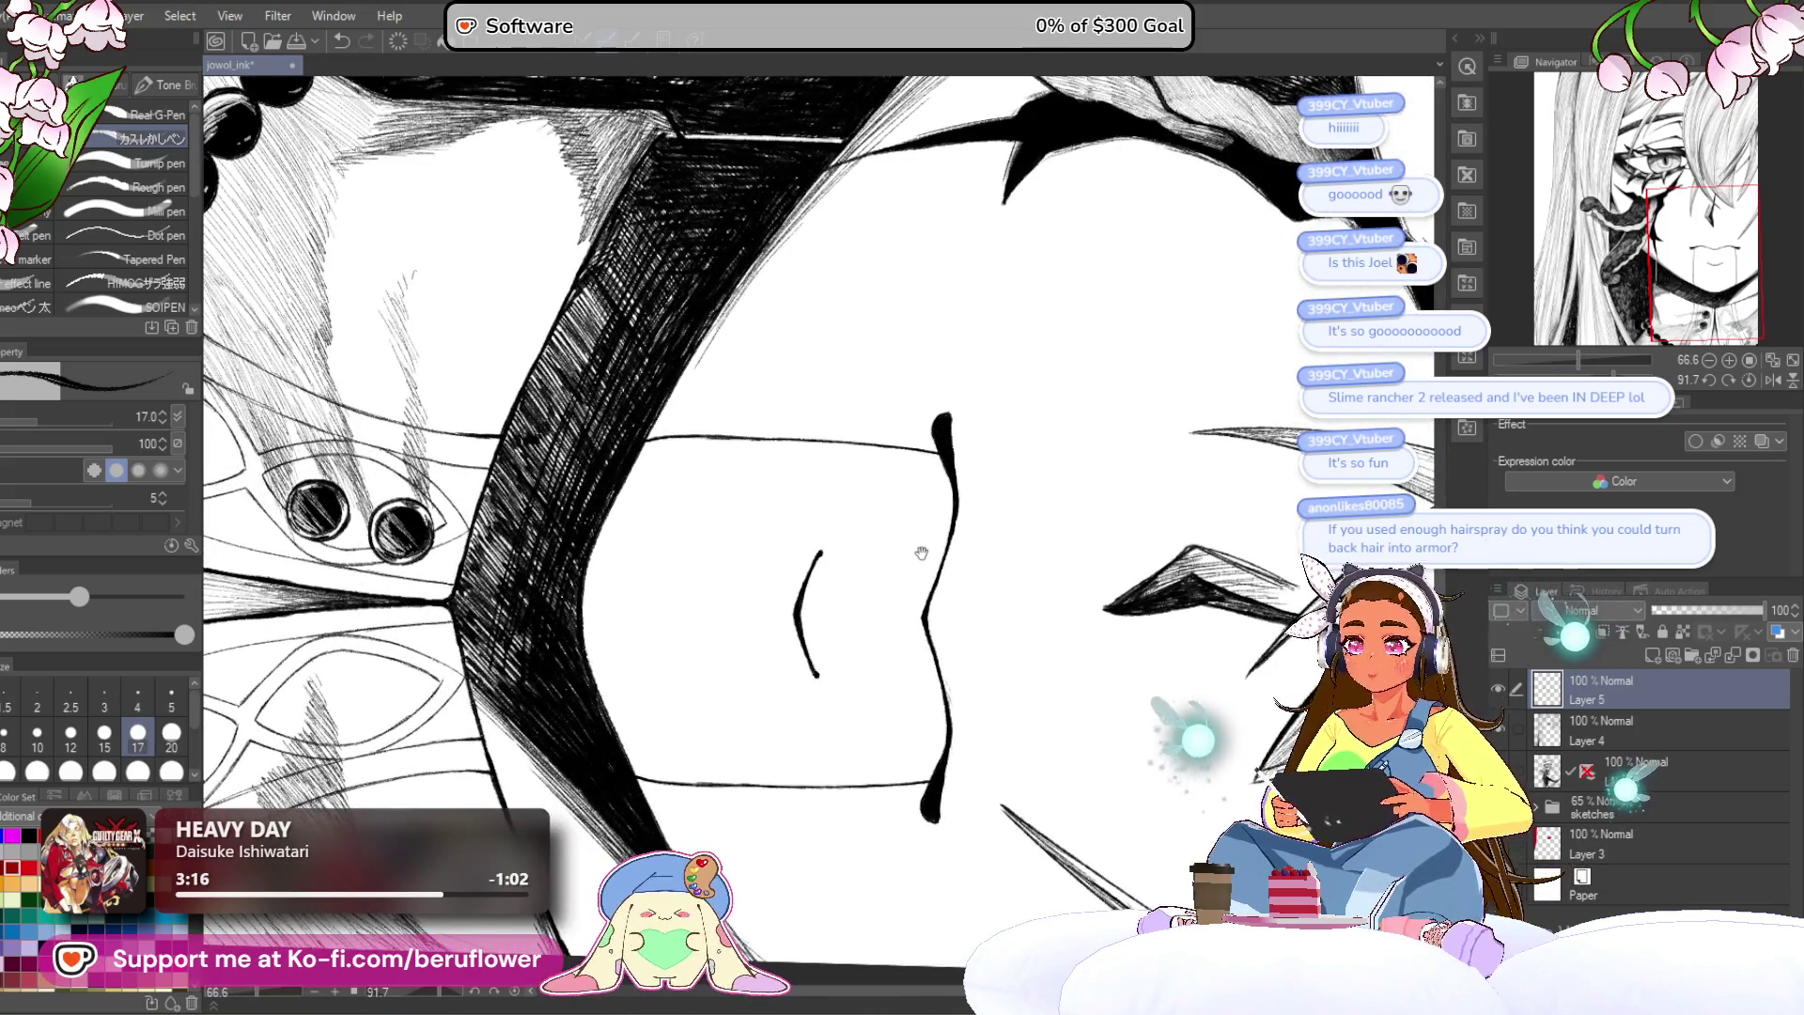
{"action": "left_click_drag", "start_coordinate": [925, 553], "coordinate": [917, 549]}
Step: Redraw thin hatching strokes across the lower lip, darkening its shadow side
{"action": "left_click_drag", "start_coordinate": [886, 479], "coordinate": [860, 524]}
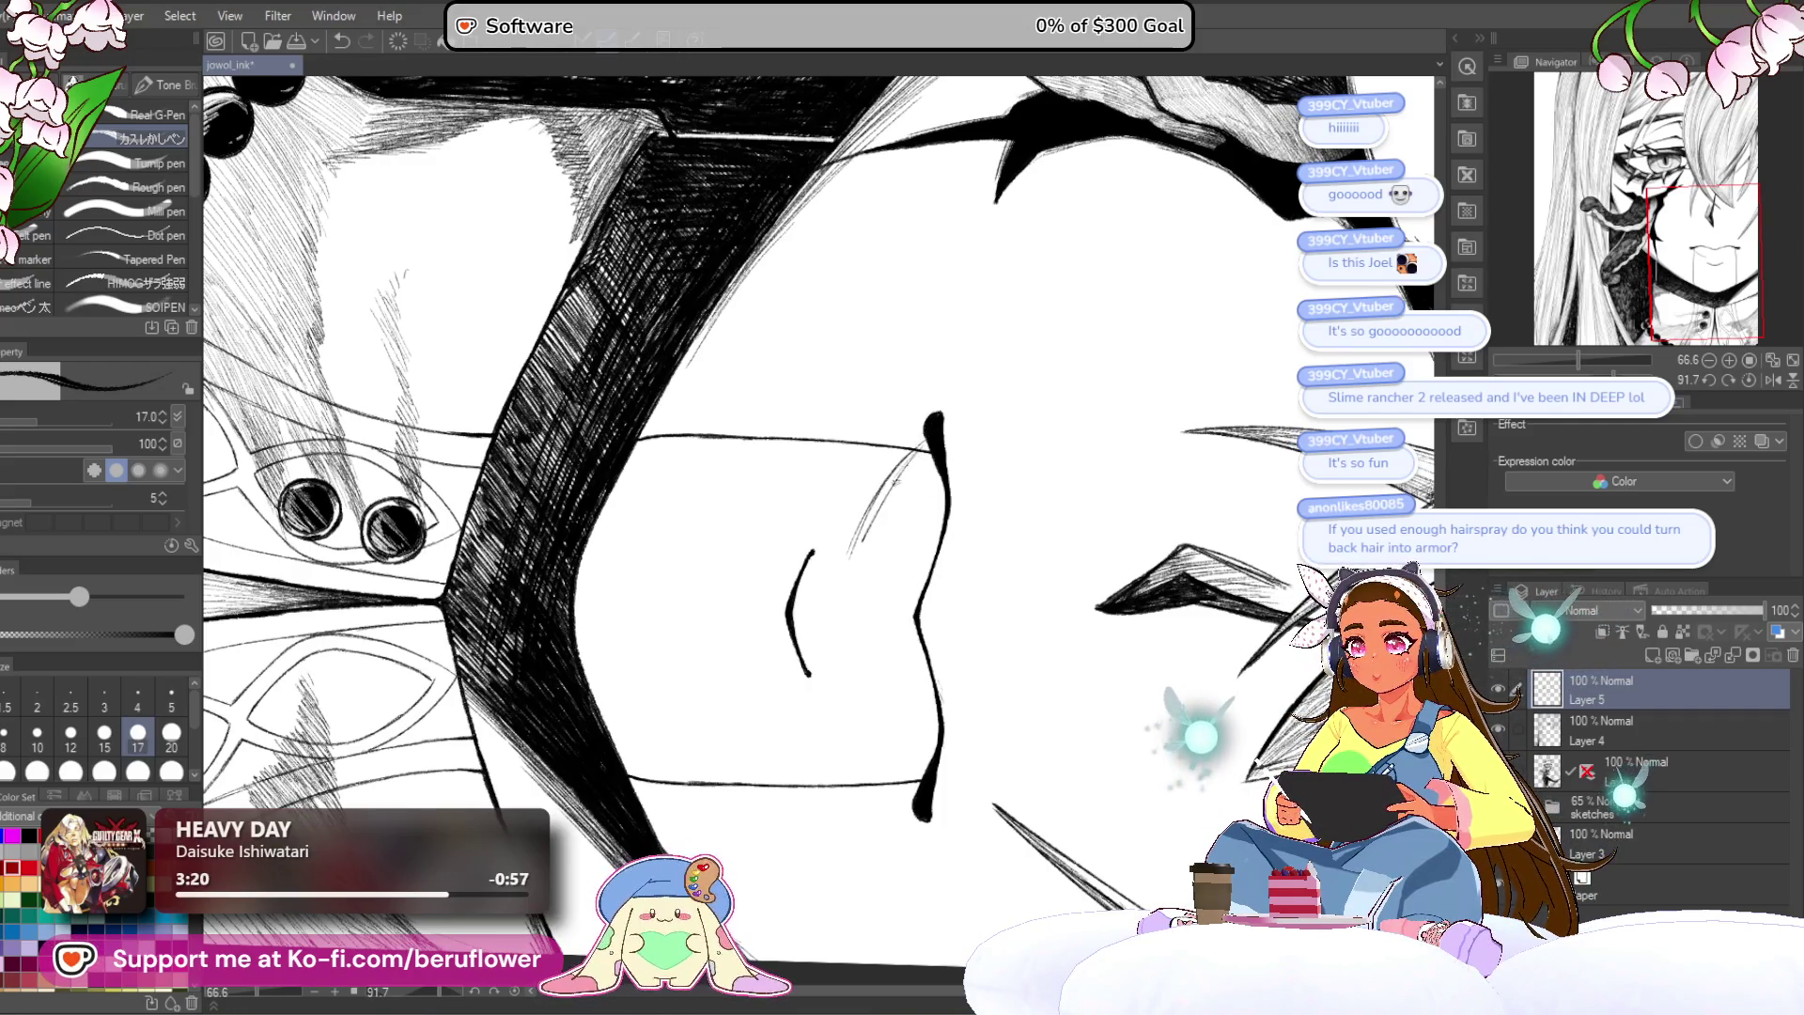
{"action": "mouse_move", "coordinate": [900, 464]}
{"action": "left_mouse_down"}
{"action": "mouse_move", "coordinate": [850, 560]}
{"action": "mouse_move", "coordinate": [840, 637]}
{"action": "left_mouse_up"}
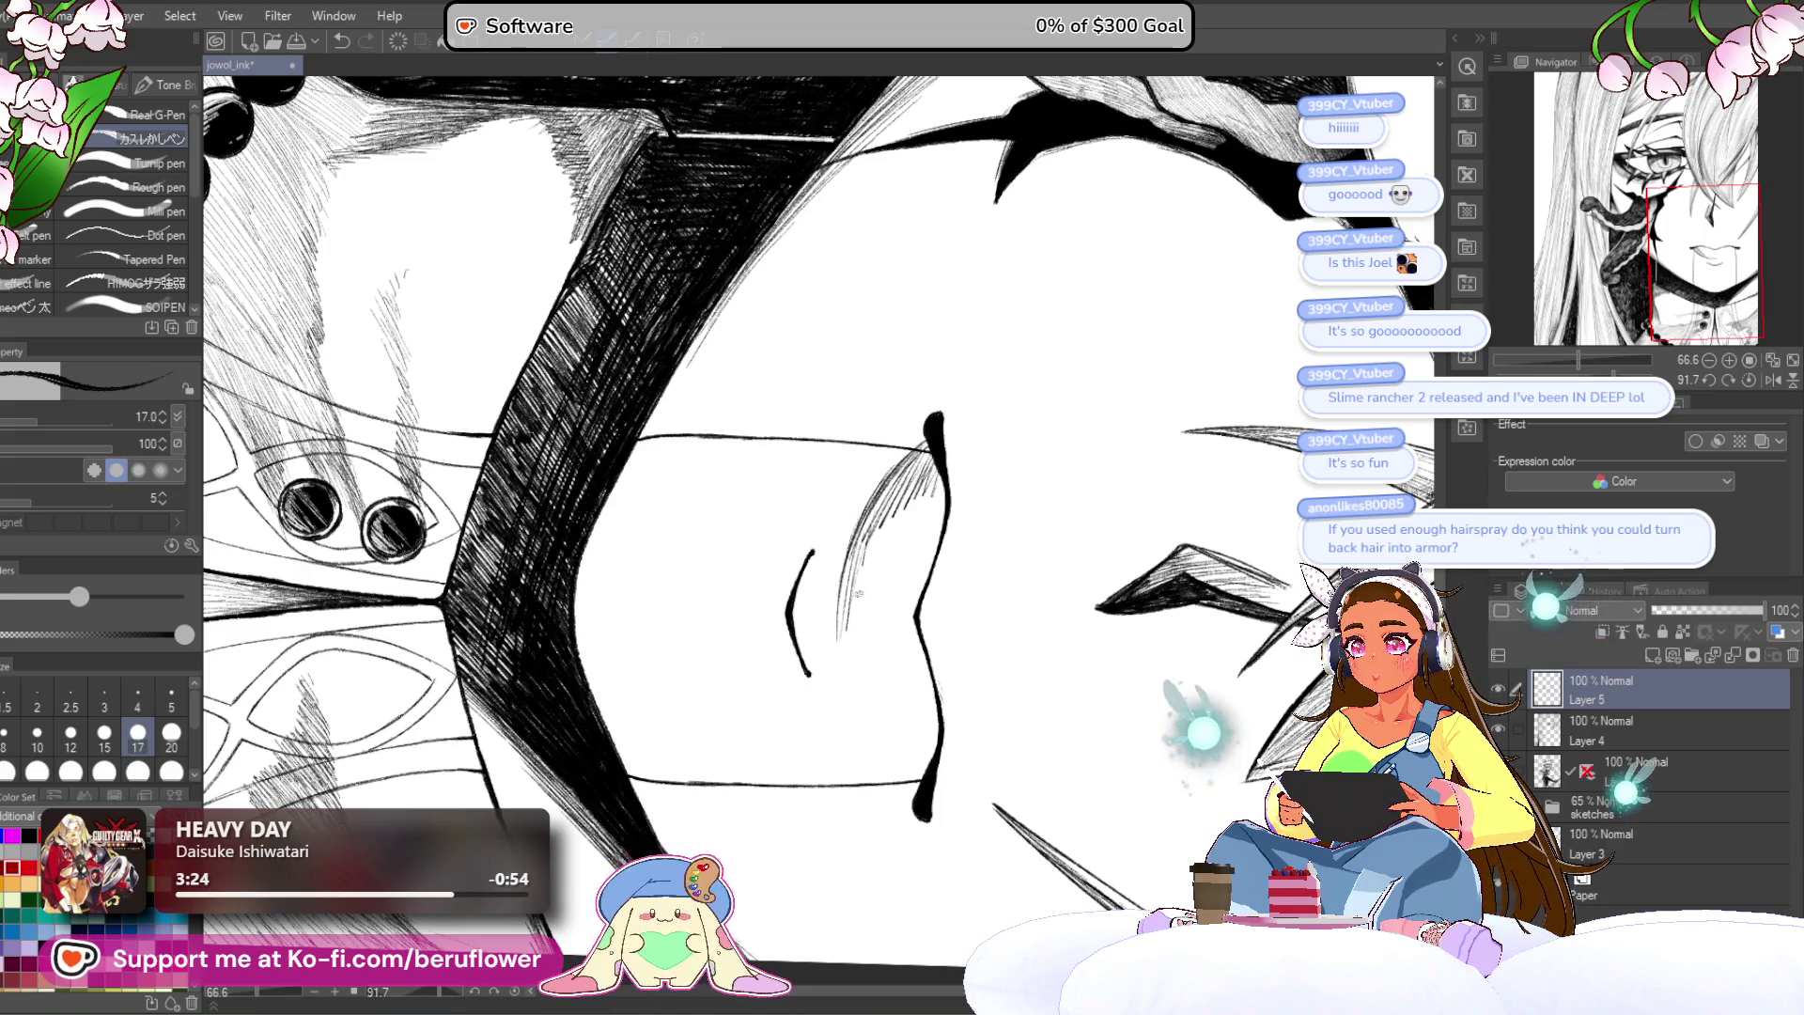
{"action": "left_click_drag", "start_coordinate": [890, 510], "coordinate": [857, 626]}
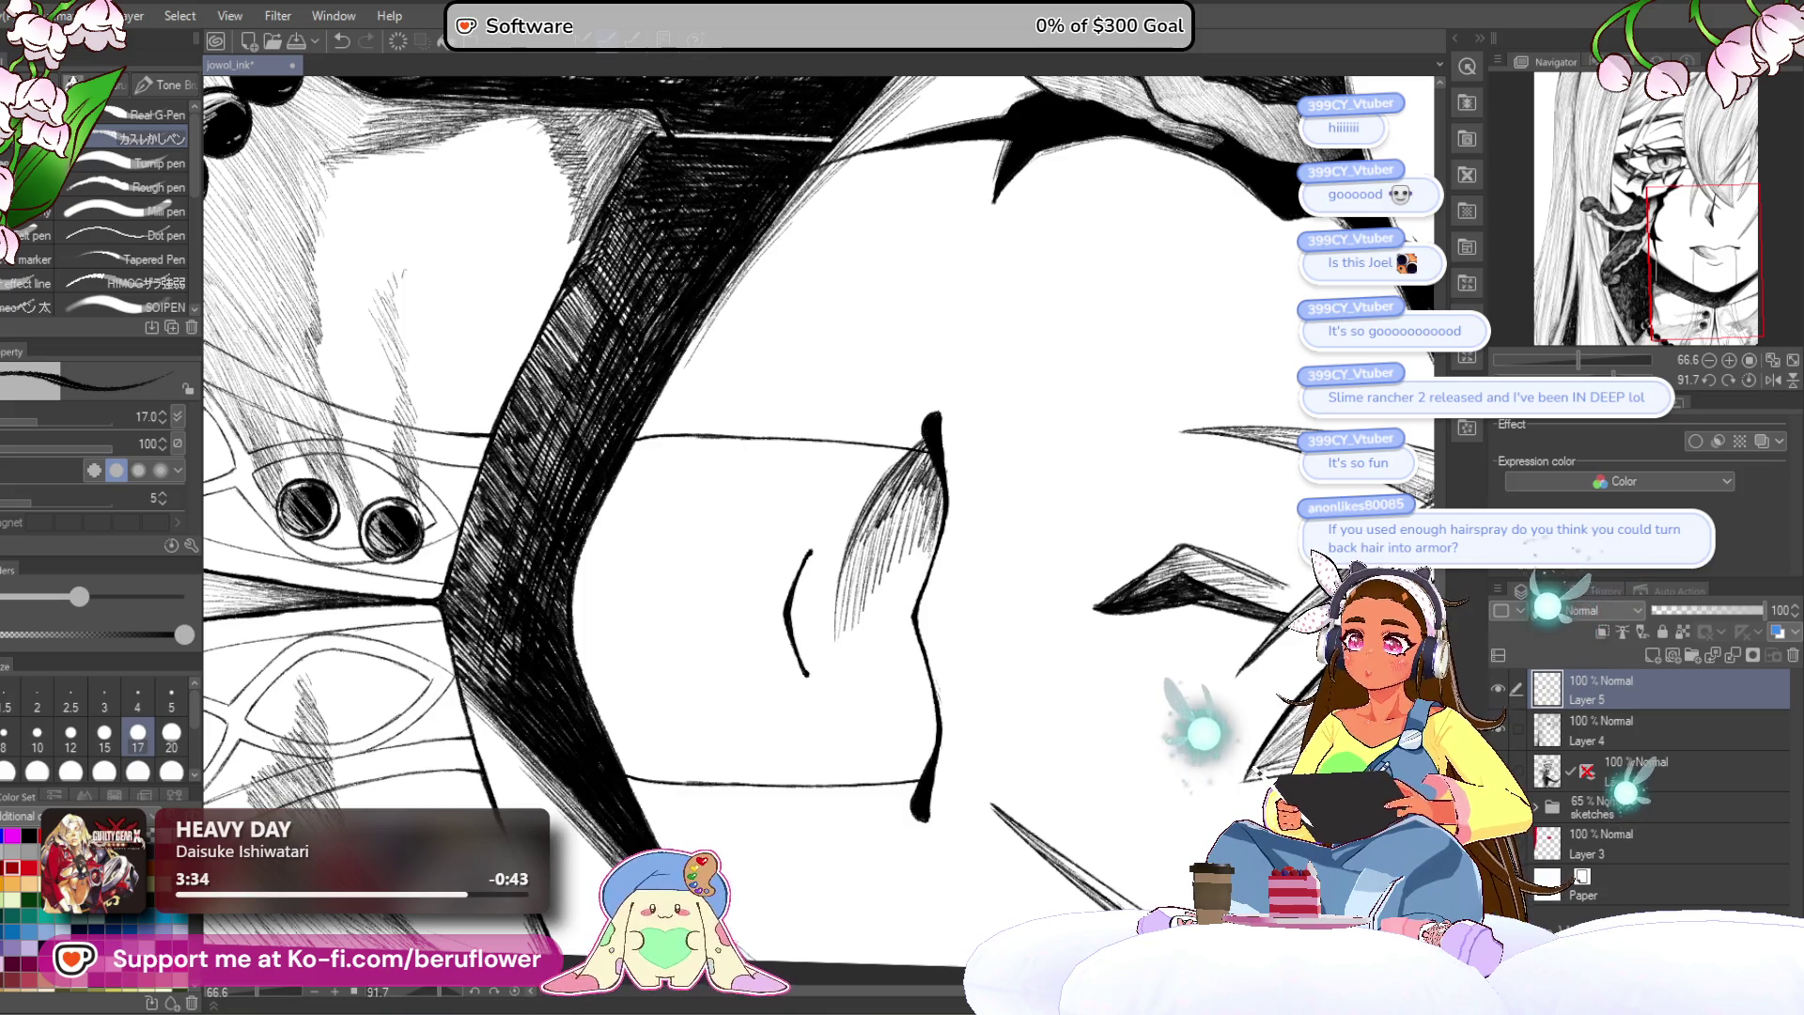
{"action": "left_click_drag", "start_coordinate": [841, 646], "coordinate": [858, 552]}
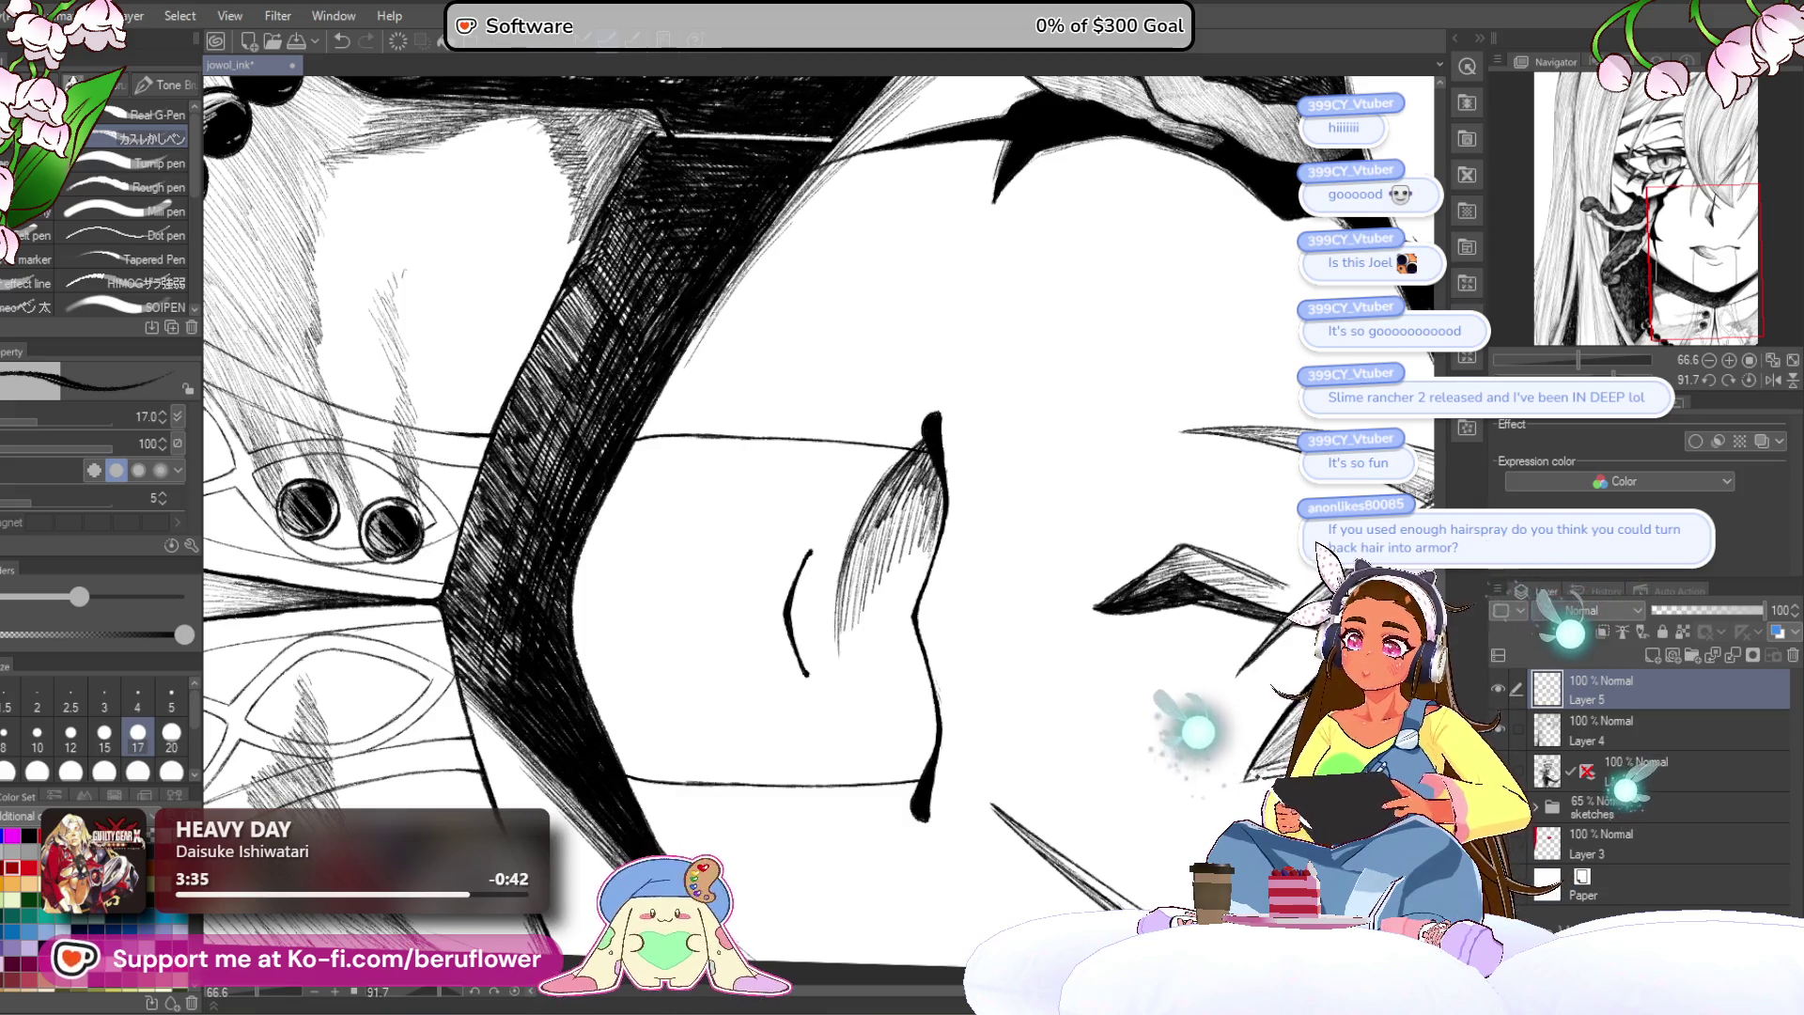
{"action": "left_click_drag", "start_coordinate": [845, 683], "coordinate": [863, 525]}
{"action": "left_click_drag", "start_coordinate": [850, 644], "coordinate": [864, 572]}
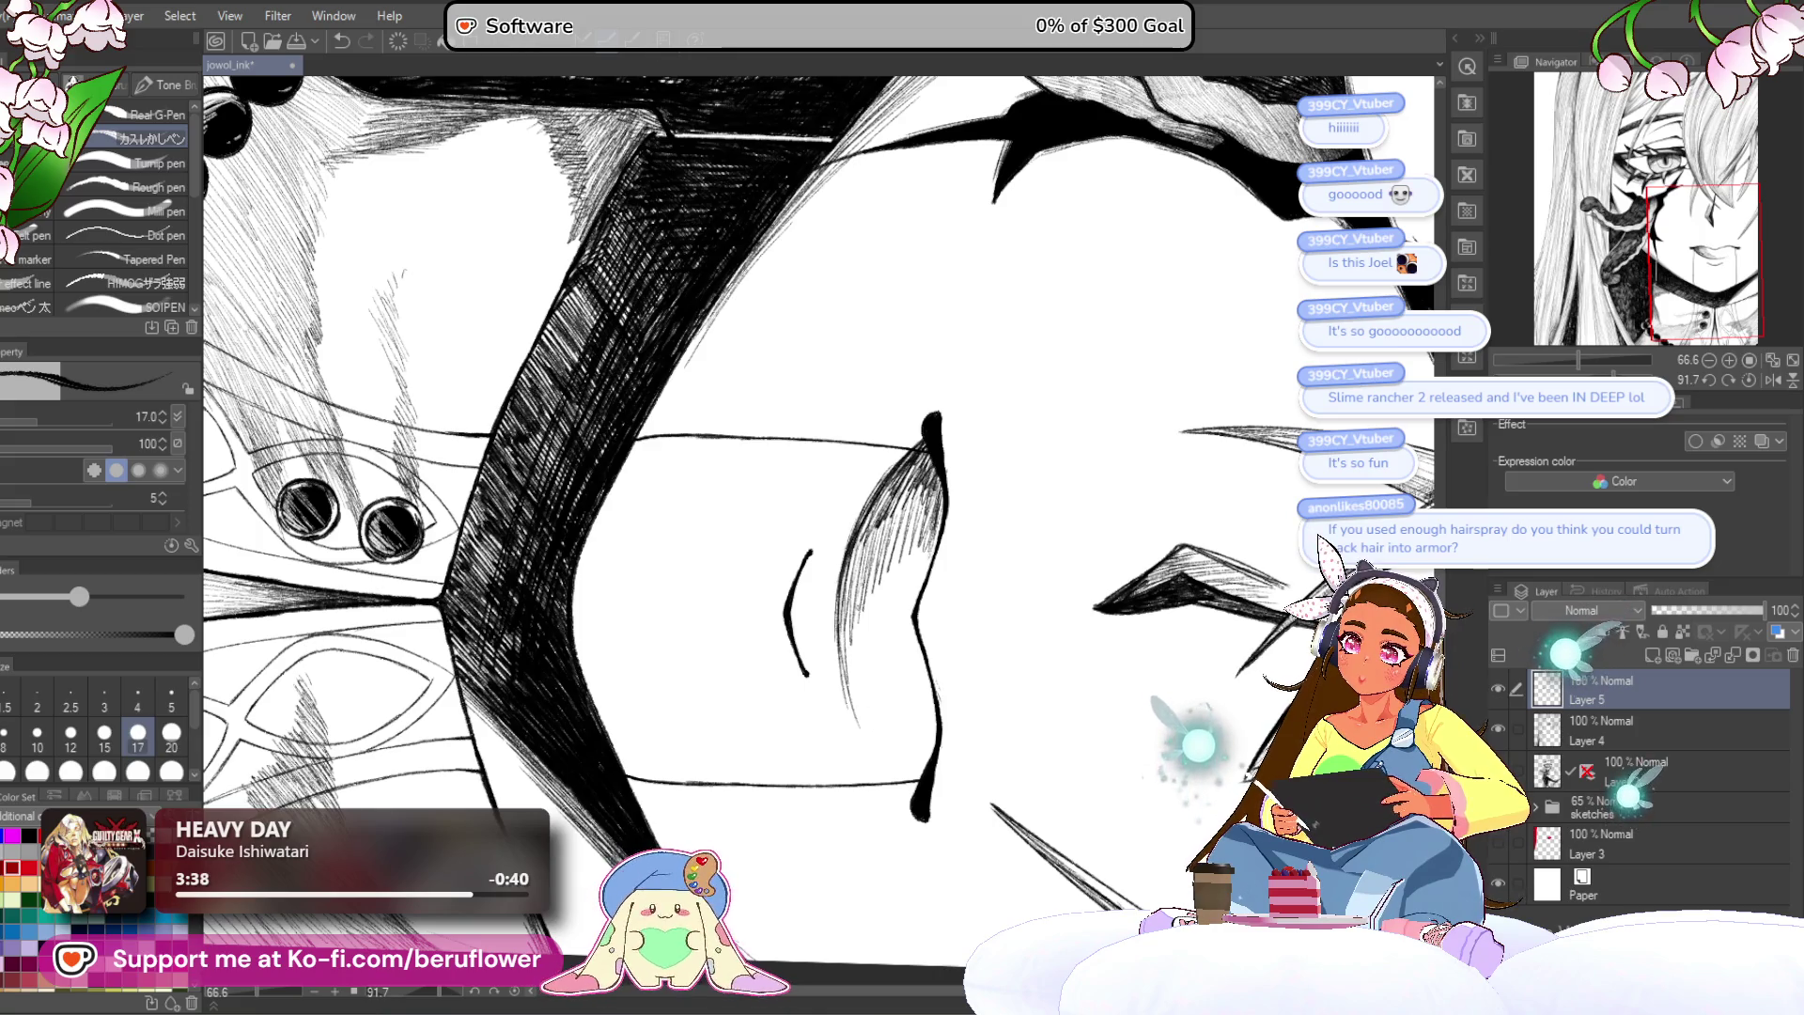
{"action": "left_click_drag", "start_coordinate": [907, 512], "coordinate": [920, 470]}
{"action": "left_click_drag", "start_coordinate": [923, 545], "coordinate": [942, 484]}
{"action": "mouse_move", "coordinate": [904, 611]}
{"action": "left_mouse_down"}
{"action": "mouse_move", "coordinate": [926, 529]}
{"action": "mouse_move", "coordinate": [919, 542]}
{"action": "left_mouse_up"}
{"action": "left_click_drag", "start_coordinate": [880, 644], "coordinate": [902, 554]}
{"action": "left_click_drag", "start_coordinate": [872, 645], "coordinate": [904, 531]}
Step: Reduce the brush size to about 8 and add fine hatching to the lip shading
{"action": "key", "text": "bracketleft"}
{"action": "key", "text": "bracketleft"}
{"action": "key", "text": "bracketleft"}
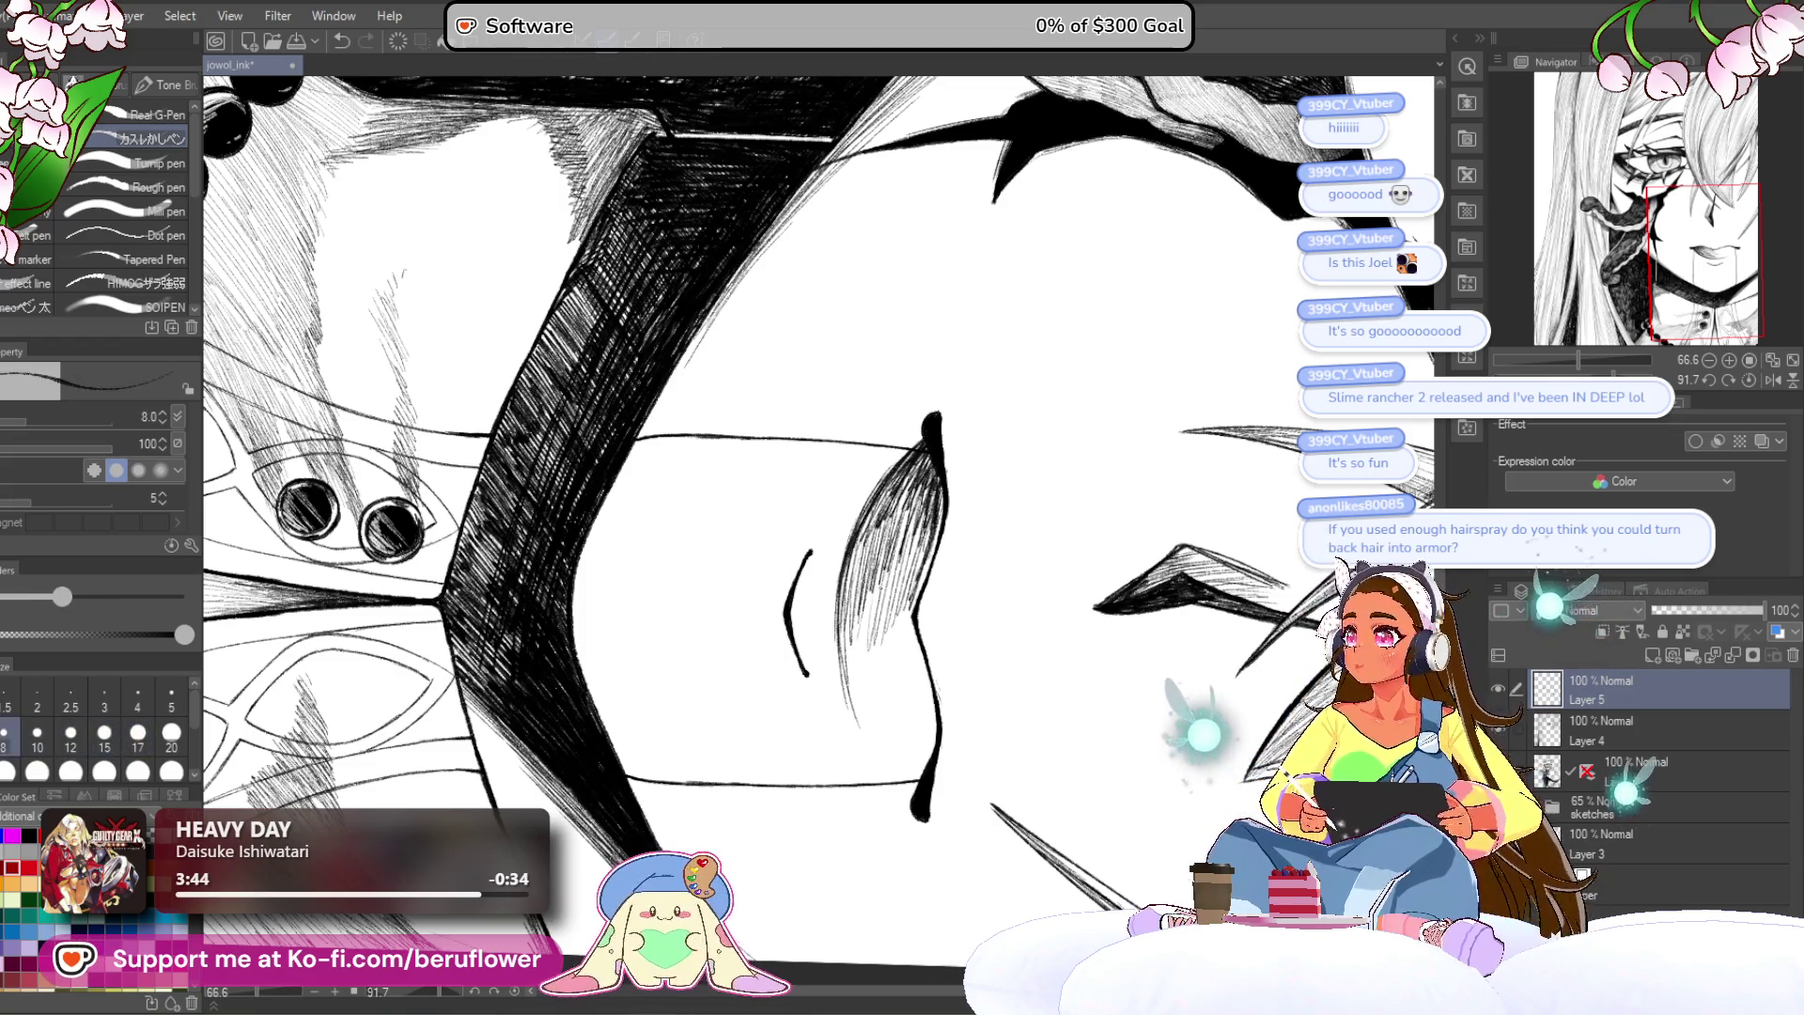
{"action": "left_click_drag", "start_coordinate": [882, 628], "coordinate": [879, 611]}
{"action": "left_click_drag", "start_coordinate": [866, 681], "coordinate": [874, 554]}
{"action": "left_click_drag", "start_coordinate": [876, 681], "coordinate": [890, 567]}
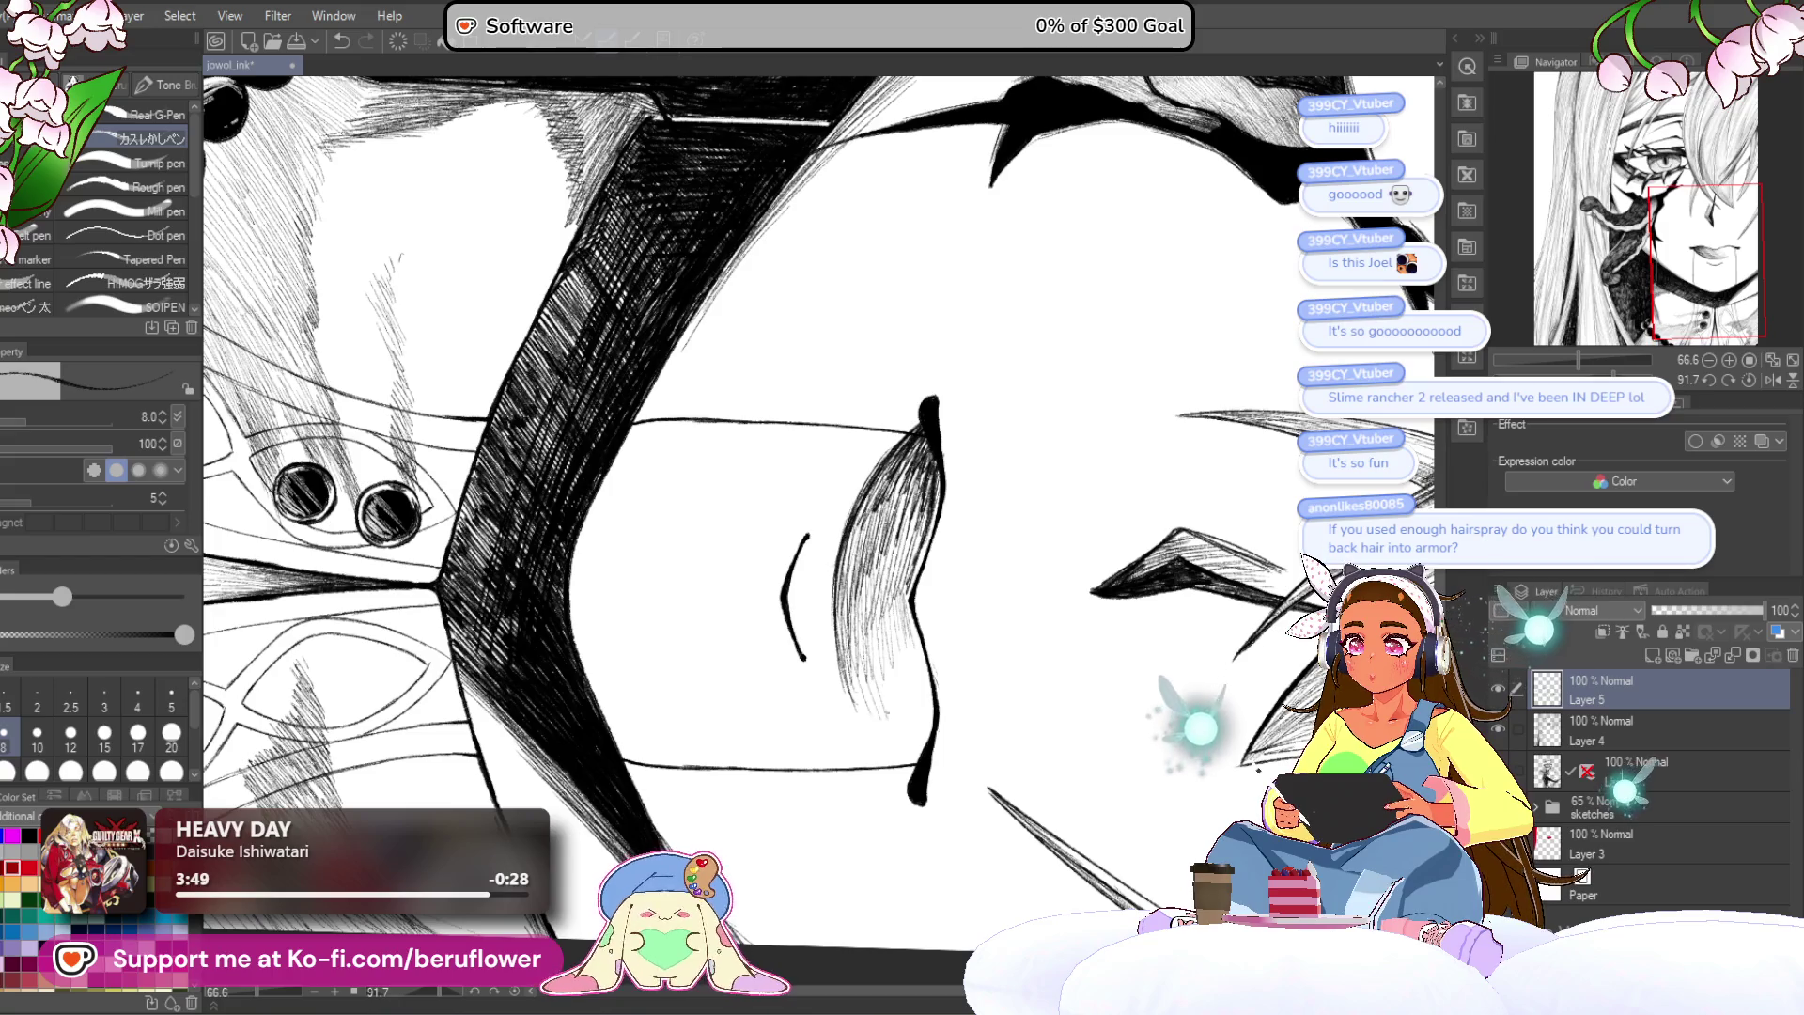
{"action": "scroll", "coordinate": [708, 410], "scroll_direction": "down", "scroll_amount": 5}
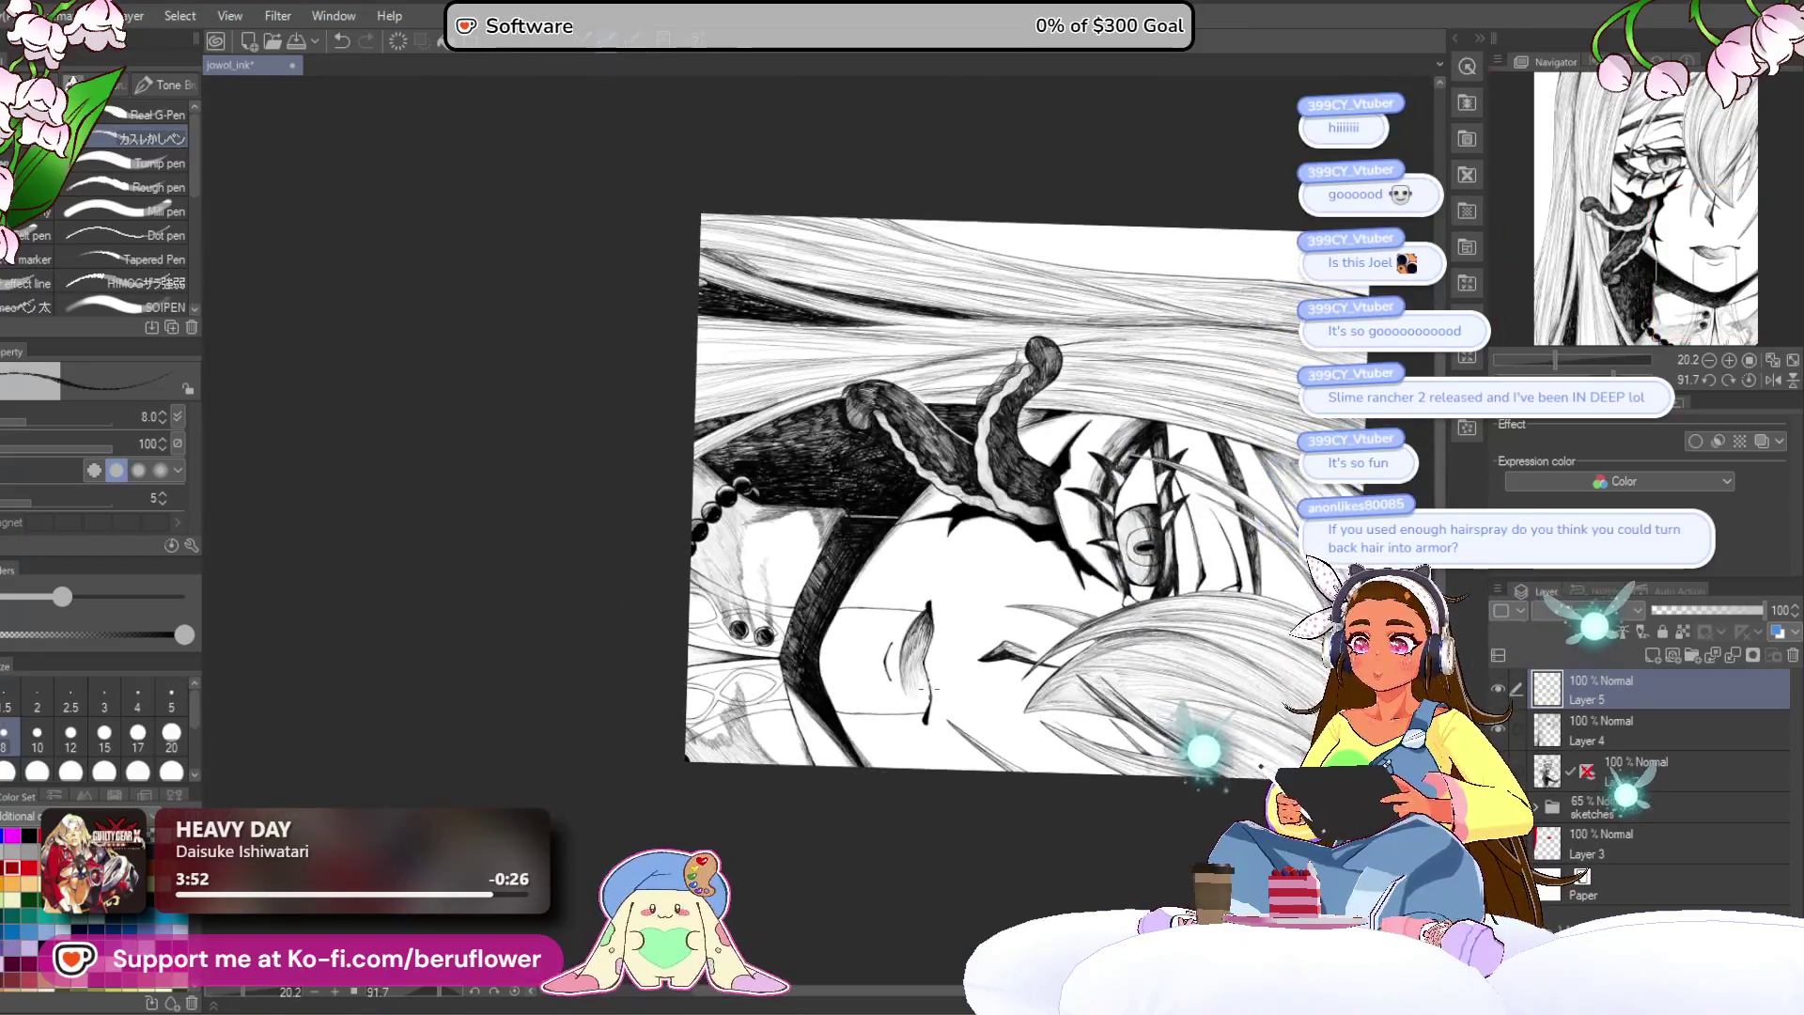
Step: Pan across the face to the eye and overhanging hair, and raise the brush size to 25
{"action": "scroll", "coordinate": [709, 411], "scroll_direction": "up", "scroll_amount": 2}
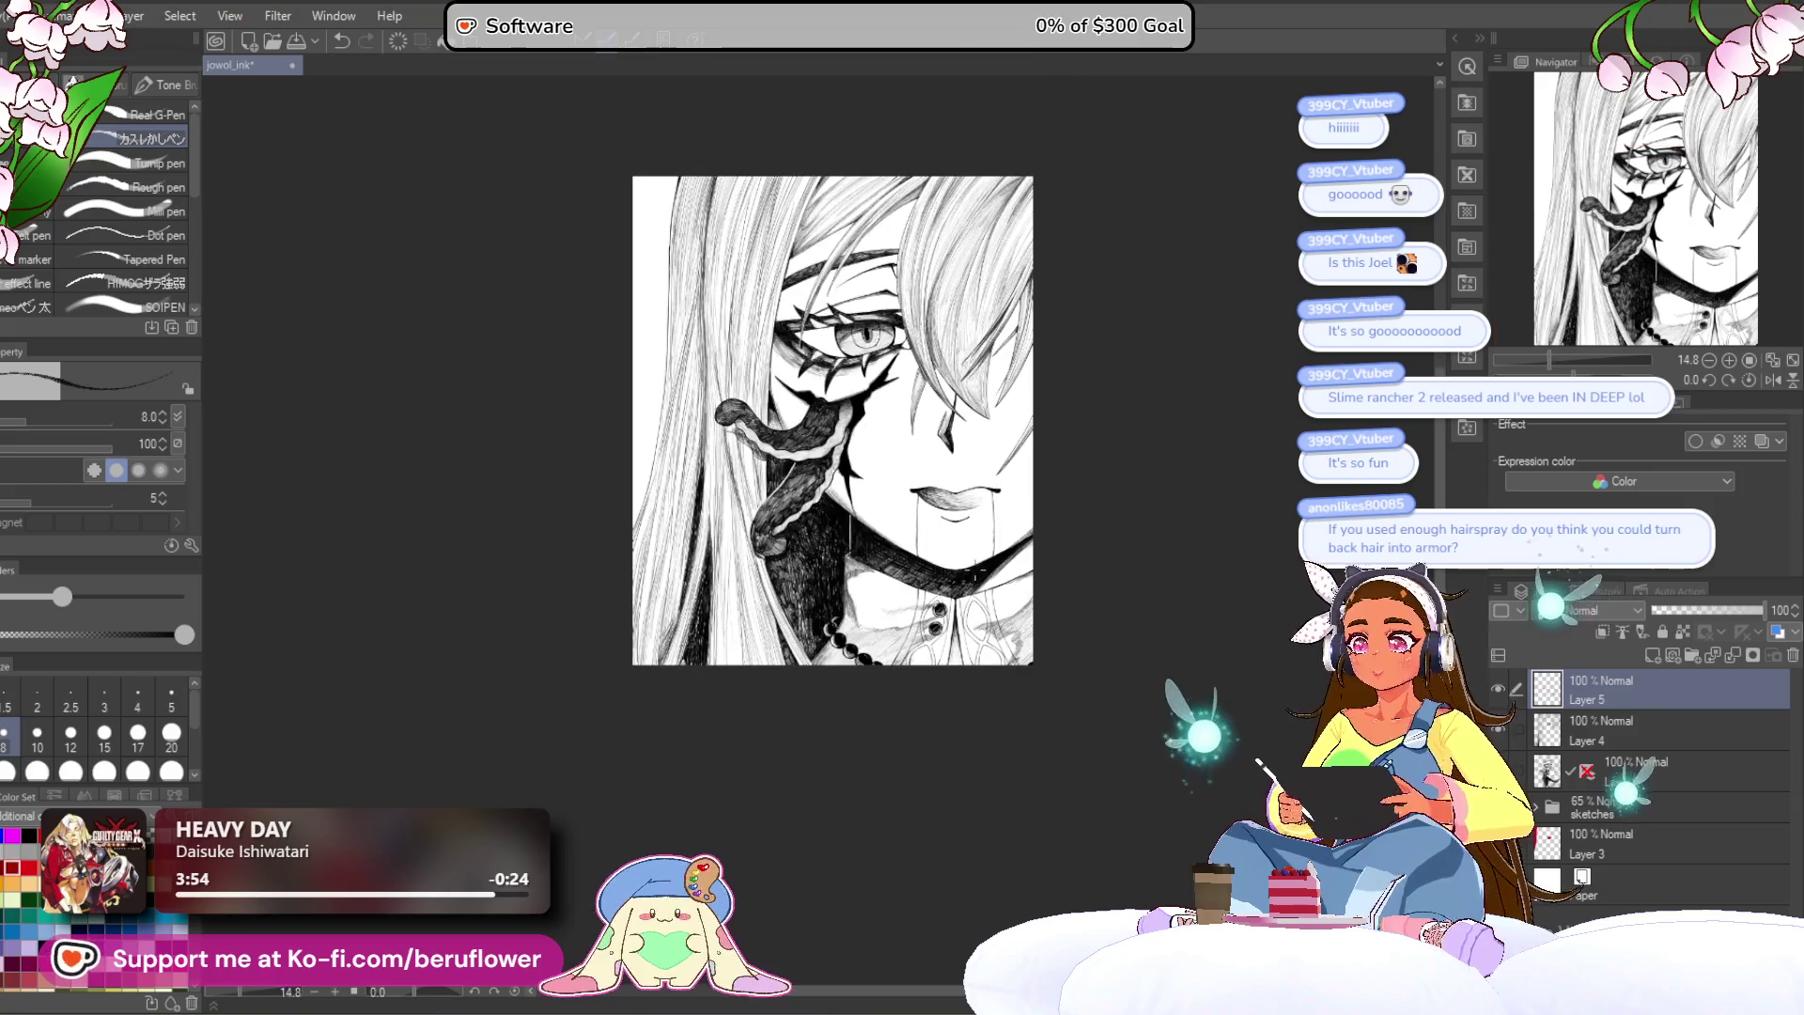
{"action": "scroll", "coordinate": [686, 414], "scroll_direction": "down", "scroll_amount": 3}
{"action": "scroll", "coordinate": [785, 385], "scroll_direction": "up", "scroll_amount": 2}
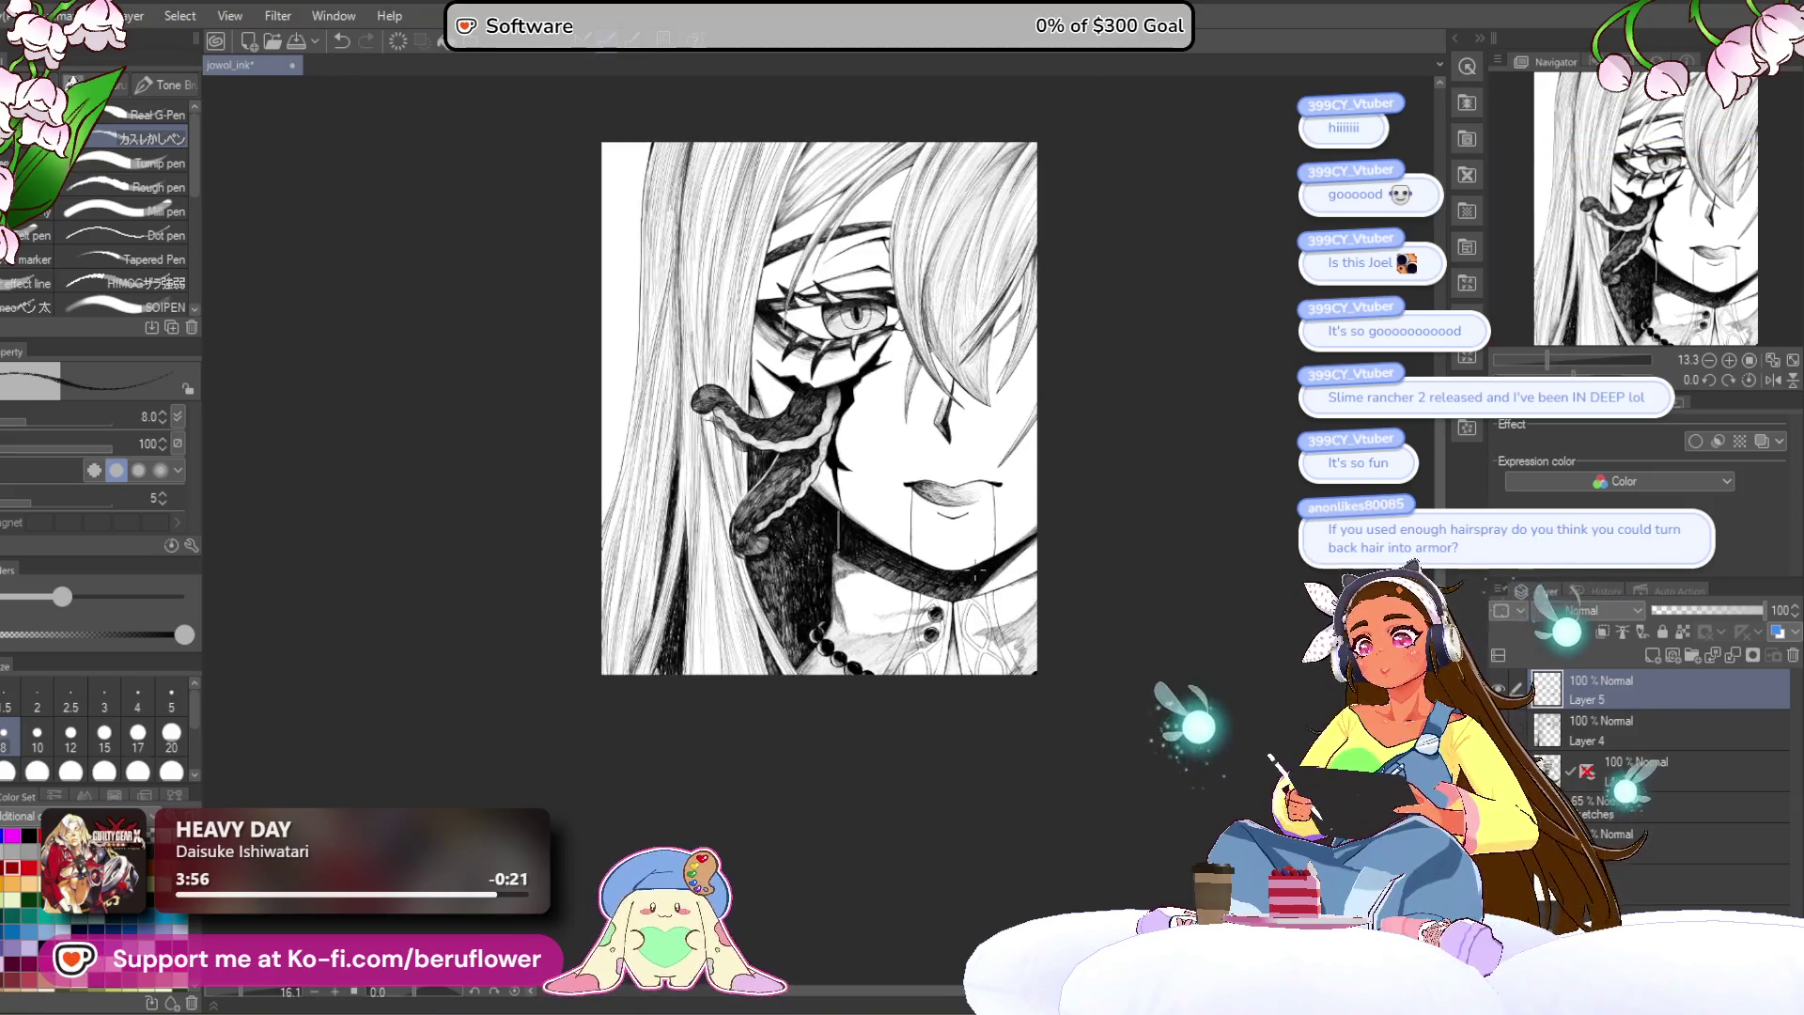
{"action": "mouse_move", "coordinate": [1142, 537]}
{"action": "left_mouse_down"}
{"action": "mouse_move", "coordinate": [1098, 664]}
{"action": "mouse_move", "coordinate": [996, 808]}
{"action": "mouse_move", "coordinate": [1025, 780]}
{"action": "left_mouse_up"}
{"action": "scroll", "coordinate": [907, 671], "scroll_direction": "up", "scroll_amount": 4}
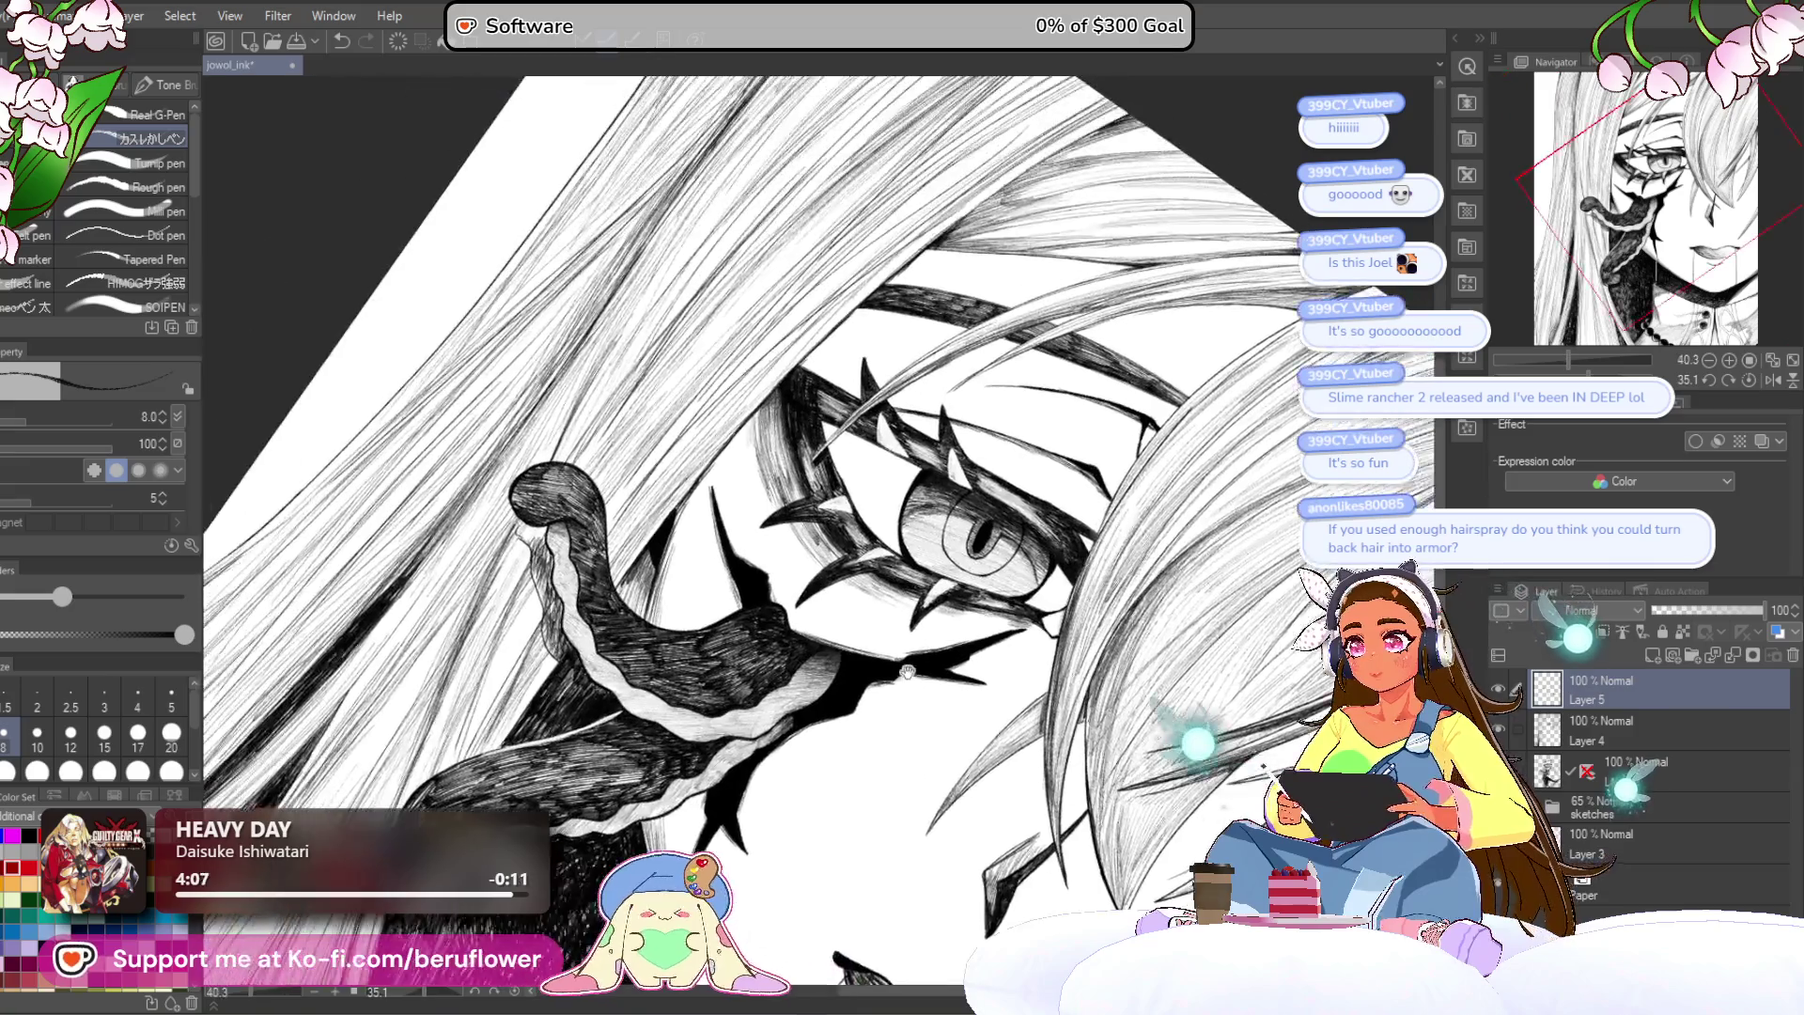
{"action": "left_click_drag", "start_coordinate": [907, 671], "coordinate": [977, 739]}
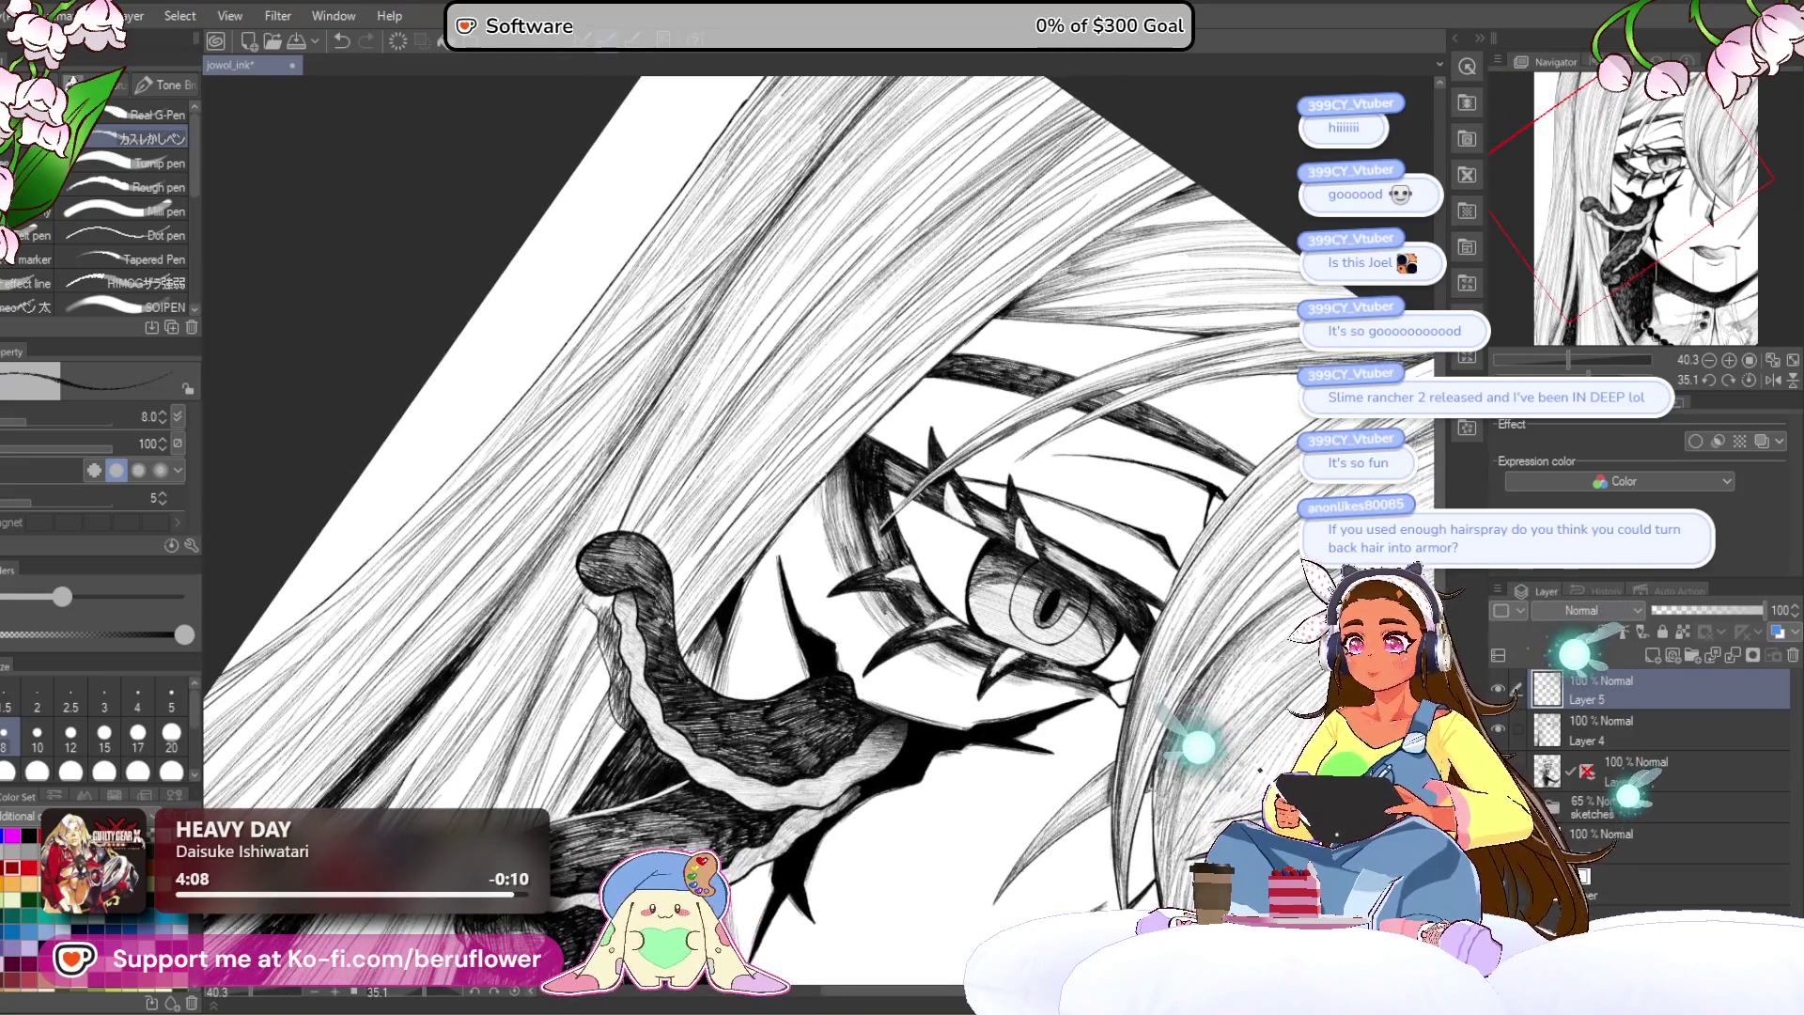
{"action": "key", "text": "bracketright"}
{"action": "key", "text": "bracketright"}
{"action": "key", "text": "bracketright"}
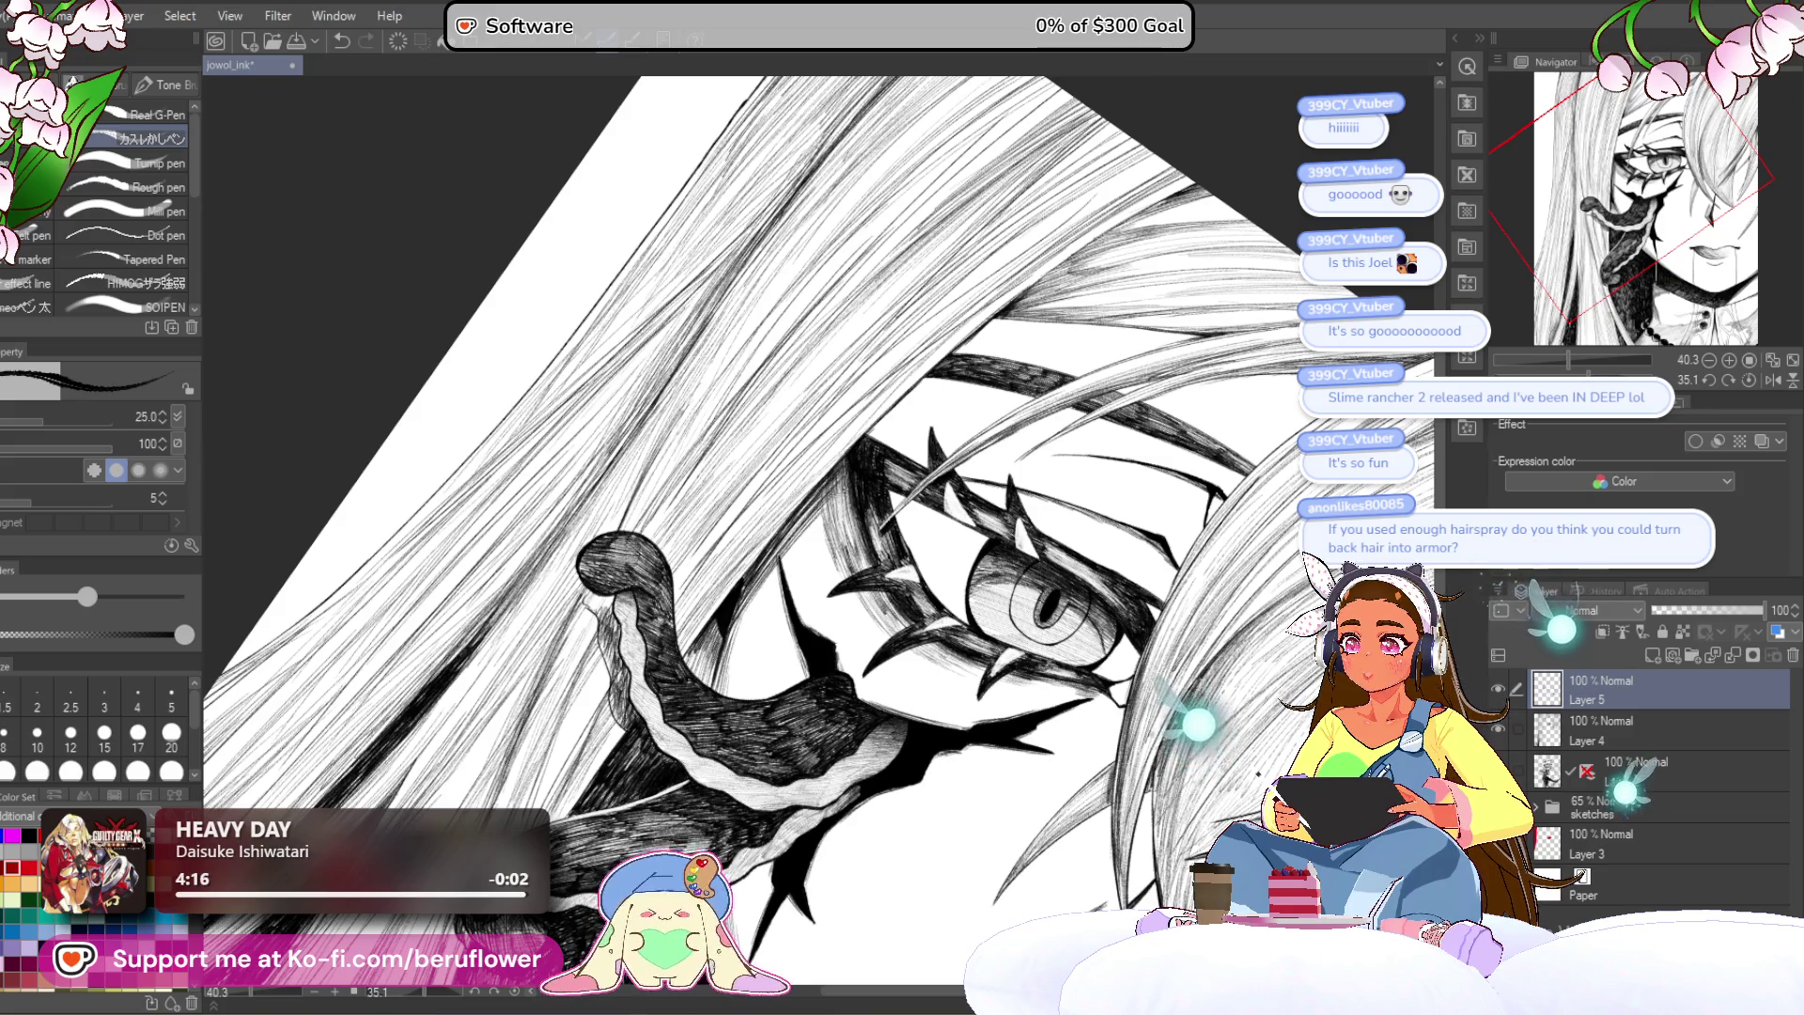
{"action": "scroll", "coordinate": [817, 531], "scroll_direction": "down", "scroll_amount": 2}
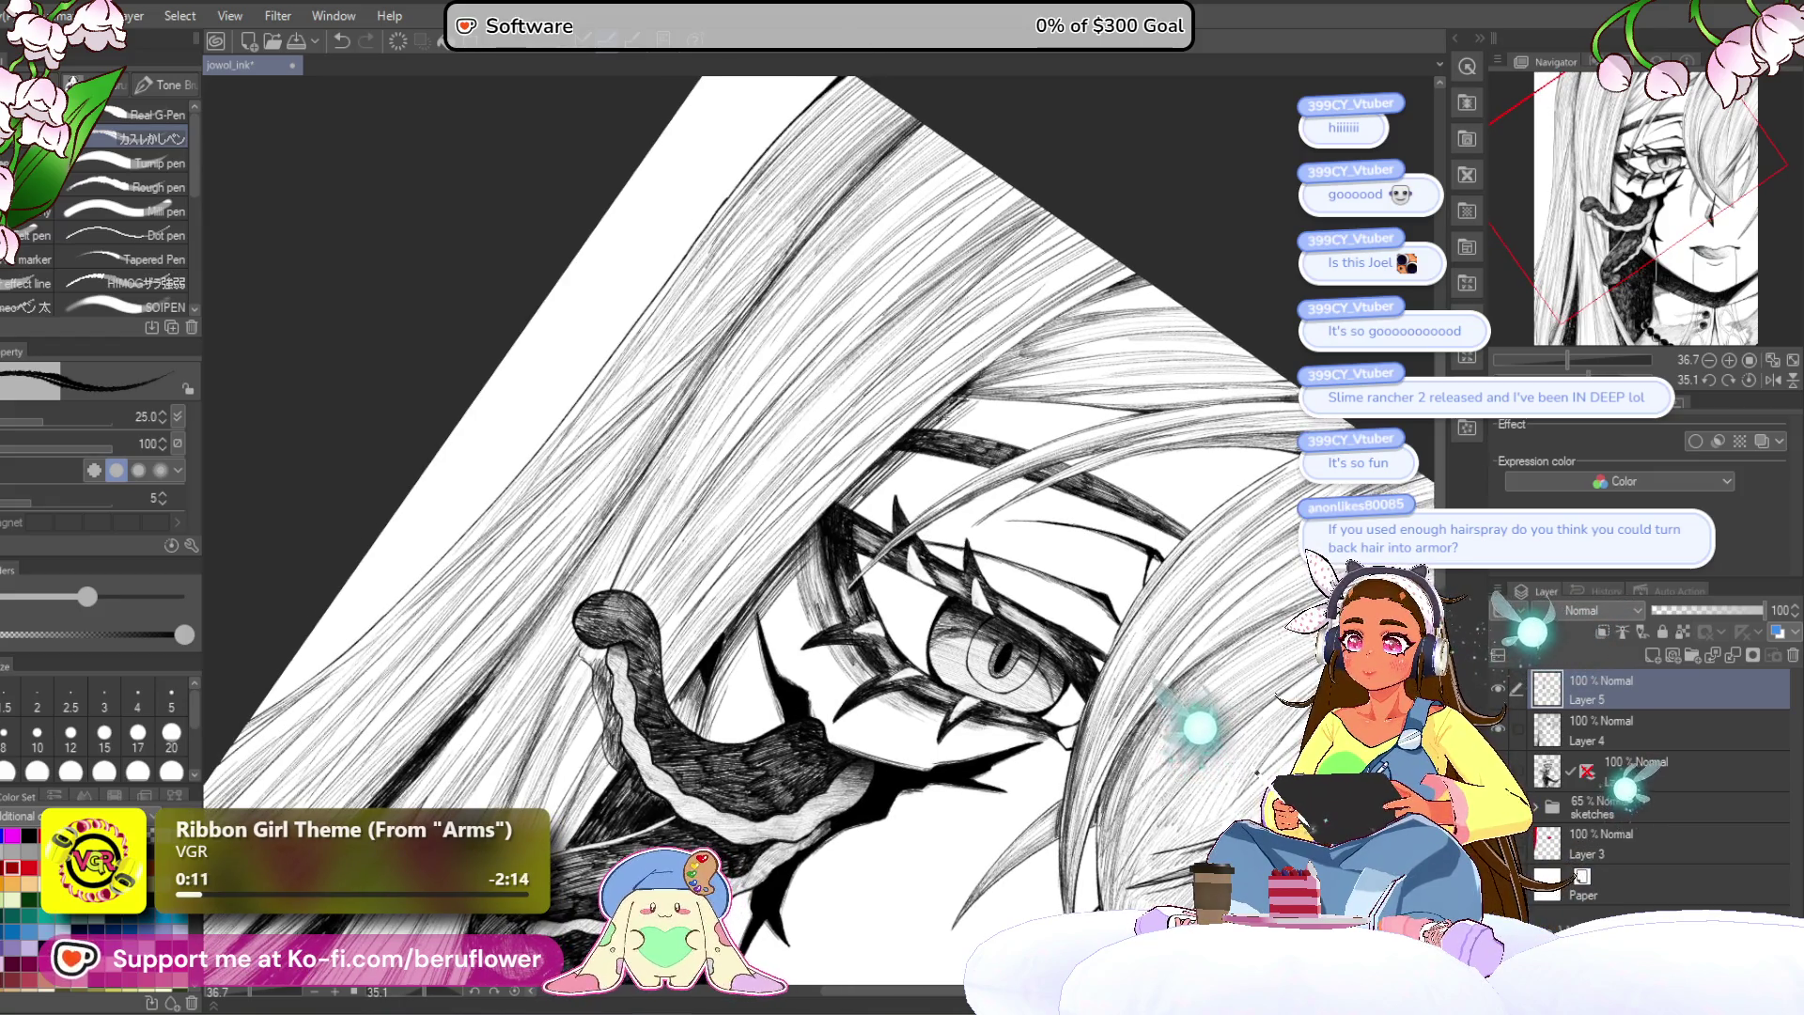
{"action": "scroll", "coordinate": [1194, 389], "scroll_direction": "down", "scroll_amount": 5}
Step: Straighten the canvas and centre the eye and the hair strands above it
{"action": "scroll", "coordinate": [1193, 389], "scroll_direction": "up", "scroll_amount": 4}
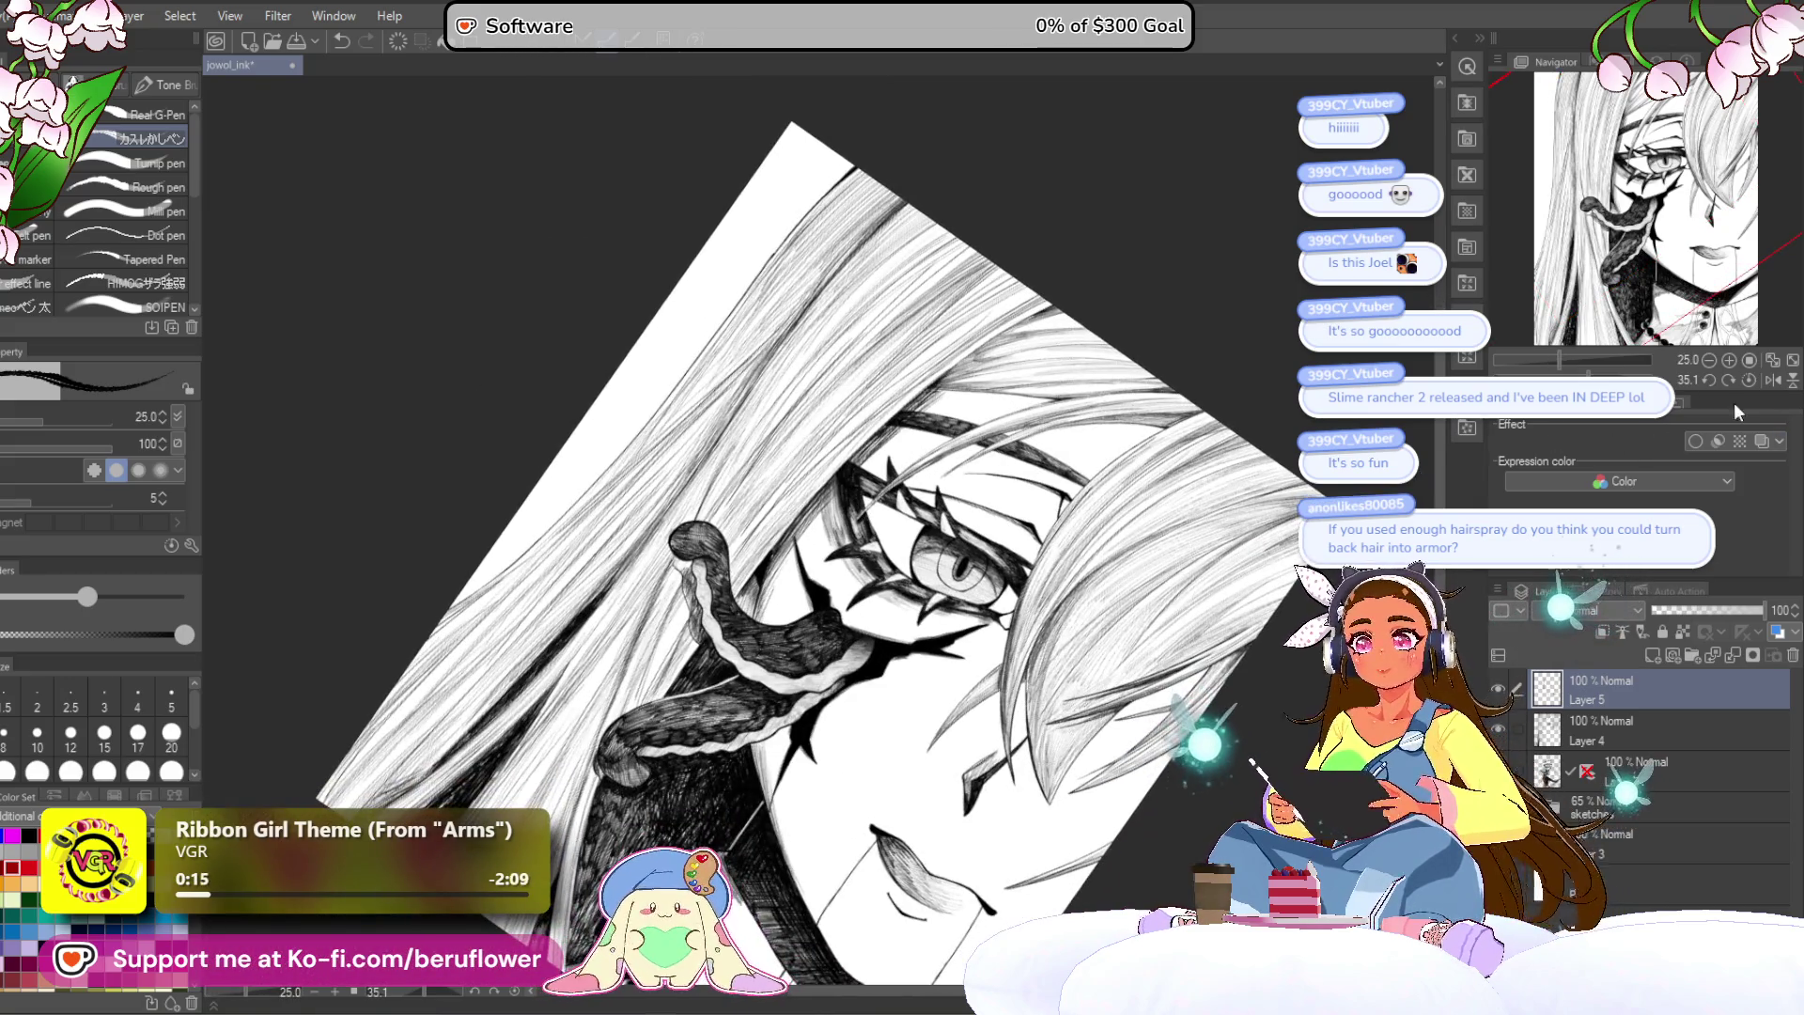
{"action": "left_click", "coordinate": [1731, 380]}
{"action": "scroll", "coordinate": [1081, 554], "scroll_direction": "down", "scroll_amount": 3}
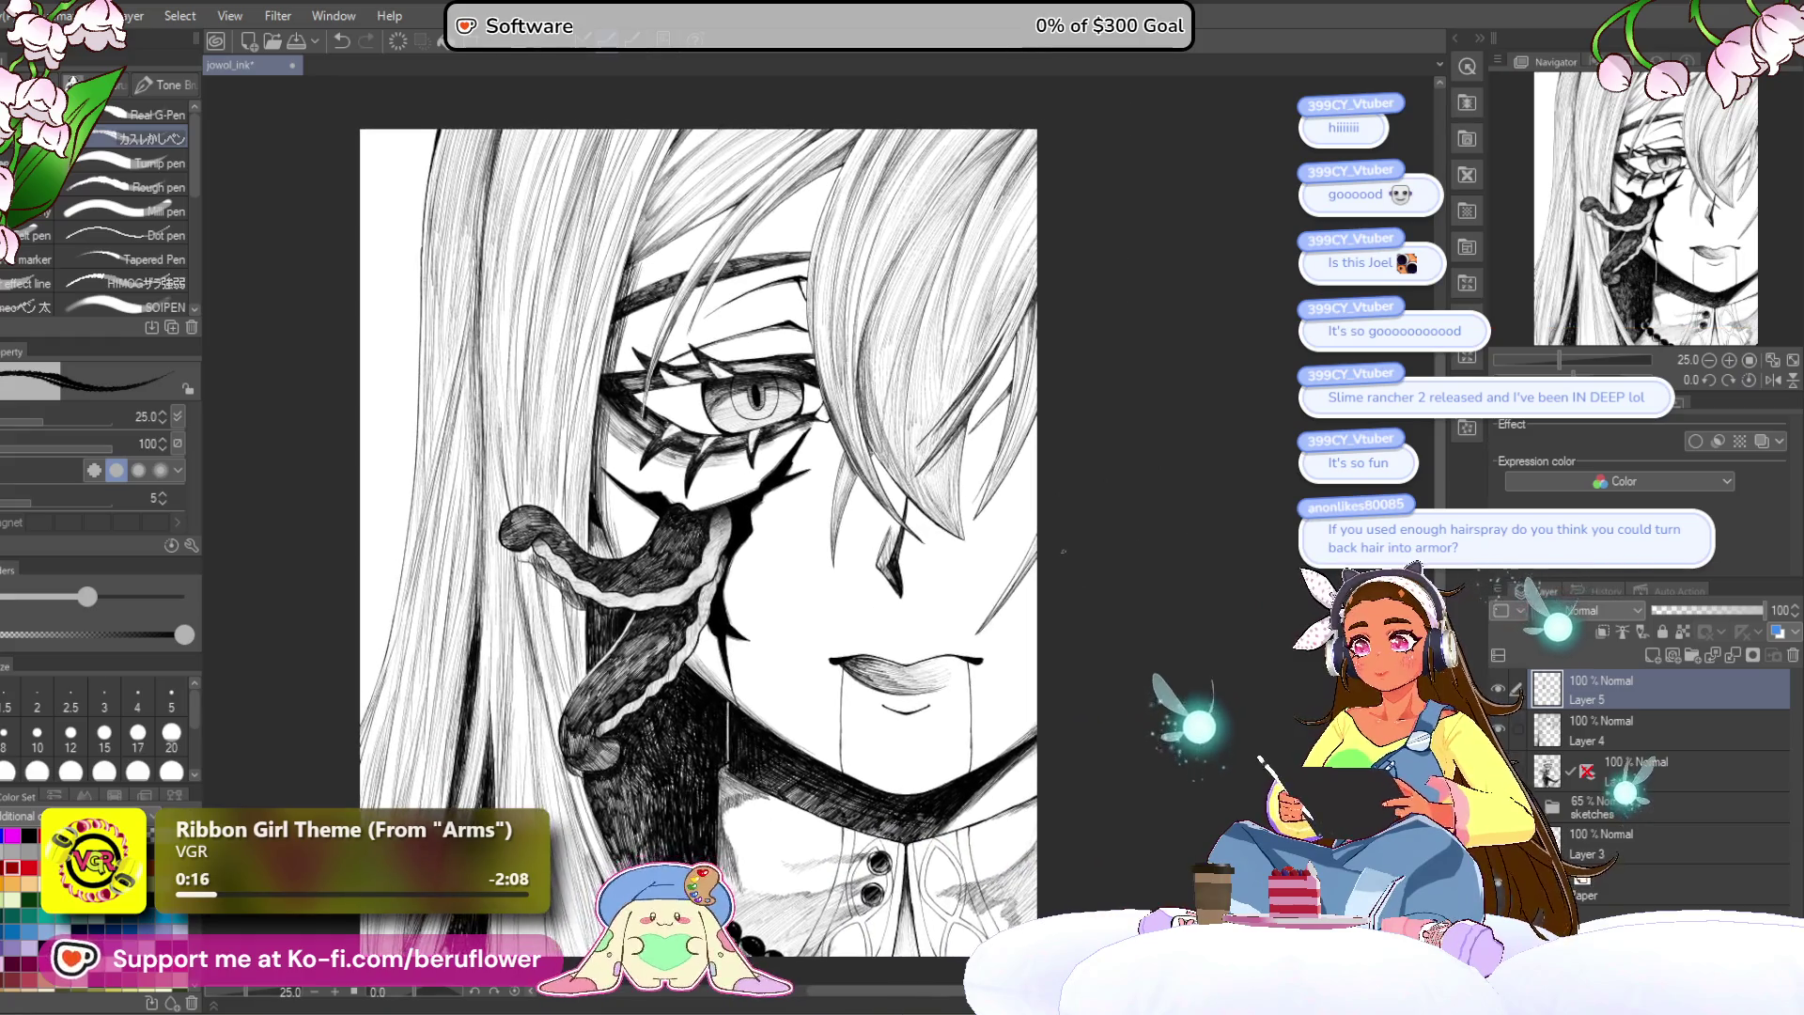
{"action": "scroll", "coordinate": [1064, 551], "scroll_direction": "up", "scroll_amount": 2}
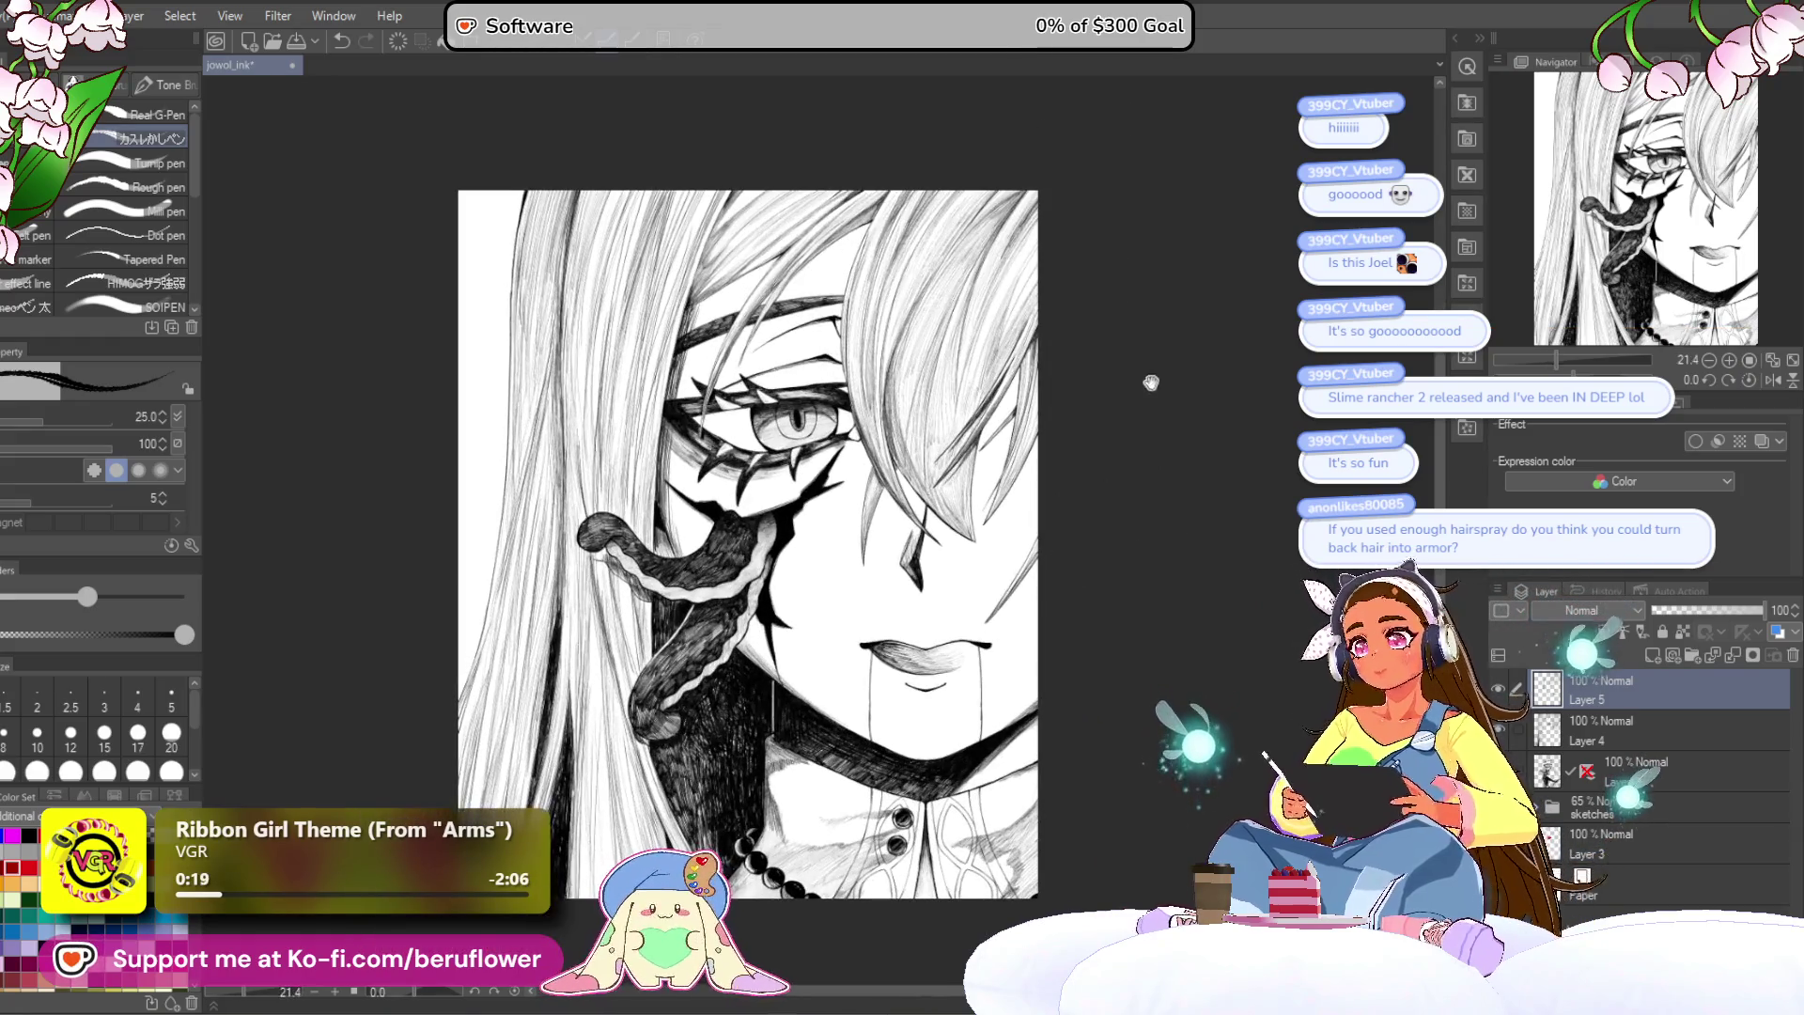
{"action": "scroll", "coordinate": [1154, 533], "scroll_direction": "up", "scroll_amount": 4}
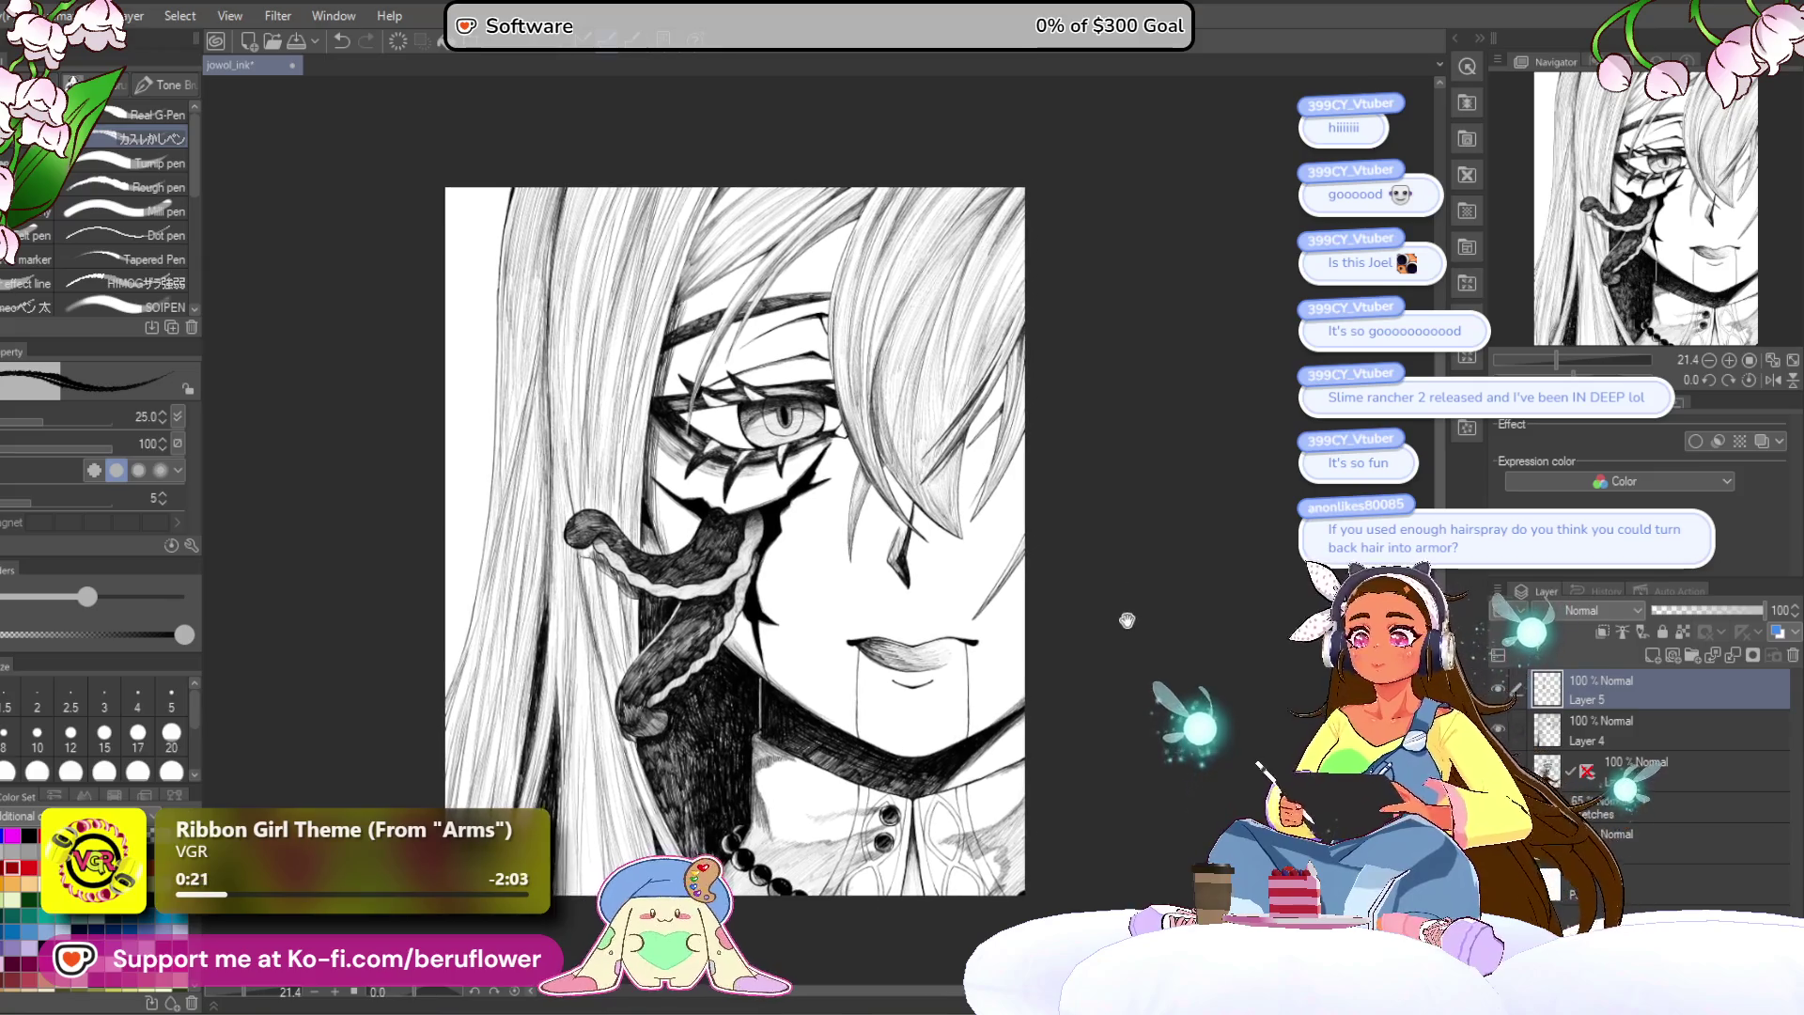
{"action": "scroll", "coordinate": [1040, 543], "scroll_direction": "up", "scroll_amount": 5}
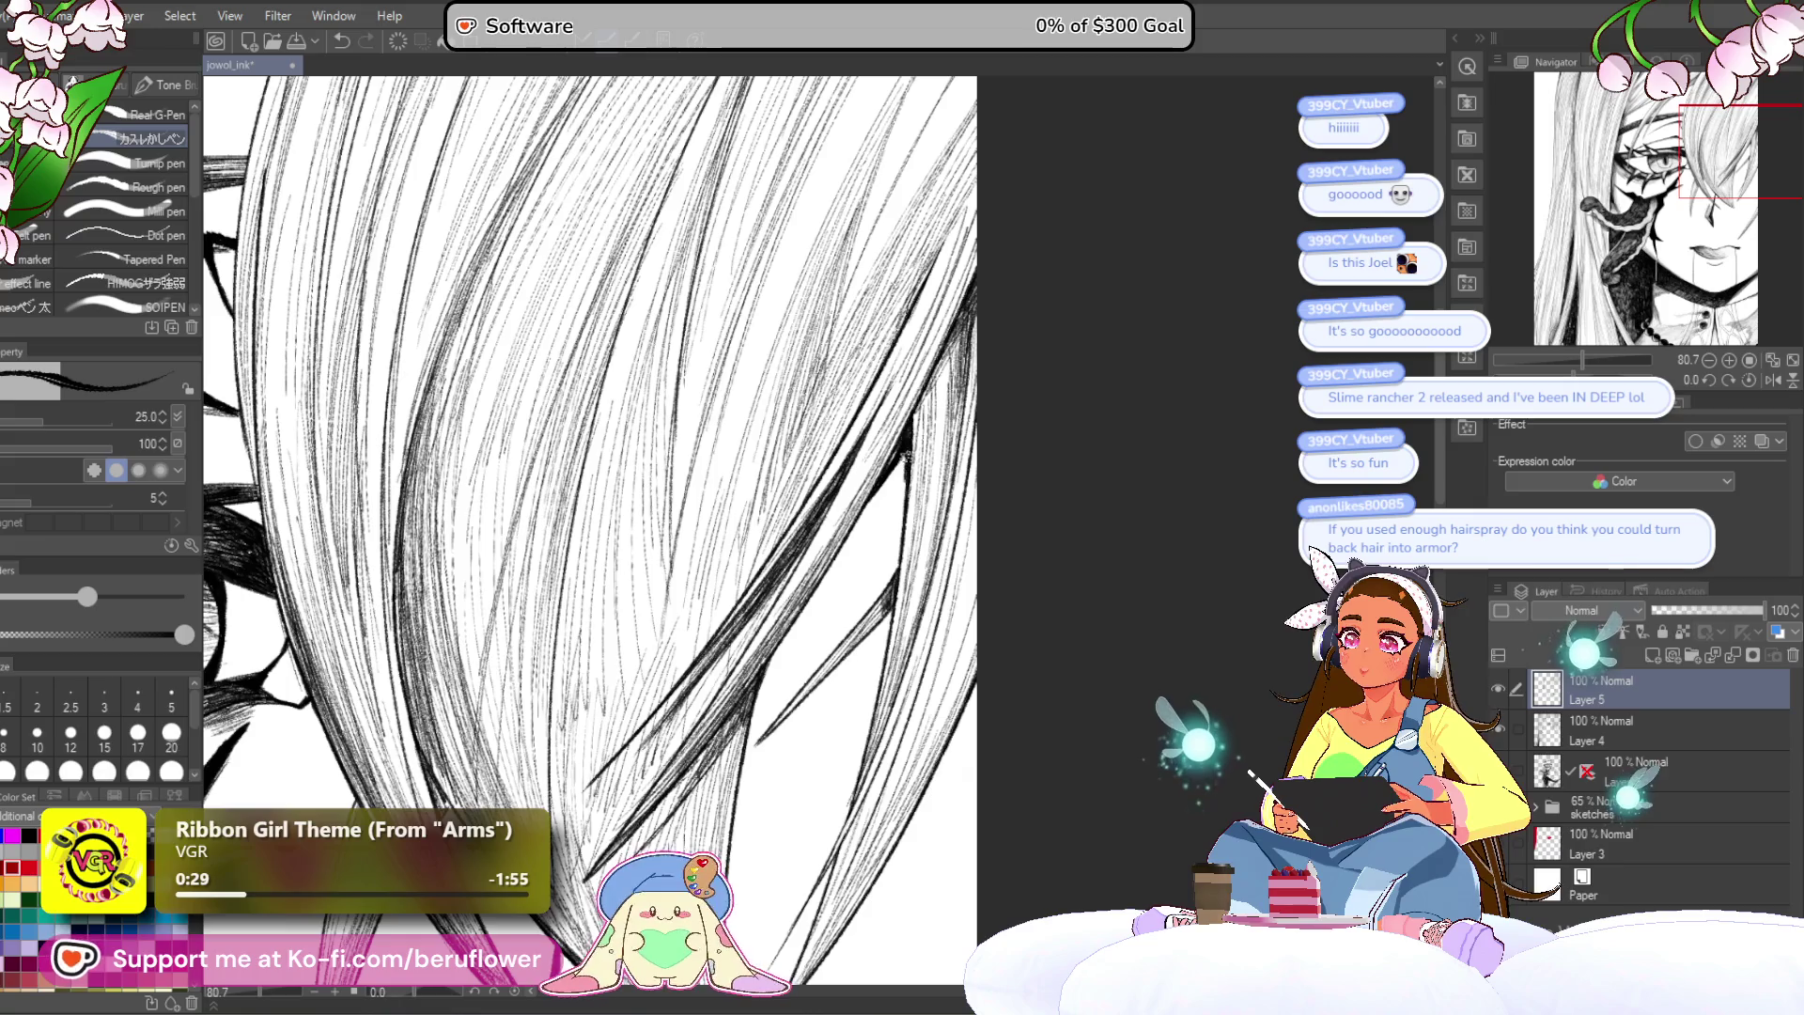
{"action": "scroll", "coordinate": [905, 446], "scroll_direction": "down", "scroll_amount": 5}
{"action": "left_click_drag", "start_coordinate": [647, 678], "coordinate": [829, 631]}
{"action": "scroll", "coordinate": [815, 604], "scroll_direction": "up", "scroll_amount": 3}
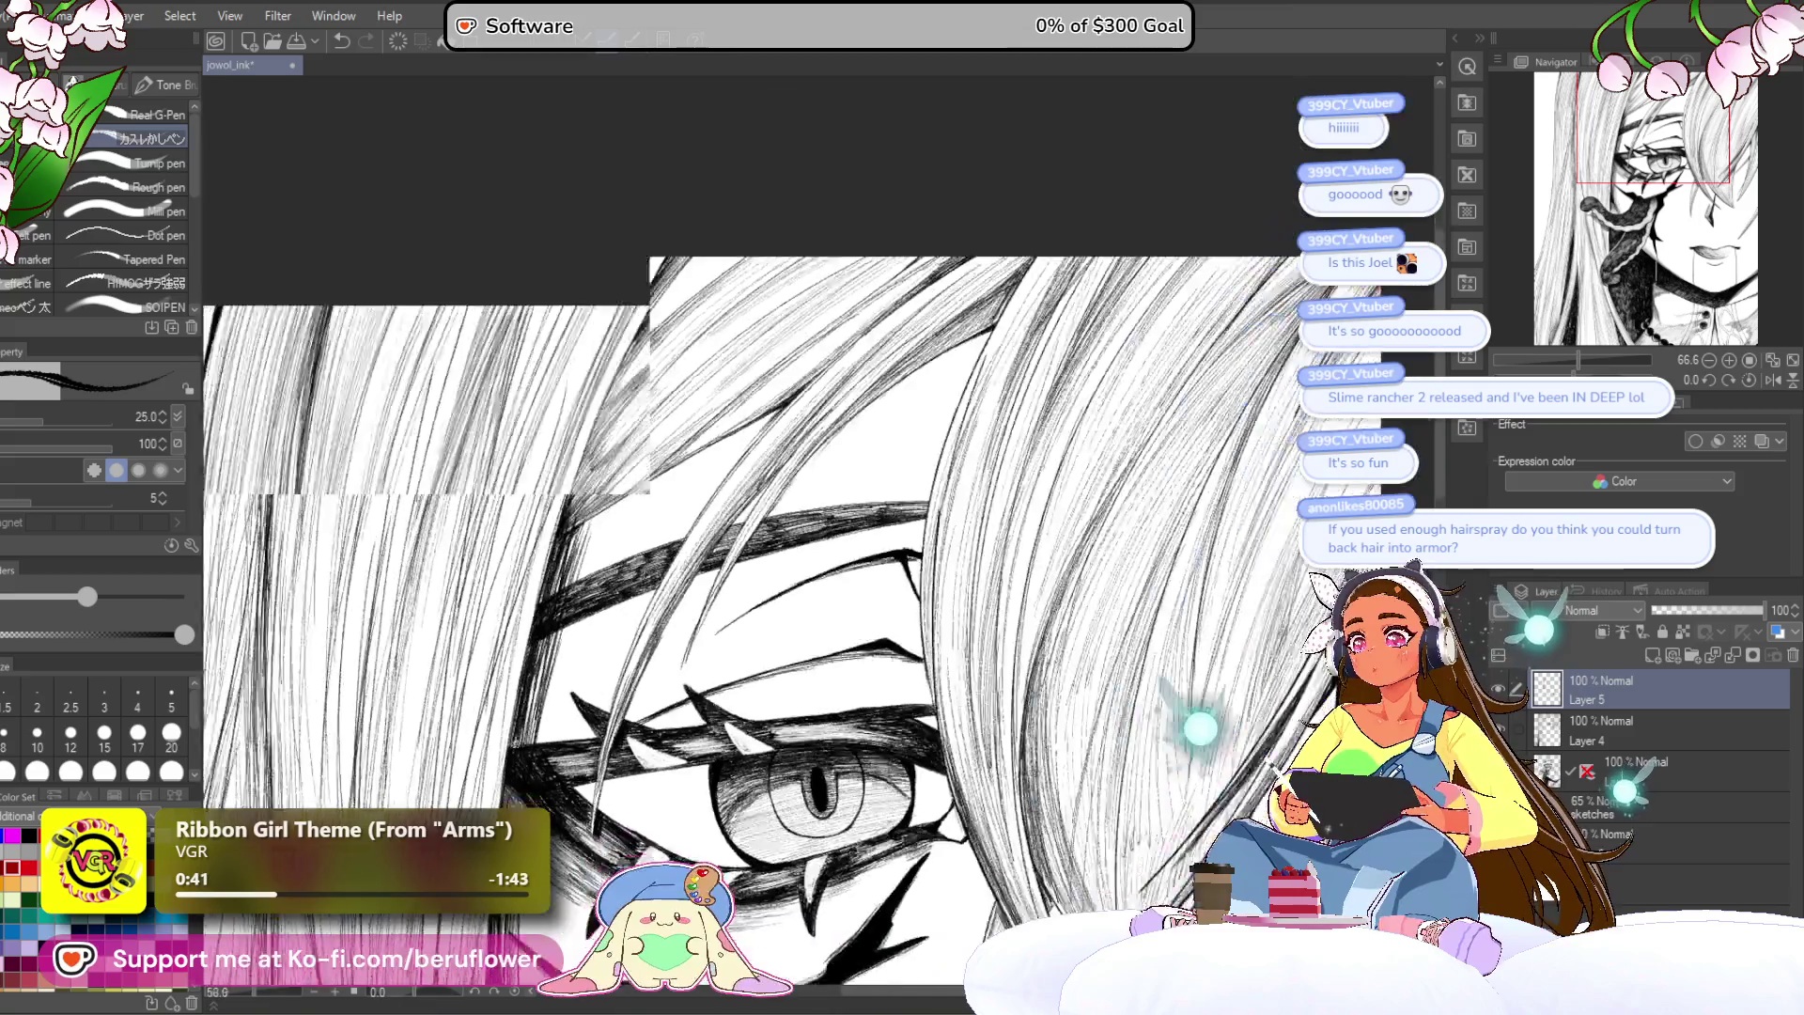
{"action": "scroll", "coordinate": [910, 674], "scroll_direction": "down", "scroll_amount": 3}
{"action": "mouse_move", "coordinate": [910, 675]}
{"action": "left_mouse_down"}
{"action": "mouse_move", "coordinate": [1055, 422]}
{"action": "mouse_move", "coordinate": [1007, 481]}
{"action": "left_mouse_up"}
{"action": "scroll", "coordinate": [987, 550], "scroll_direction": "down", "scroll_amount": 1}
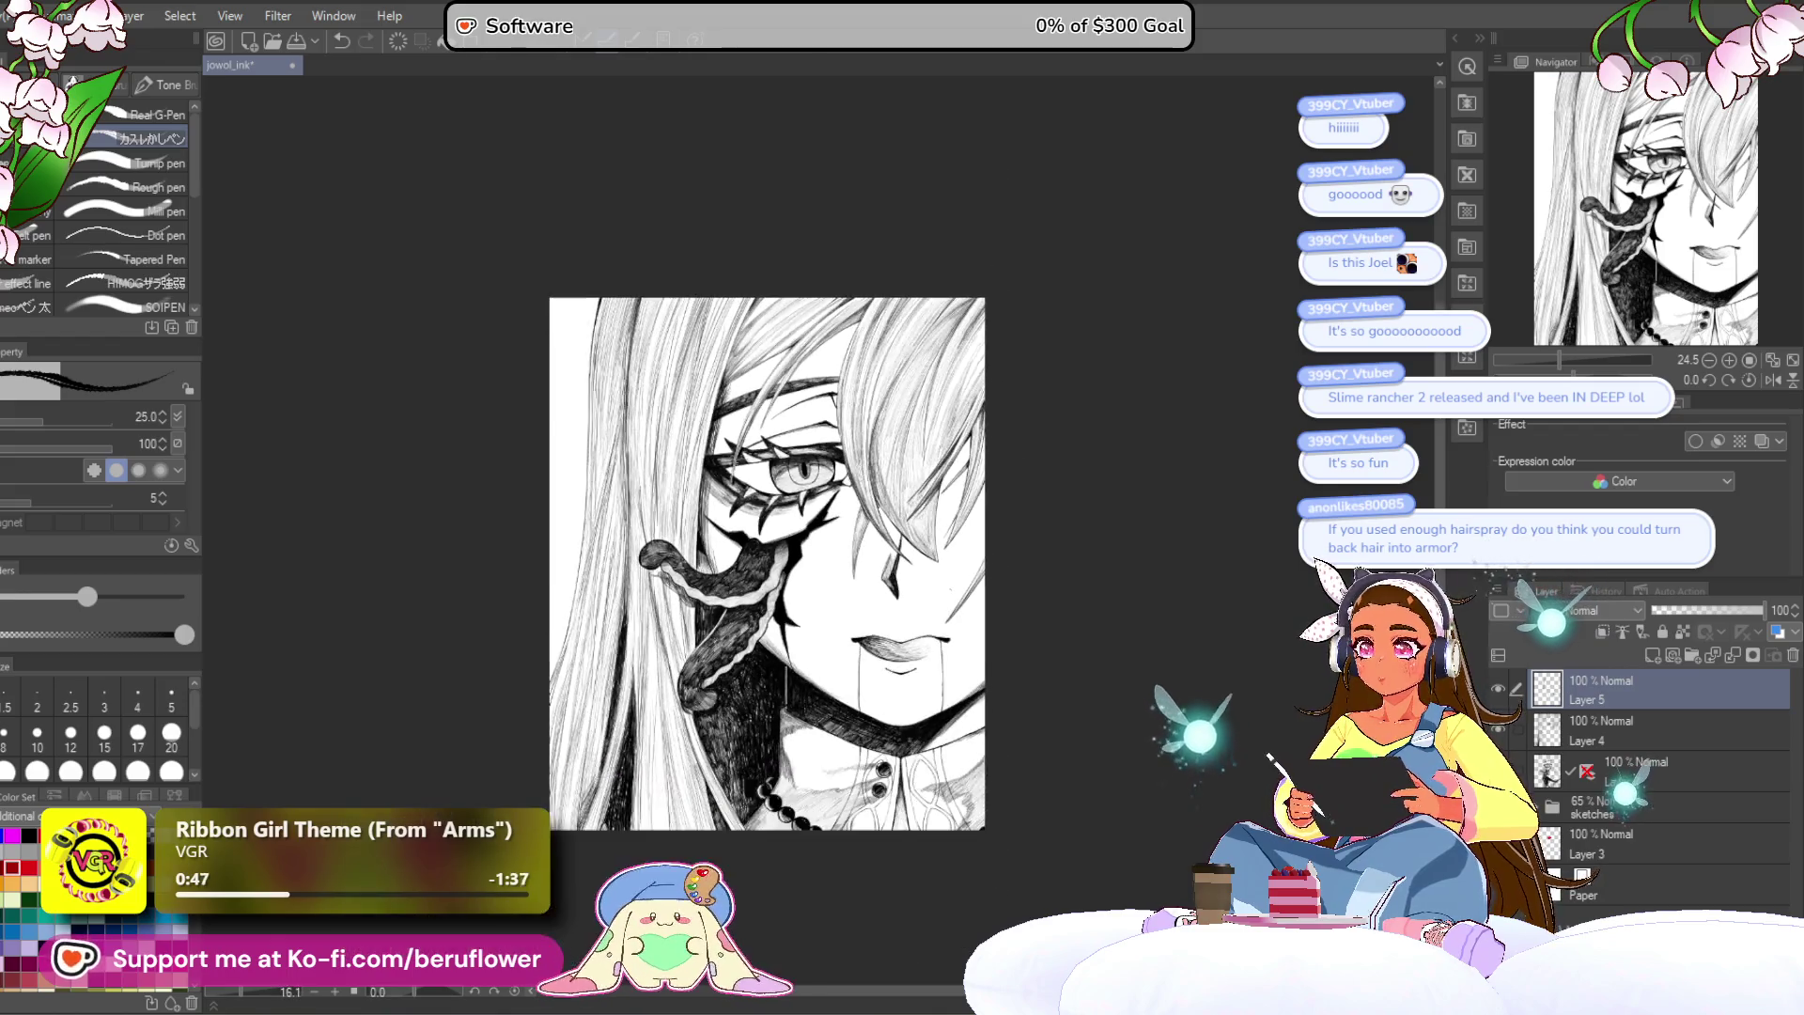
{"action": "mouse_move", "coordinate": [949, 591]}
{"action": "left_mouse_down"}
{"action": "mouse_move", "coordinate": [940, 450]}
{"action": "mouse_move", "coordinate": [962, 520]}
{"action": "mouse_move", "coordinate": [927, 543]}
{"action": "left_mouse_up"}
Step: Pick brush size 17, then 20, from the Brush Size palette and zoom in on the hair
{"action": "left_click", "coordinate": [137, 733]}
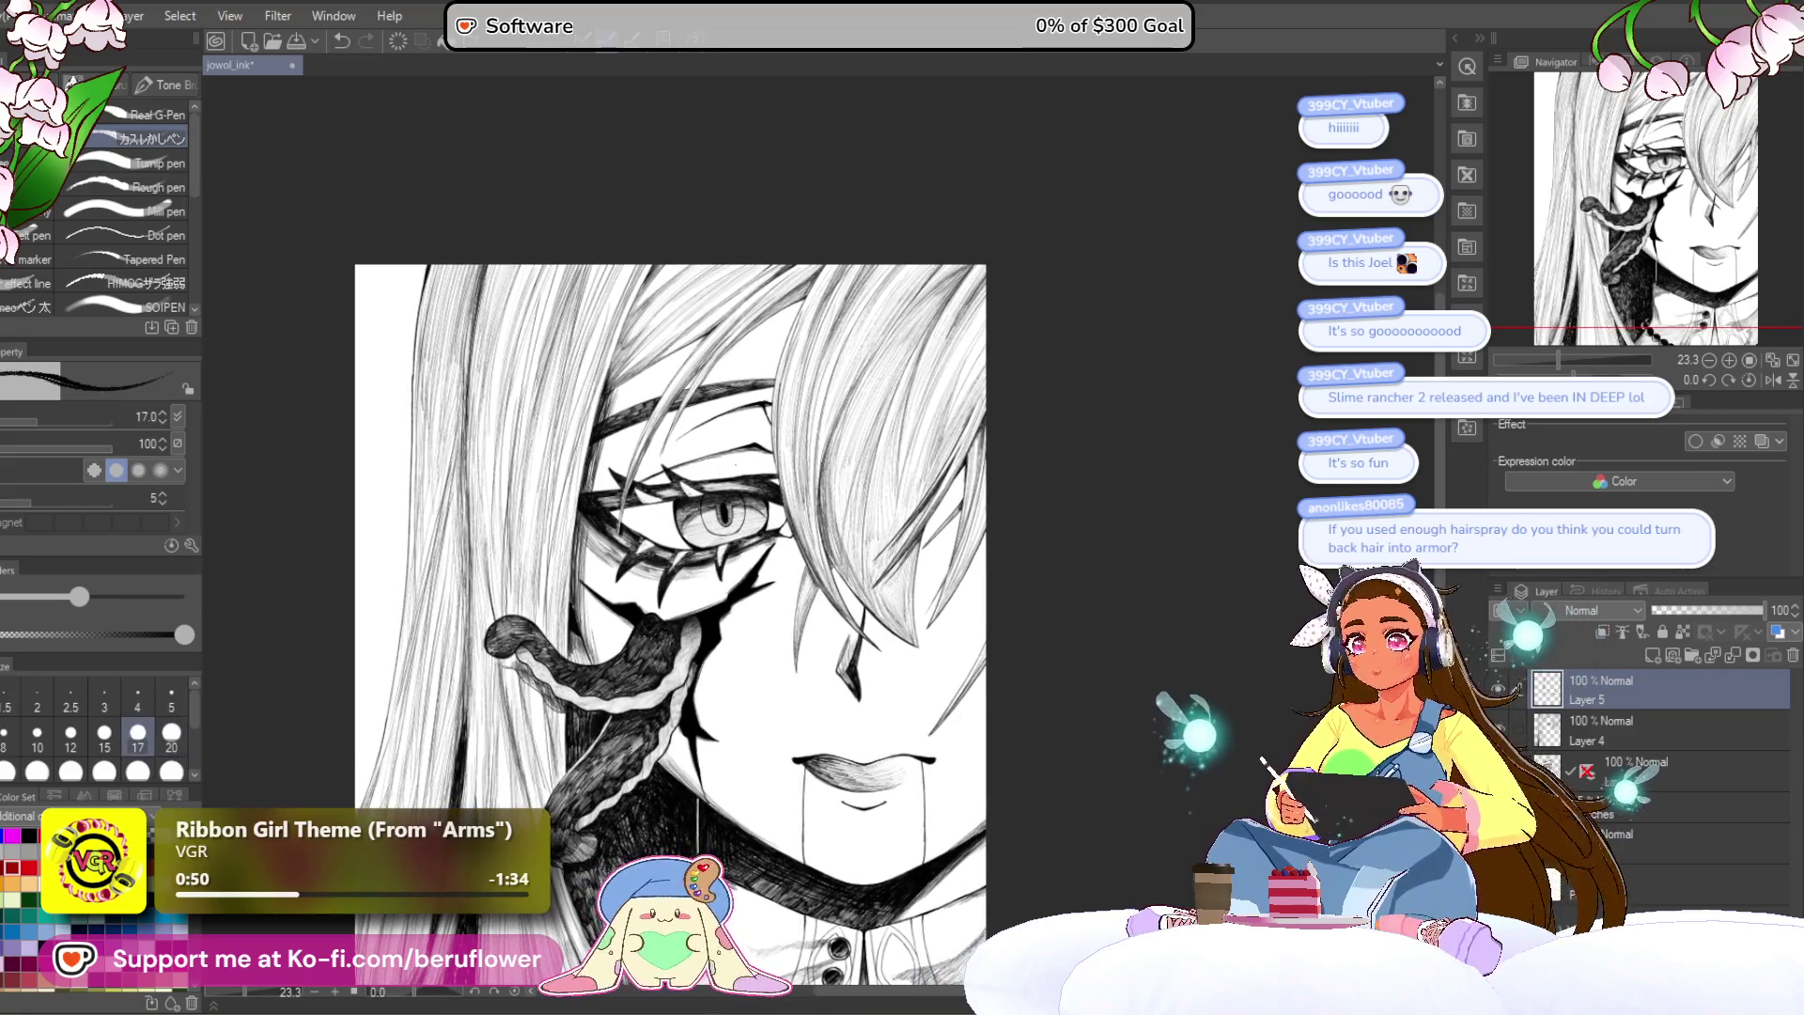
{"action": "left_click", "coordinate": [171, 734]}
{"action": "key", "text": "bracketright"}
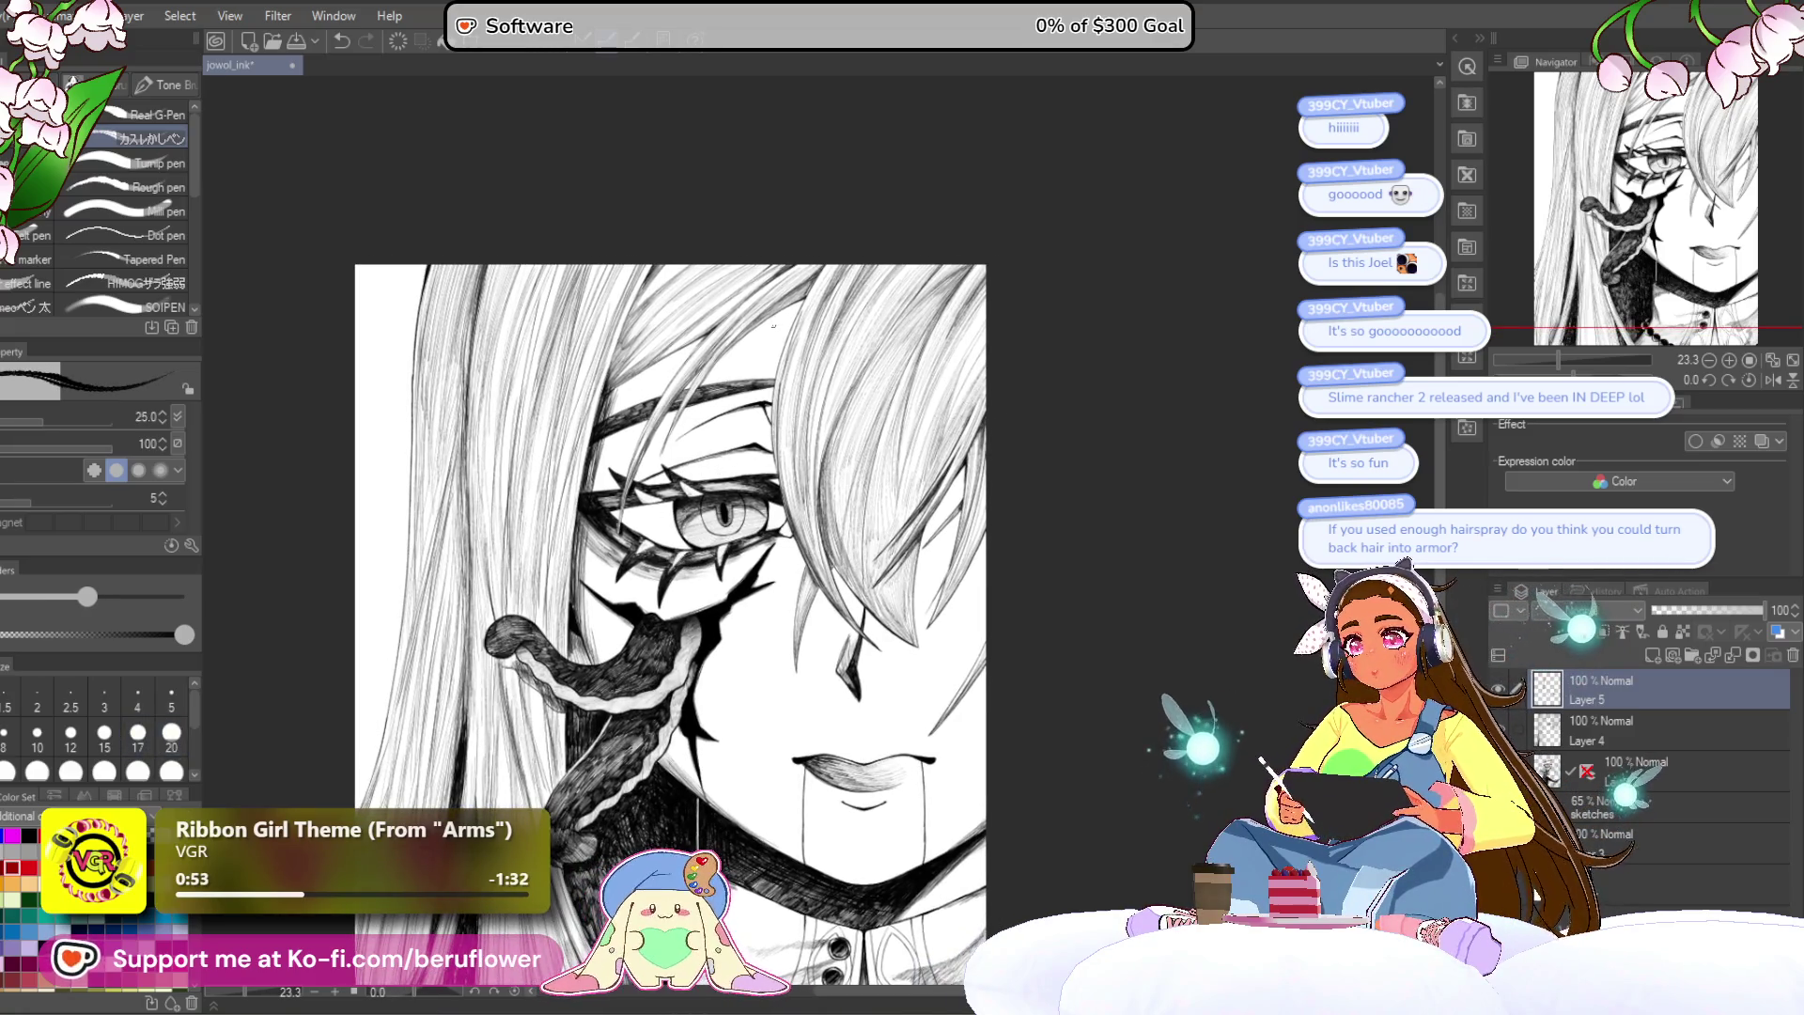
{"action": "scroll", "coordinate": [792, 331], "scroll_direction": "up", "scroll_amount": 5}
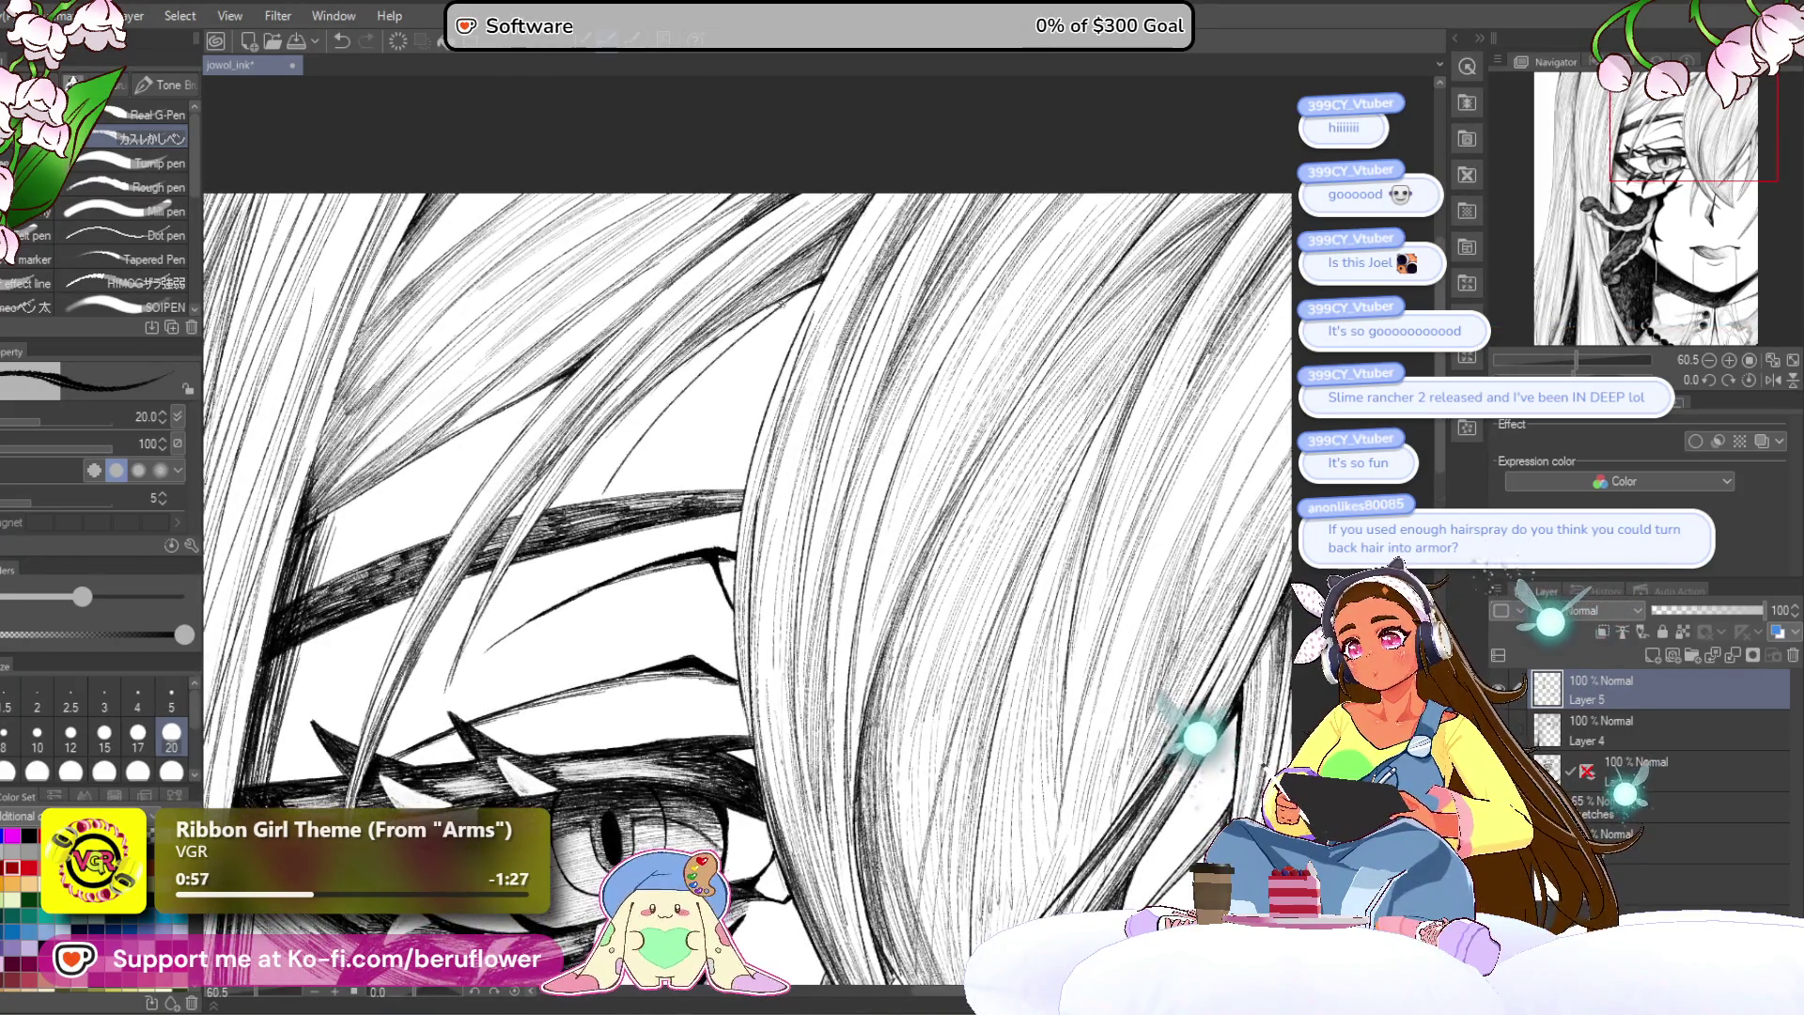
Step: Ink long dark hair strands running down-left over the eye, undoing the strokes that looked wrong
{"action": "left_click_drag", "start_coordinate": [698, 384], "coordinate": [540, 597]}
{"action": "left_click_drag", "start_coordinate": [627, 467], "coordinate": [601, 503]}
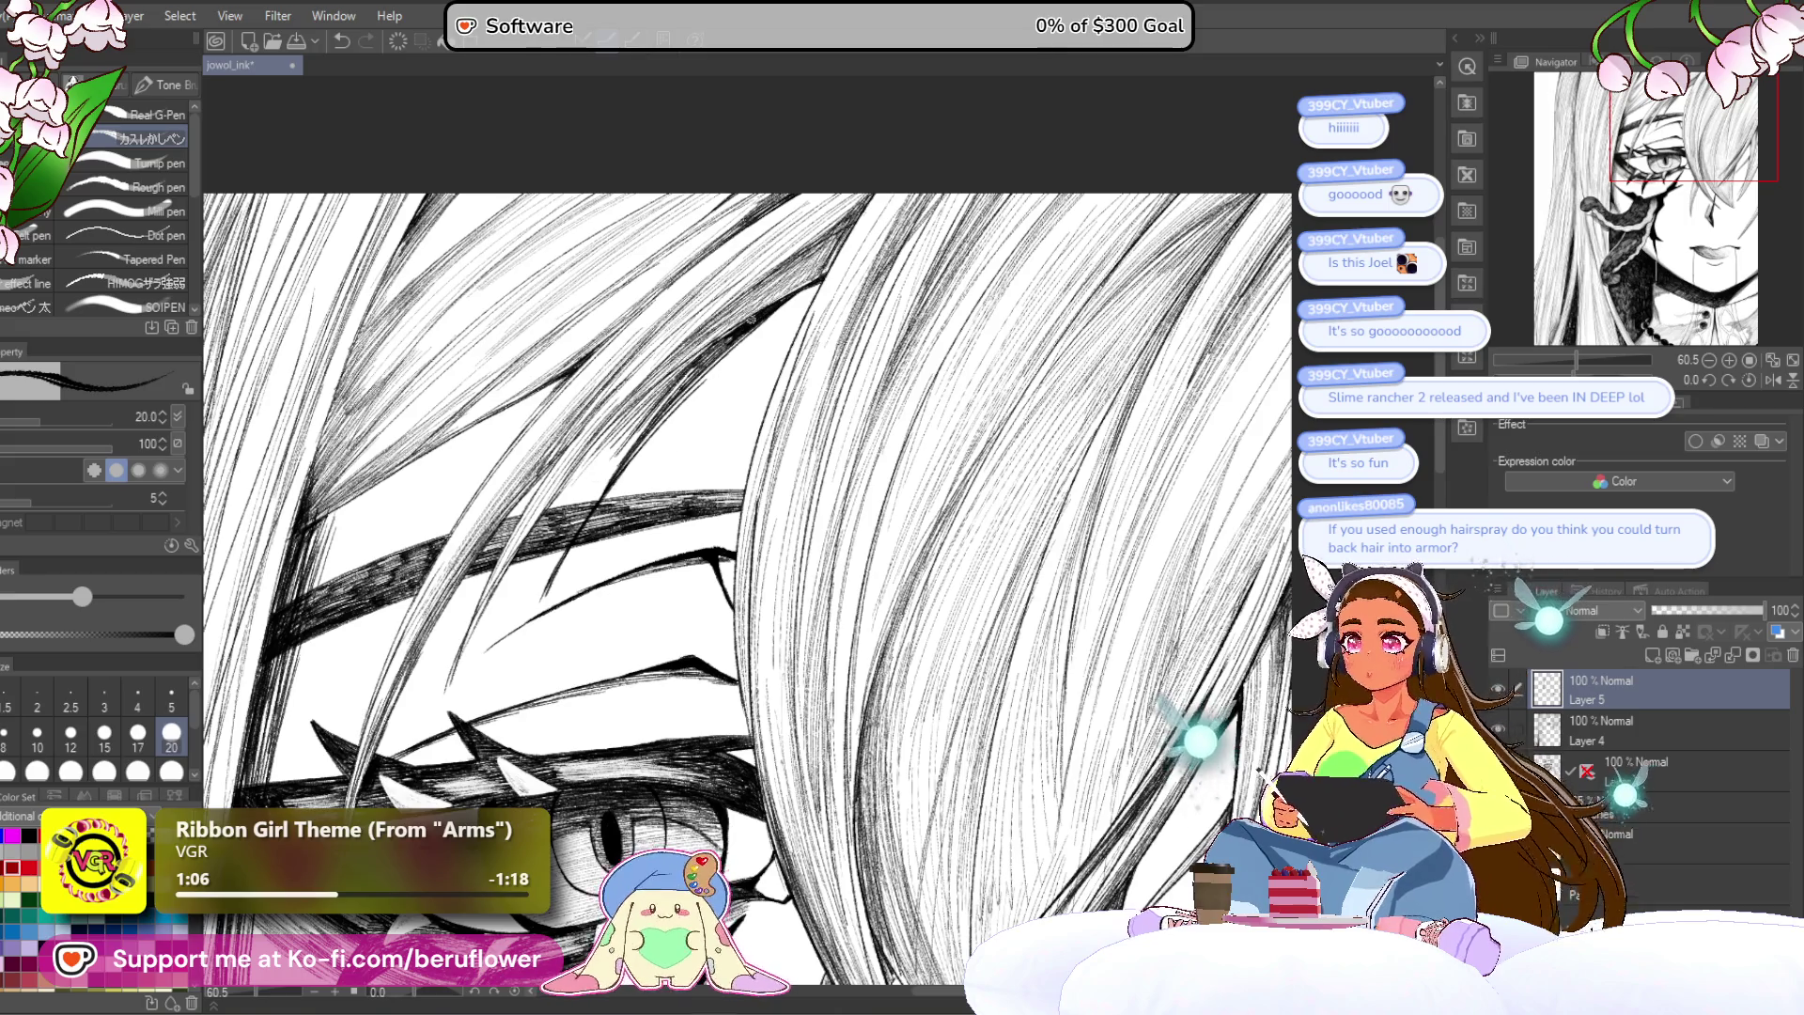
{"action": "left_click_drag", "start_coordinate": [663, 396], "coordinate": [564, 517]}
{"action": "left_click_drag", "start_coordinate": [606, 461], "coordinate": [548, 590]}
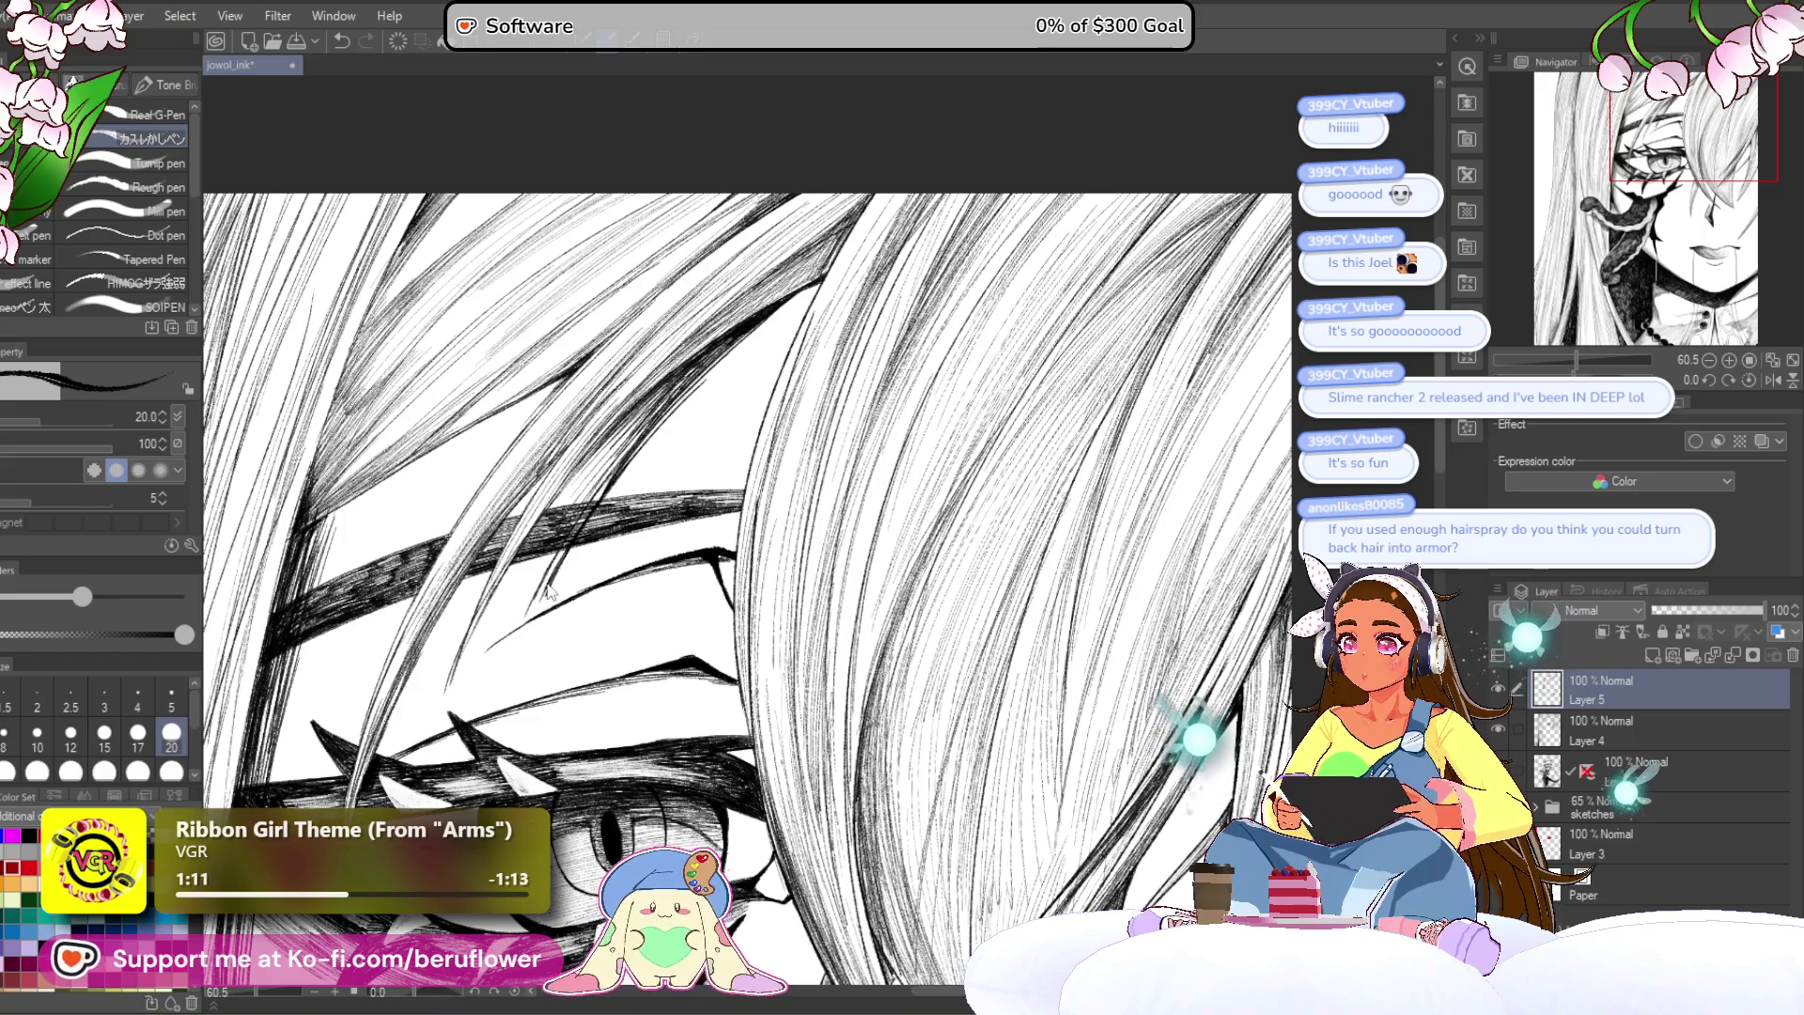
{"action": "key", "text": "ctrl+z"}
{"action": "key", "text": "ctrl+z"}
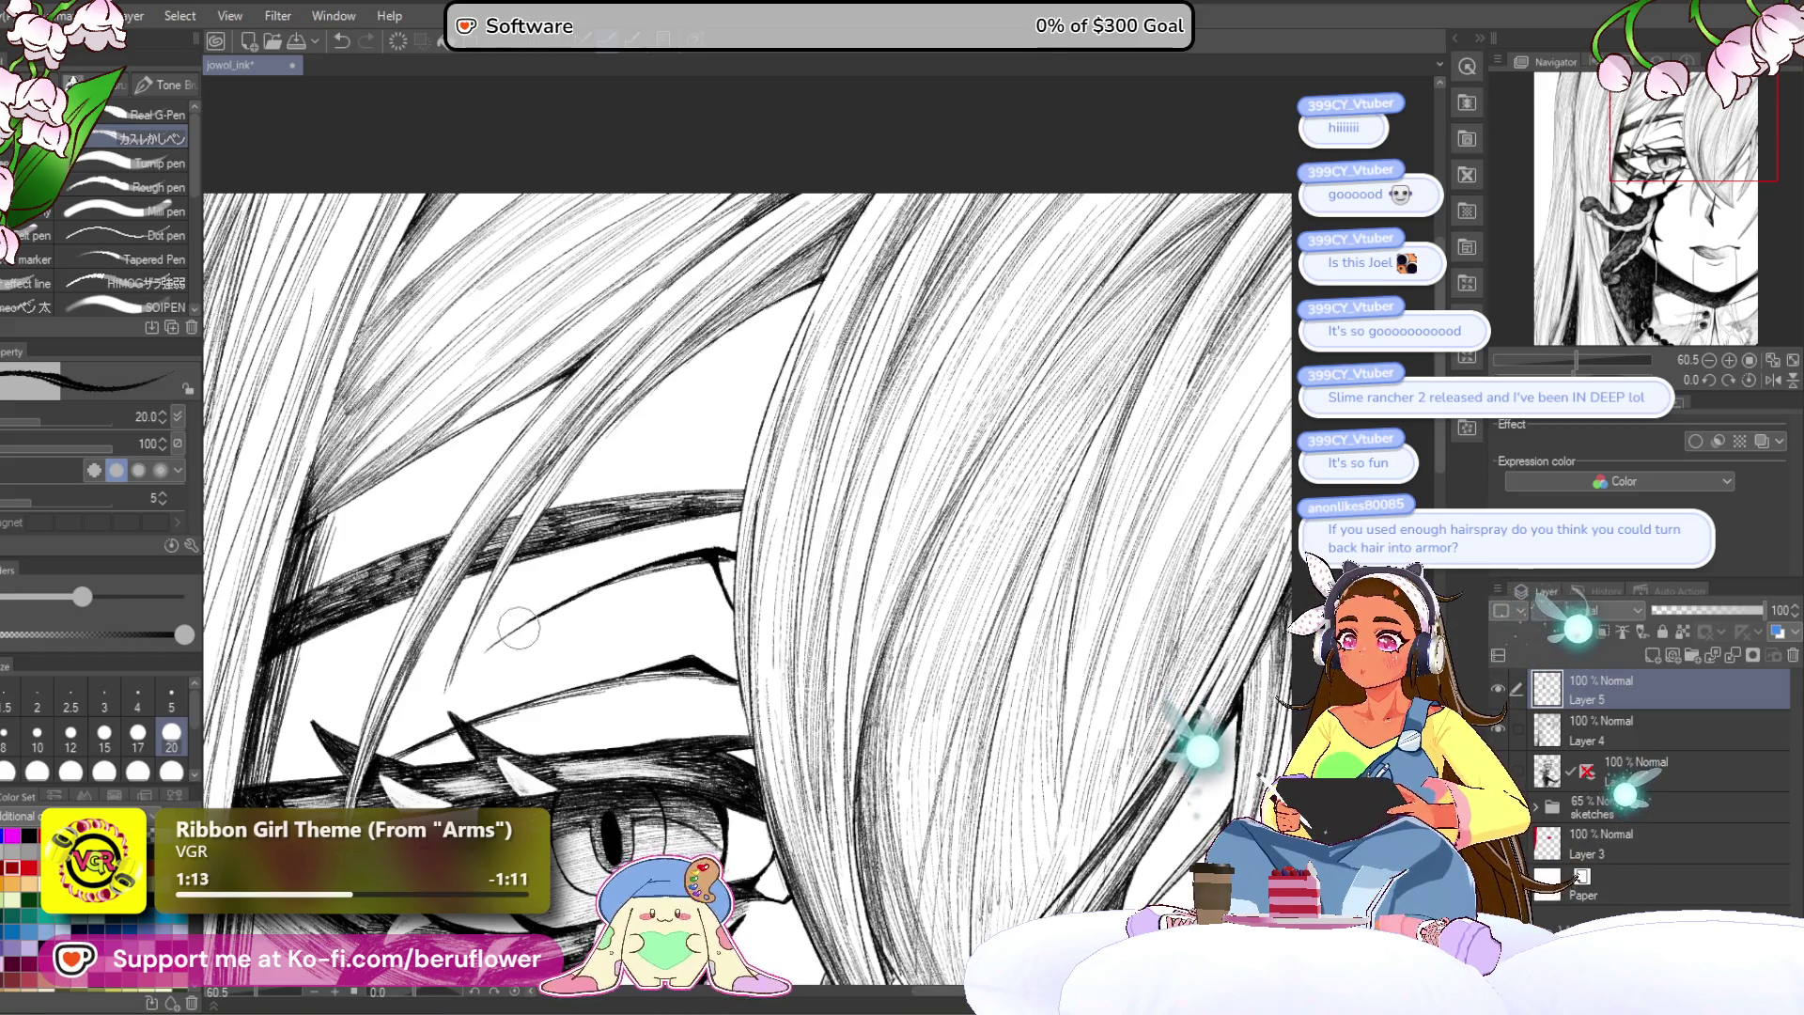
{"action": "left_click_drag", "start_coordinate": [745, 434], "coordinate": [748, 445]}
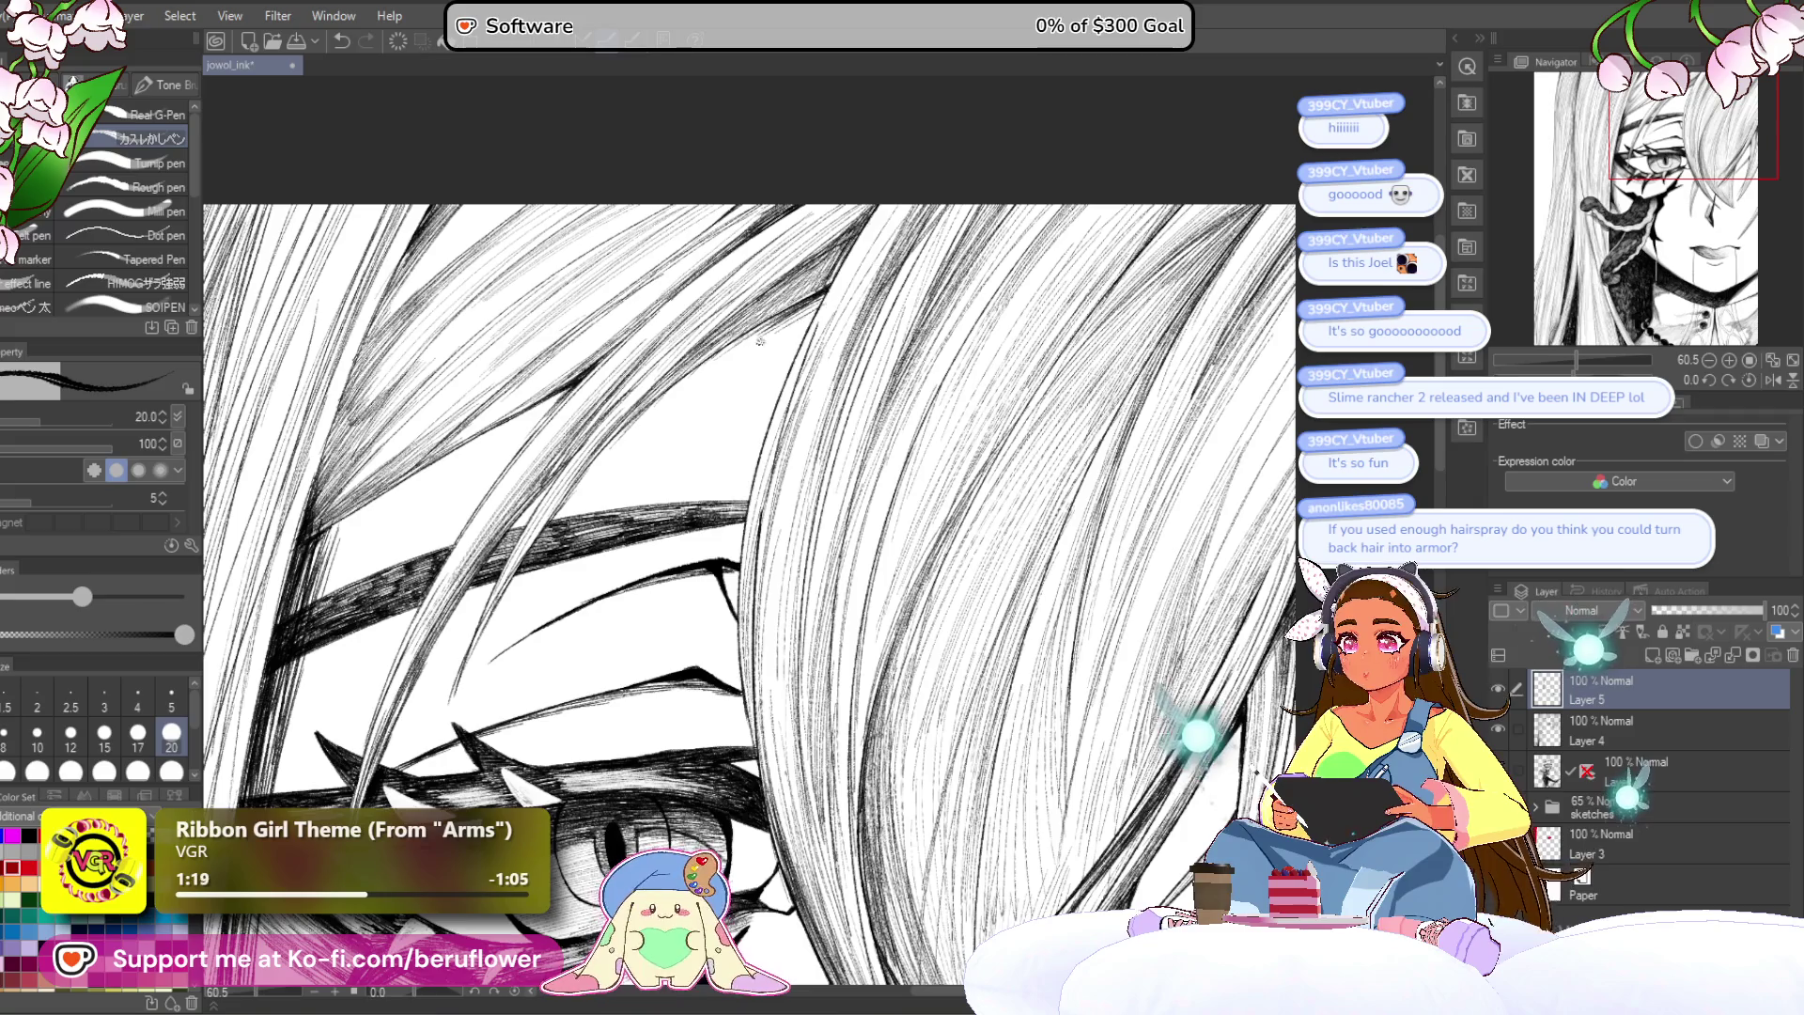
{"action": "key", "text": "ctrl+z"}
{"action": "key", "text": "ctrl+z"}
Step: Hatch the hair above the eye and the lower strands, then zoom out to check
{"action": "mouse_move", "coordinate": [829, 287]}
{"action": "left_mouse_down"}
{"action": "mouse_move", "coordinate": [795, 328]}
{"action": "mouse_move", "coordinate": [719, 361]}
{"action": "left_mouse_up"}
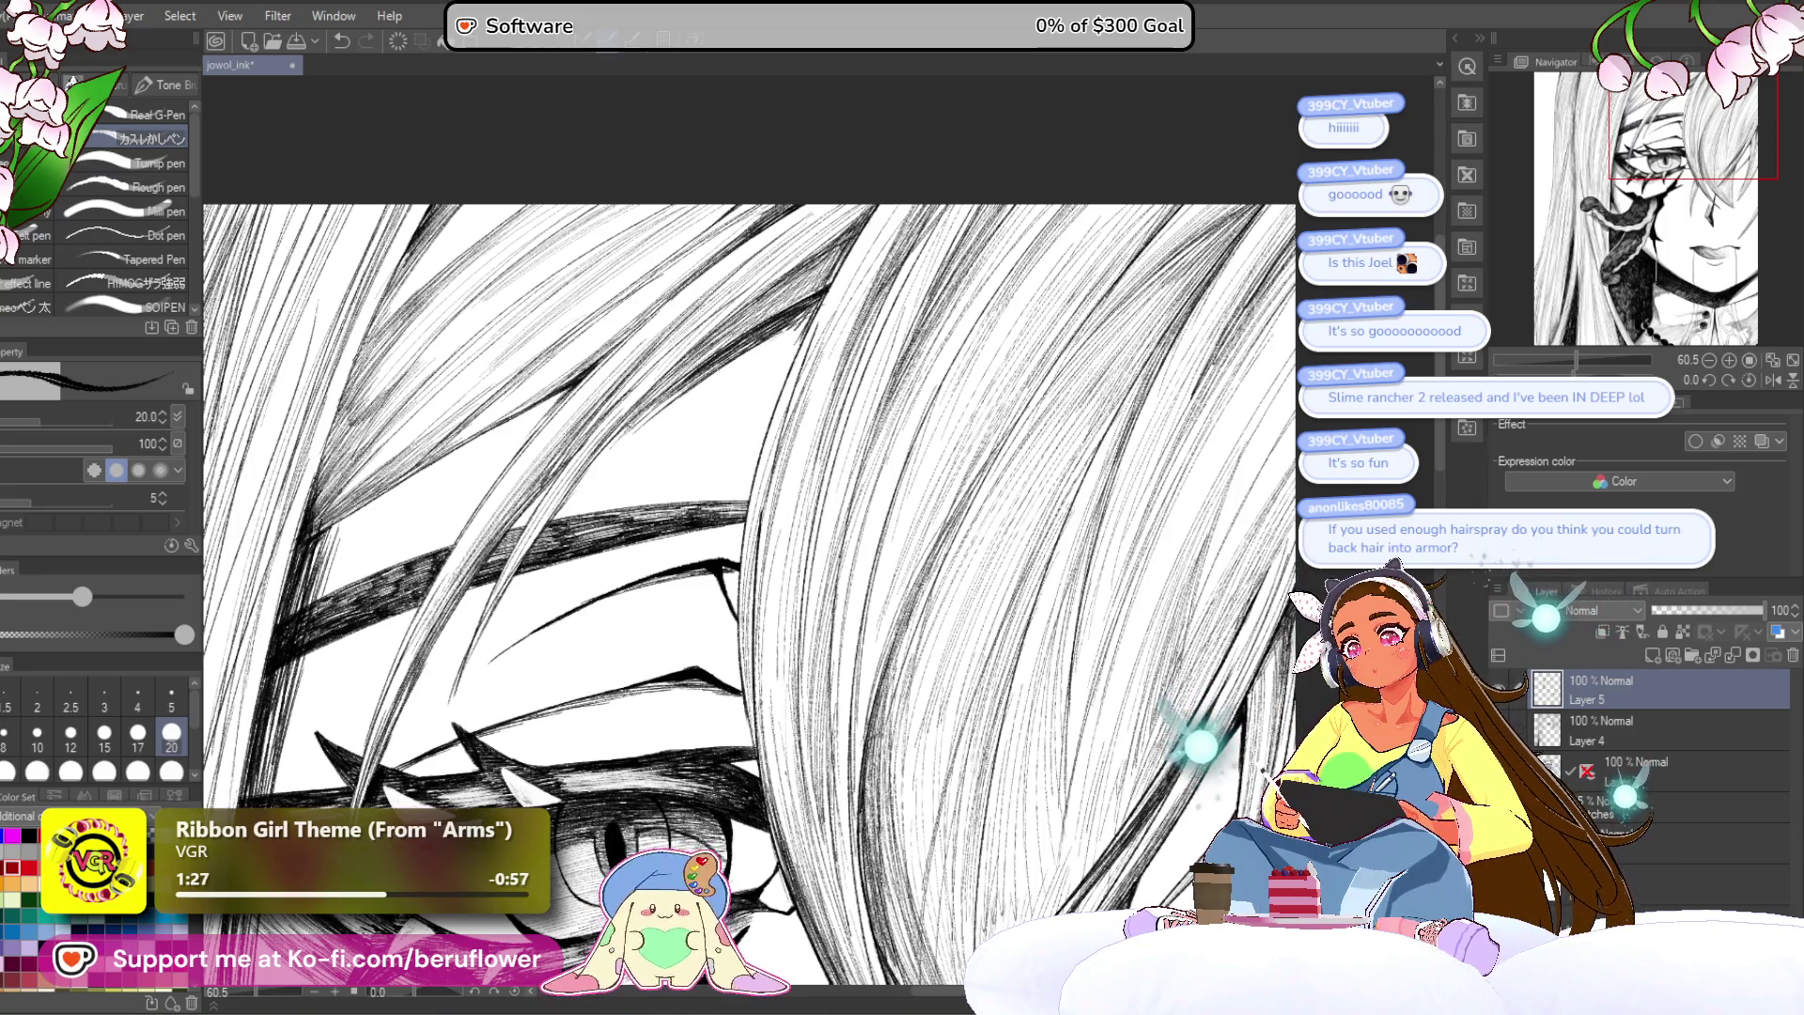
{"action": "left_click_drag", "start_coordinate": [630, 435], "coordinate": [583, 491]}
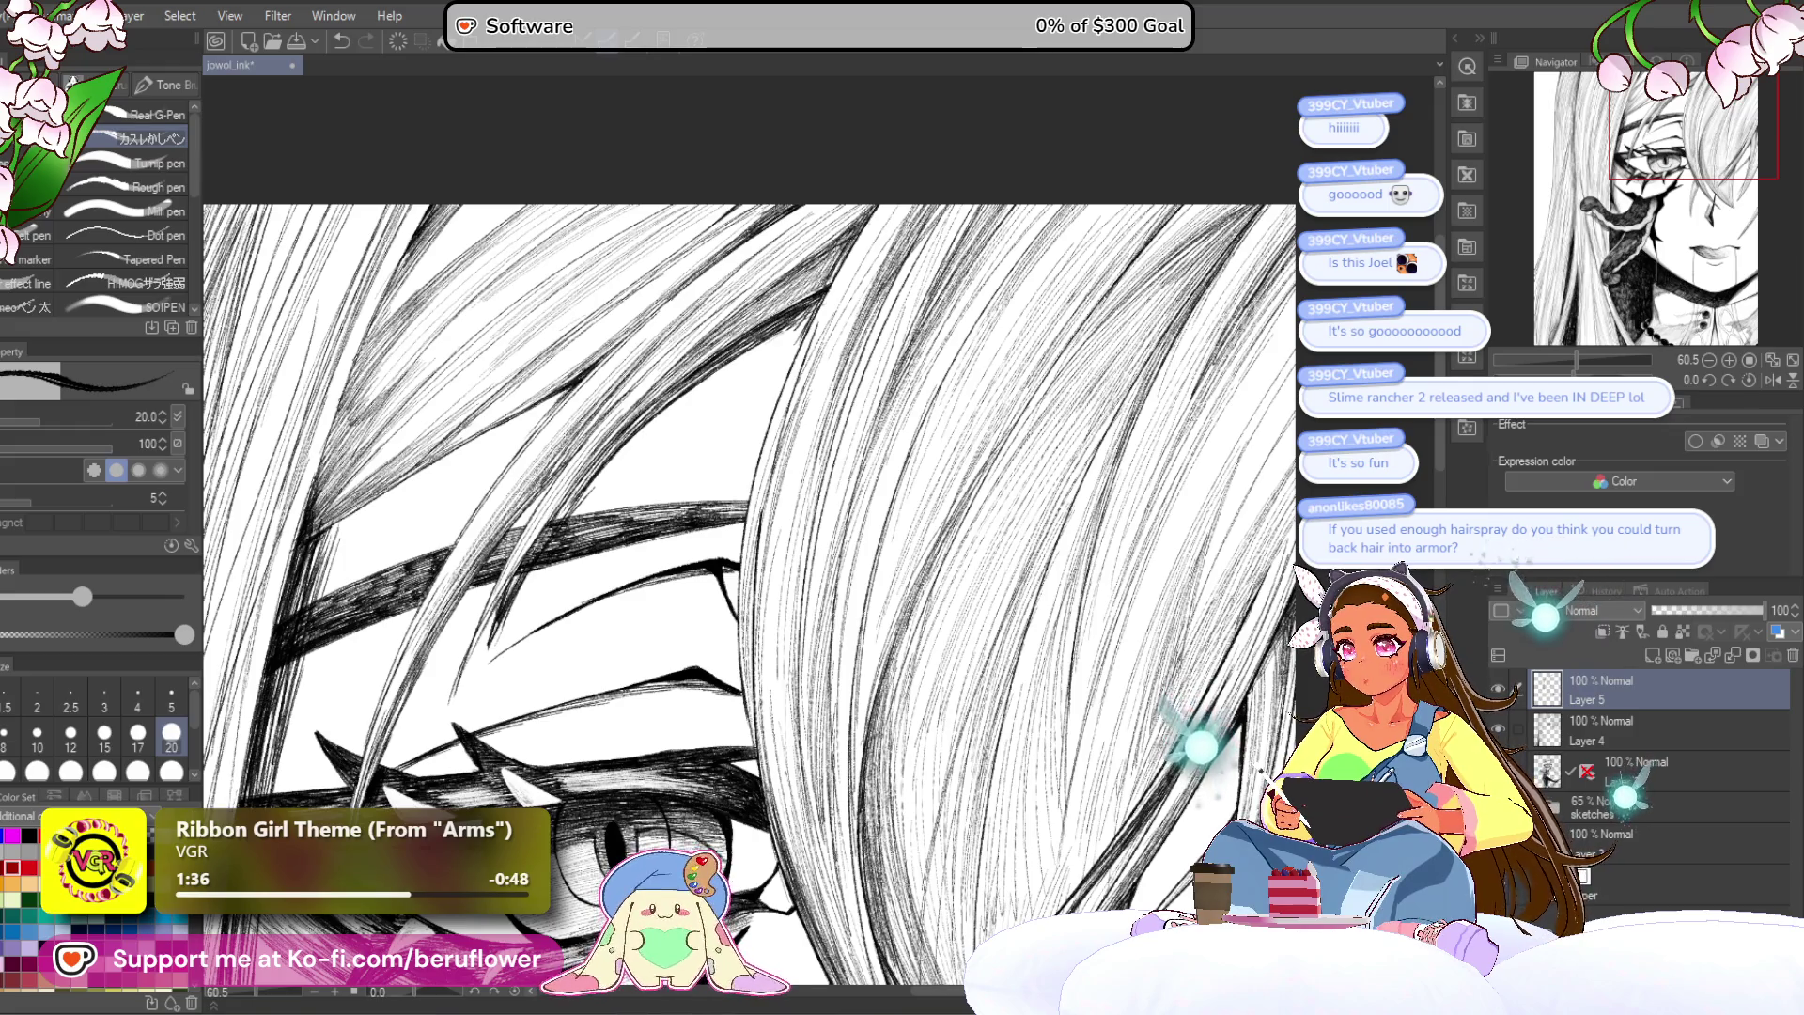
{"action": "scroll", "coordinate": [517, 657], "scroll_direction": "down", "scroll_amount": 6}
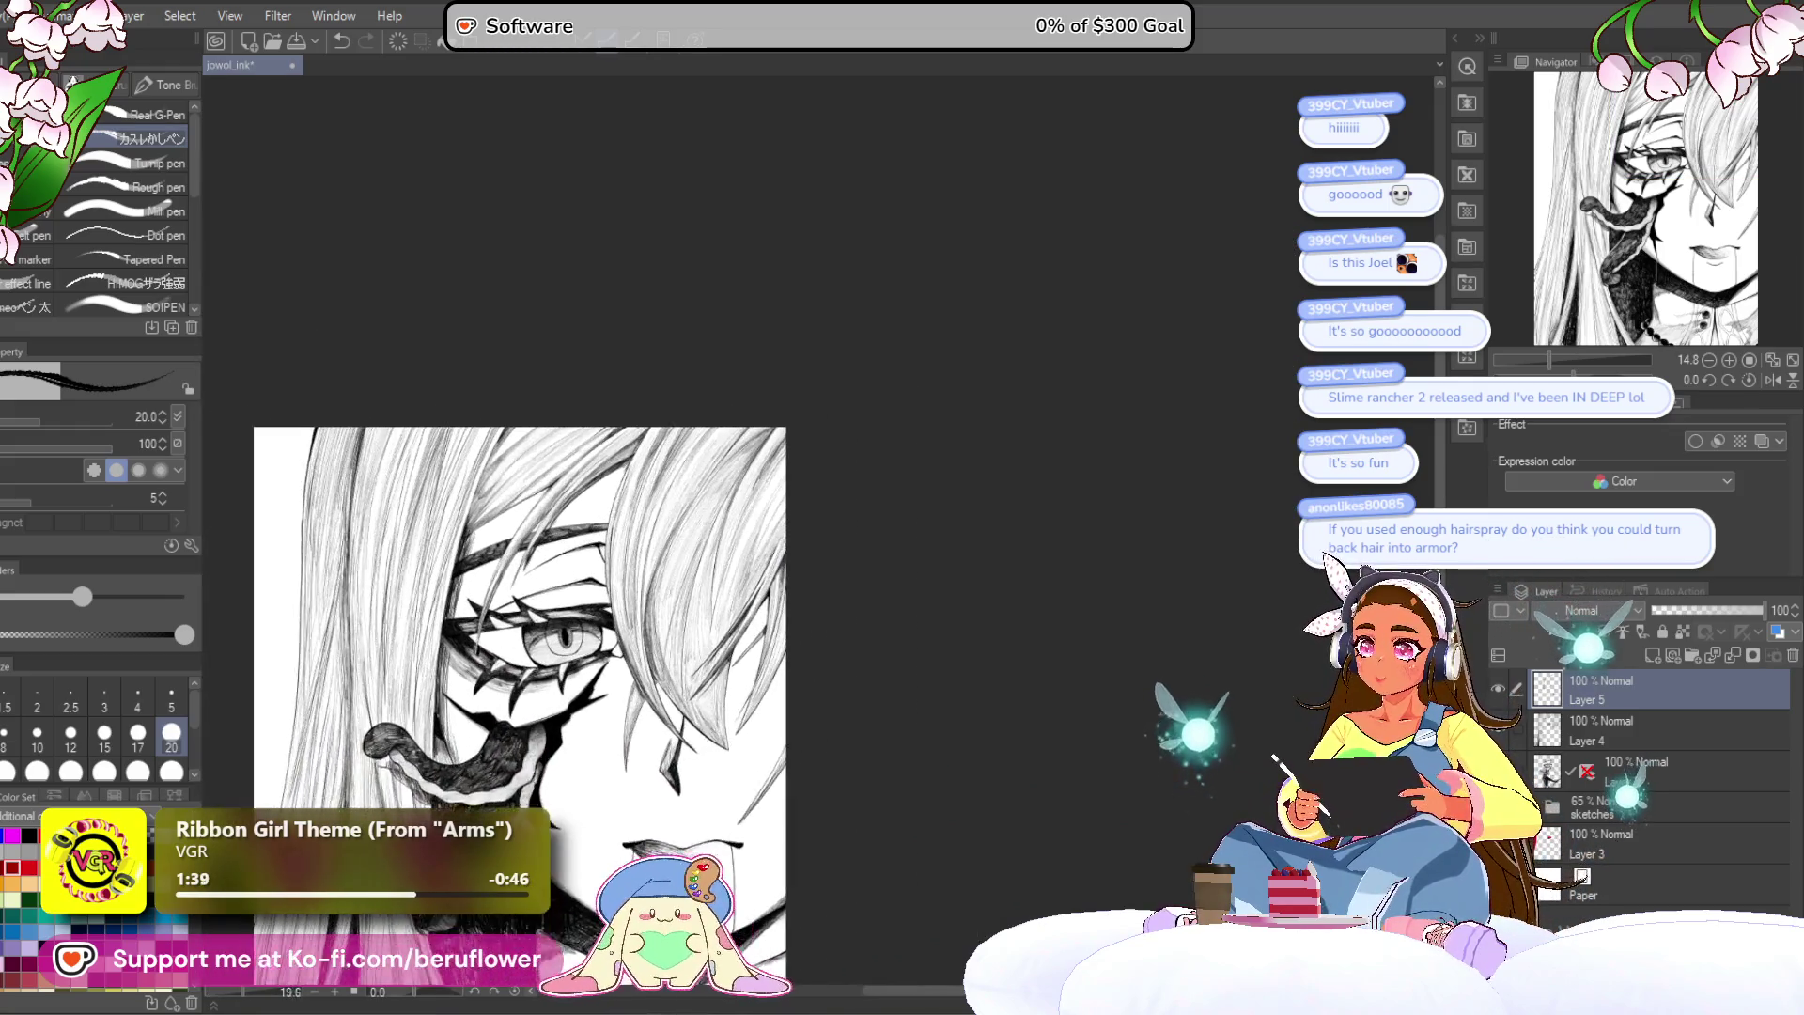
Step: Review the mouth, tentacle and eye by panning, zooming and rotating, then reset rotation to upright
{"action": "scroll", "coordinate": [642, 488], "scroll_direction": "up", "scroll_amount": 4}
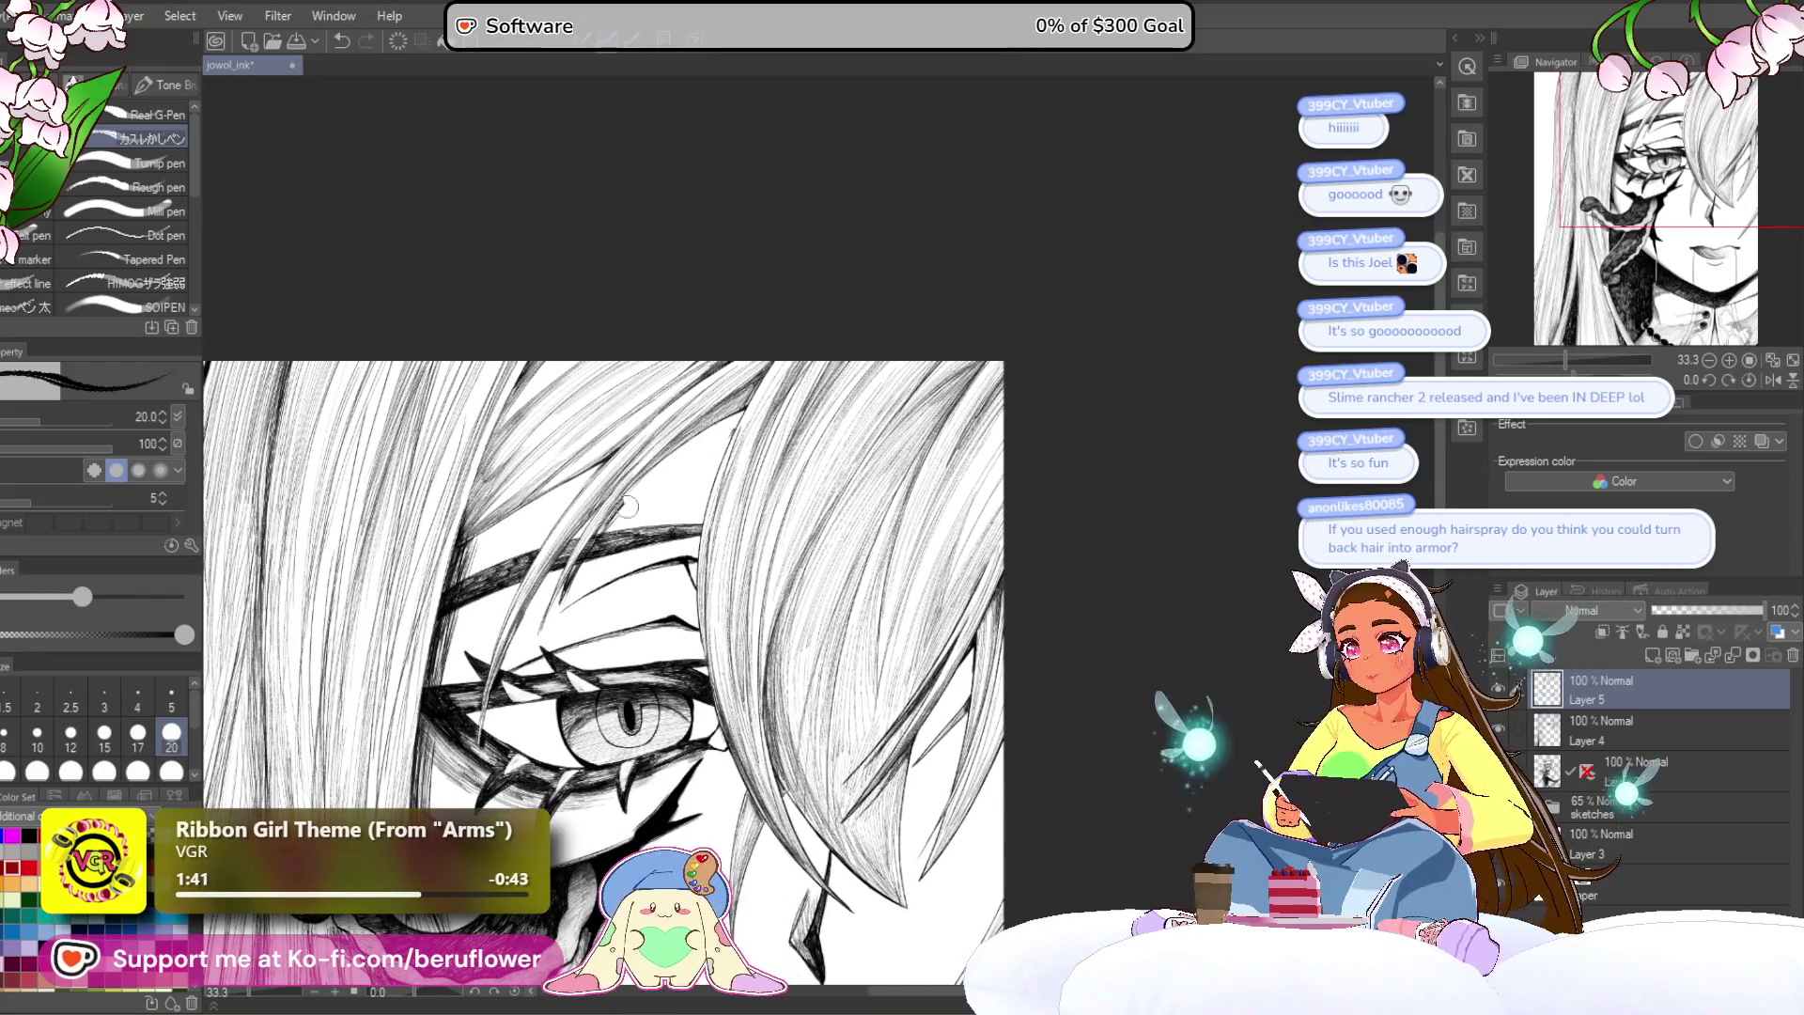
{"action": "scroll", "coordinate": [761, 404], "scroll_direction": "down", "scroll_amount": 4}
{"action": "scroll", "coordinate": [761, 404], "scroll_direction": "up", "scroll_amount": 3}
{"action": "left_click_drag", "start_coordinate": [874, 752], "coordinate": [857, 494]}
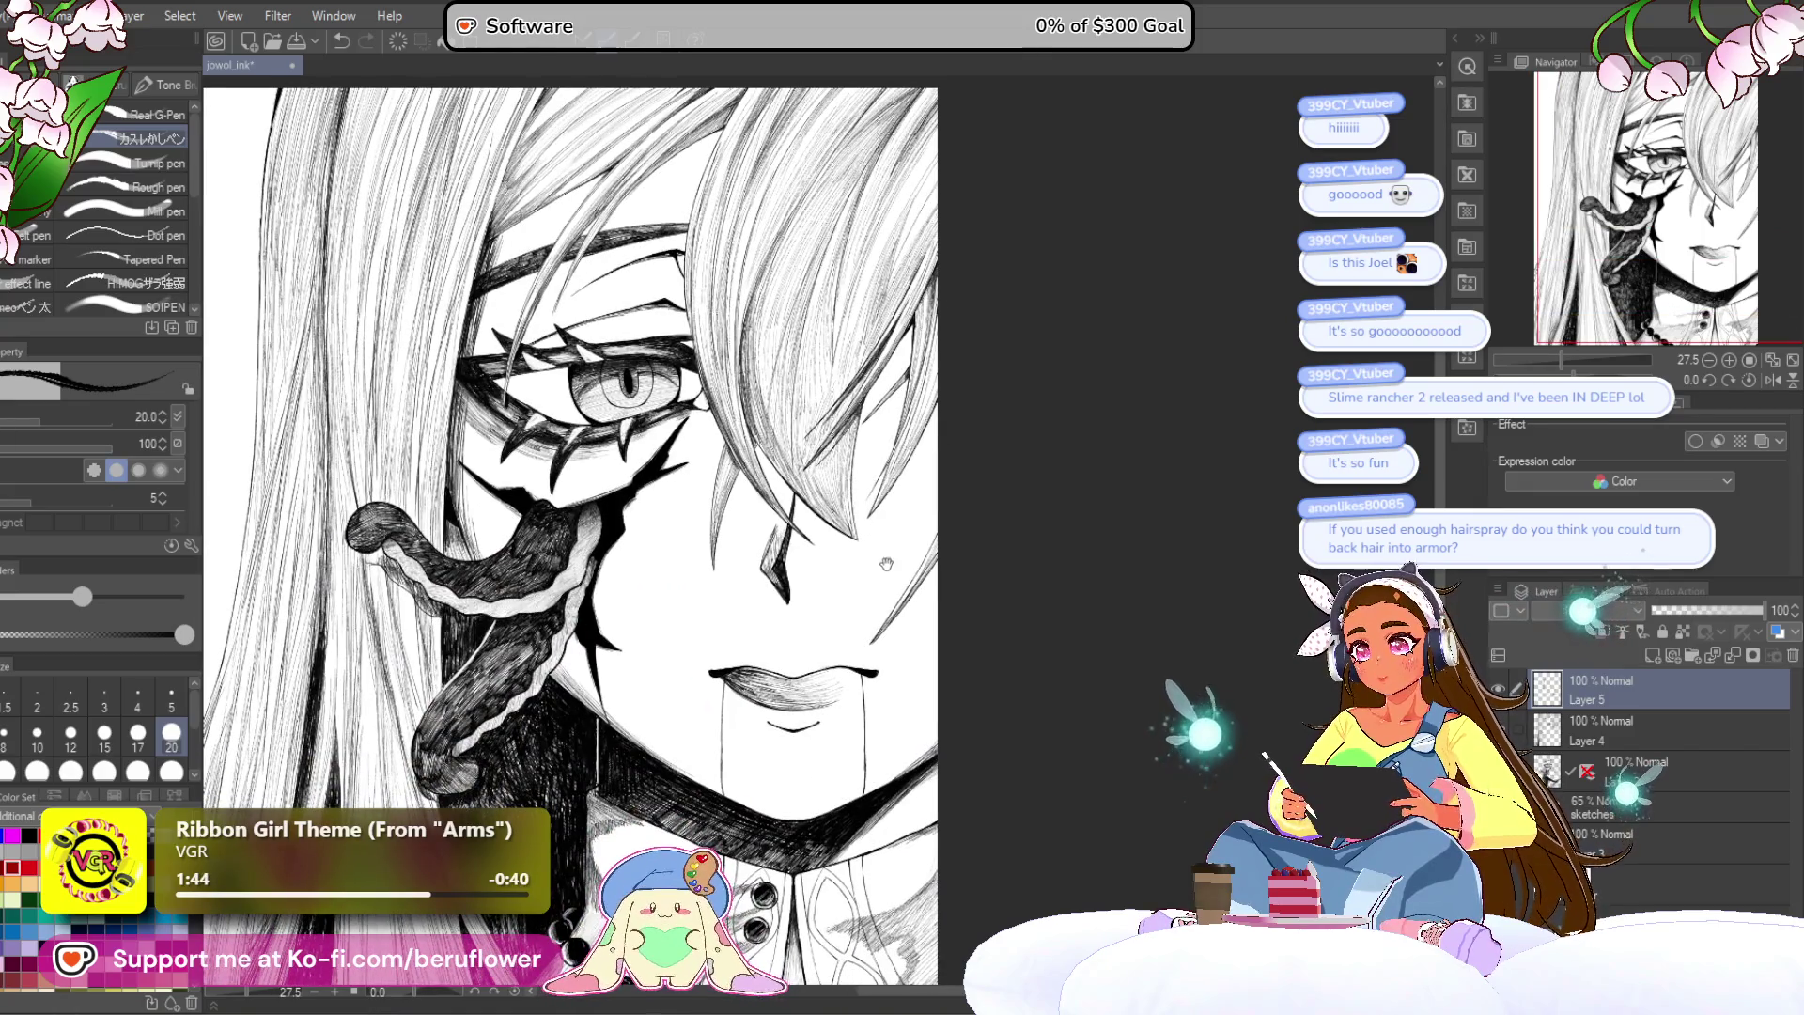
{"action": "left_click_drag", "start_coordinate": [887, 561], "coordinate": [884, 615]}
{"action": "scroll", "coordinate": [761, 583], "scroll_direction": "up", "scroll_amount": 1}
{"action": "scroll", "coordinate": [761, 583], "scroll_direction": "up", "scroll_amount": 1}
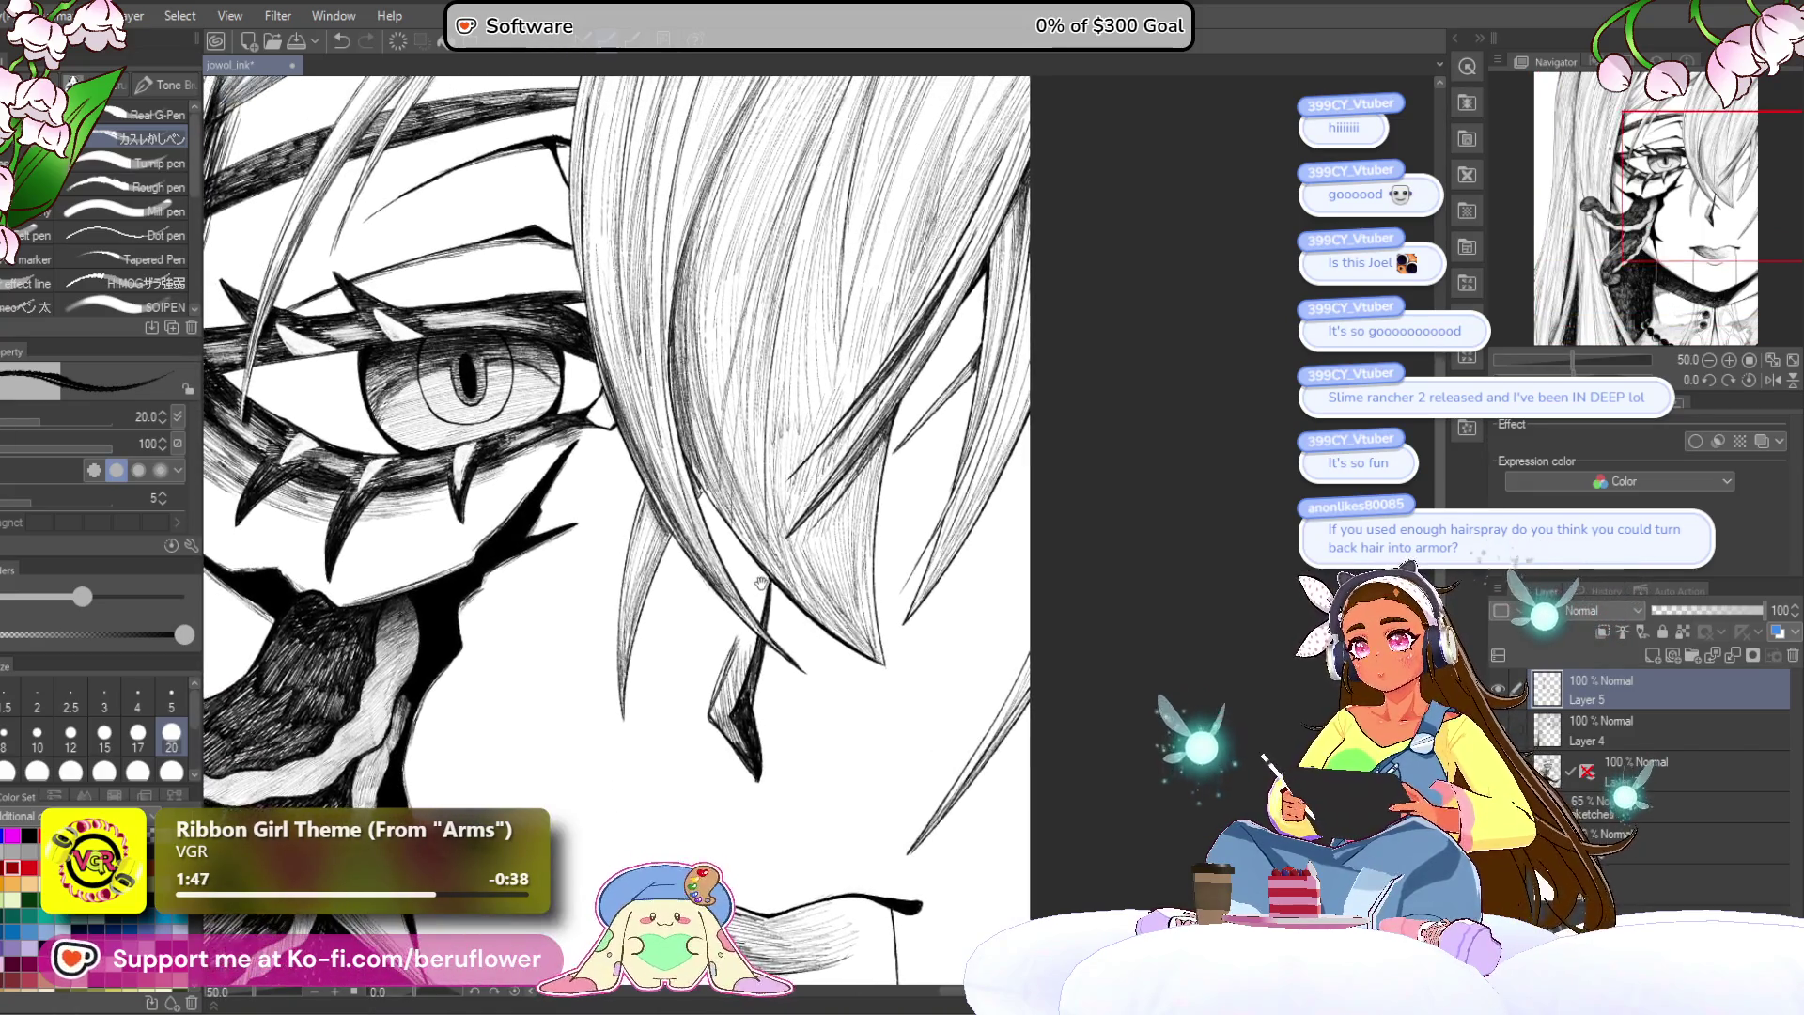
{"action": "mouse_move", "coordinate": [760, 583]}
{"action": "left_mouse_down"}
{"action": "mouse_move", "coordinate": [770, 633]}
{"action": "mouse_move", "coordinate": [758, 514]}
{"action": "left_mouse_up"}
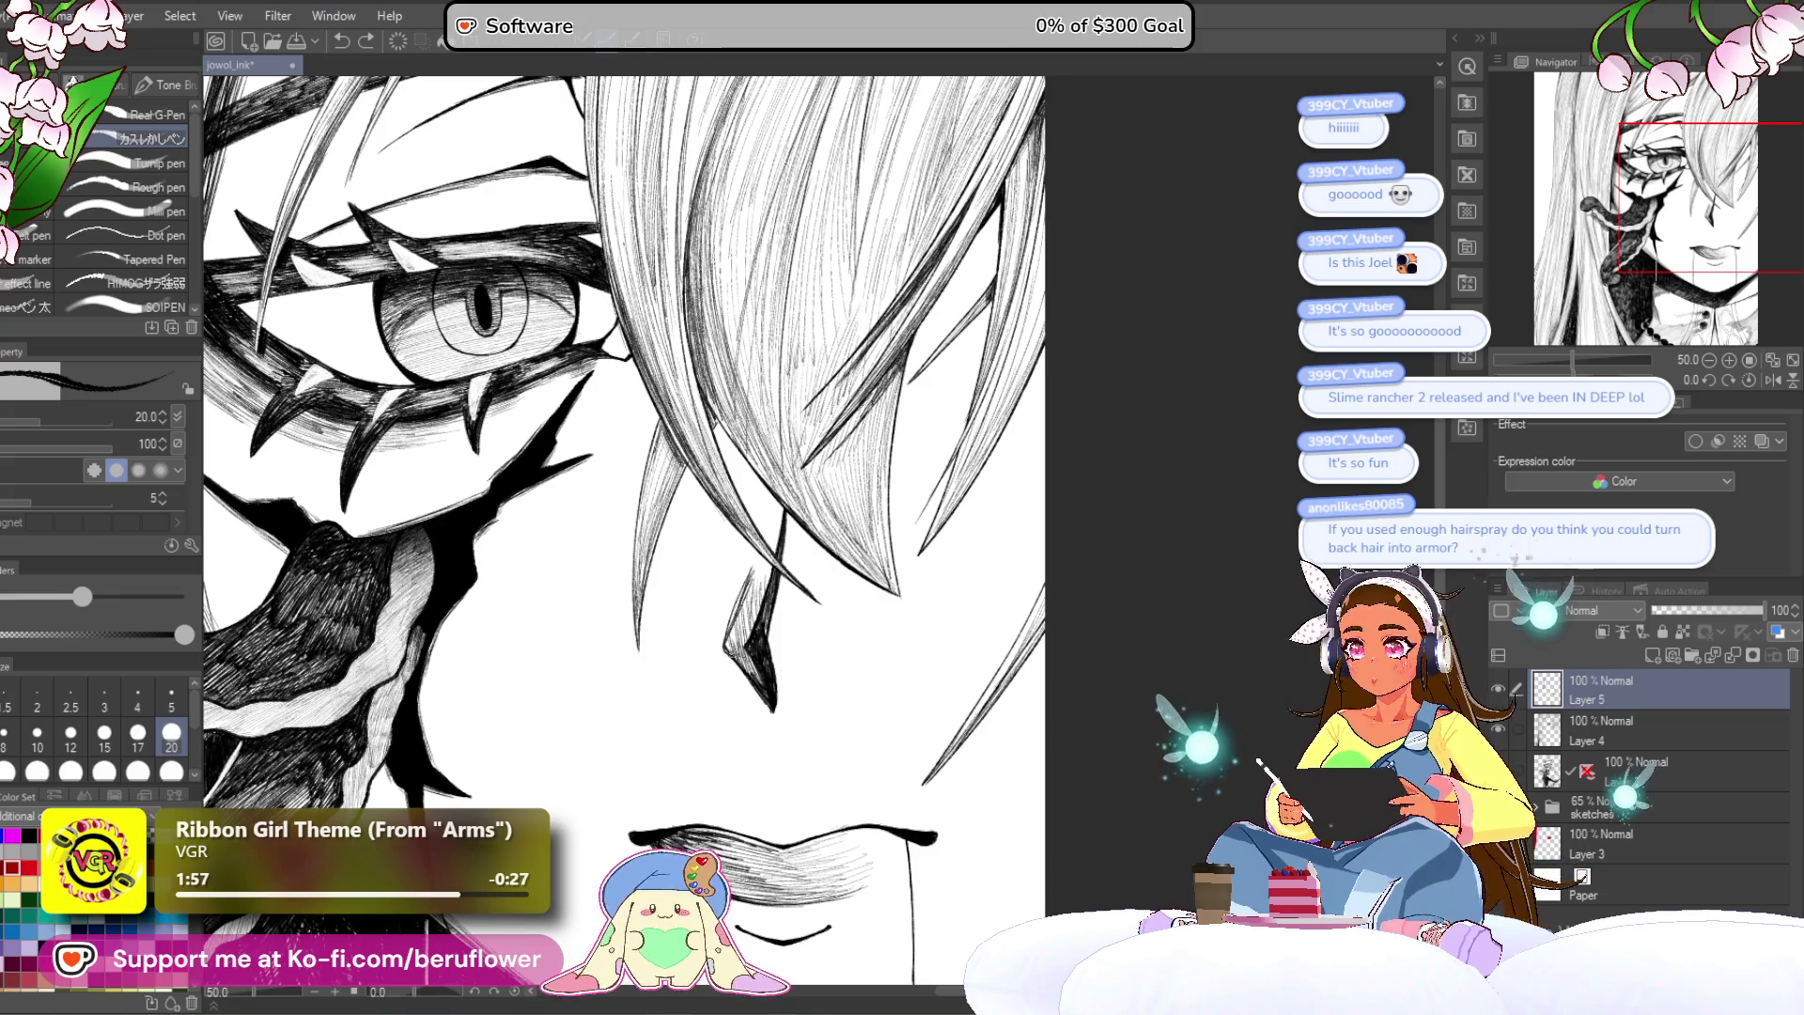
{"action": "key", "text": "ctrl+minus"}
{"action": "key", "text": "ctrl+plus"}
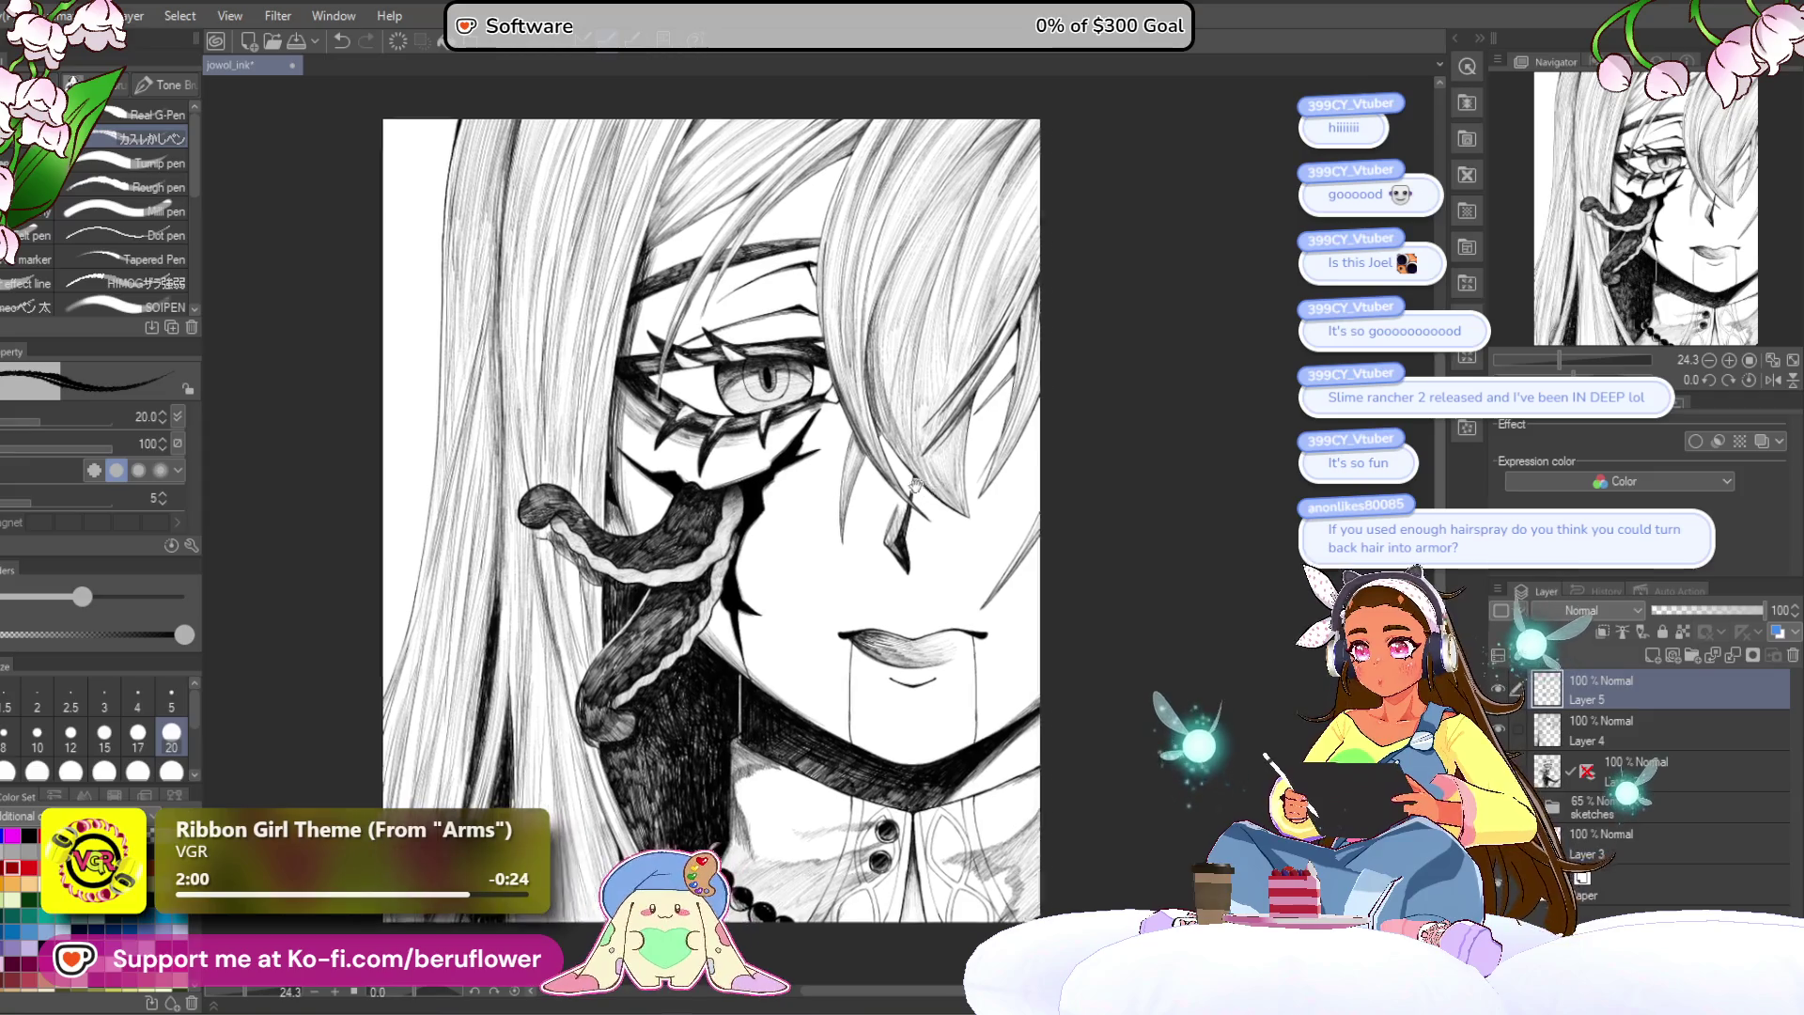
{"action": "mouse_move", "coordinate": [916, 485]}
{"action": "left_mouse_down"}
{"action": "mouse_move", "coordinate": [941, 488]}
{"action": "mouse_move", "coordinate": [940, 548]}
{"action": "left_mouse_up"}
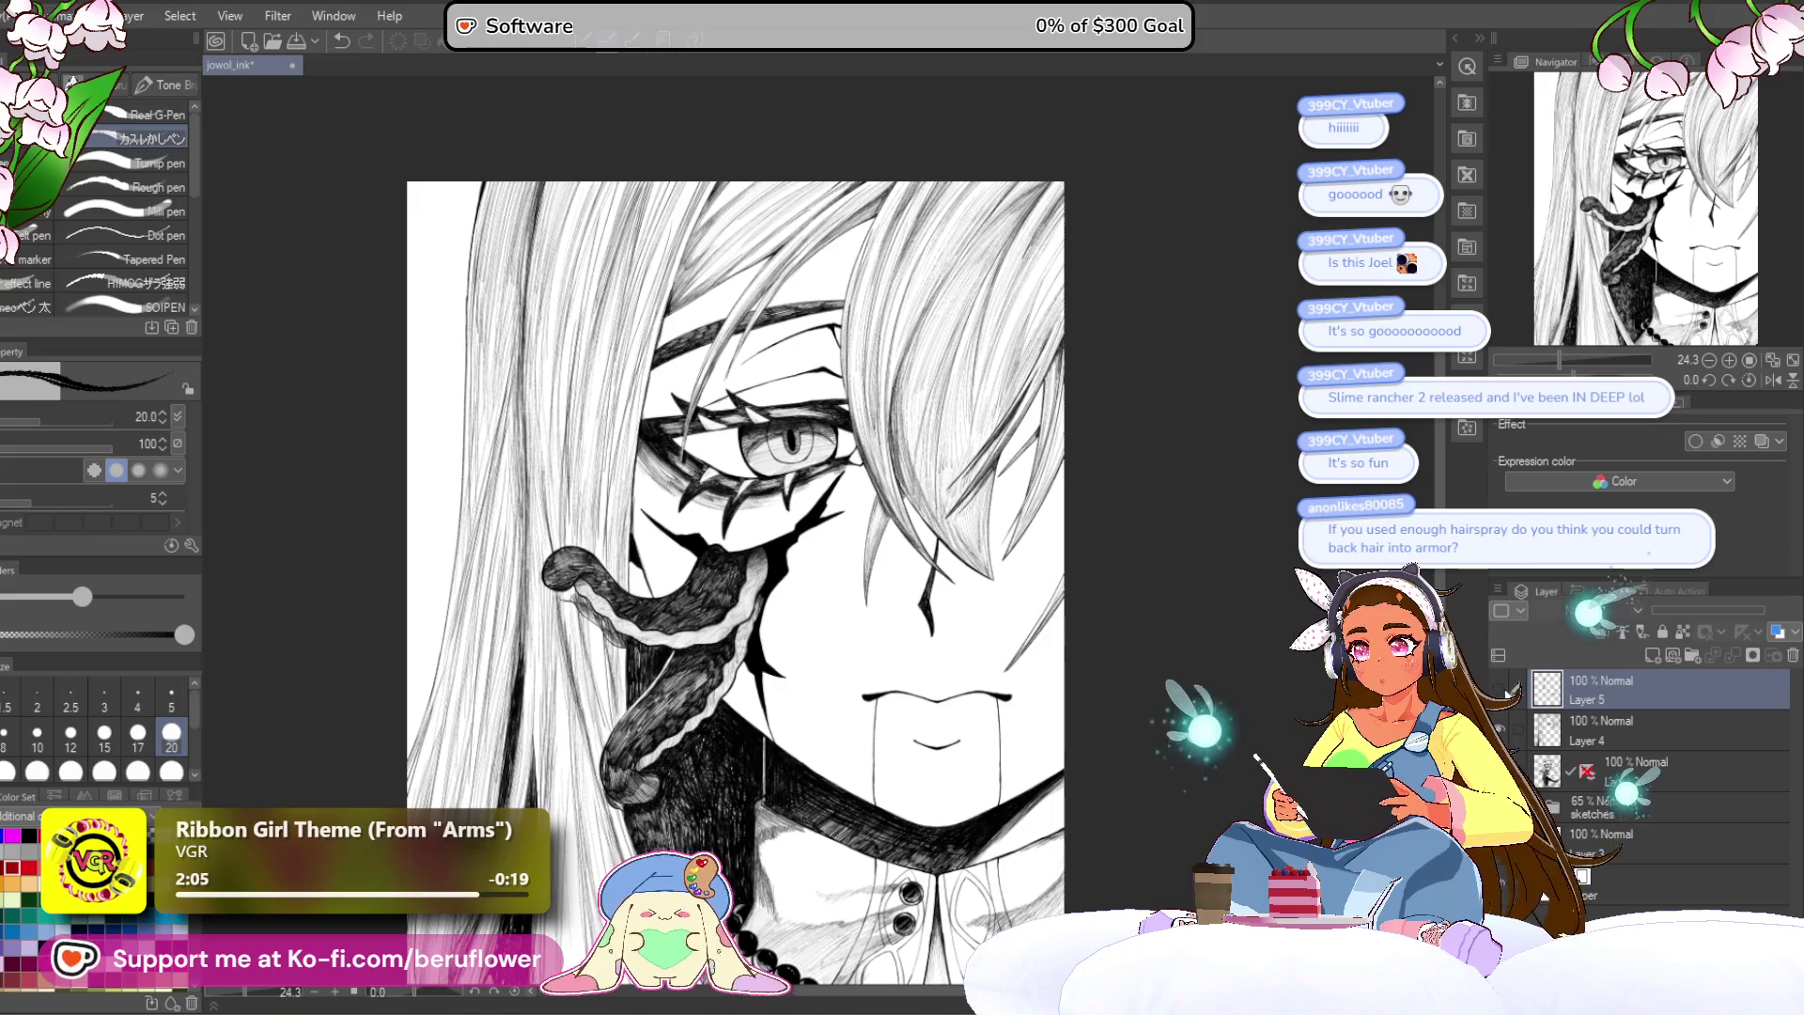
{"action": "mouse_move", "coordinate": [846, 376]}
{"action": "left_mouse_down"}
{"action": "mouse_move", "coordinate": [940, 526]}
{"action": "mouse_move", "coordinate": [903, 461]}
{"action": "left_mouse_up"}
{"action": "scroll", "coordinate": [817, 526], "scroll_direction": "up", "scroll_amount": 4}
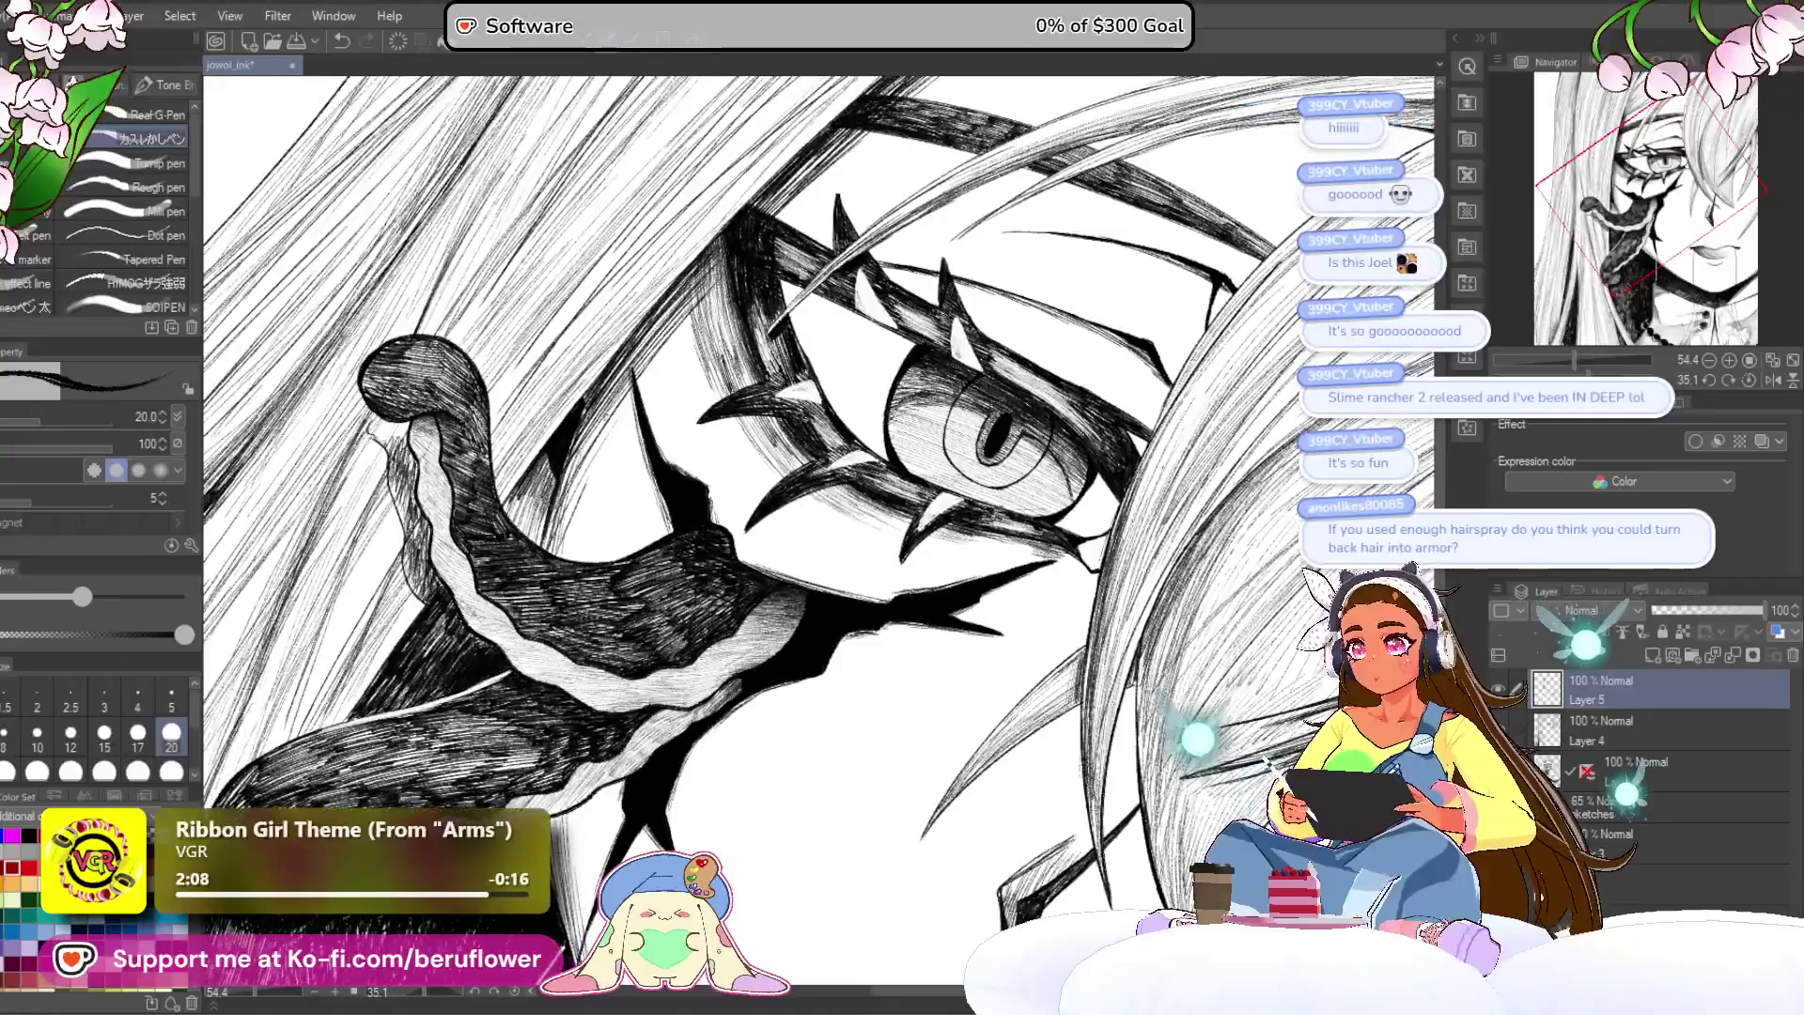
{"action": "left_click_drag", "start_coordinate": [752, 564], "coordinate": [799, 357]}
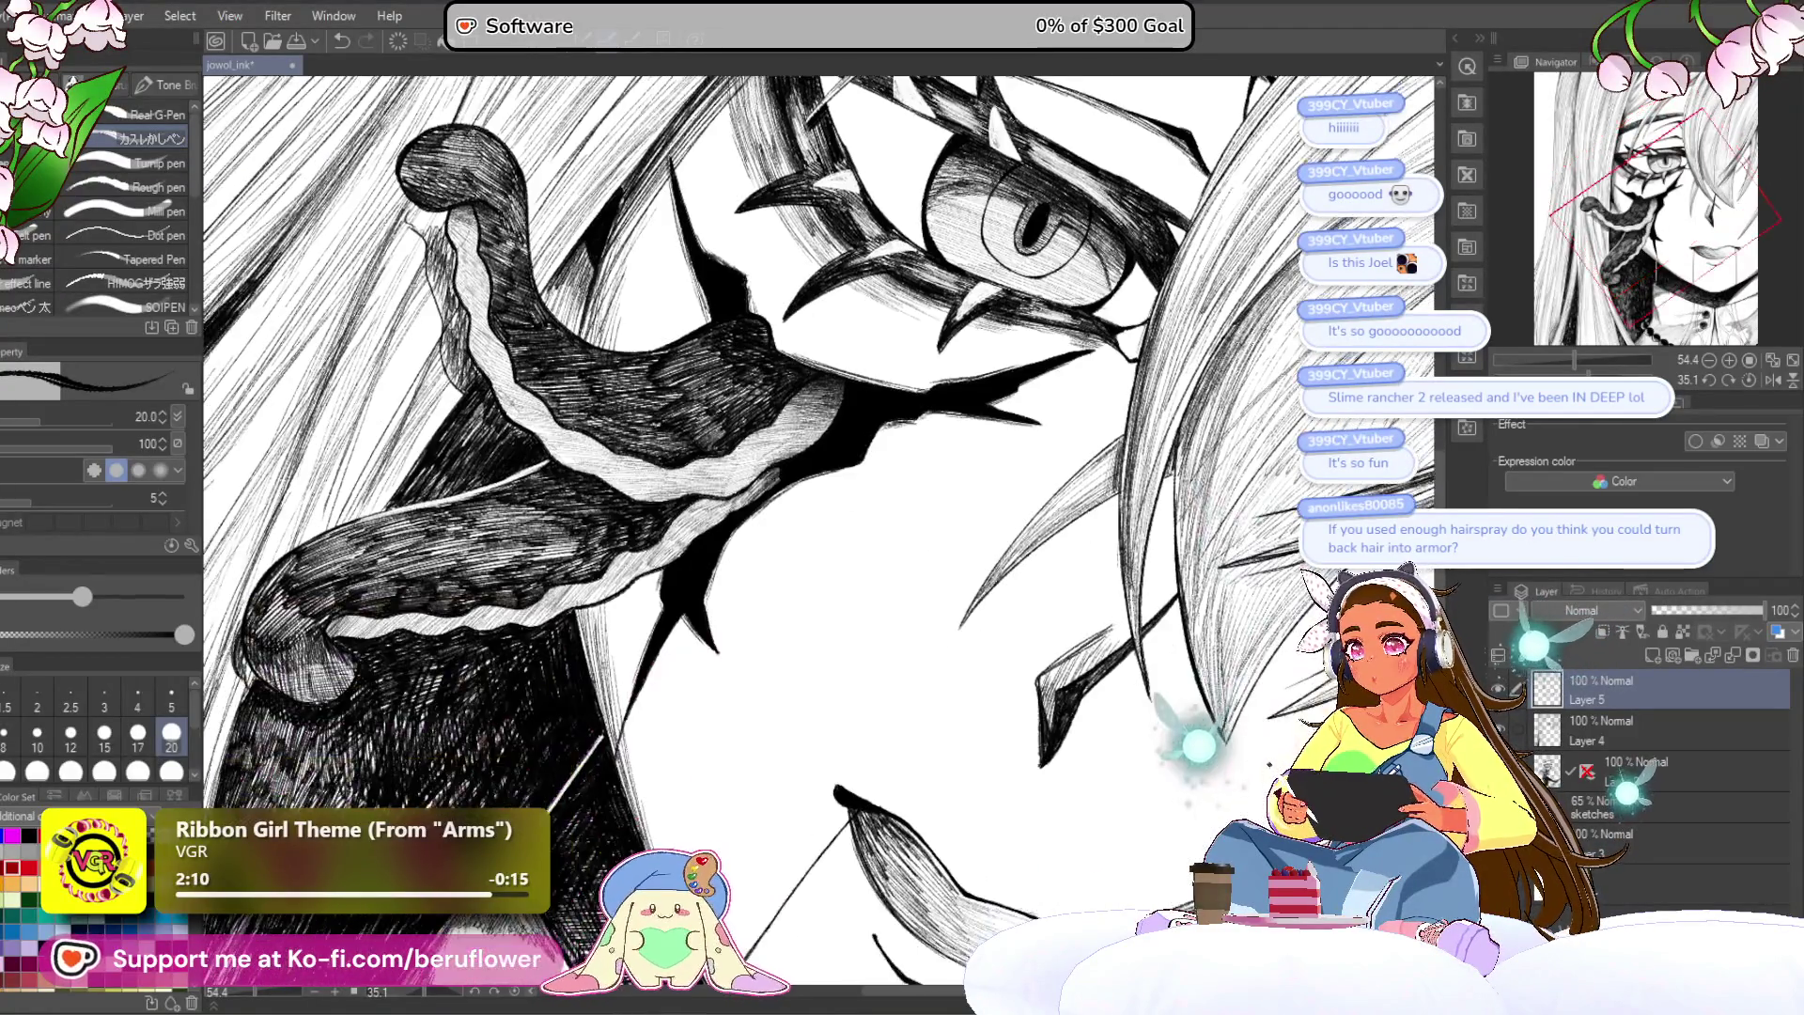
{"action": "mouse_move", "coordinate": [827, 658]}
{"action": "left_mouse_down"}
{"action": "mouse_move", "coordinate": [836, 447]}
{"action": "mouse_move", "coordinate": [817, 408]}
{"action": "left_mouse_up"}
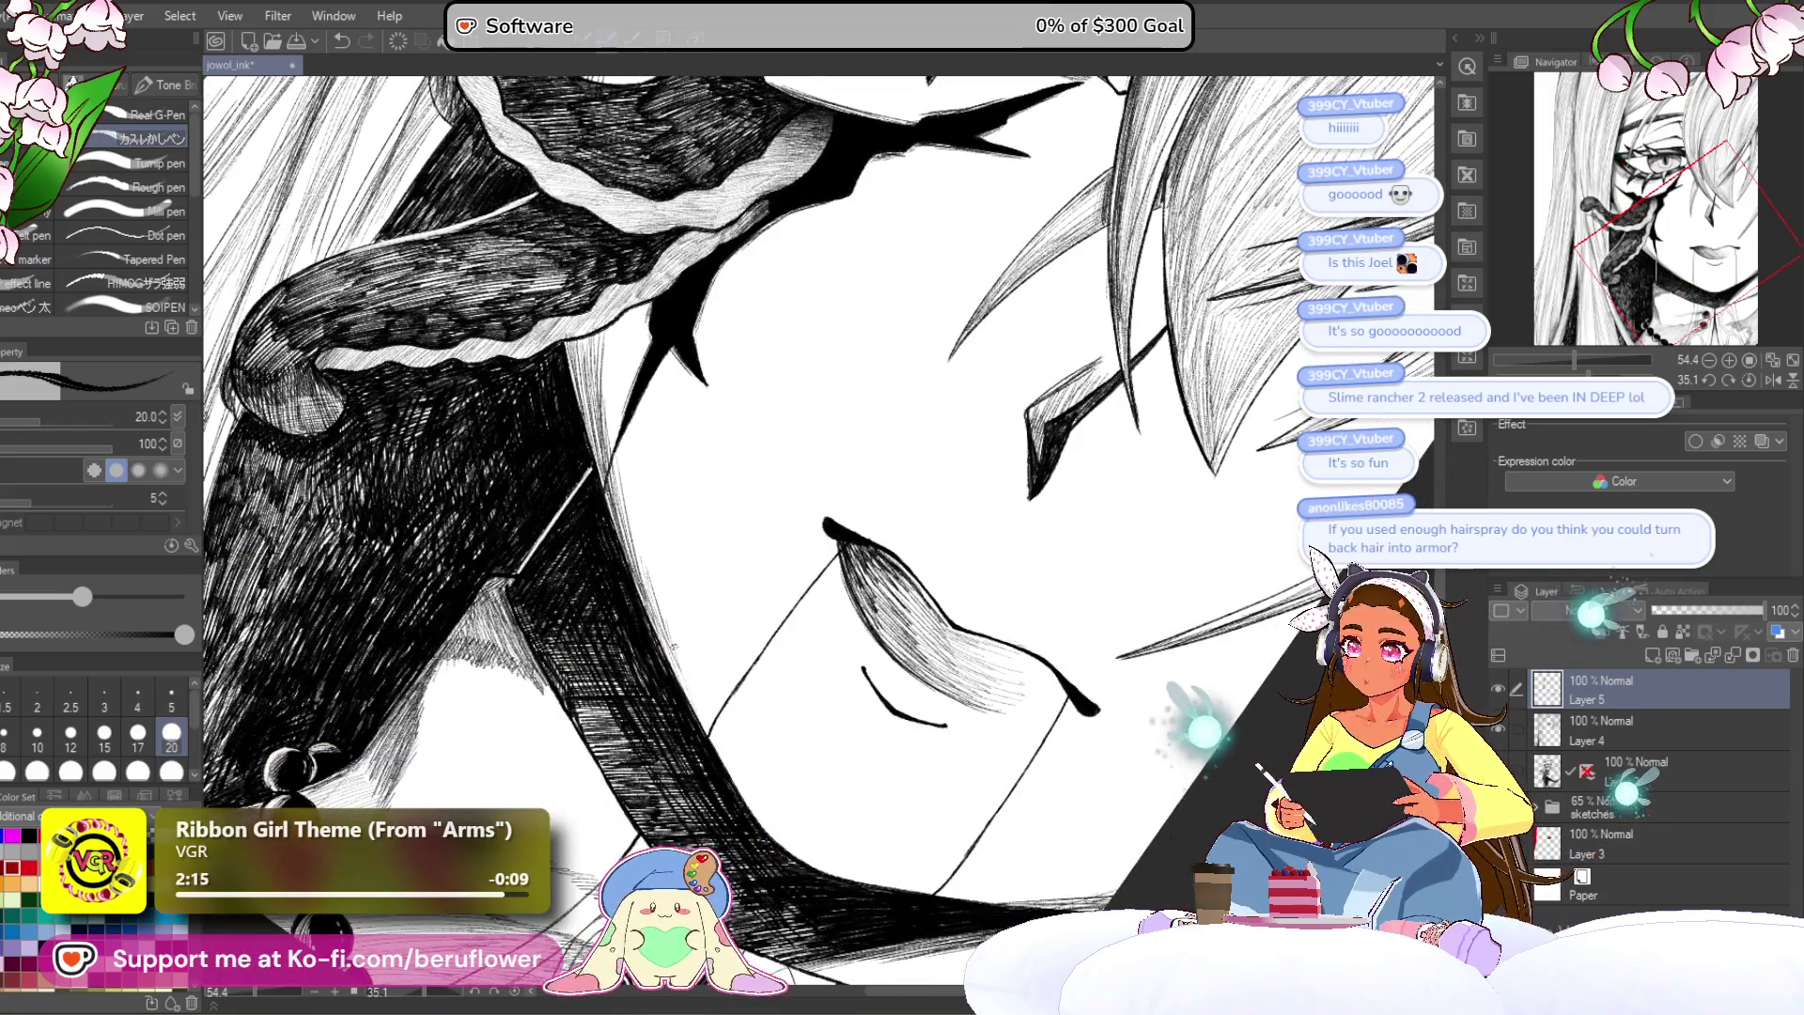
{"action": "mouse_move", "coordinate": [1676, 406]}
{"action": "left_mouse_down"}
{"action": "mouse_move", "coordinate": [1523, 360]}
{"action": "mouse_move", "coordinate": [1563, 360]}
{"action": "left_mouse_up"}
{"action": "left_click", "coordinate": [1713, 380]}
Step: Ink a thin line along a hair strand beside the eye, undoing the extra hatch stroke
{"action": "scroll", "coordinate": [898, 704], "scroll_direction": "up", "scroll_amount": 5}
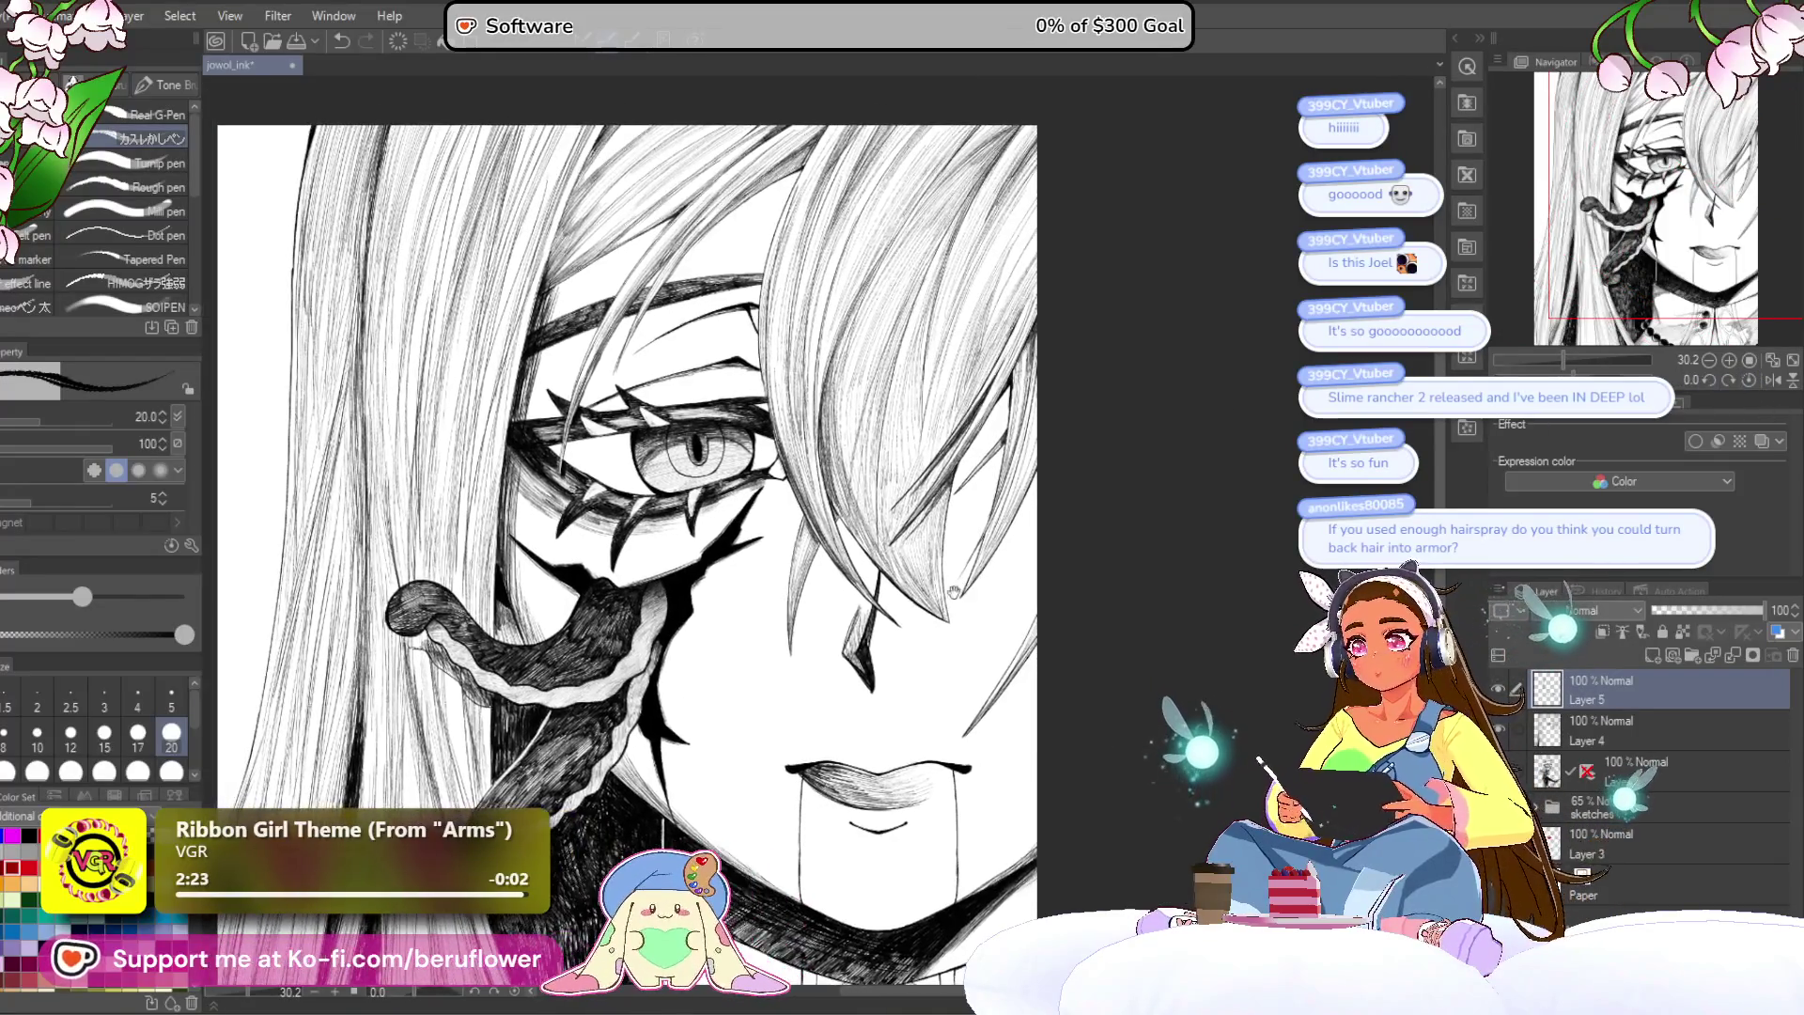
{"action": "scroll", "coordinate": [898, 705], "scroll_direction": "up", "scroll_amount": 3}
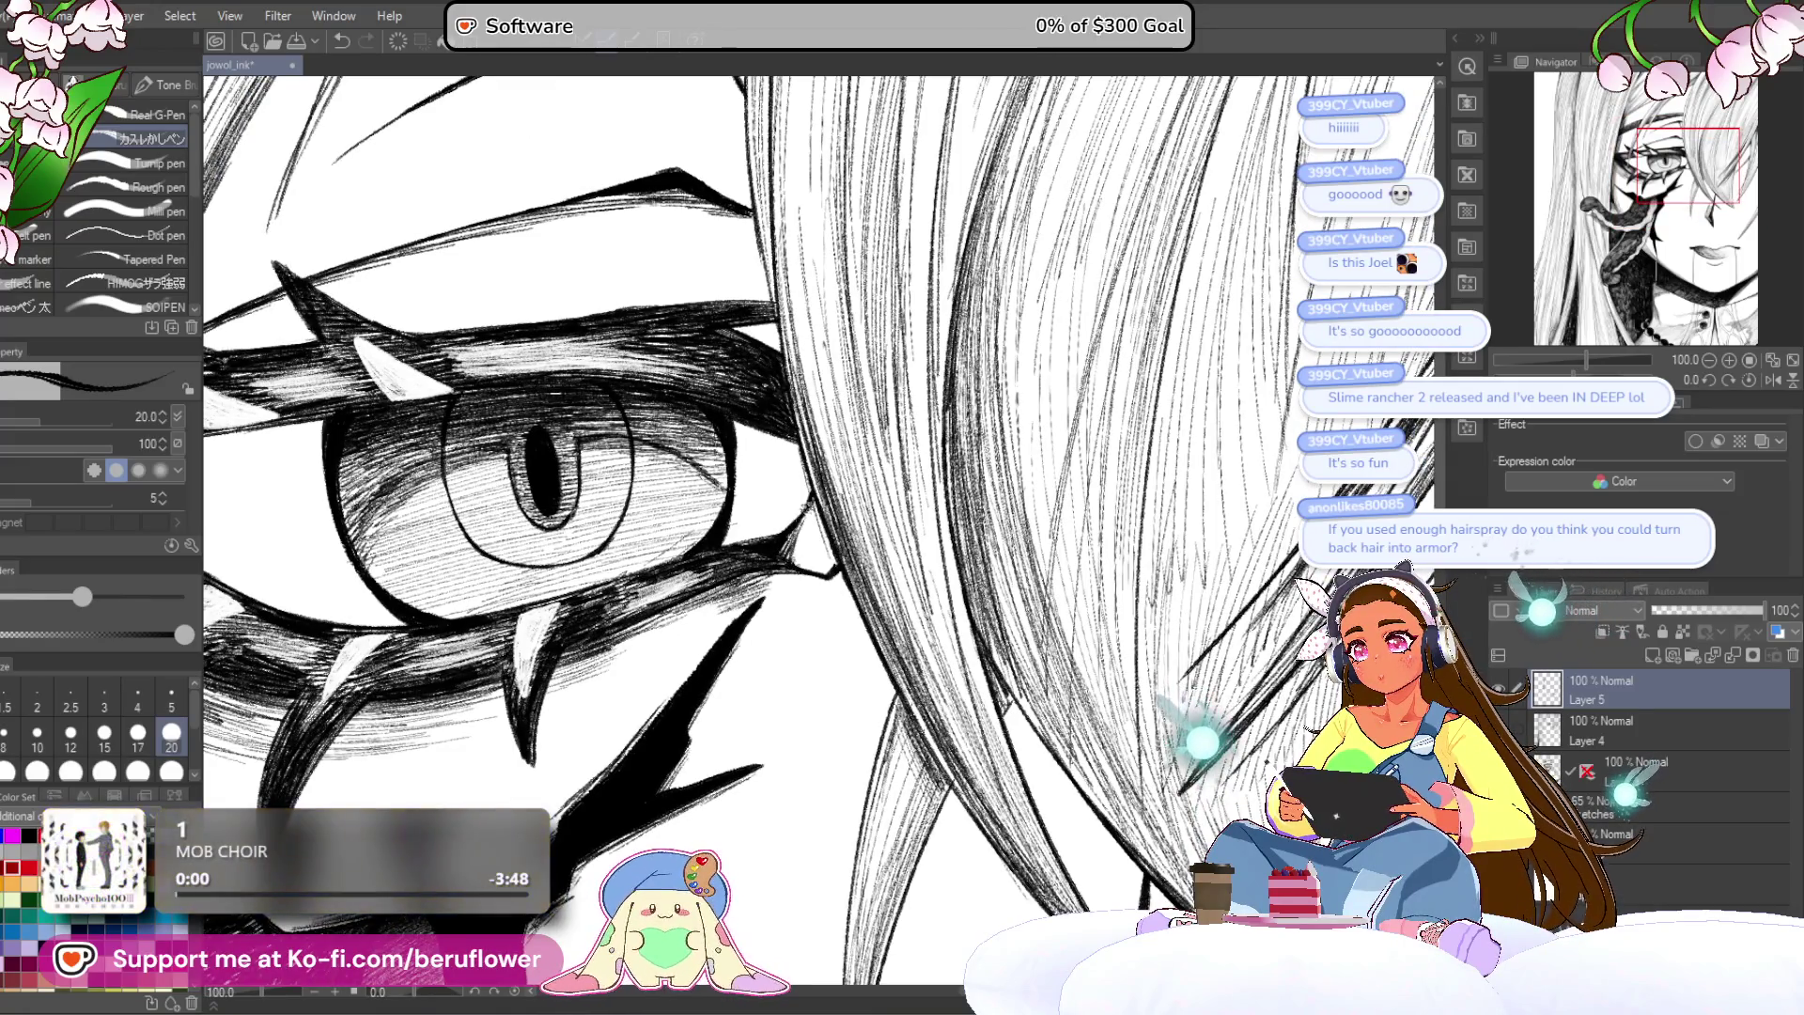
{"action": "scroll", "coordinate": [802, 565], "scroll_direction": "down", "scroll_amount": 4}
{"action": "scroll", "coordinate": [766, 555], "scroll_direction": "up", "scroll_amount": 3}
{"action": "left_click_drag", "start_coordinate": [733, 584], "coordinate": [701, 668]}
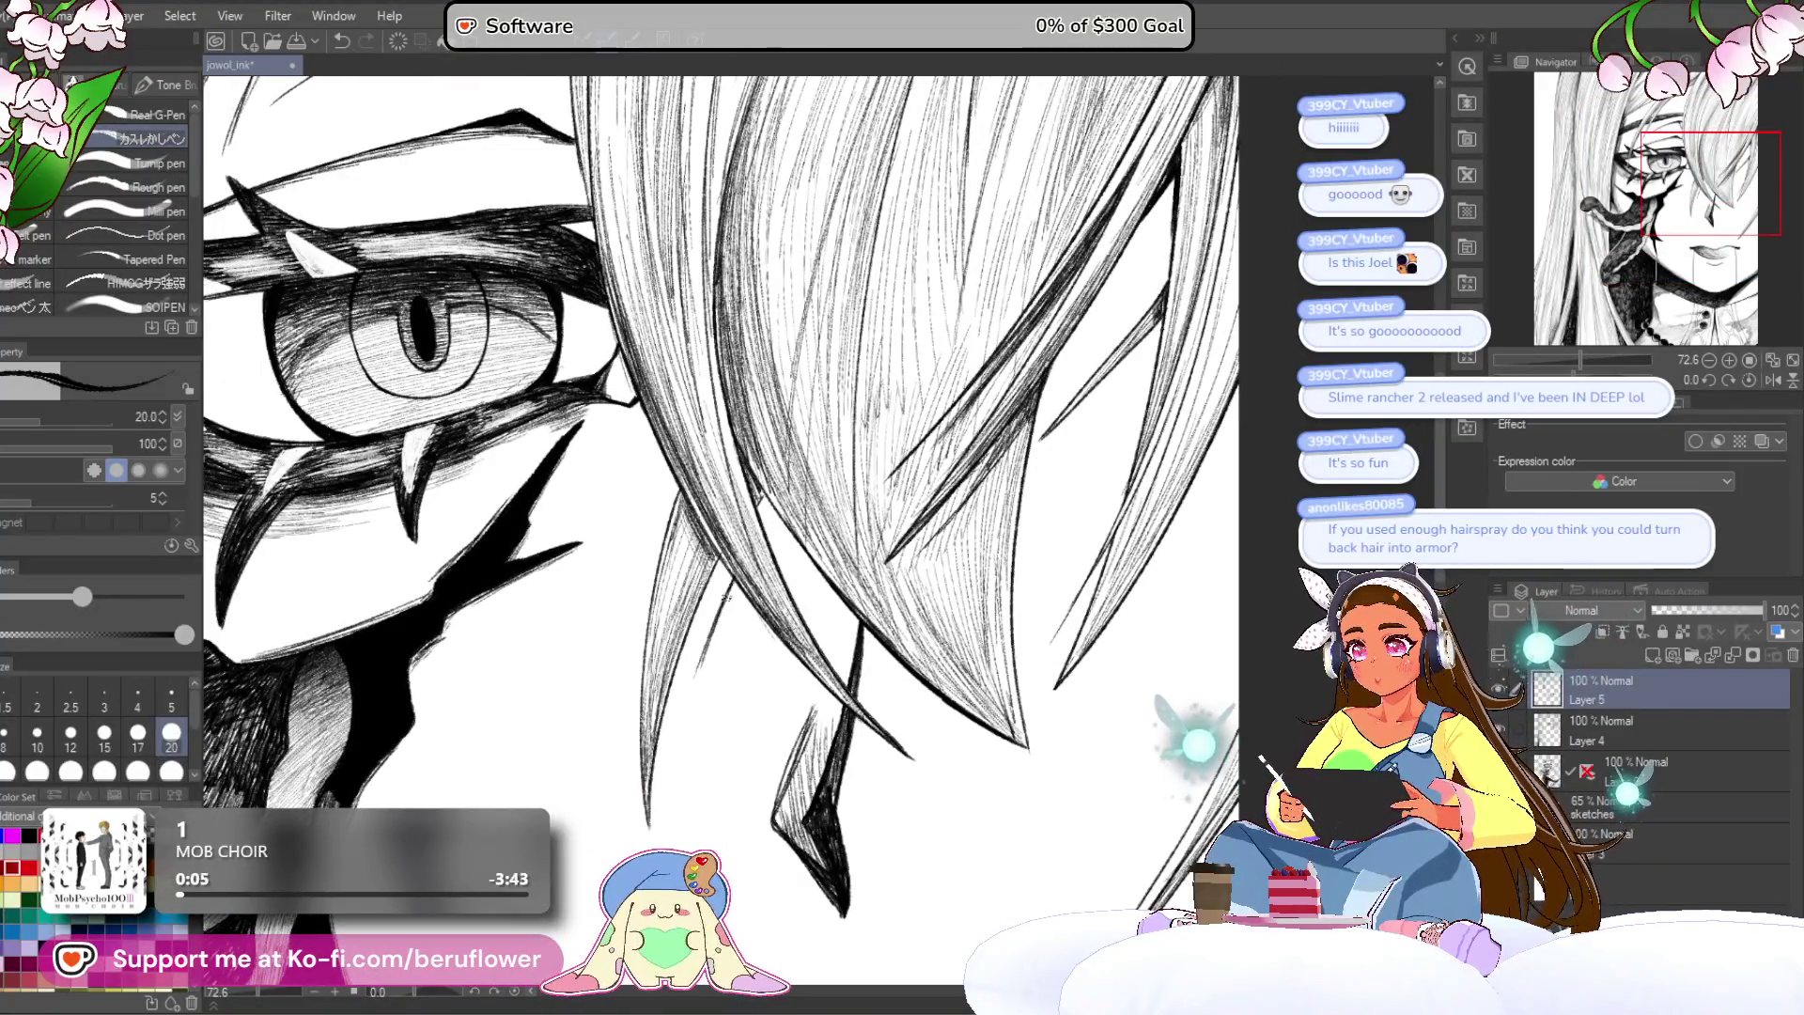
{"action": "left_click_drag", "start_coordinate": [721, 561], "coordinate": [708, 586]}
{"action": "key", "text": "ctrl+z"}
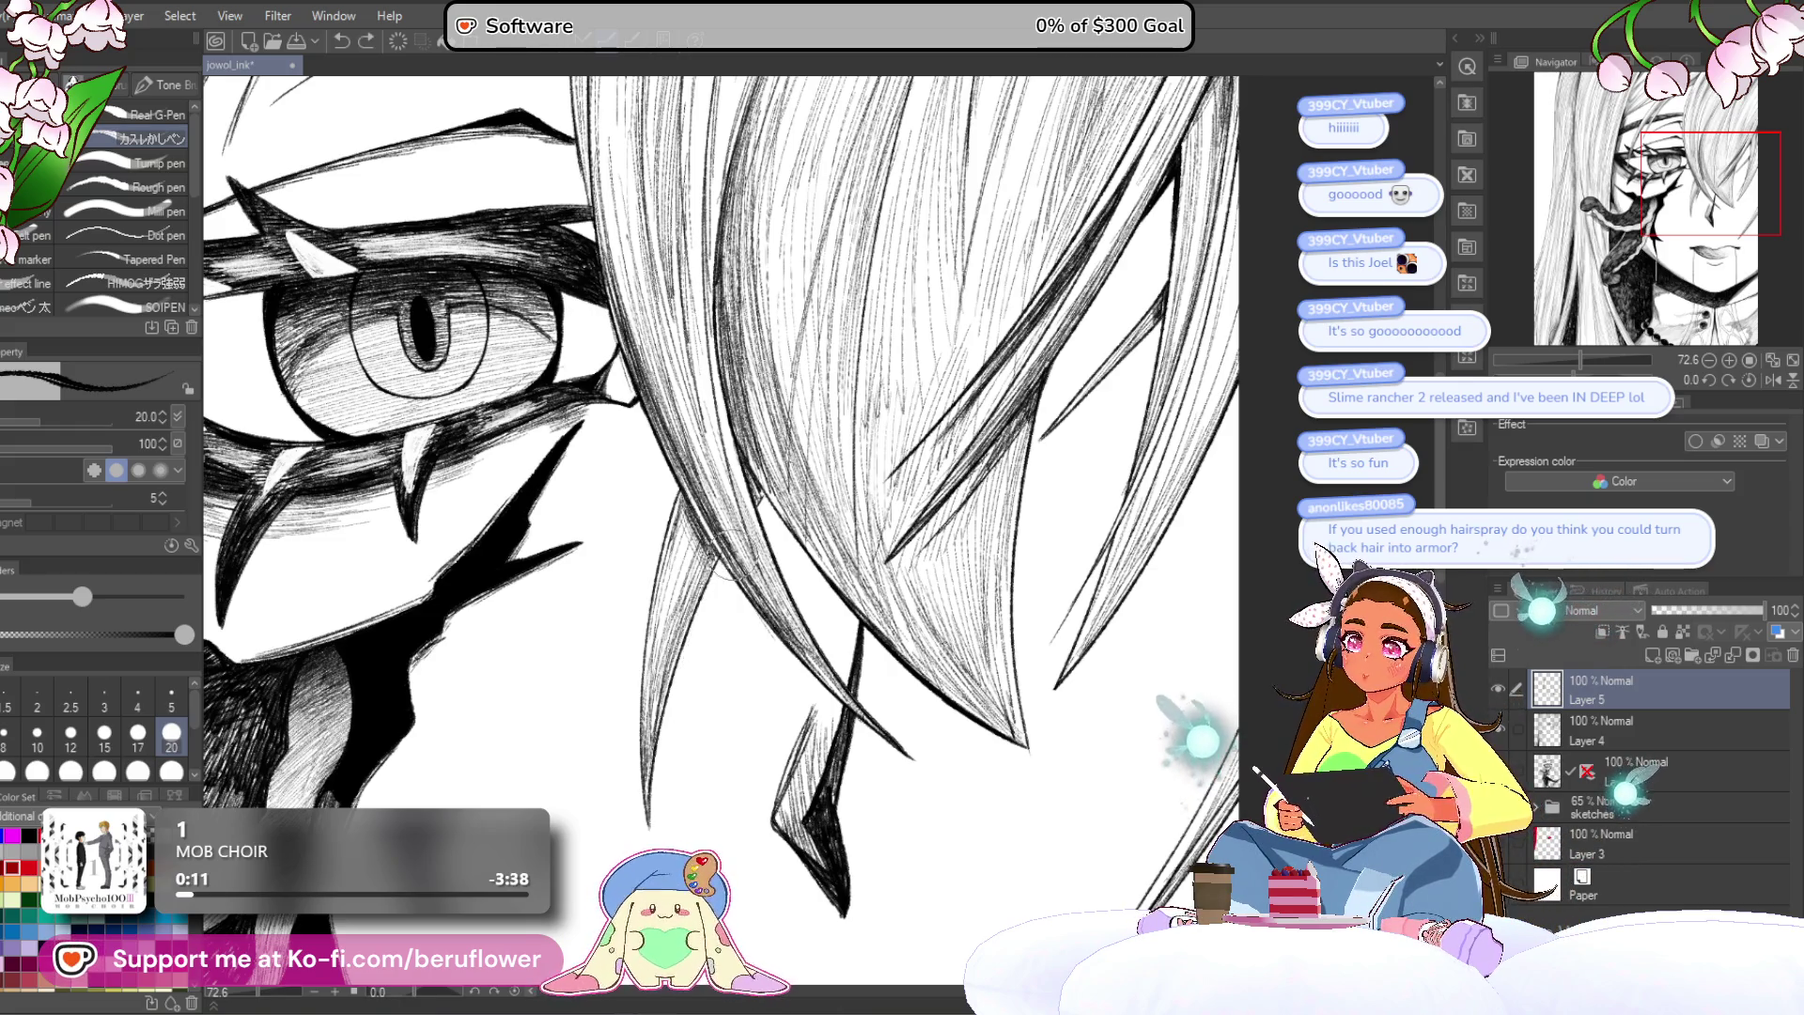
Step: Fit the whole page to the window, then zoom and rotate to look over the illustration
{"action": "key", "text": "ctrl+0"}
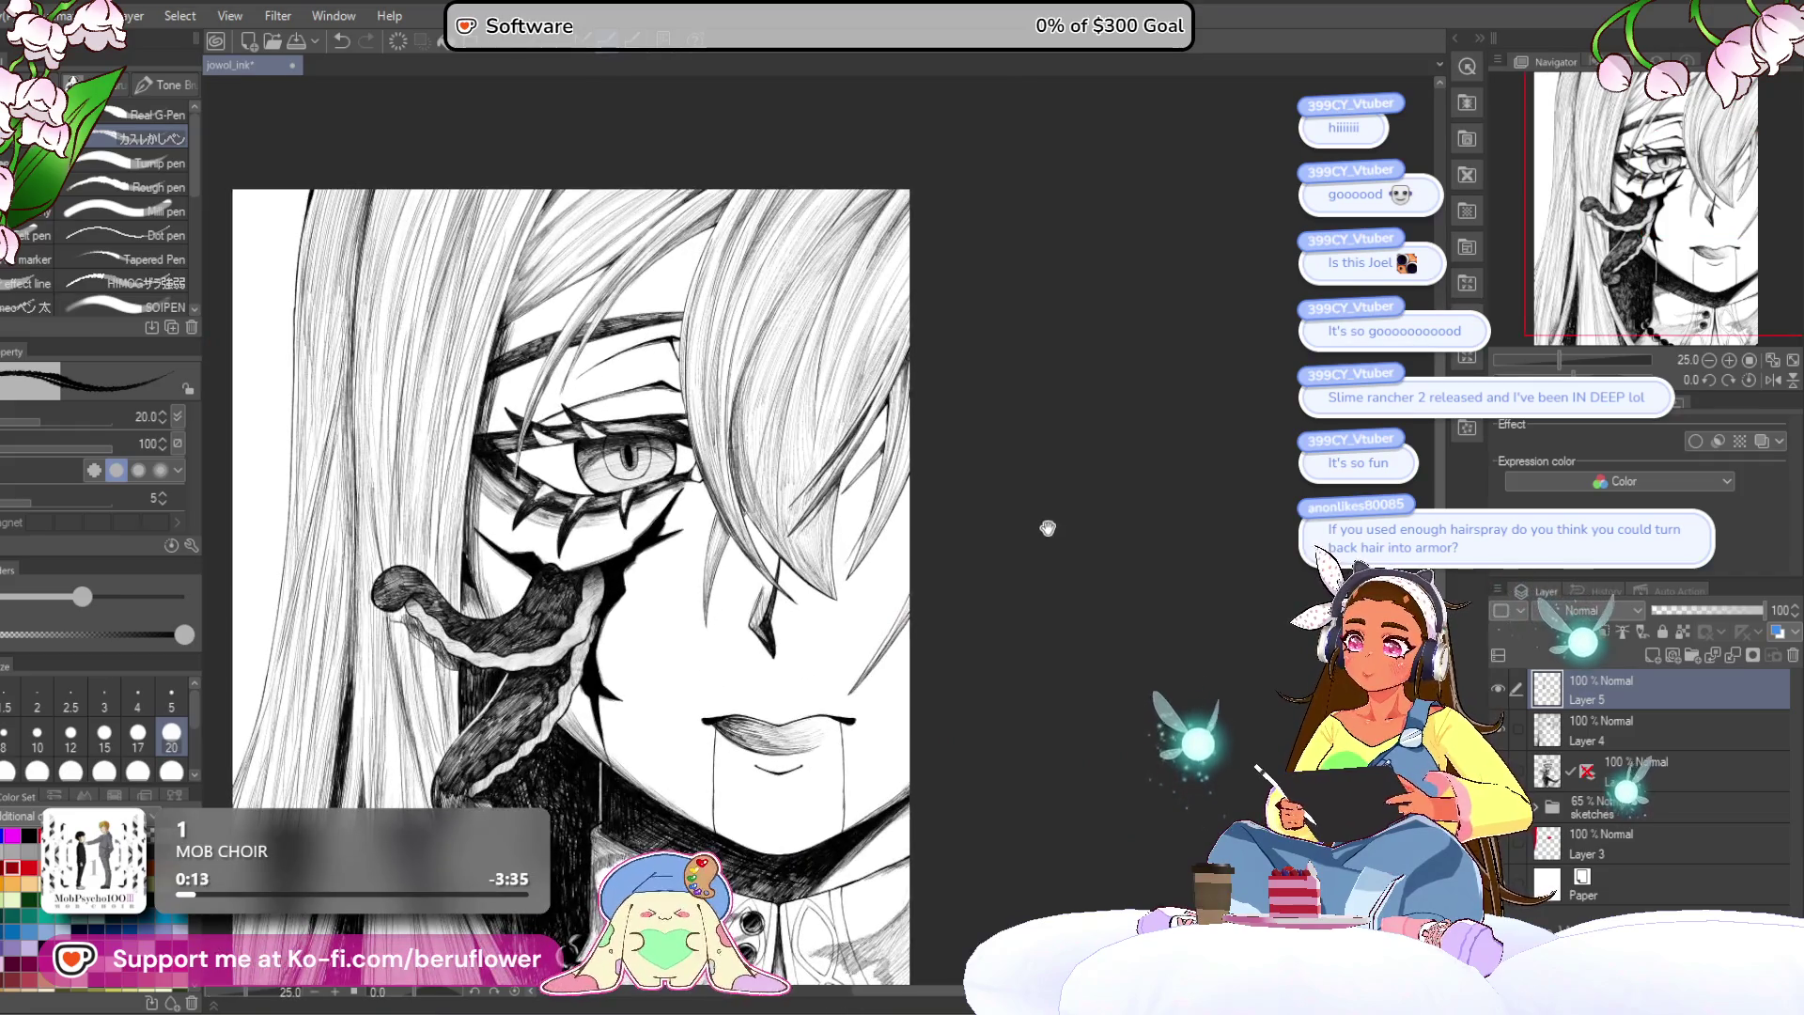
{"action": "key", "text": "ctrl+plus"}
{"action": "scroll", "coordinate": [814, 602], "scroll_direction": "down", "scroll_amount": 1}
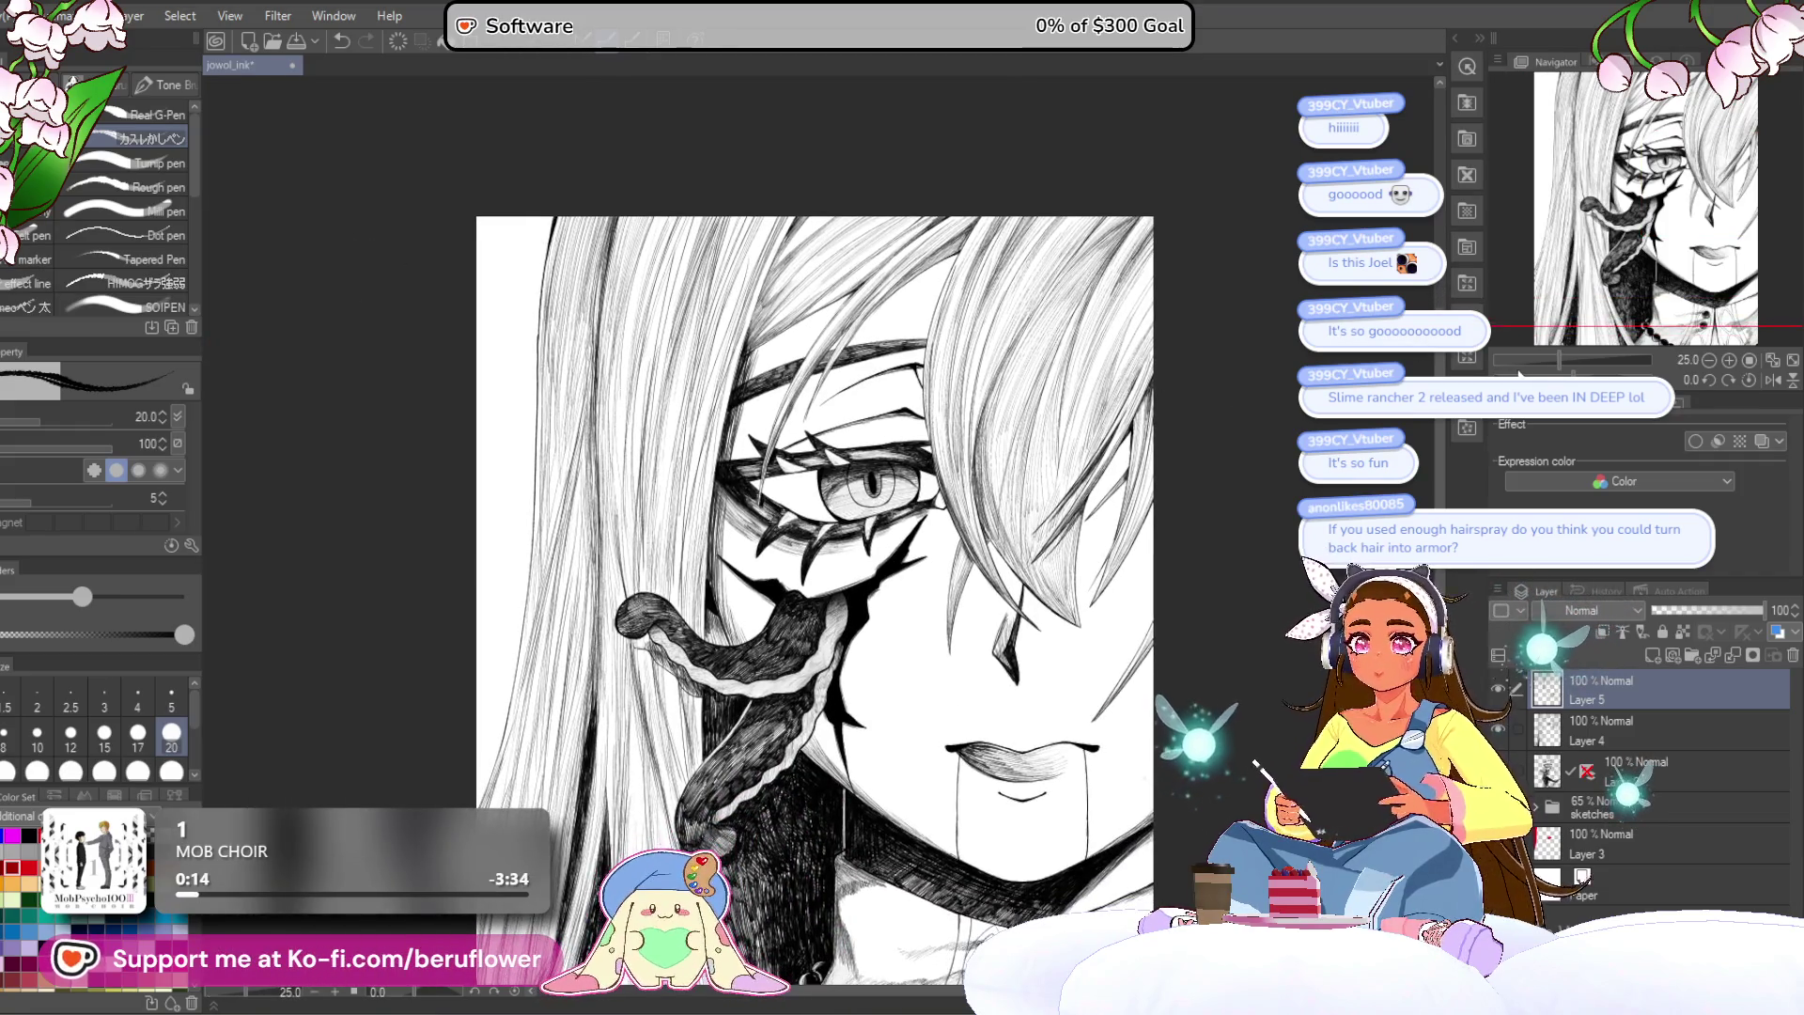
{"action": "left_click_drag", "start_coordinate": [1034, 394], "coordinate": [1062, 677]}
{"action": "scroll", "coordinate": [804, 646], "scroll_direction": "up", "scroll_amount": 5}
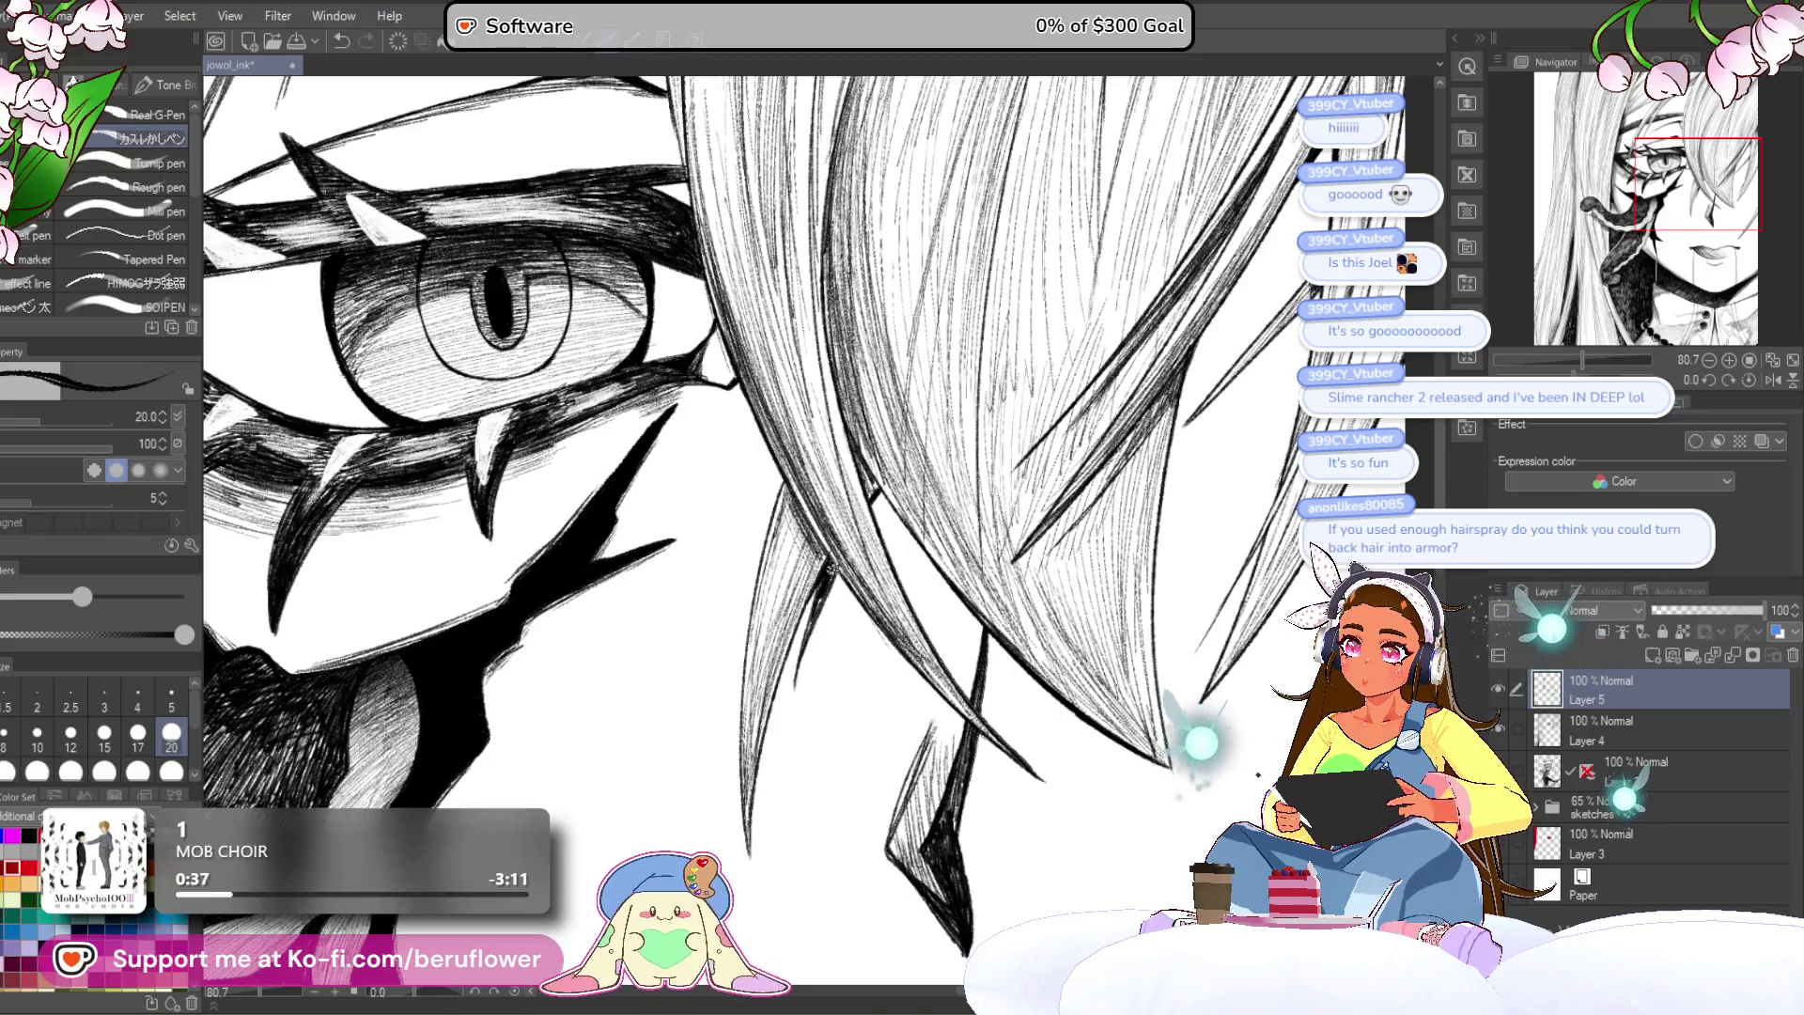
{"action": "scroll", "coordinate": [783, 723], "scroll_direction": "down", "scroll_amount": 4}
{"action": "scroll", "coordinate": [783, 722], "scroll_direction": "up", "scroll_amount": 2}
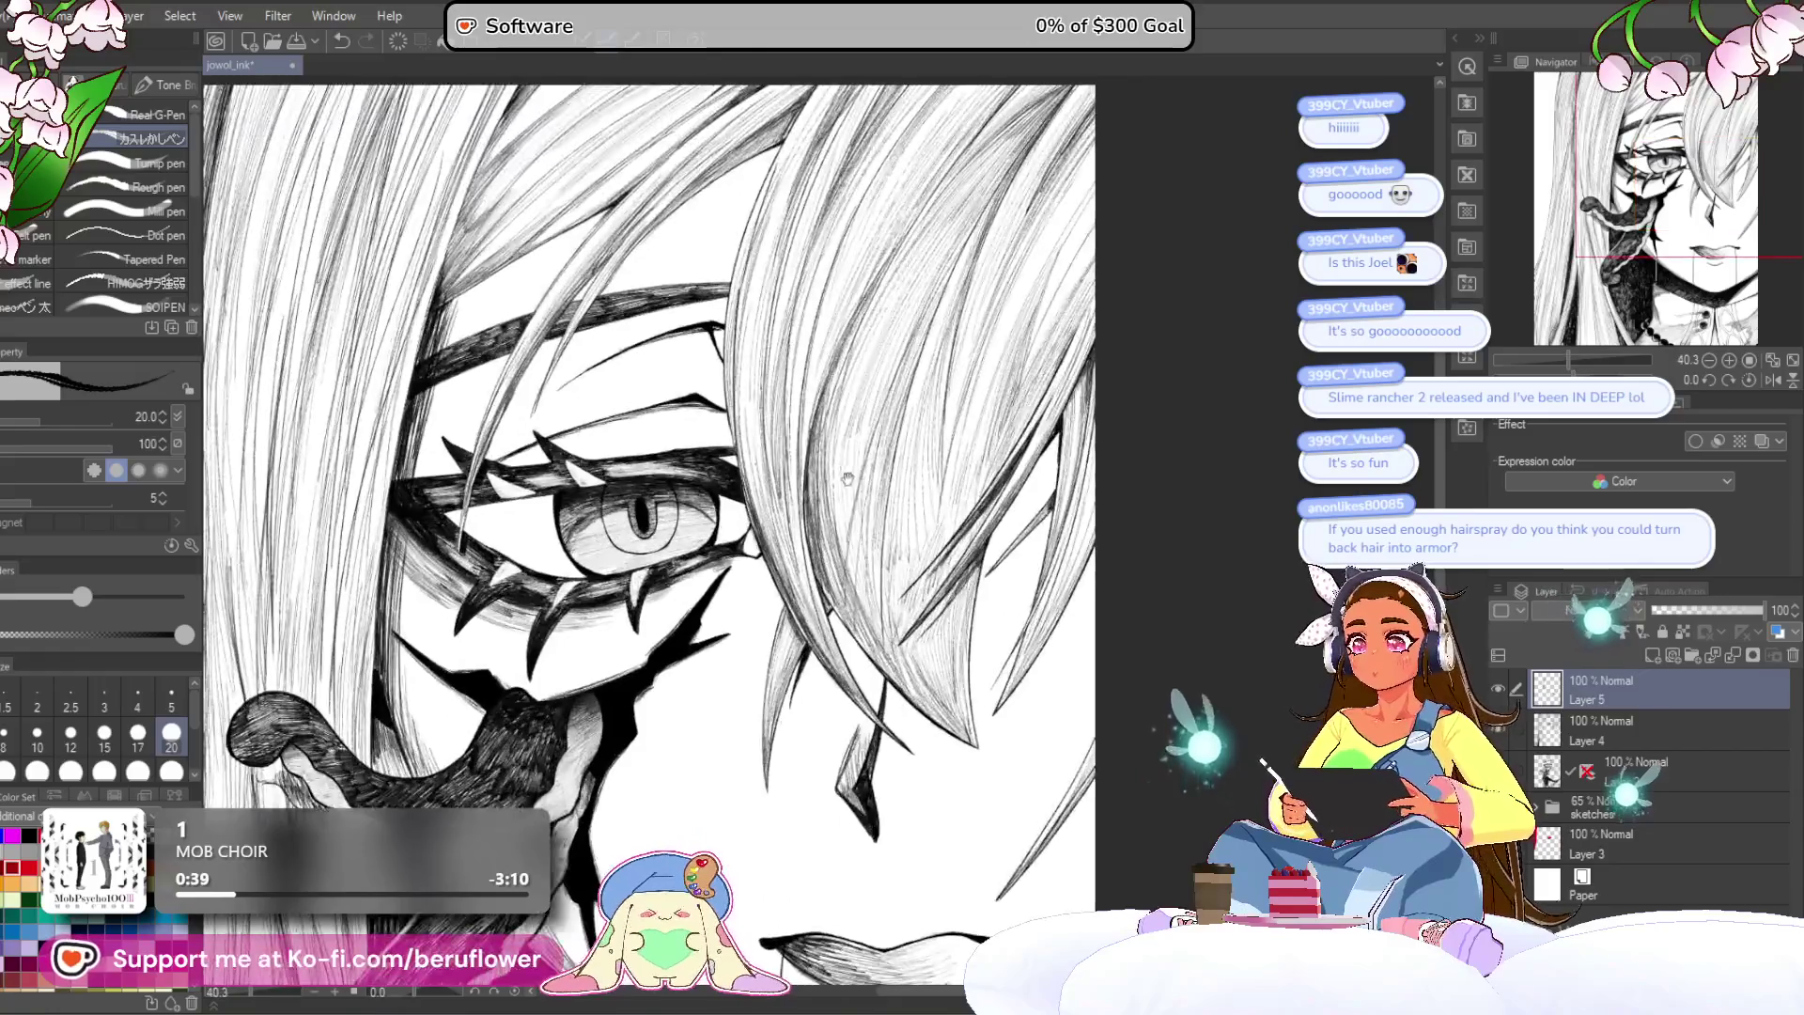
Step: Ink a thin hair stroke near the eyebrow and fill a black crescent along a hair strand
{"action": "scroll", "coordinate": [731, 574], "scroll_direction": "up", "scroll_amount": 4}
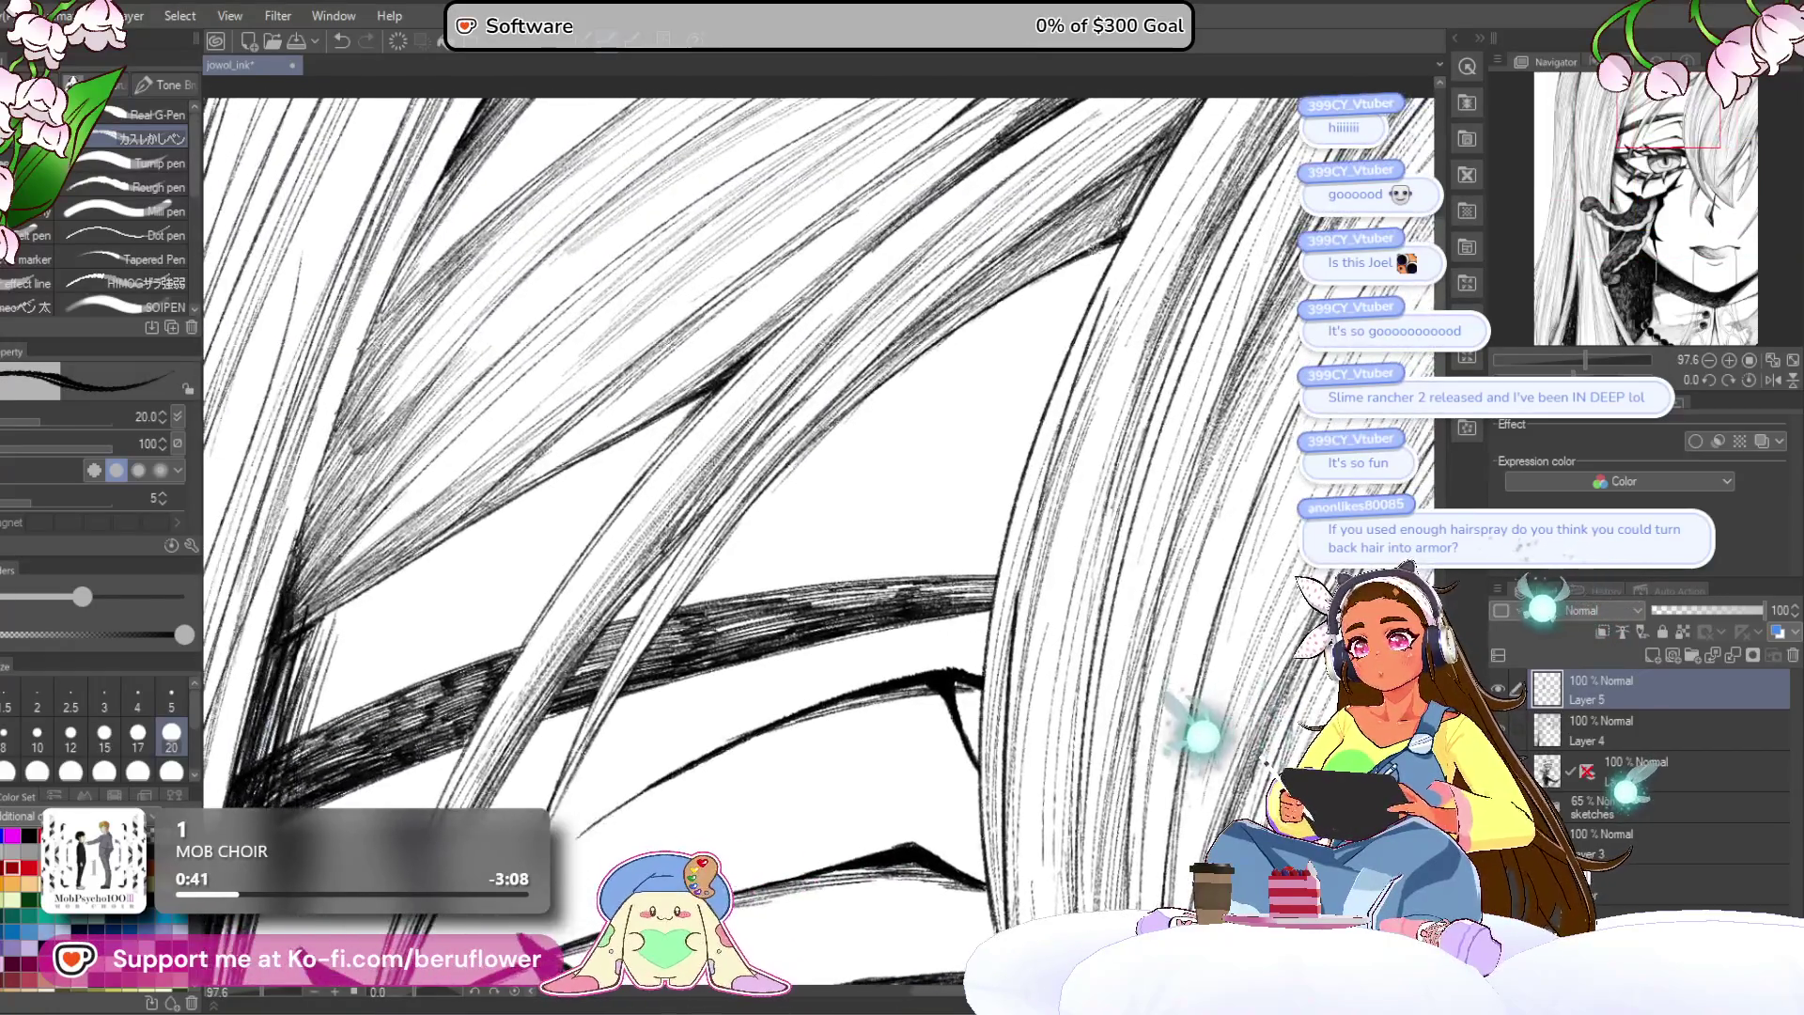
{"action": "left_click_drag", "start_coordinate": [654, 679], "coordinate": [616, 765]}
{"action": "key", "text": "g"}
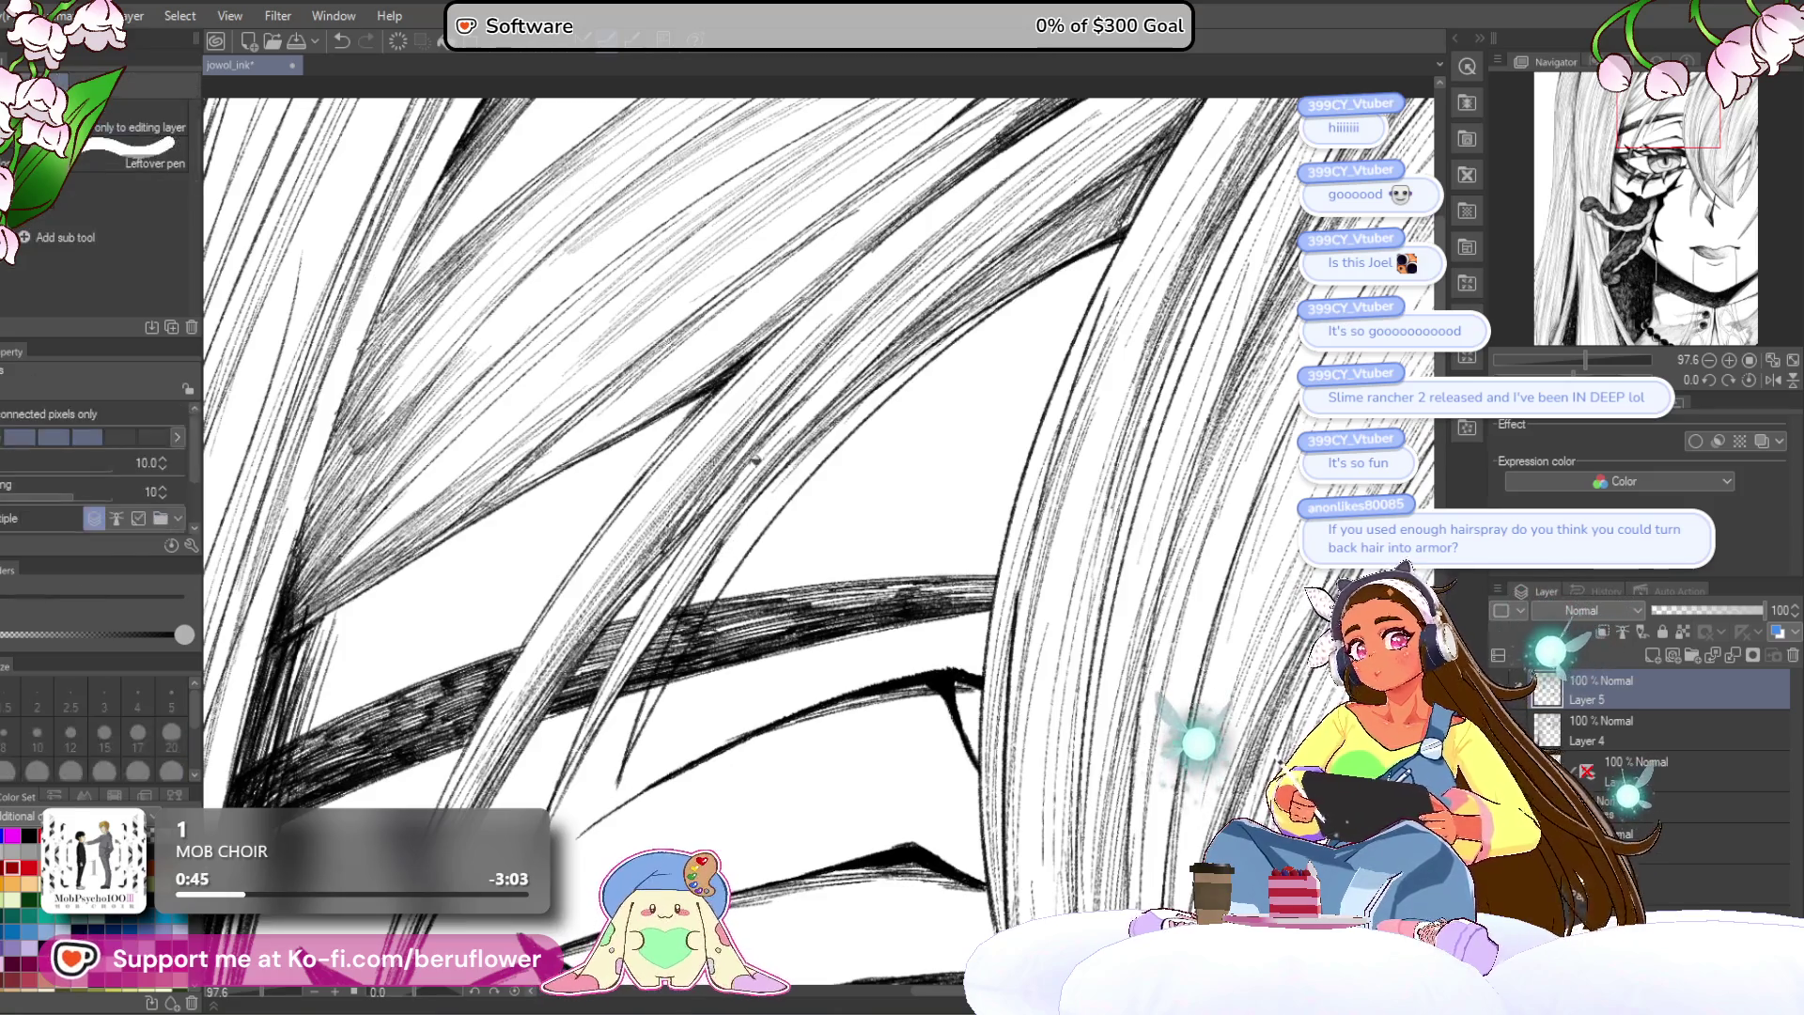
{"action": "left_click_drag", "start_coordinate": [930, 357], "coordinate": [787, 496]}
{"action": "scroll", "coordinate": [673, 646], "scroll_direction": "down", "scroll_amount": 4}
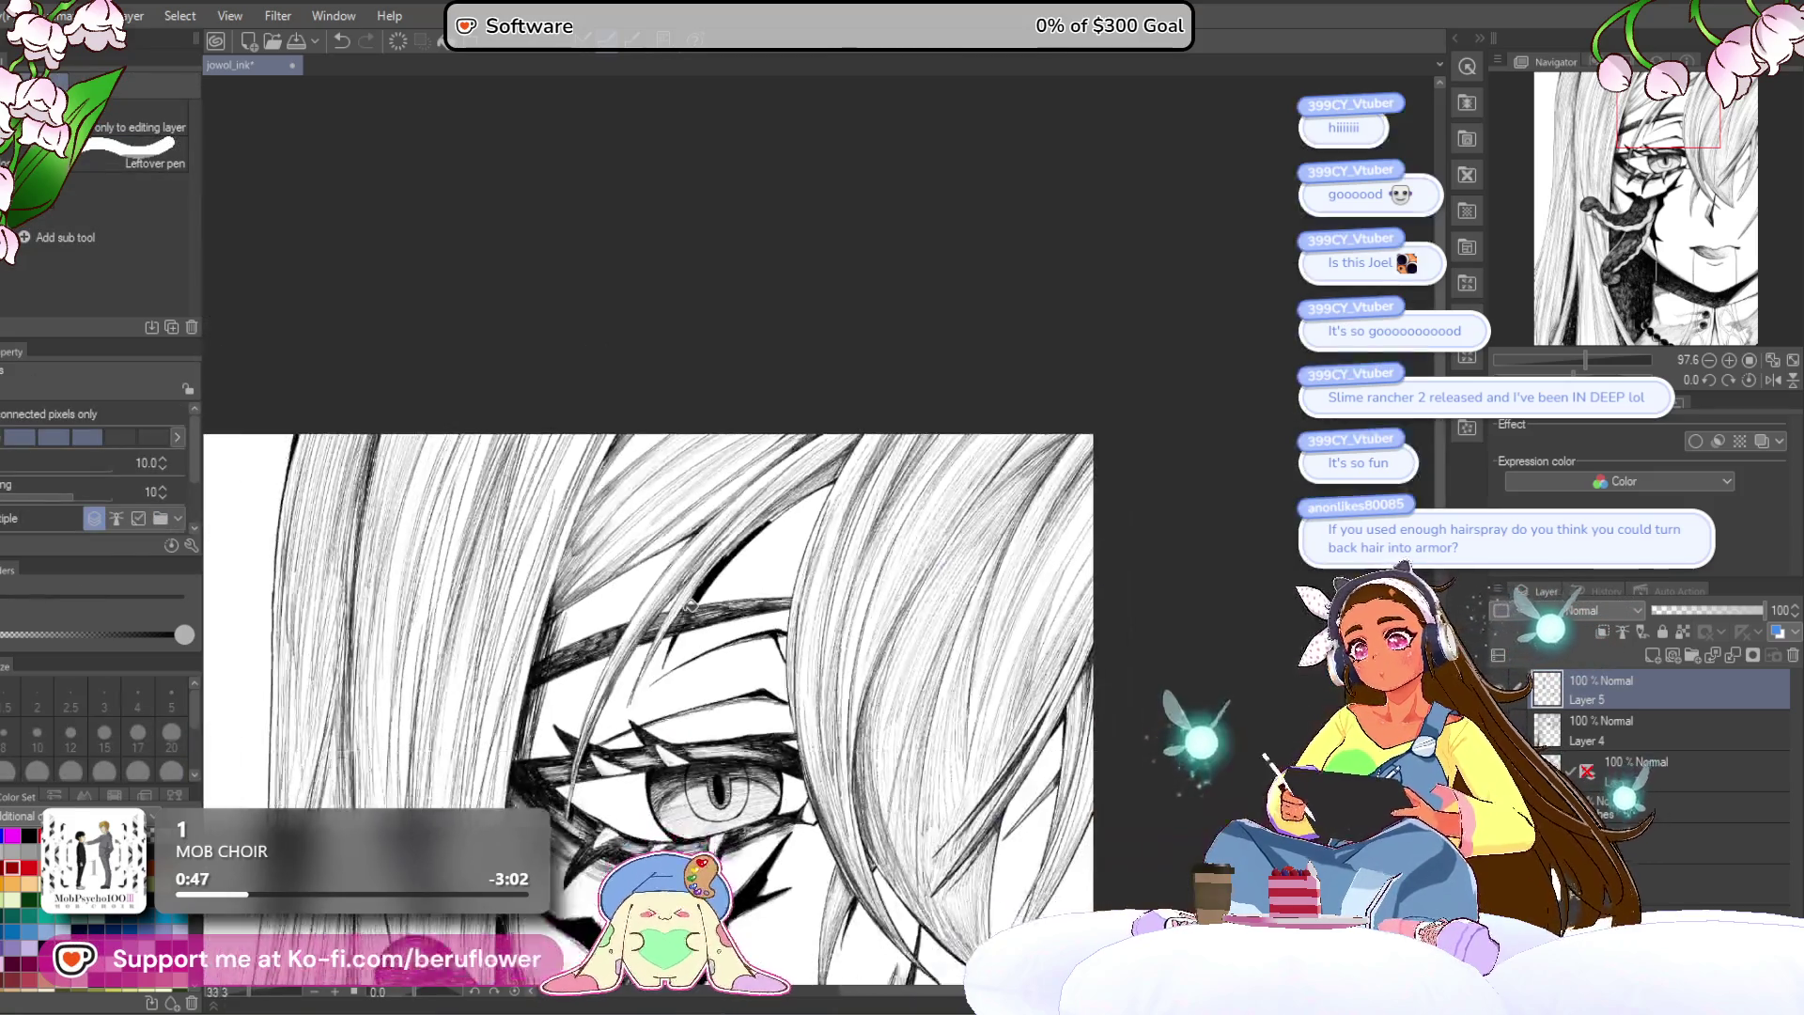
{"action": "left_click_drag", "start_coordinate": [672, 647], "coordinate": [689, 607]}
Step: With the pen, thicken the dark ink line on a hair strand and add a short hatch stroke
{"action": "key", "text": "p"}
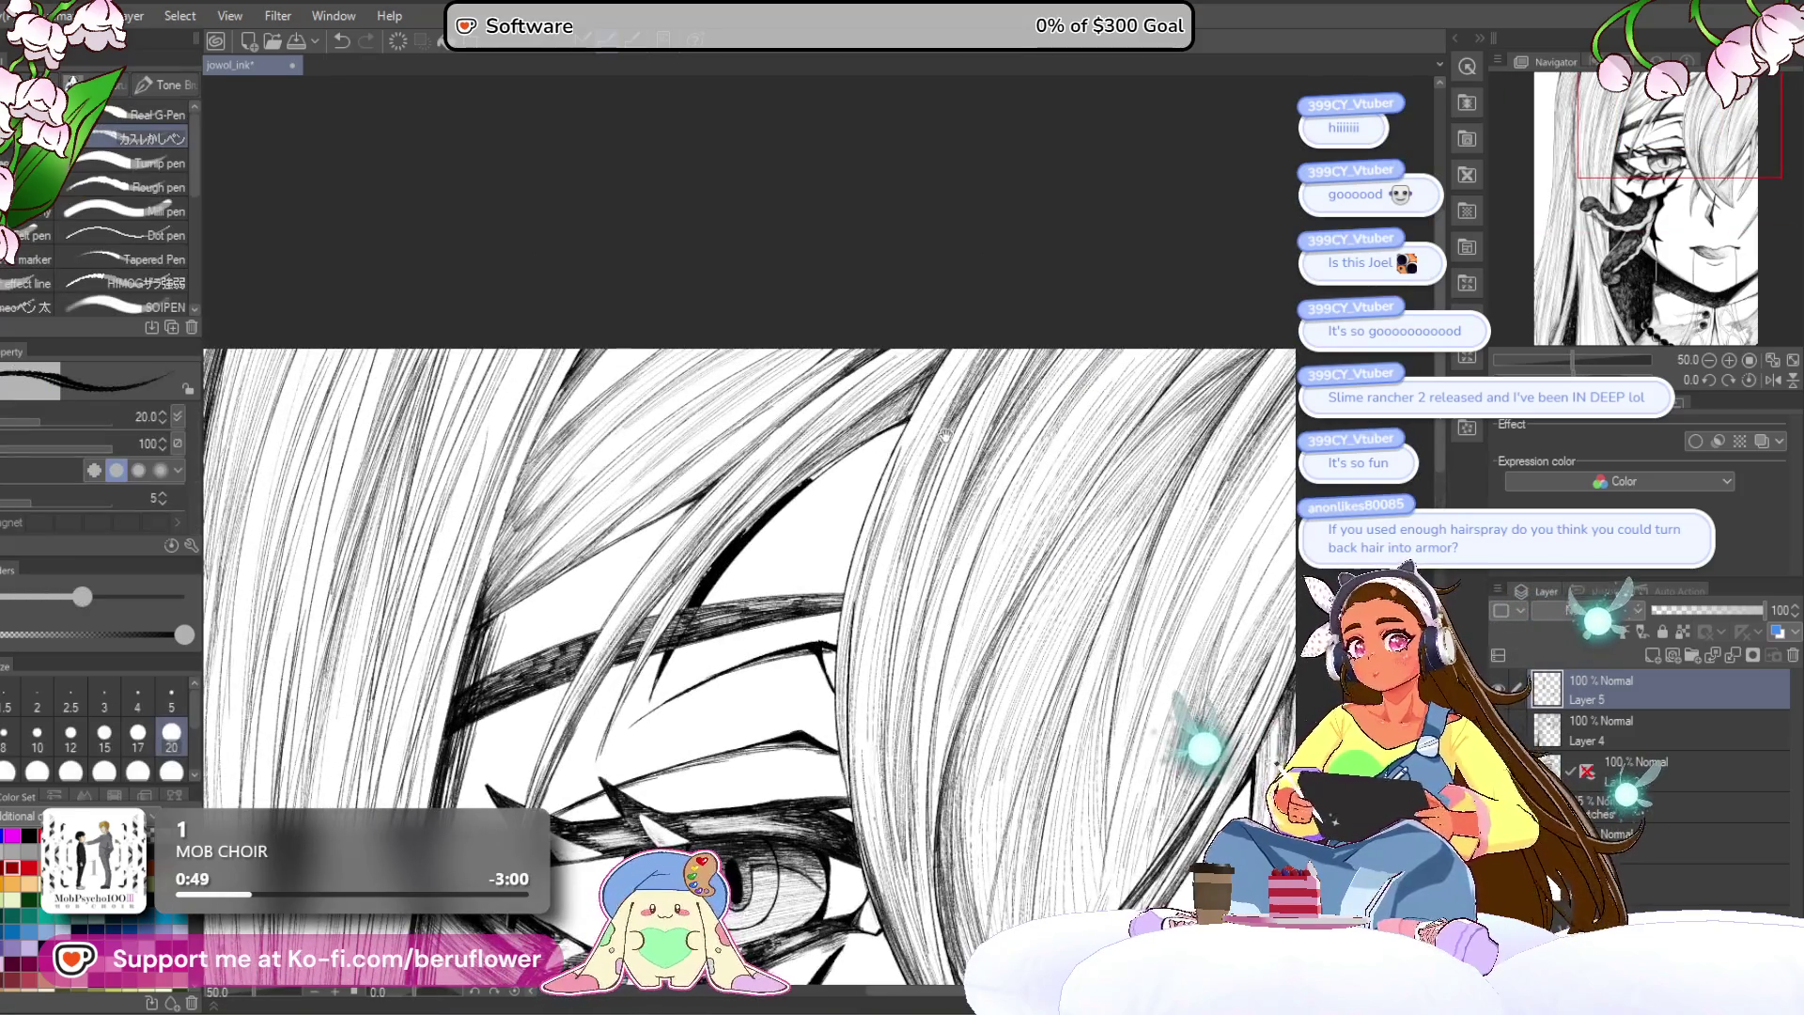
{"action": "scroll", "coordinate": [945, 434], "scroll_direction": "up", "scroll_amount": 5}
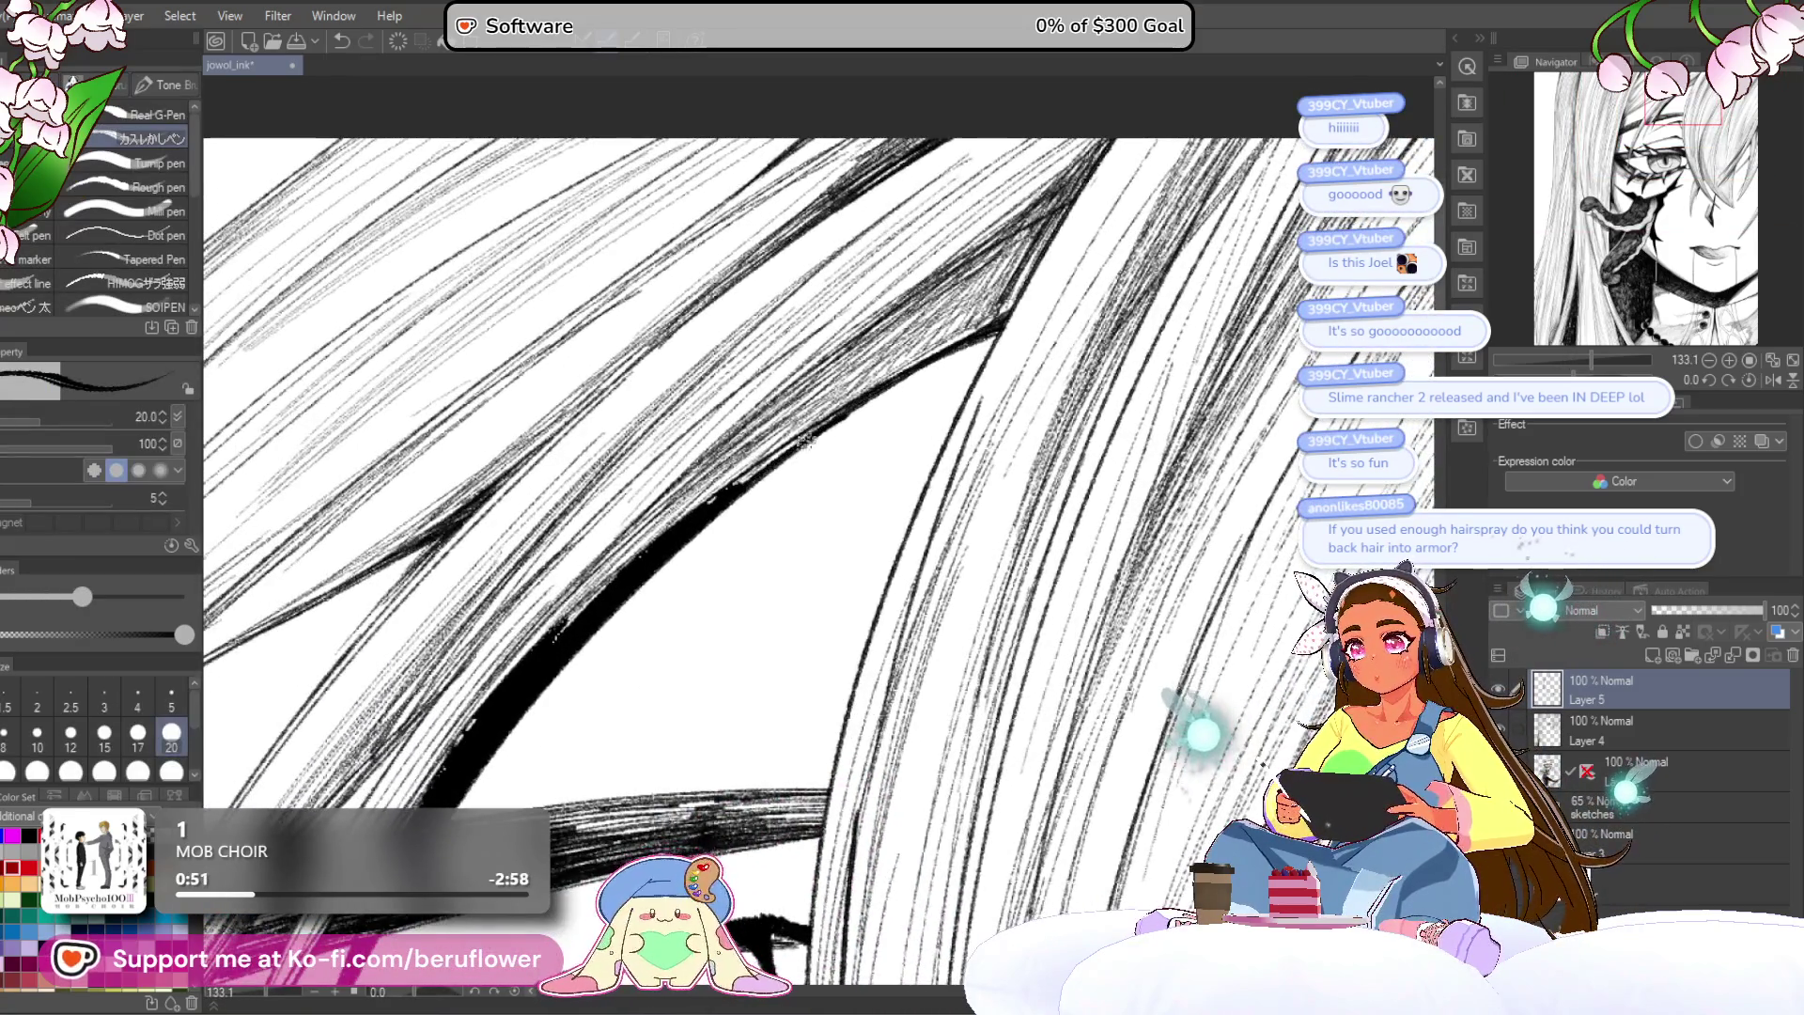
{"action": "left_click_drag", "start_coordinate": [620, 611], "coordinate": [717, 468]}
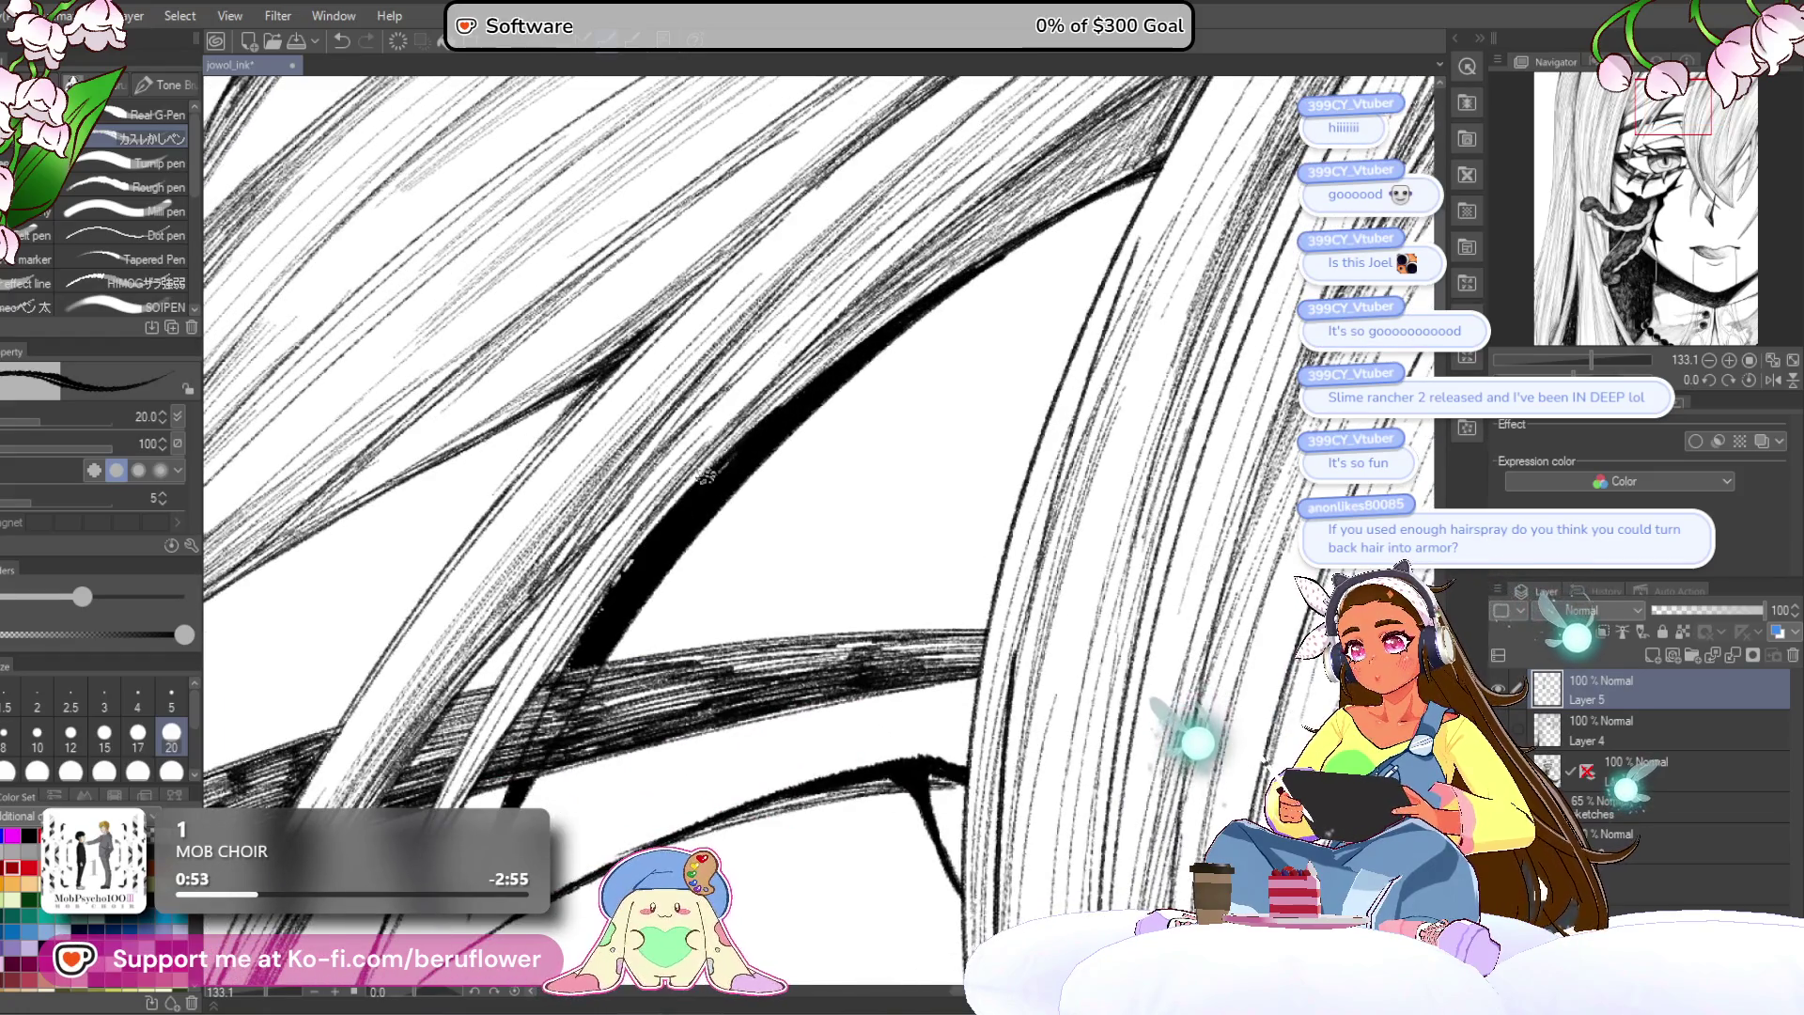
{"action": "left_click_drag", "start_coordinate": [574, 650], "coordinate": [599, 603]}
{"action": "left_click_drag", "start_coordinate": [562, 684], "coordinate": [627, 586]}
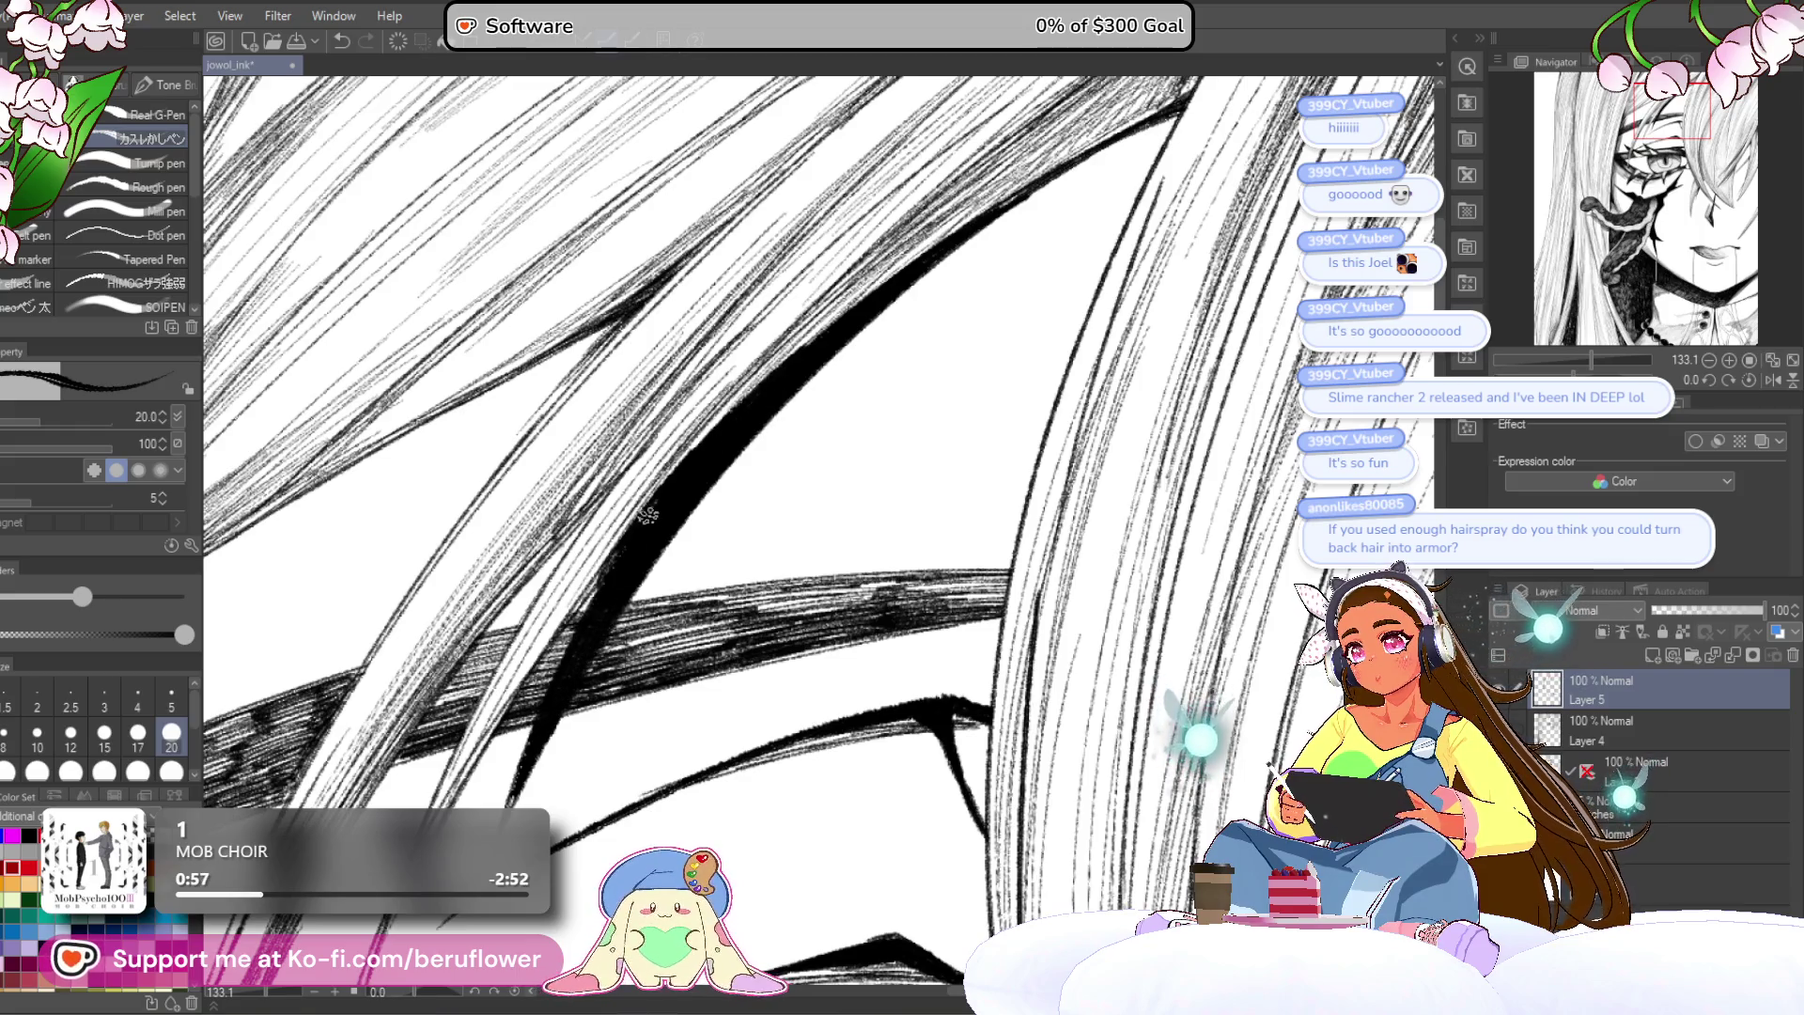
{"action": "scroll", "coordinate": [646, 514], "scroll_direction": "down", "scroll_amount": 10}
{"action": "scroll", "coordinate": [948, 311], "scroll_direction": "up", "scroll_amount": 3}
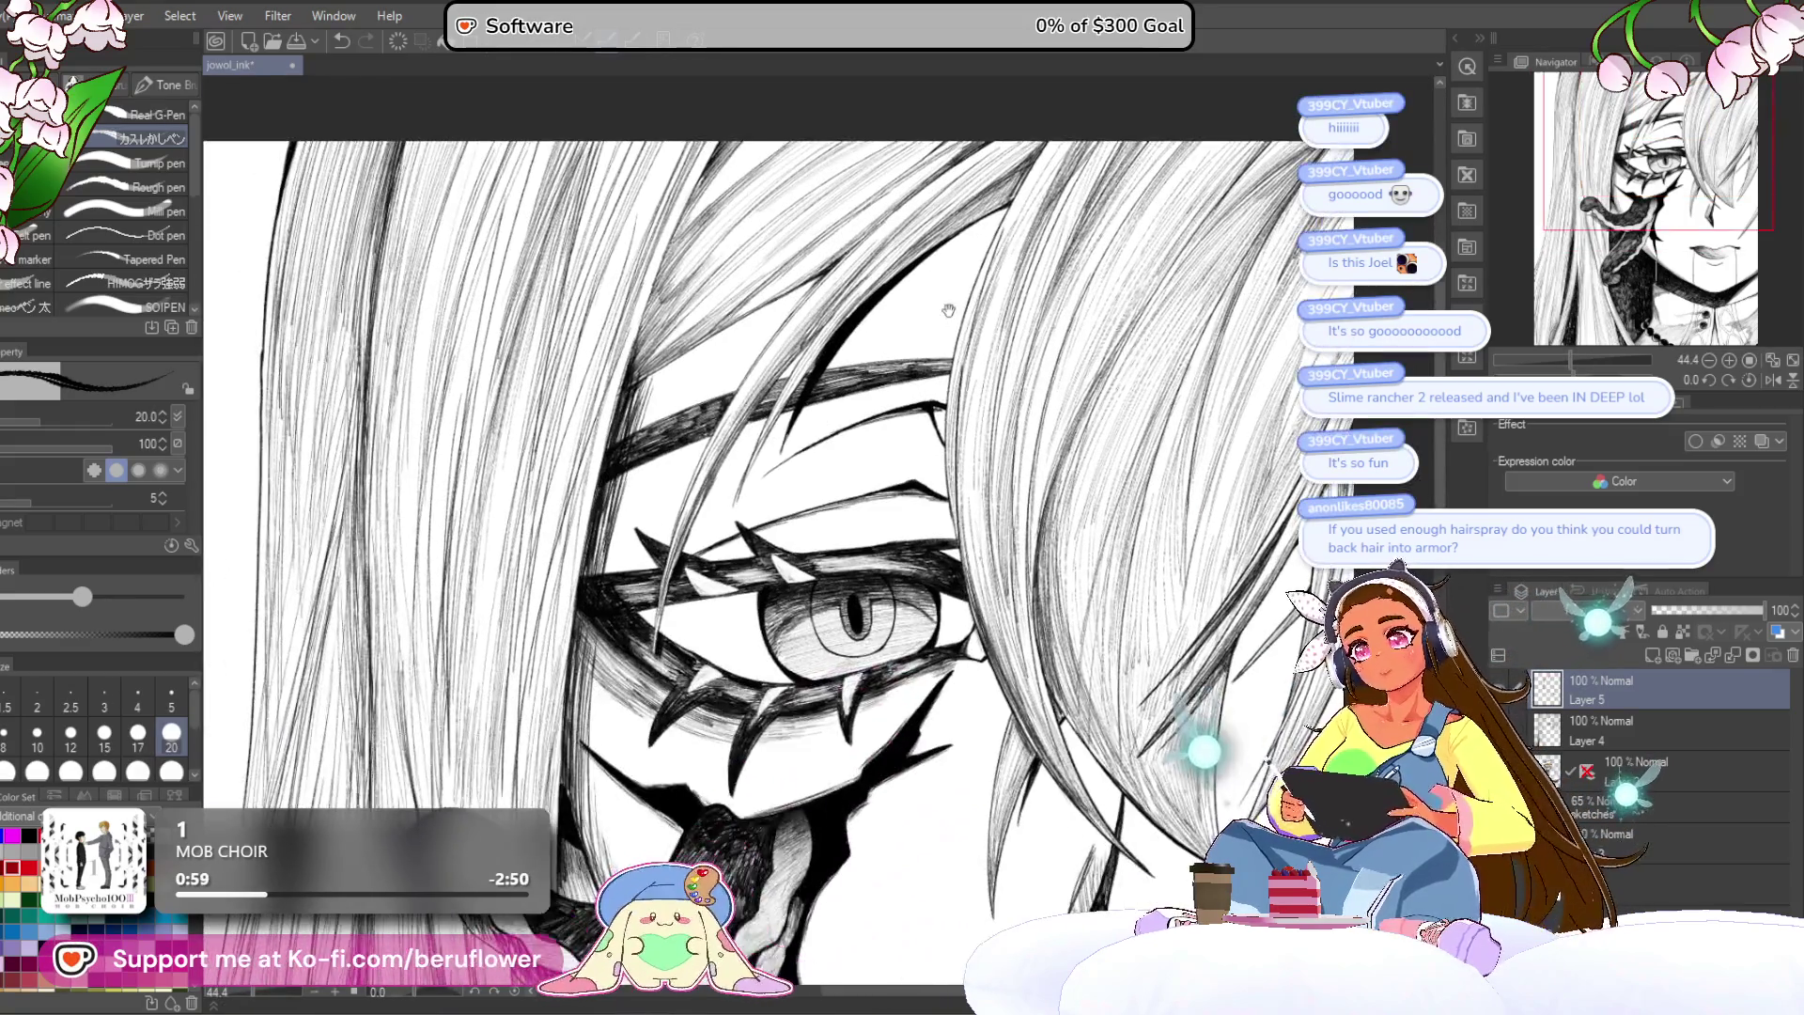
{"action": "scroll", "coordinate": [948, 310], "scroll_direction": "up", "scroll_amount": 5}
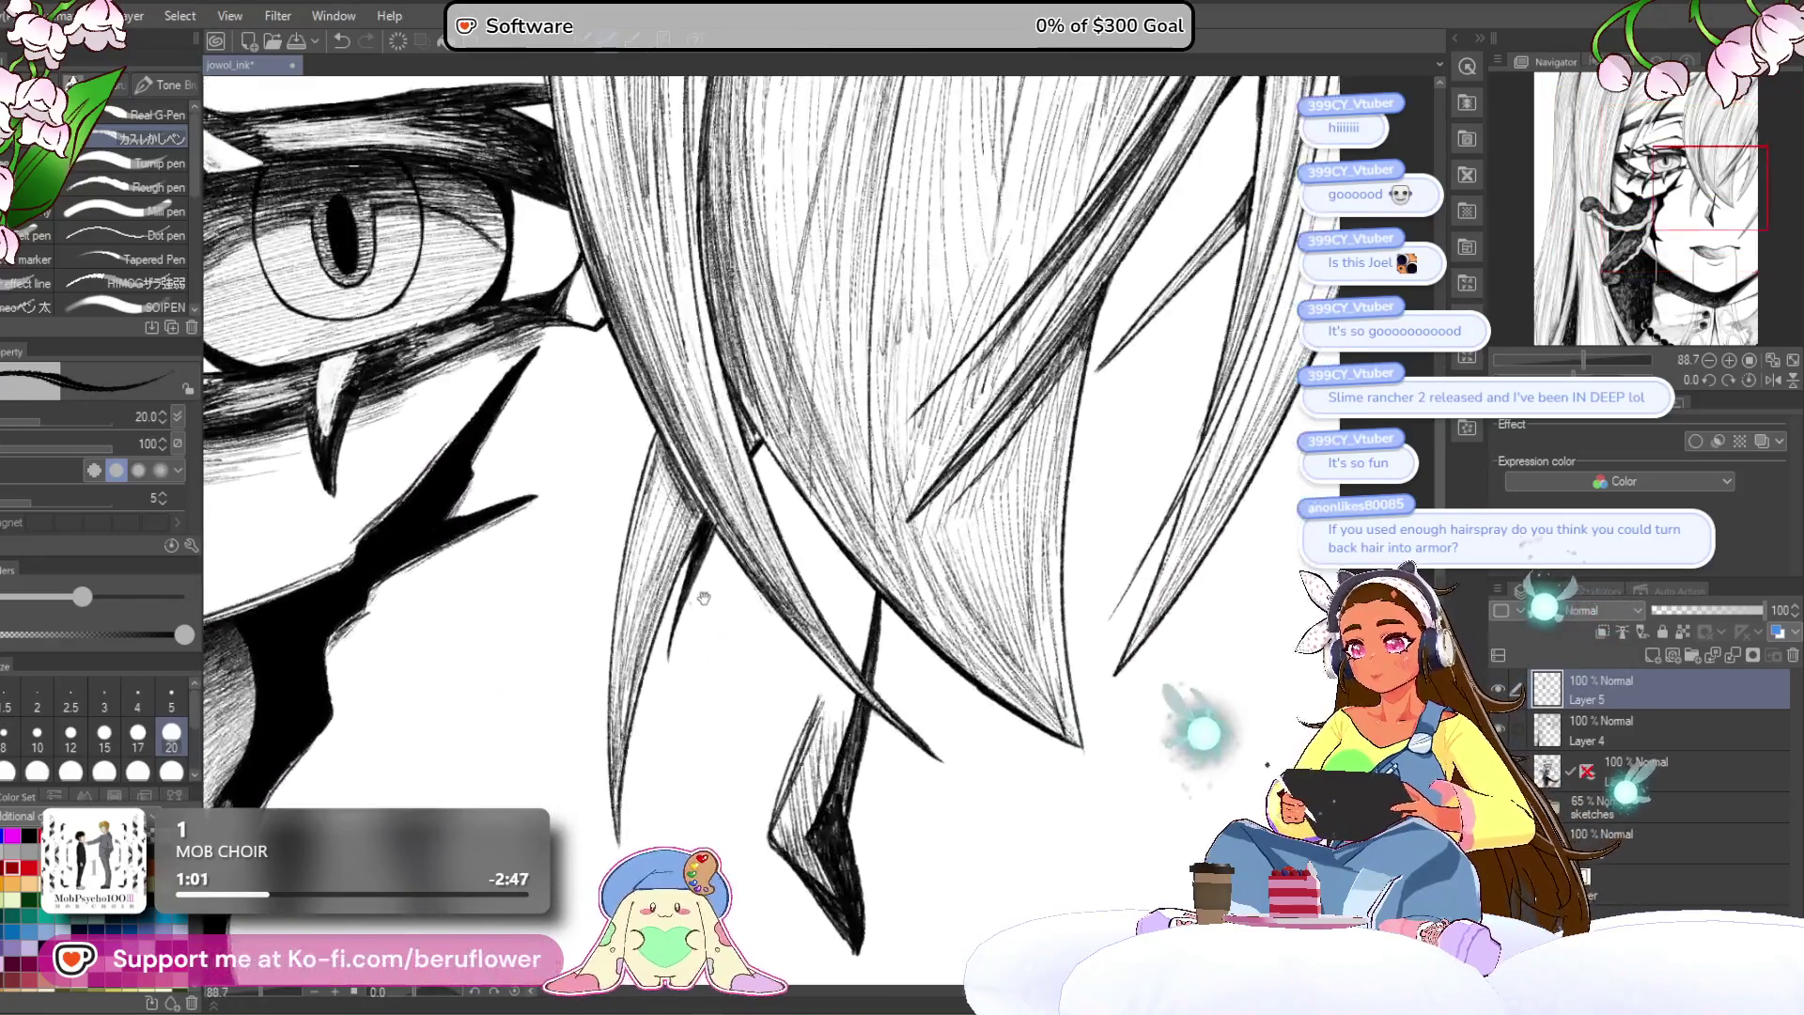
{"action": "mouse_move", "coordinate": [704, 597]}
{"action": "left_mouse_down"}
{"action": "mouse_move", "coordinate": [716, 581]}
{"action": "mouse_move", "coordinate": [670, 736]}
{"action": "left_mouse_up"}
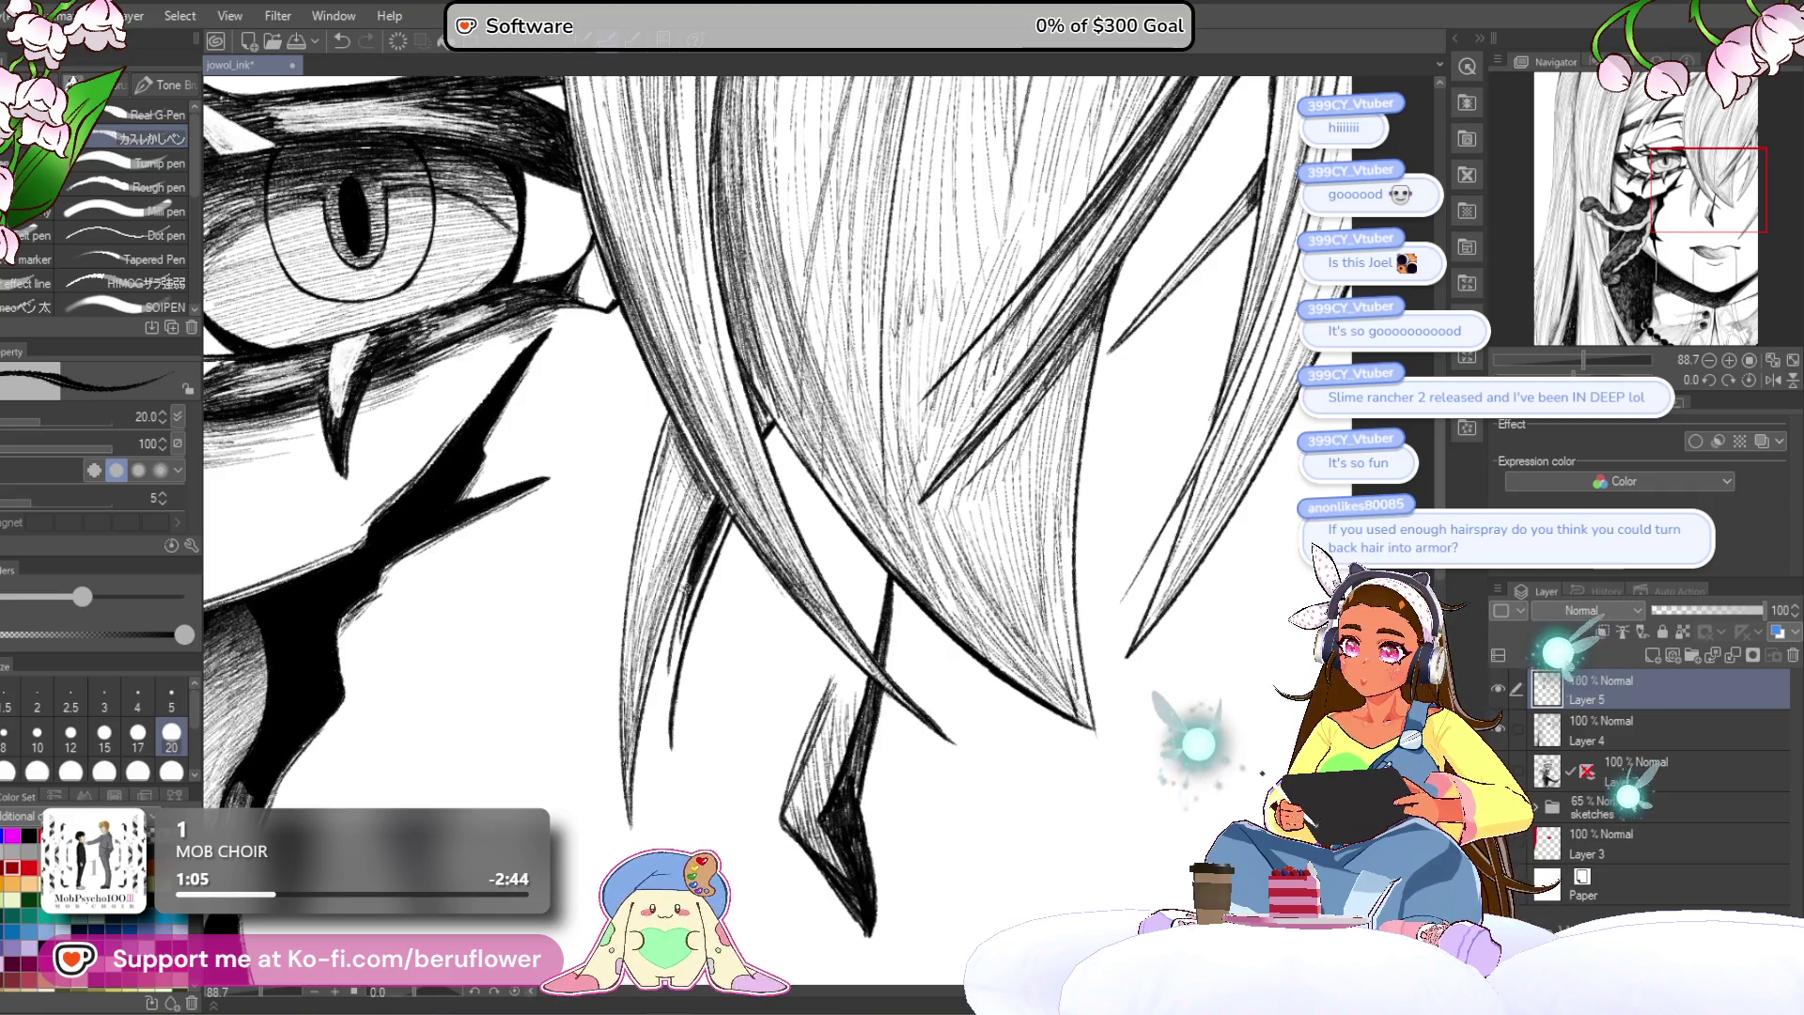
{"action": "left_click_drag", "start_coordinate": [690, 620], "coordinate": [673, 676]}
{"action": "left_click_drag", "start_coordinate": [788, 432], "coordinate": [785, 466]}
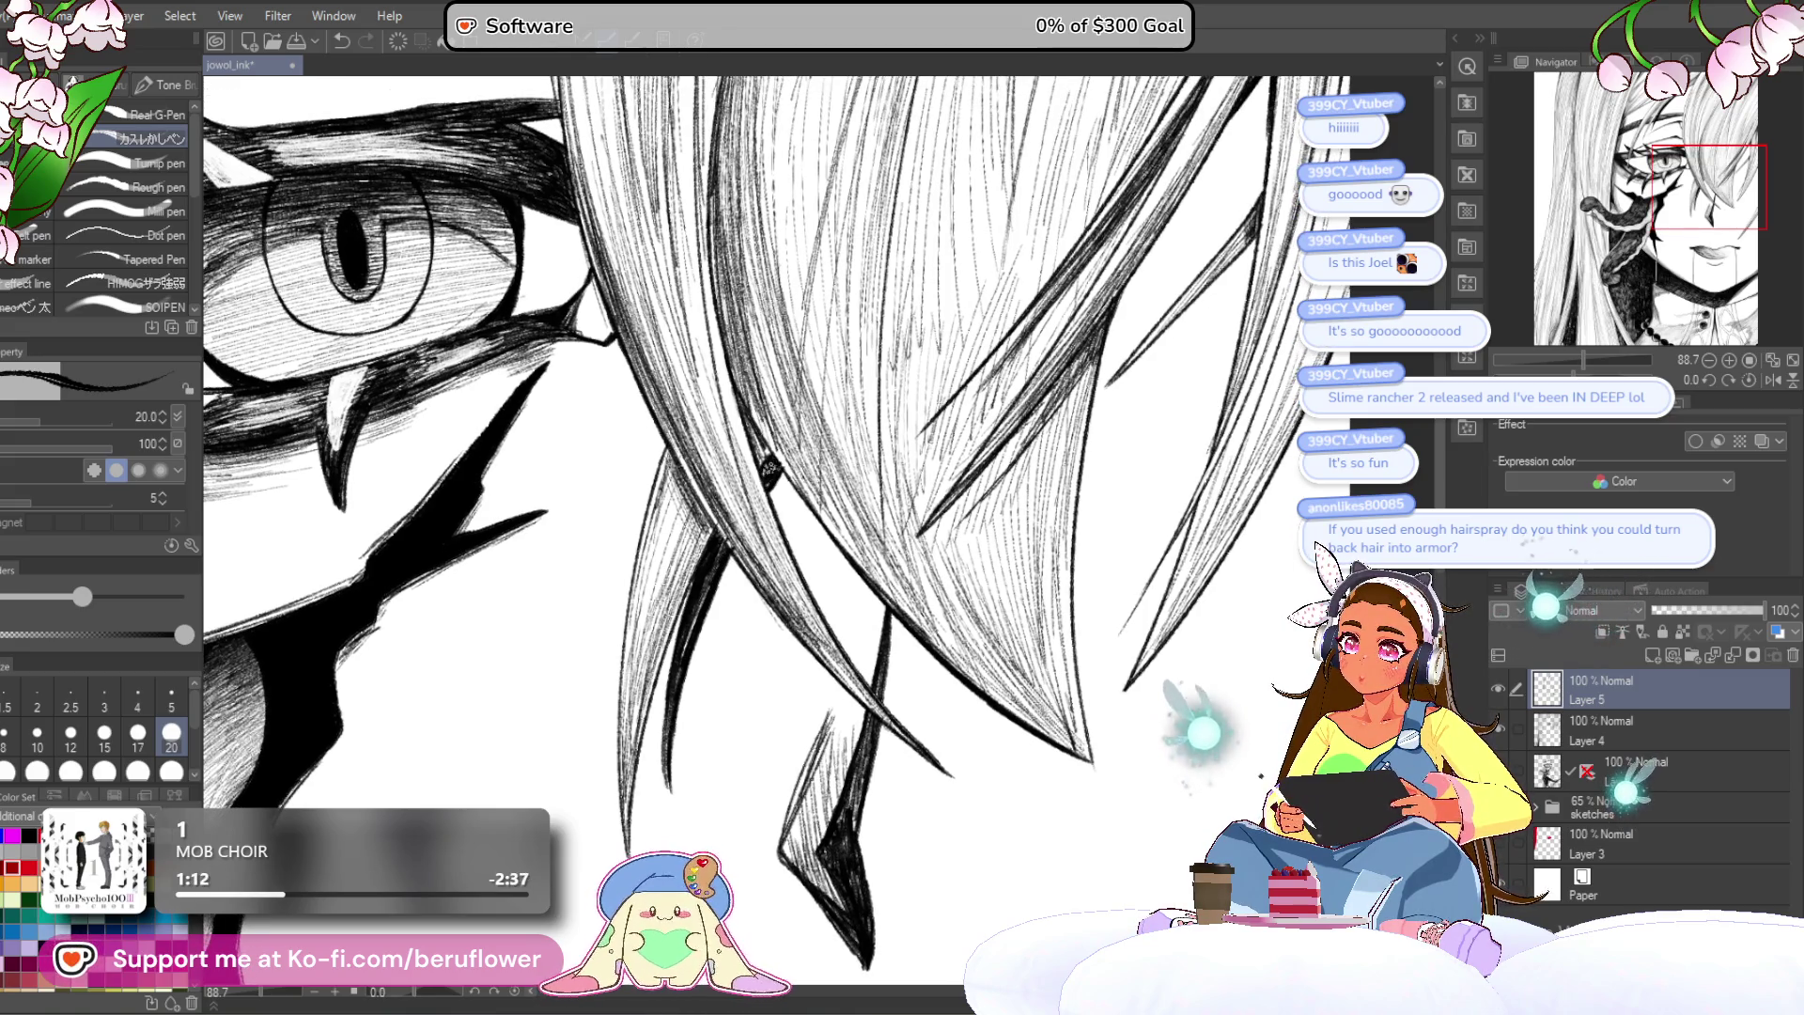
{"action": "scroll", "coordinate": [771, 468], "scroll_direction": "down", "scroll_amount": 8}
{"action": "scroll", "coordinate": [786, 430], "scroll_direction": "up", "scroll_amount": 2}
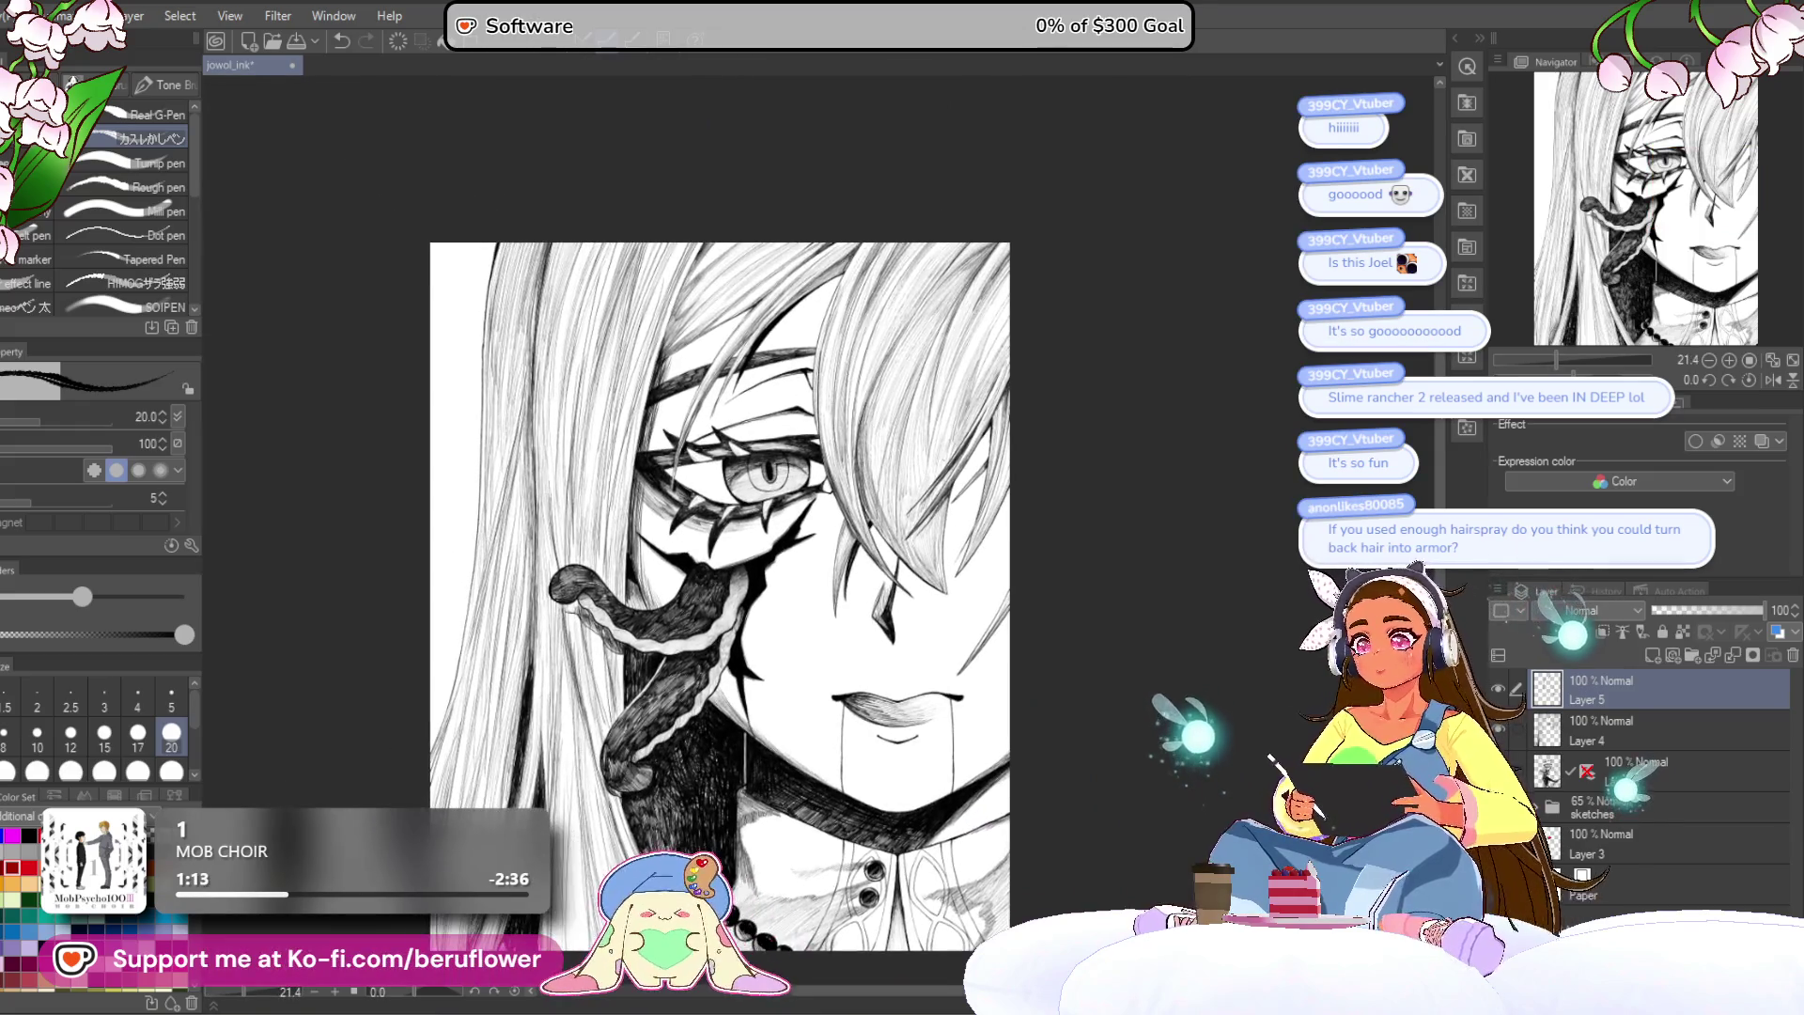
Step: Raise the pen size from 20 to 30 with ], then frame the eye and surrounding hair
{"action": "scroll", "coordinate": [739, 301], "scroll_direction": "up", "scroll_amount": 5}
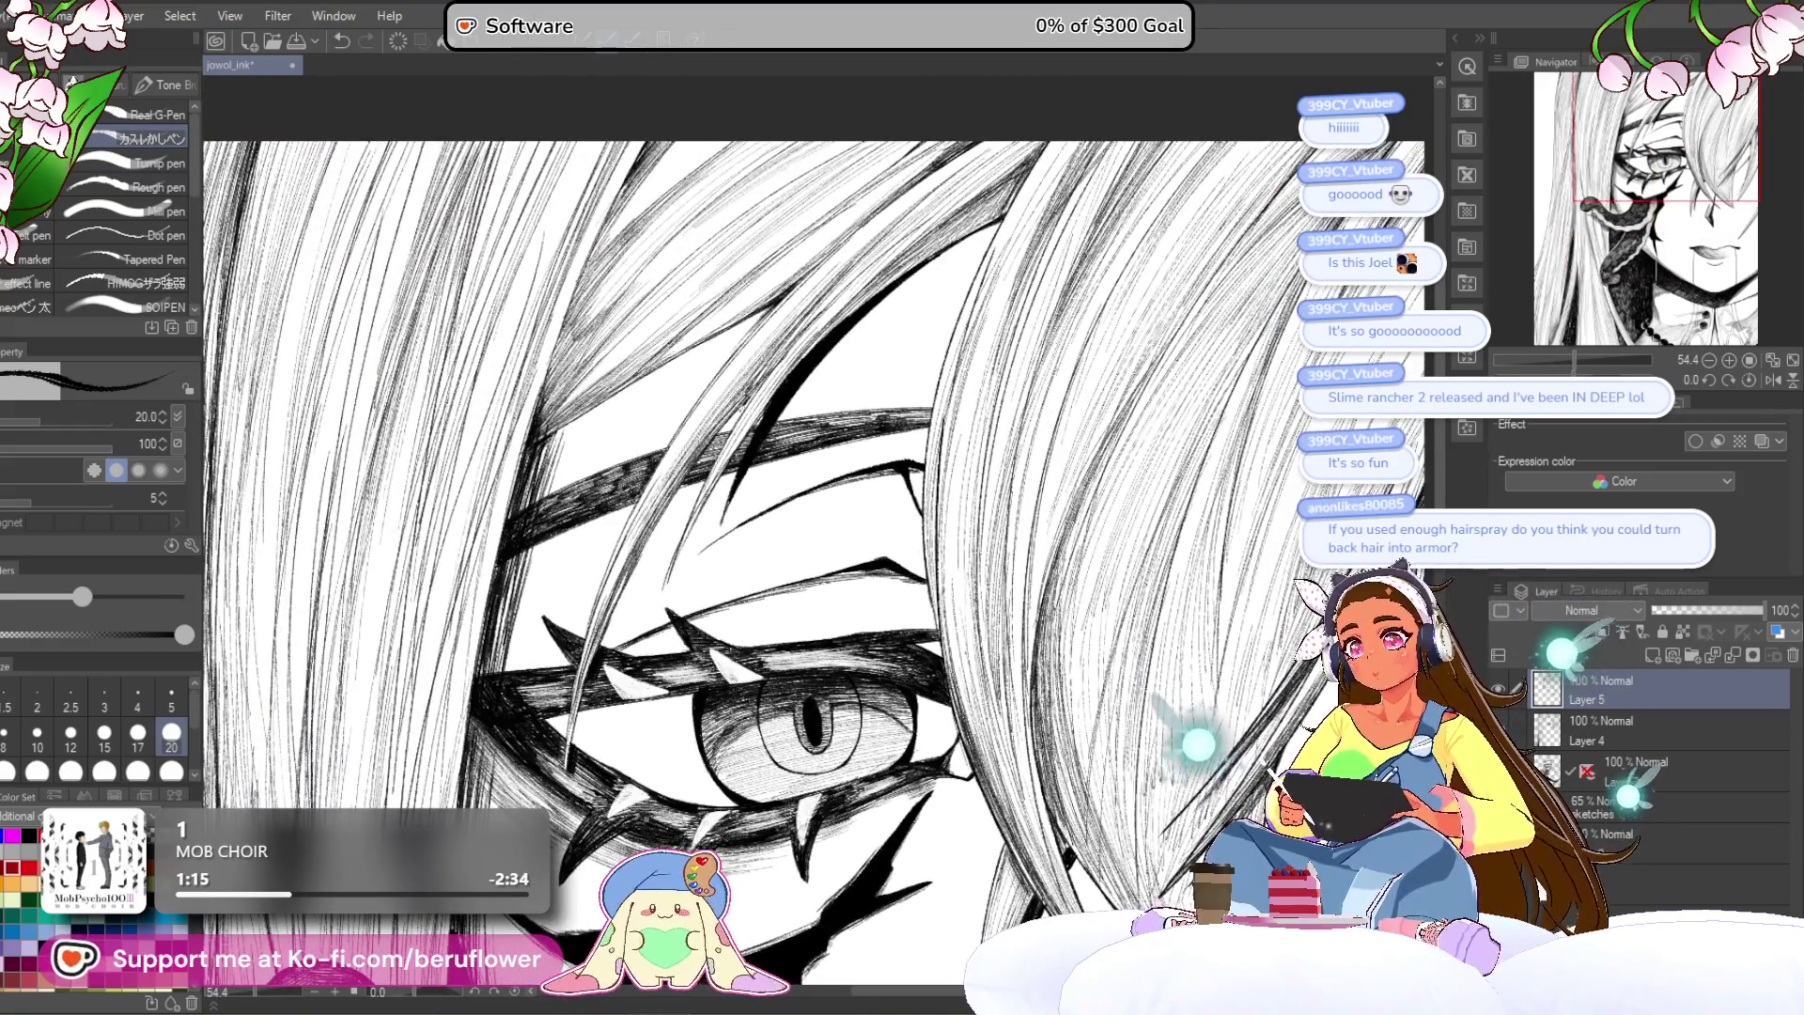
{"action": "scroll", "coordinate": [700, 413], "scroll_direction": "up", "scroll_amount": 3}
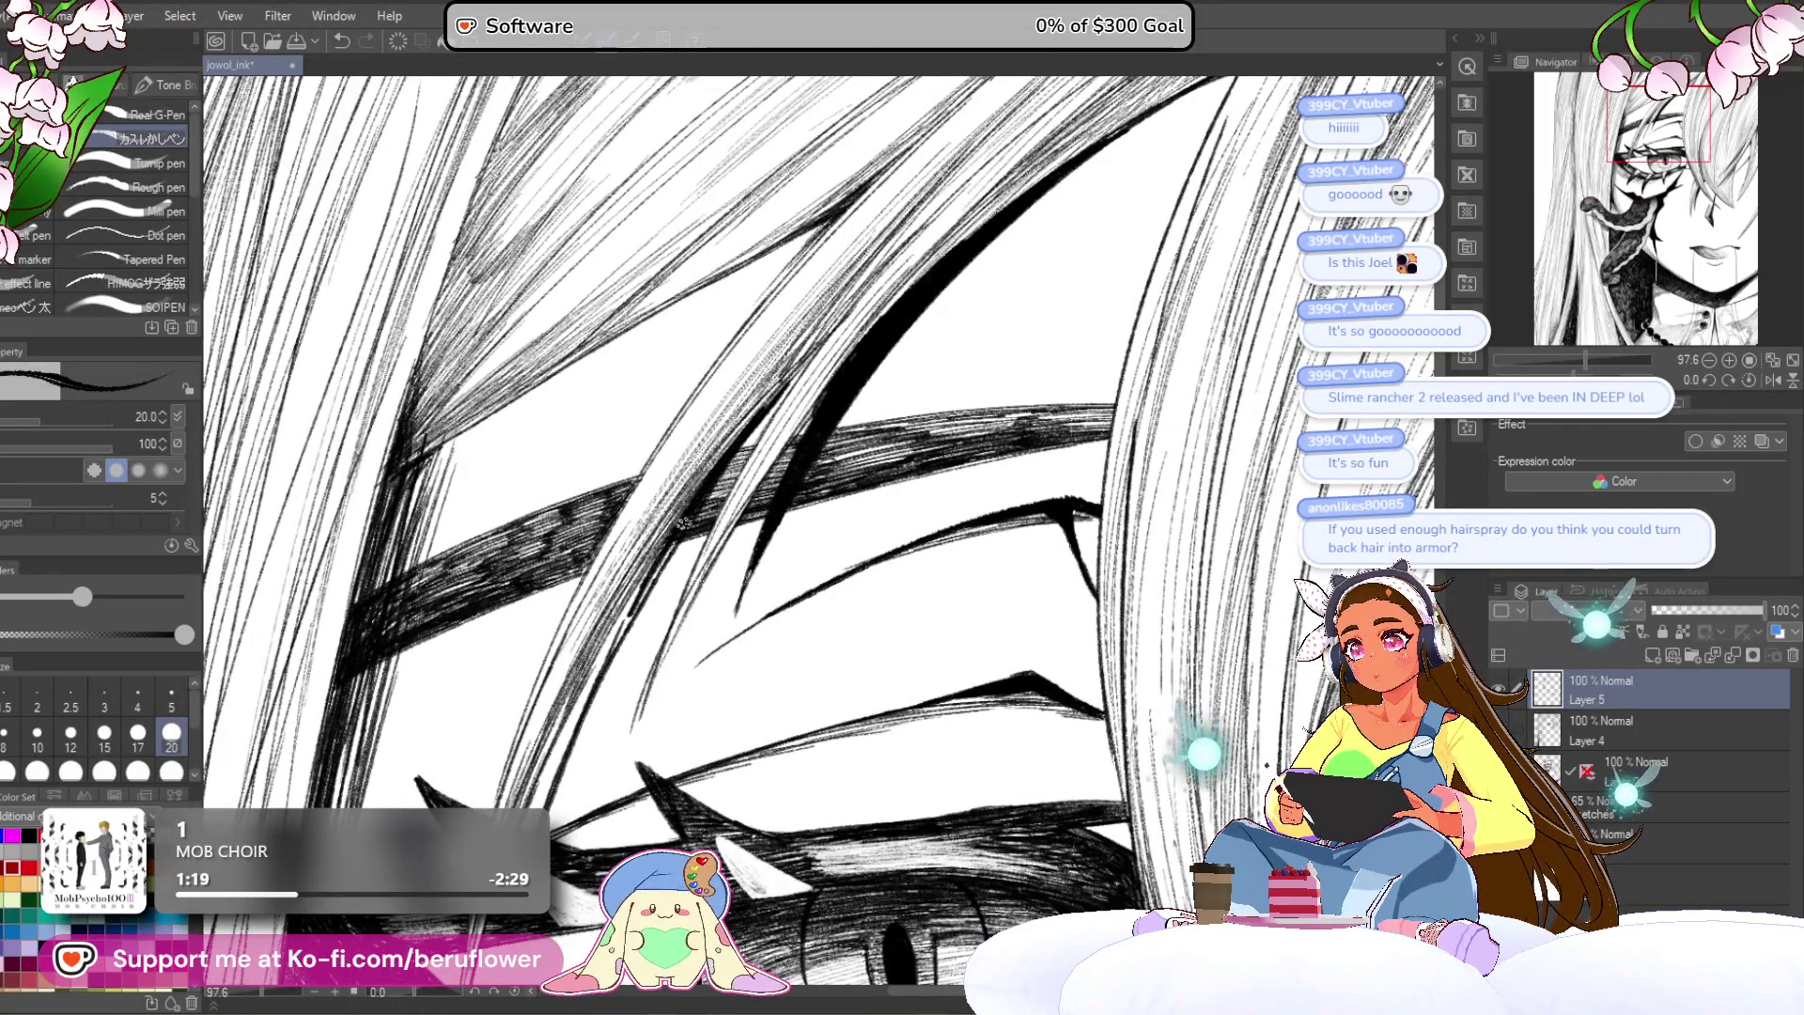
{"action": "key", "text": "bracketright"}
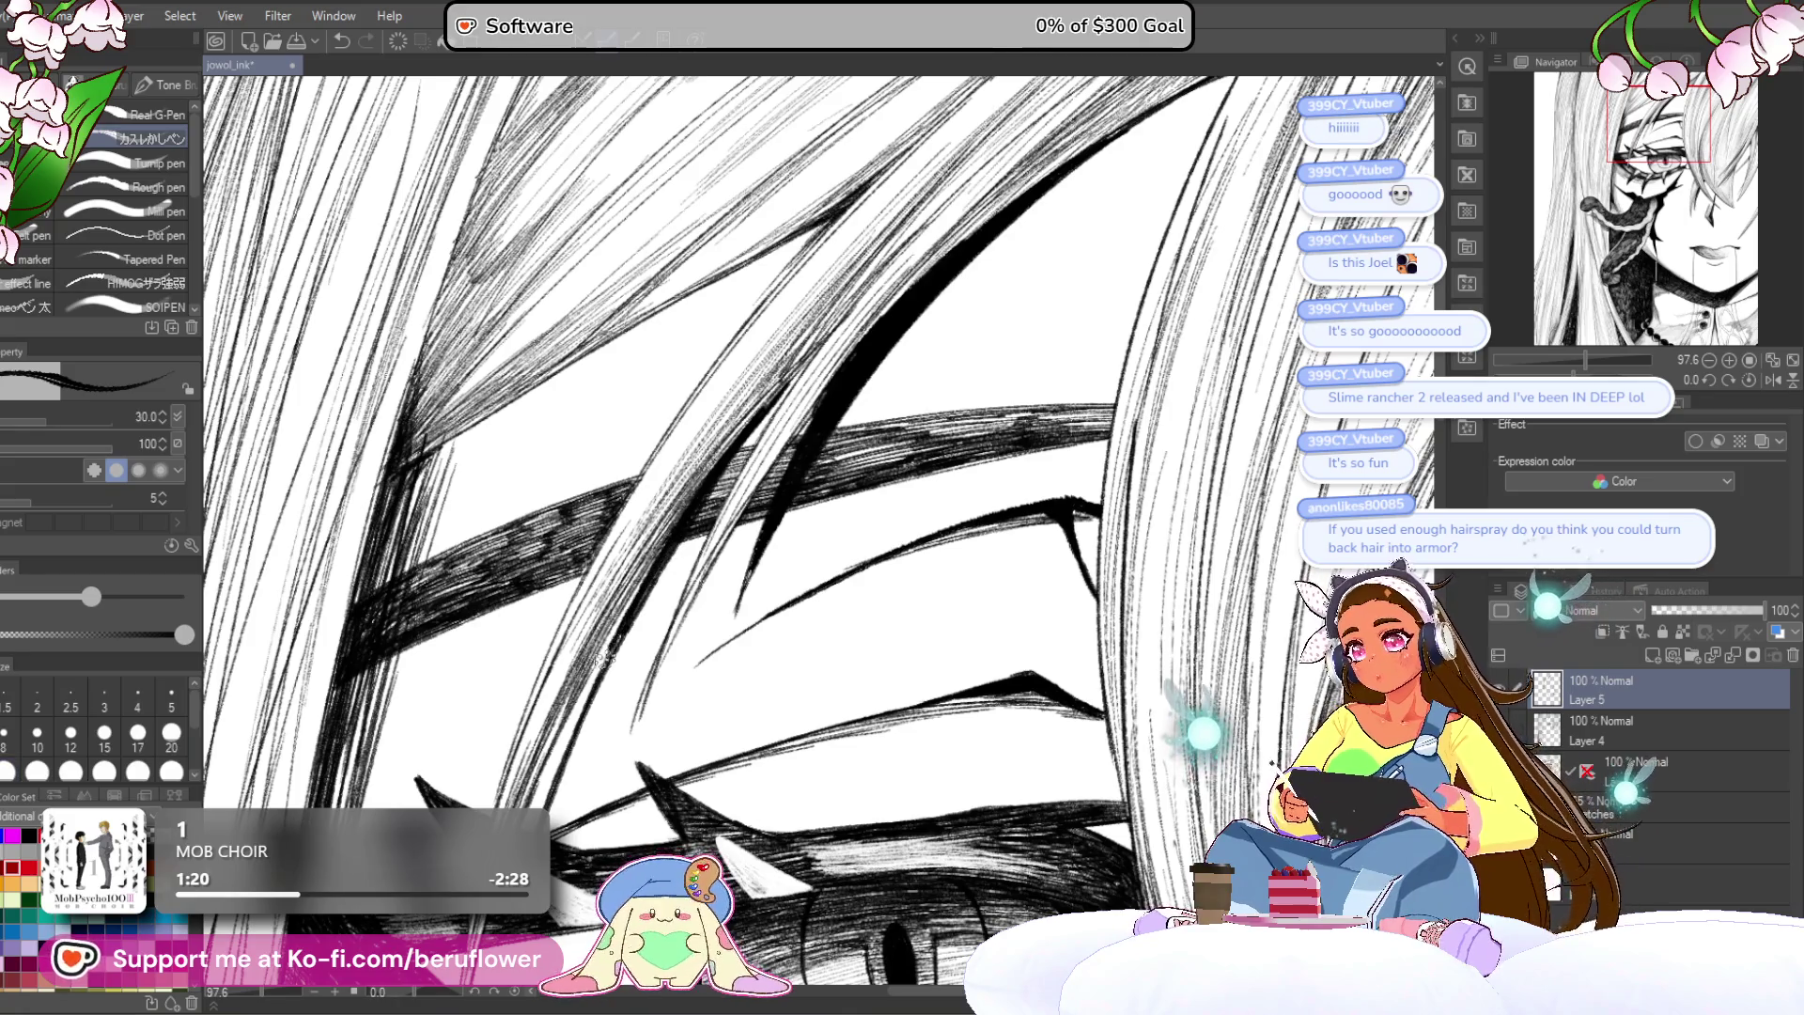
{"action": "left_click_drag", "start_coordinate": [609, 649], "coordinate": [740, 423]}
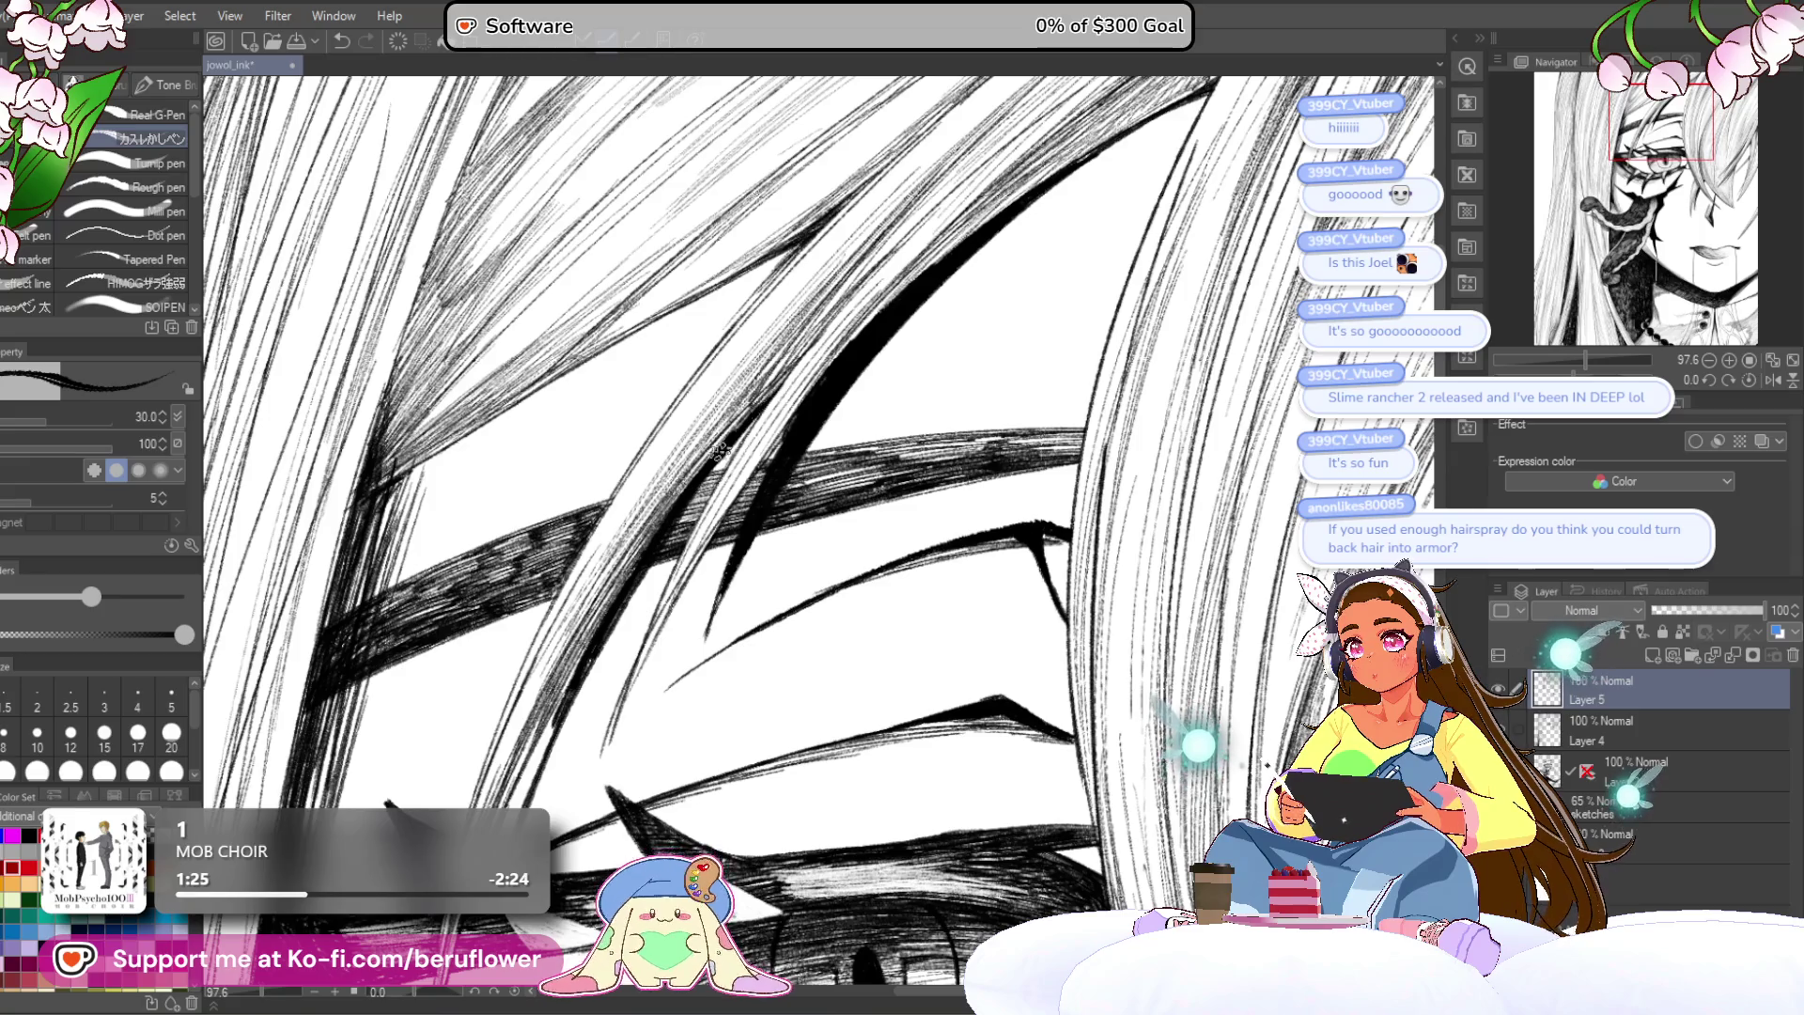
{"action": "left_click_drag", "start_coordinate": [579, 677], "coordinate": [691, 508]}
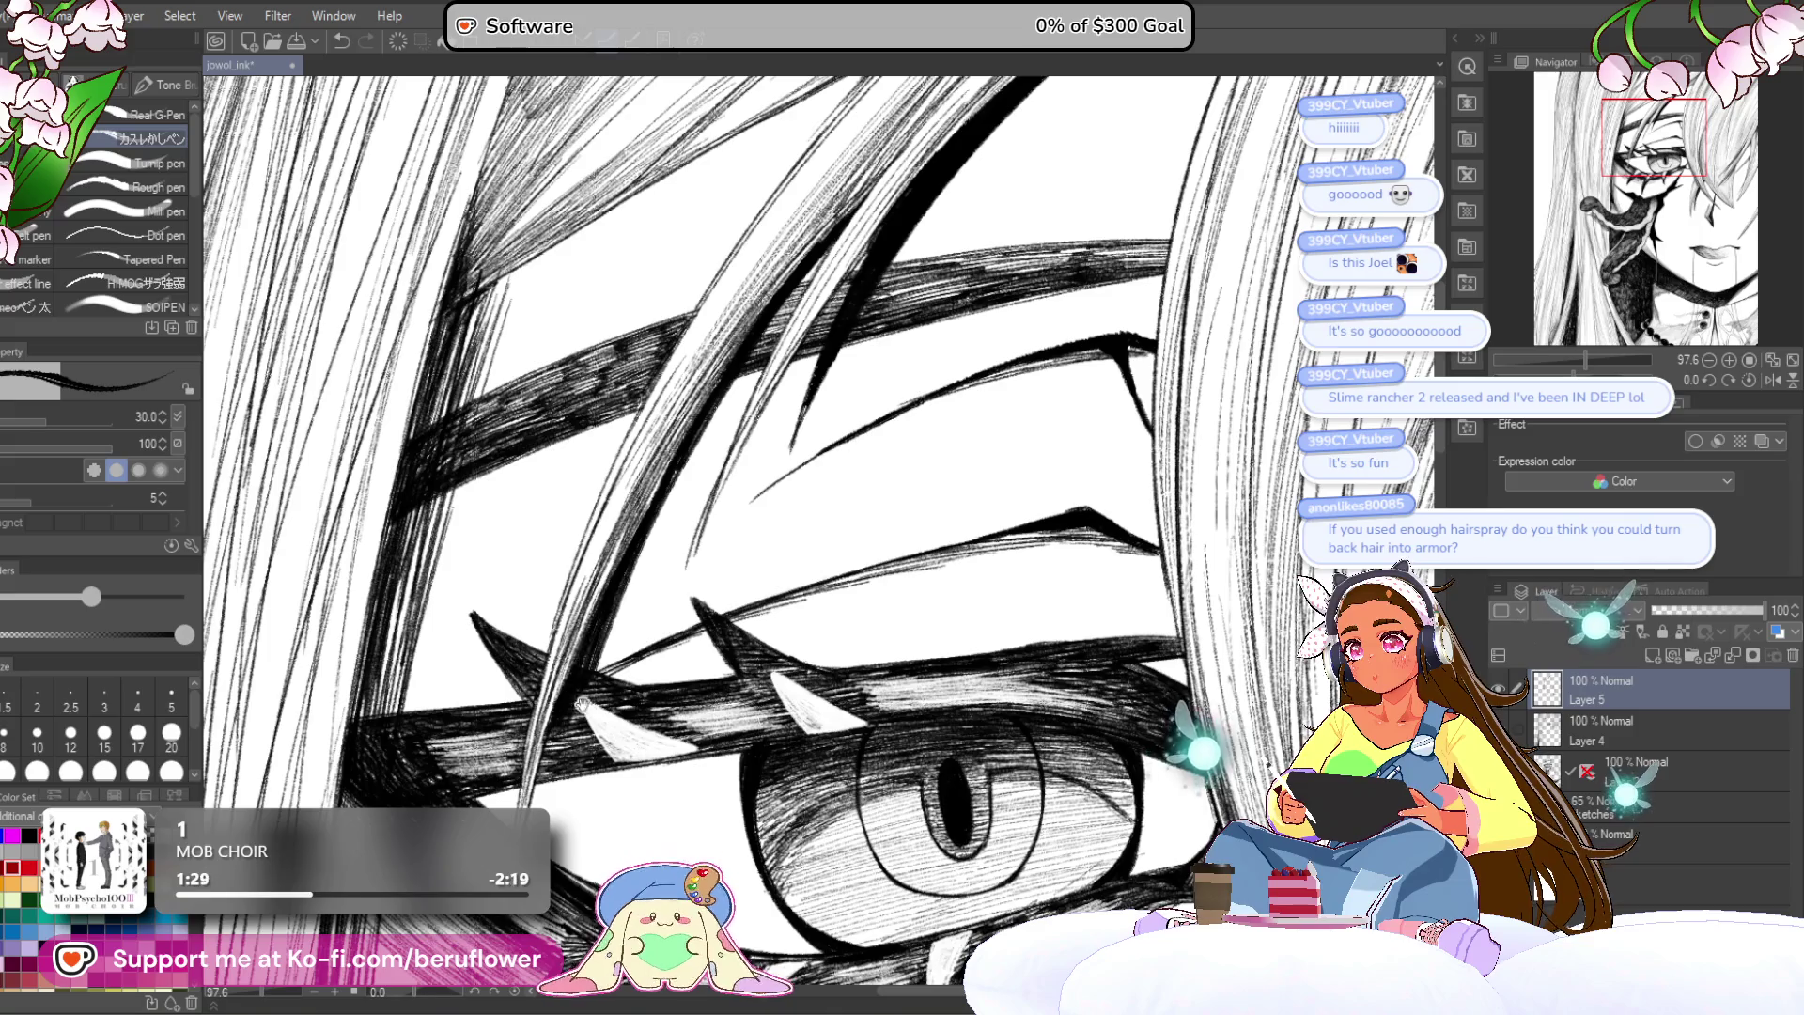
{"action": "left_click_drag", "start_coordinate": [583, 700], "coordinate": [657, 462]}
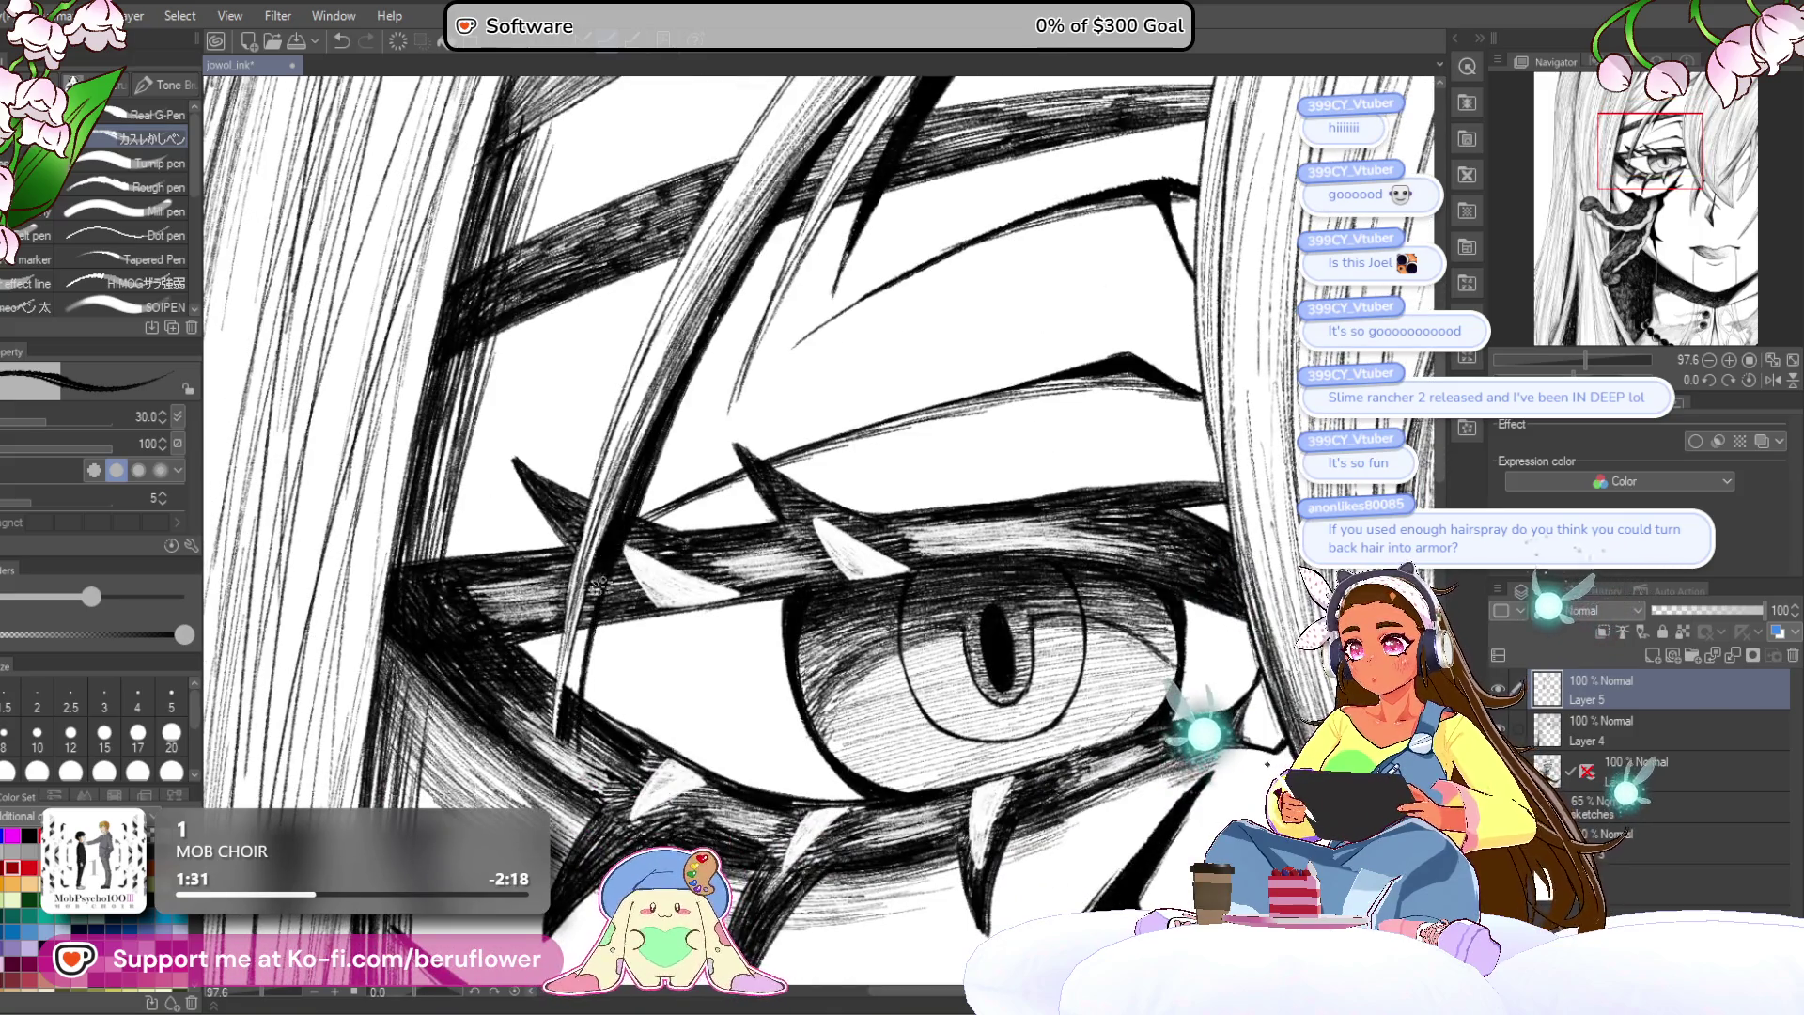
{"action": "scroll", "coordinate": [649, 455], "scroll_direction": "down", "scroll_amount": 5}
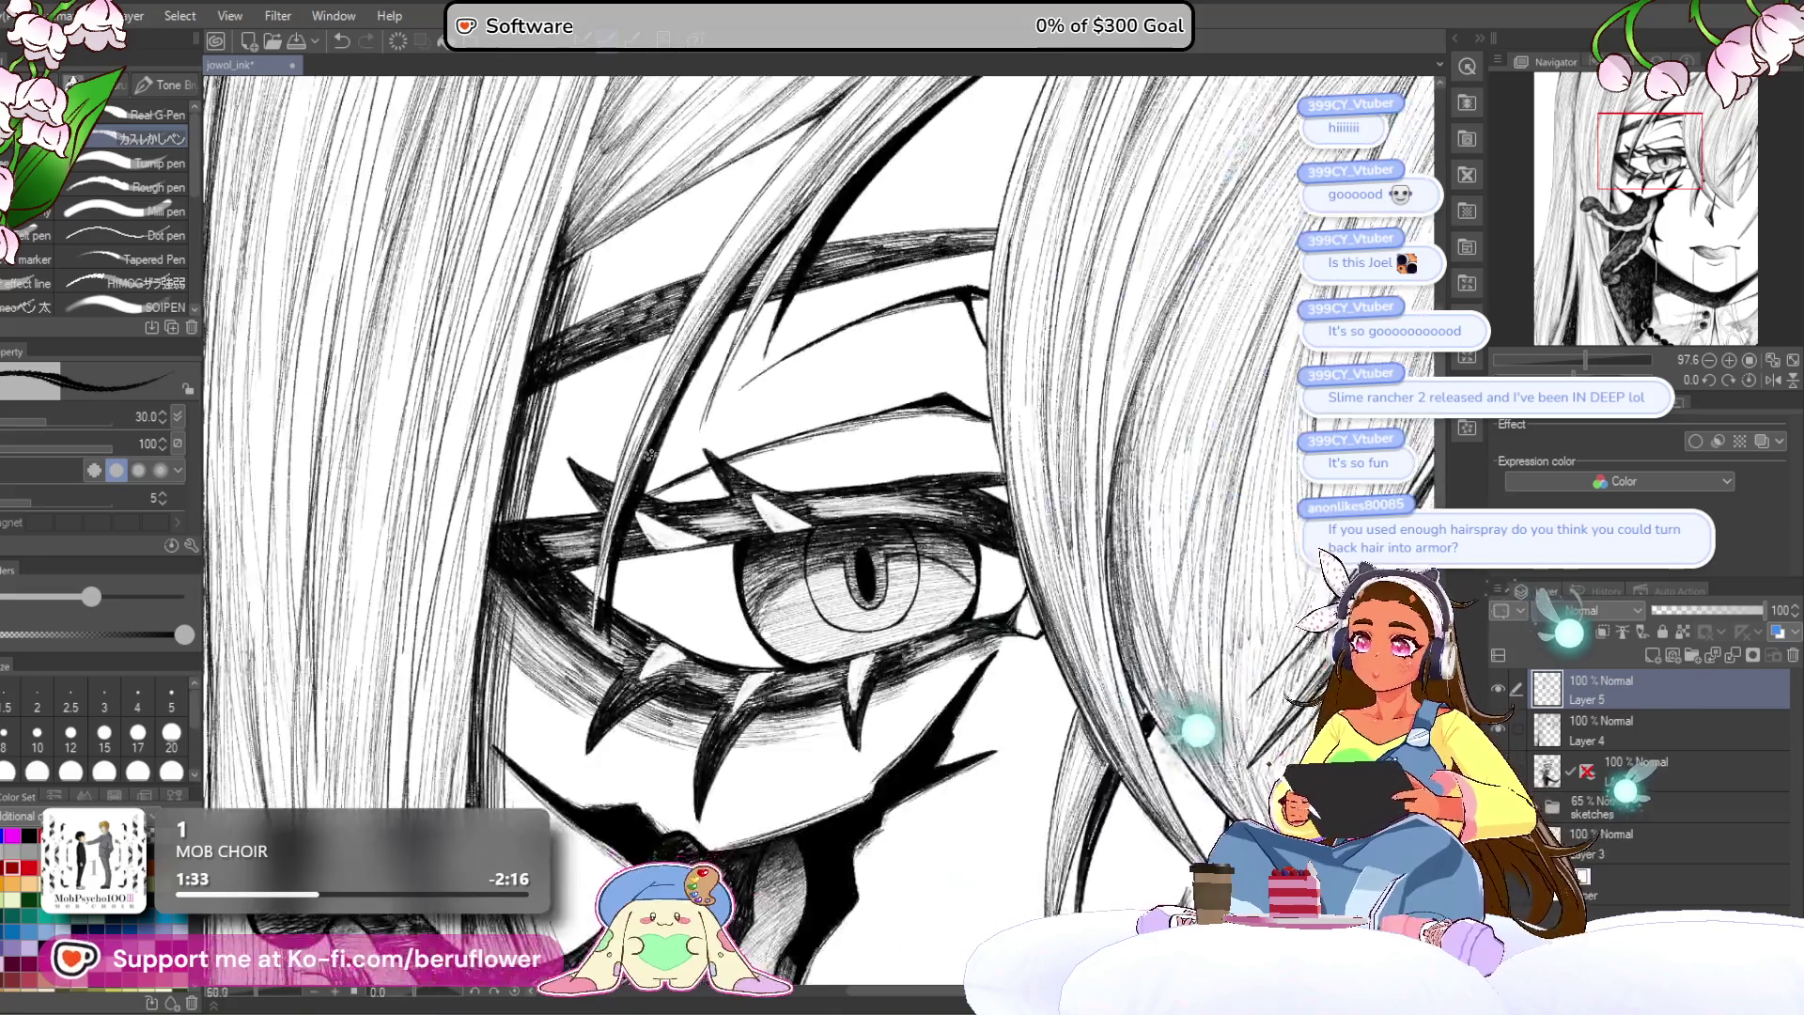
{"action": "scroll", "coordinate": [648, 455], "scroll_direction": "up", "scroll_amount": 3}
{"action": "scroll", "coordinate": [971, 529], "scroll_direction": "up", "scroll_amount": 3}
{"action": "scroll", "coordinate": [971, 529], "scroll_direction": "up", "scroll_amount": 4}
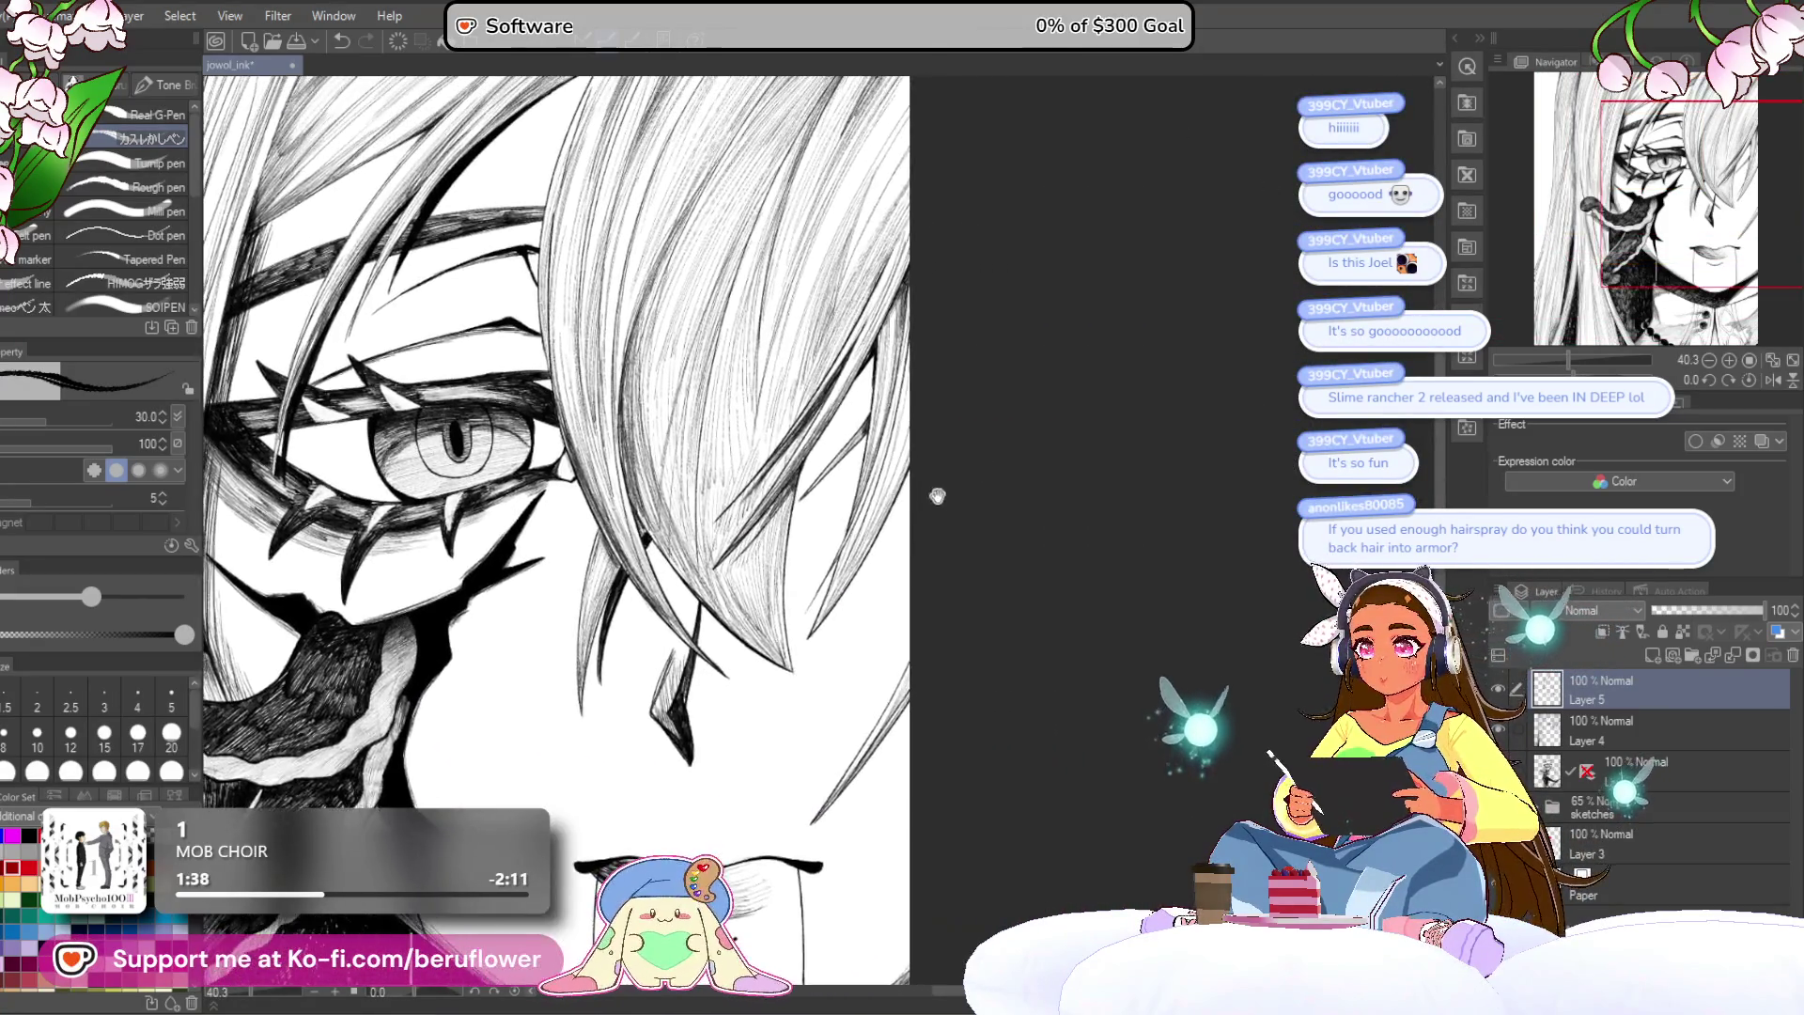
{"action": "scroll", "coordinate": [872, 449], "scroll_direction": "up", "scroll_amount": 1}
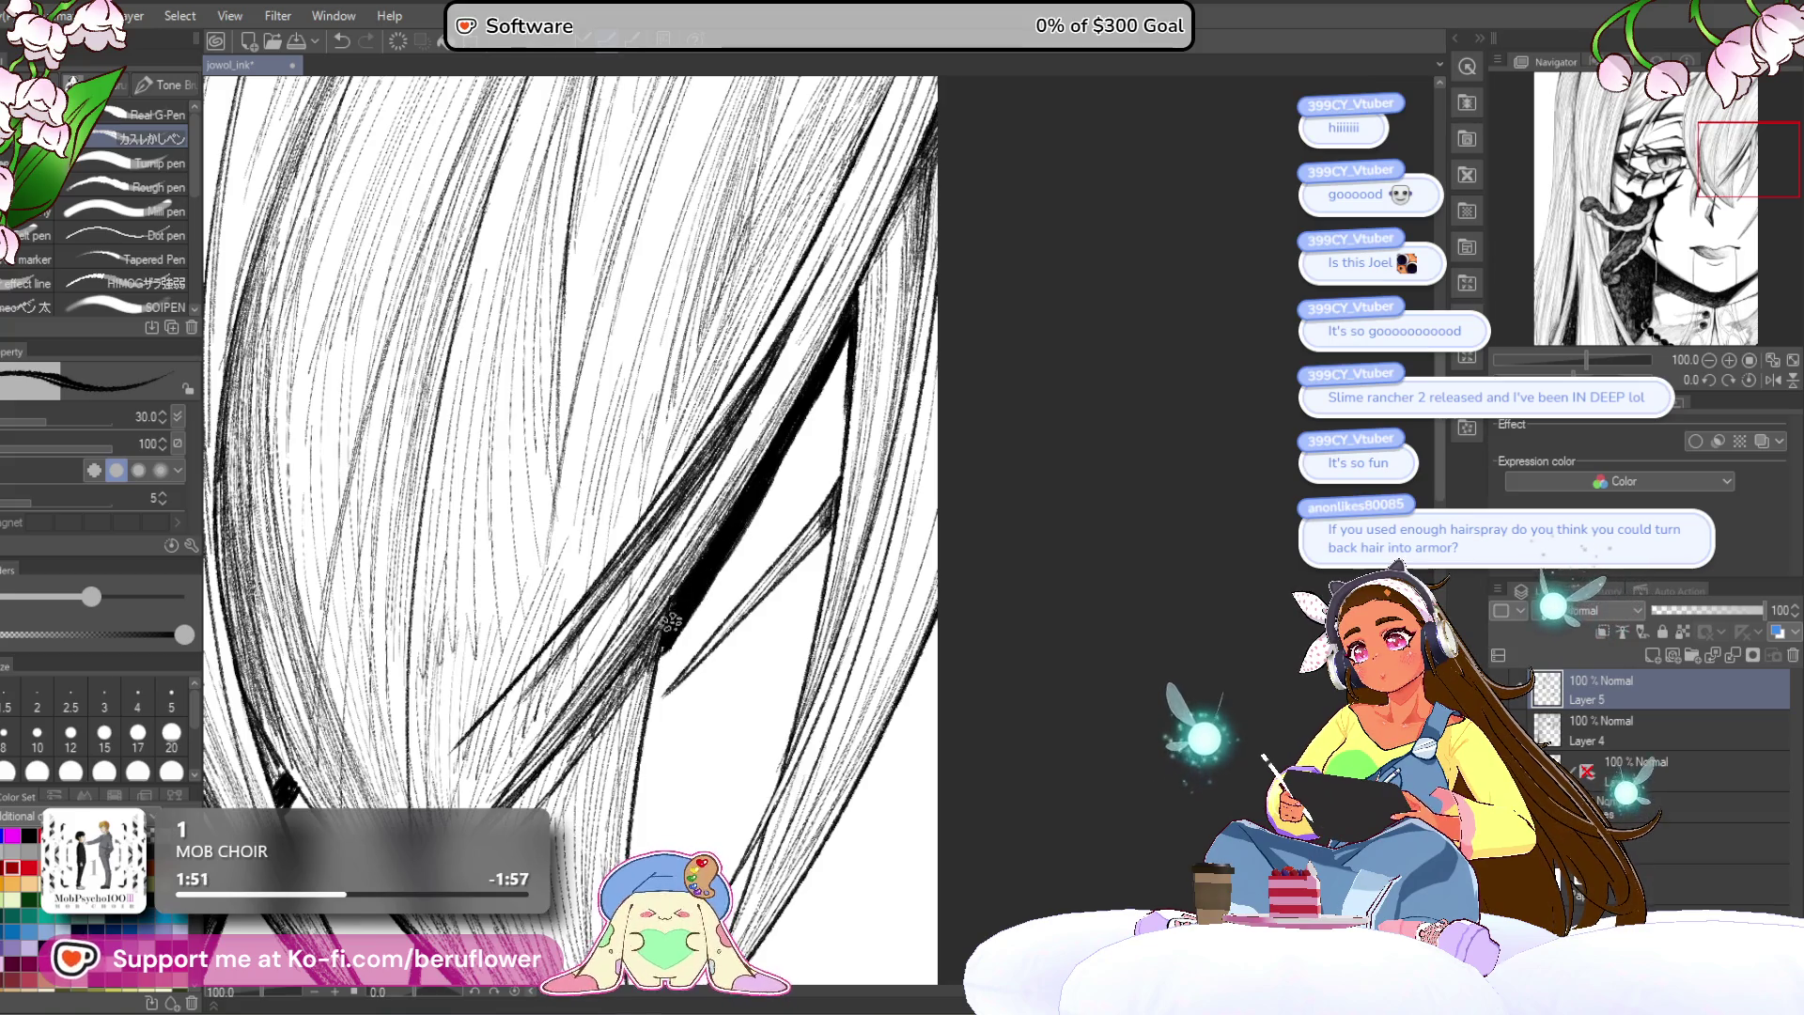
Step: Ink a new hair stroke near the eye and rotate the canvas about 42 degrees
{"action": "scroll", "coordinate": [686, 600], "scroll_direction": "down", "scroll_amount": 5}
{"action": "mouse_move", "coordinate": [664, 606]}
{"action": "left_mouse_down"}
{"action": "mouse_move", "coordinate": [1107, 314]}
{"action": "mouse_move", "coordinate": [913, 462]}
{"action": "left_mouse_up"}
{"action": "scroll", "coordinate": [893, 451], "scroll_direction": "up", "scroll_amount": 2}
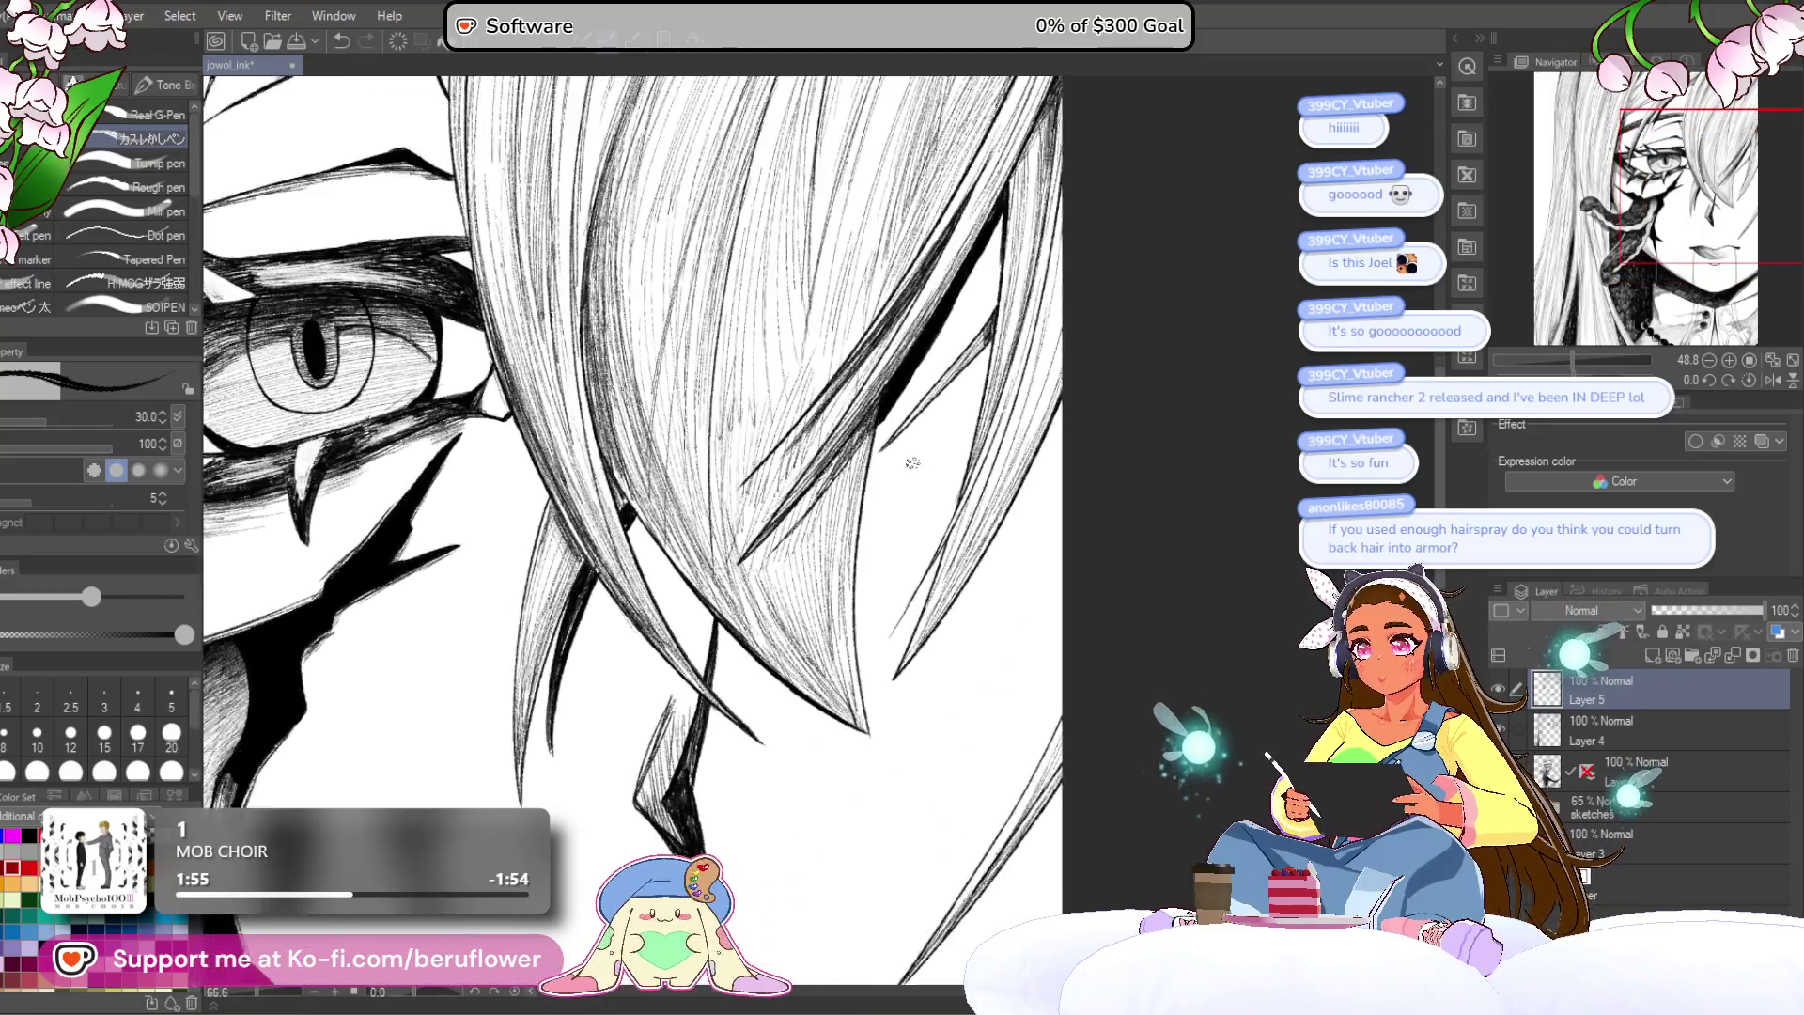
{"action": "left_click_drag", "start_coordinate": [806, 724], "coordinate": [757, 678]}
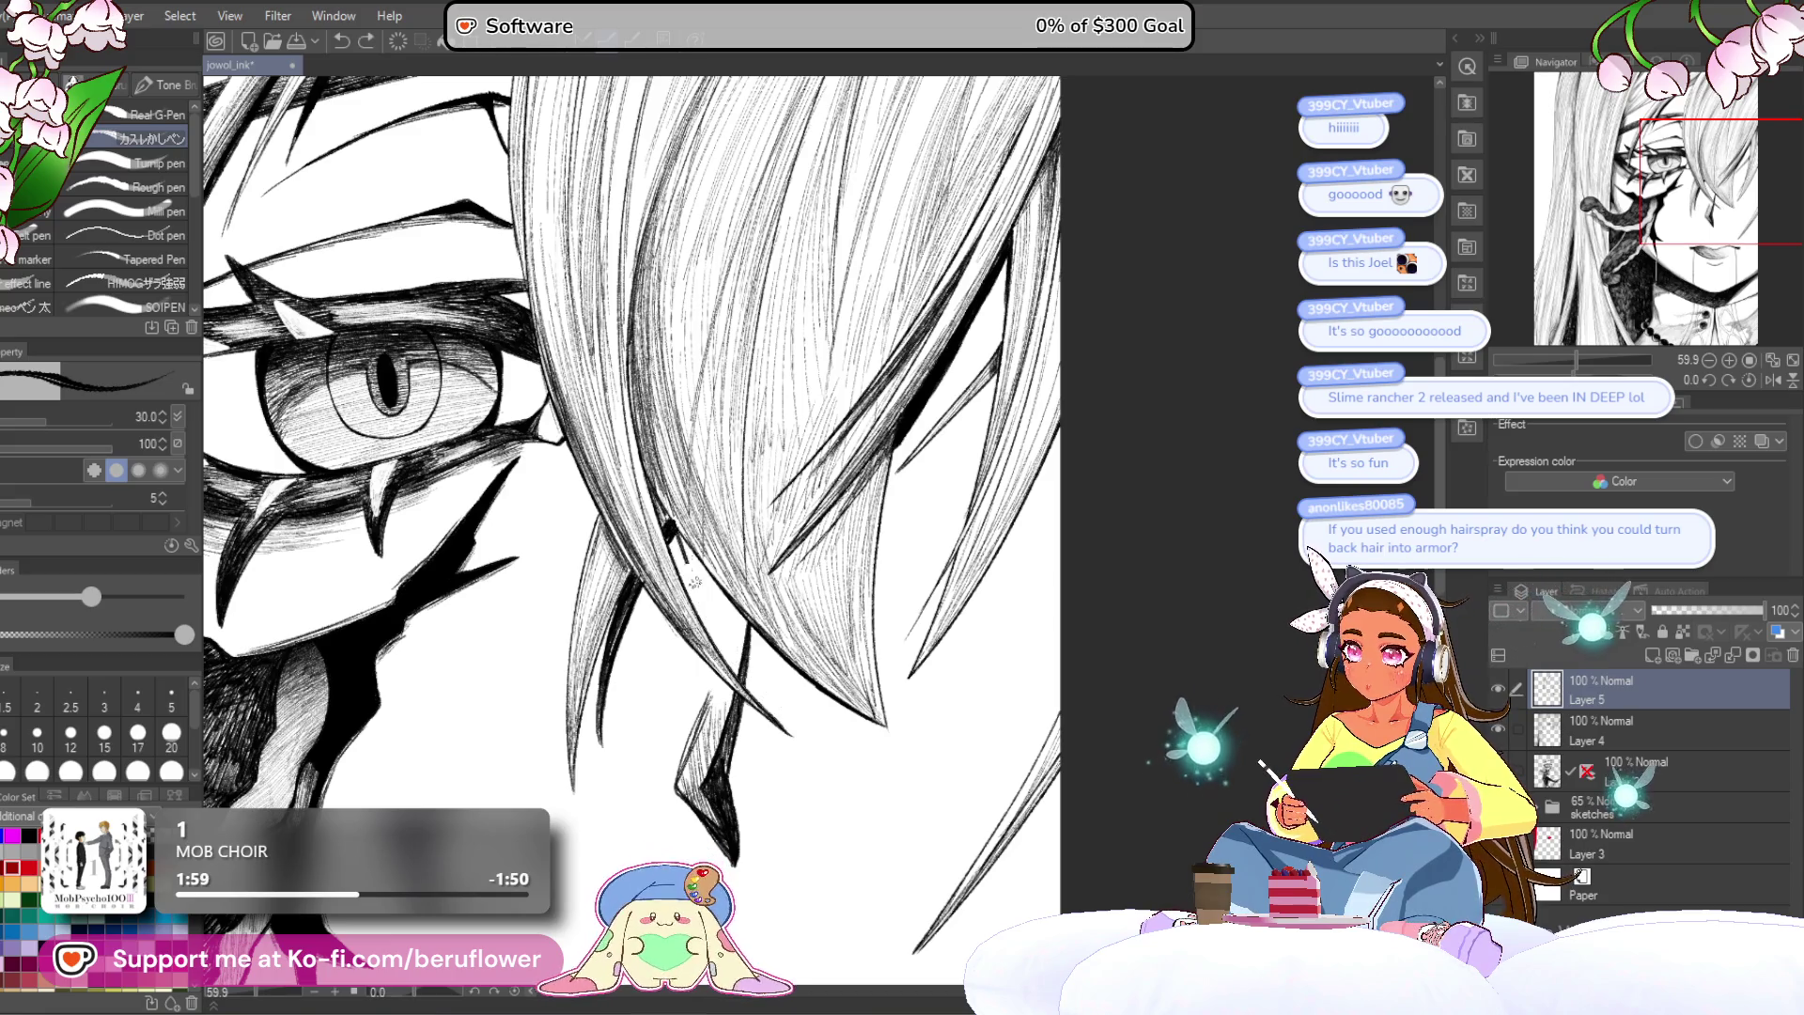
{"action": "left_click_drag", "start_coordinate": [1572, 378], "coordinate": [1593, 374]}
{"action": "scroll", "coordinate": [806, 396], "scroll_direction": "up", "scroll_amount": 3}
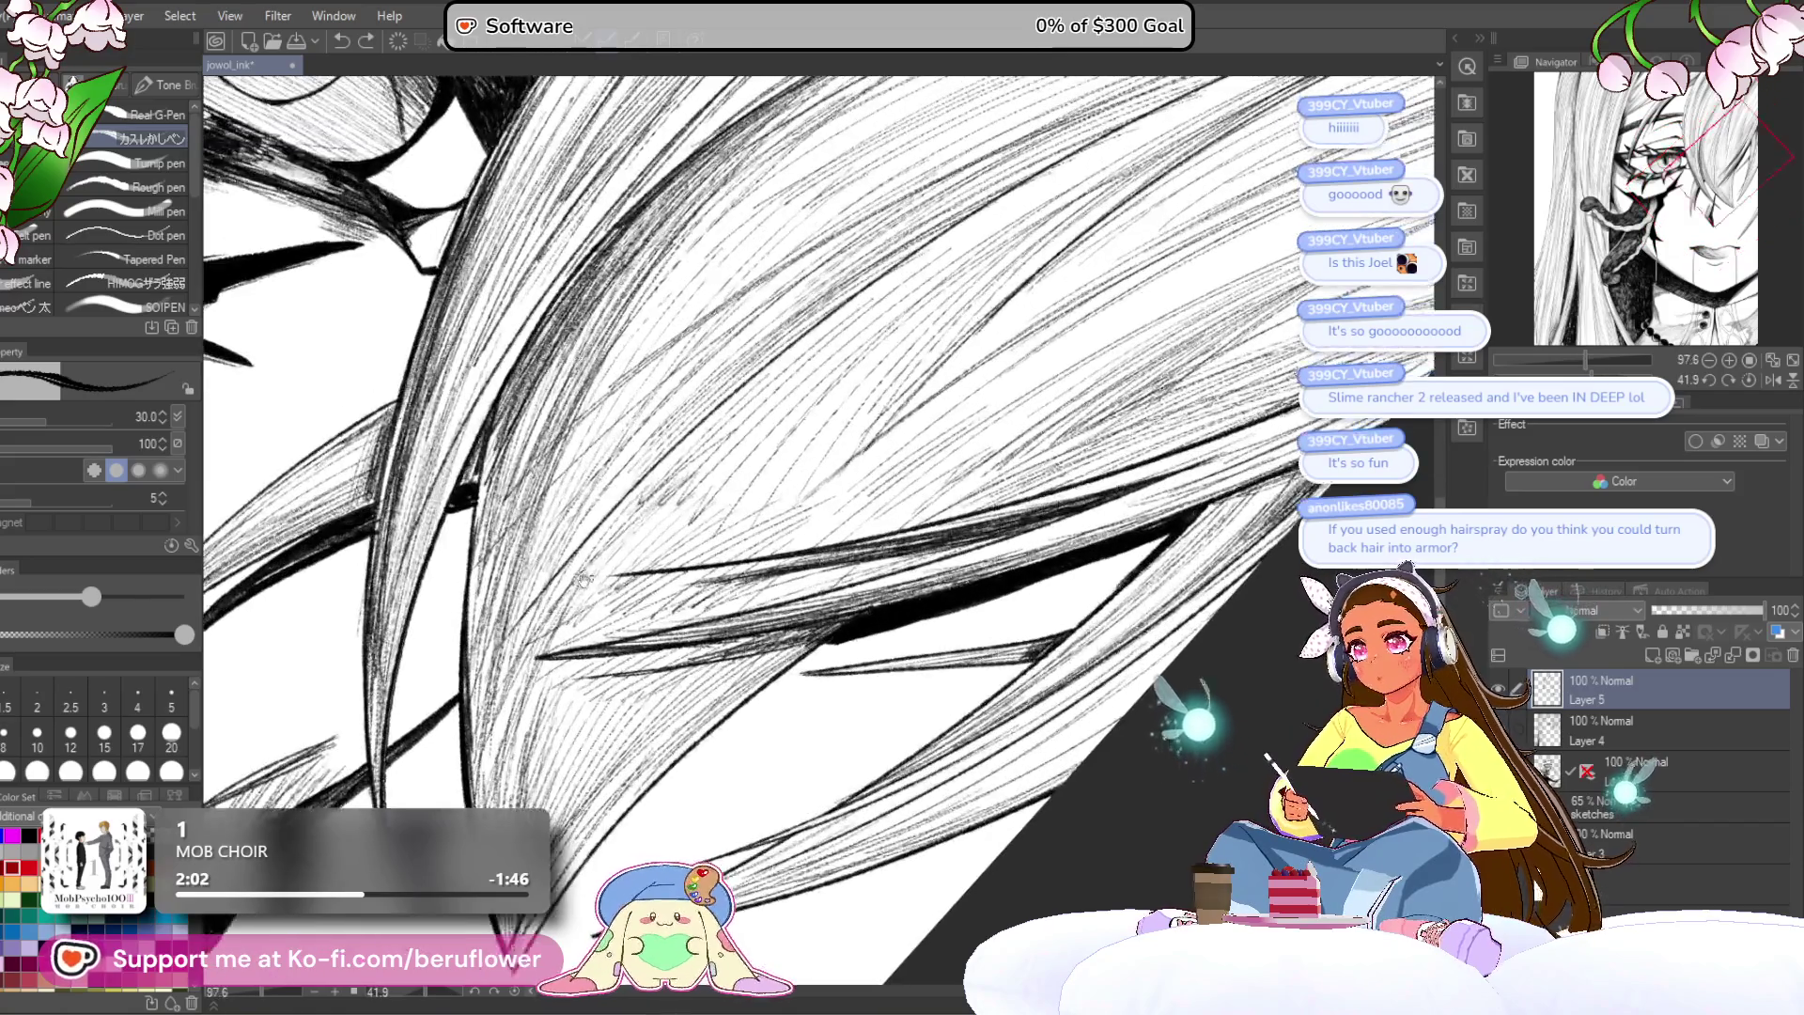
{"action": "left_click_drag", "start_coordinate": [805, 396], "coordinate": [837, 411]}
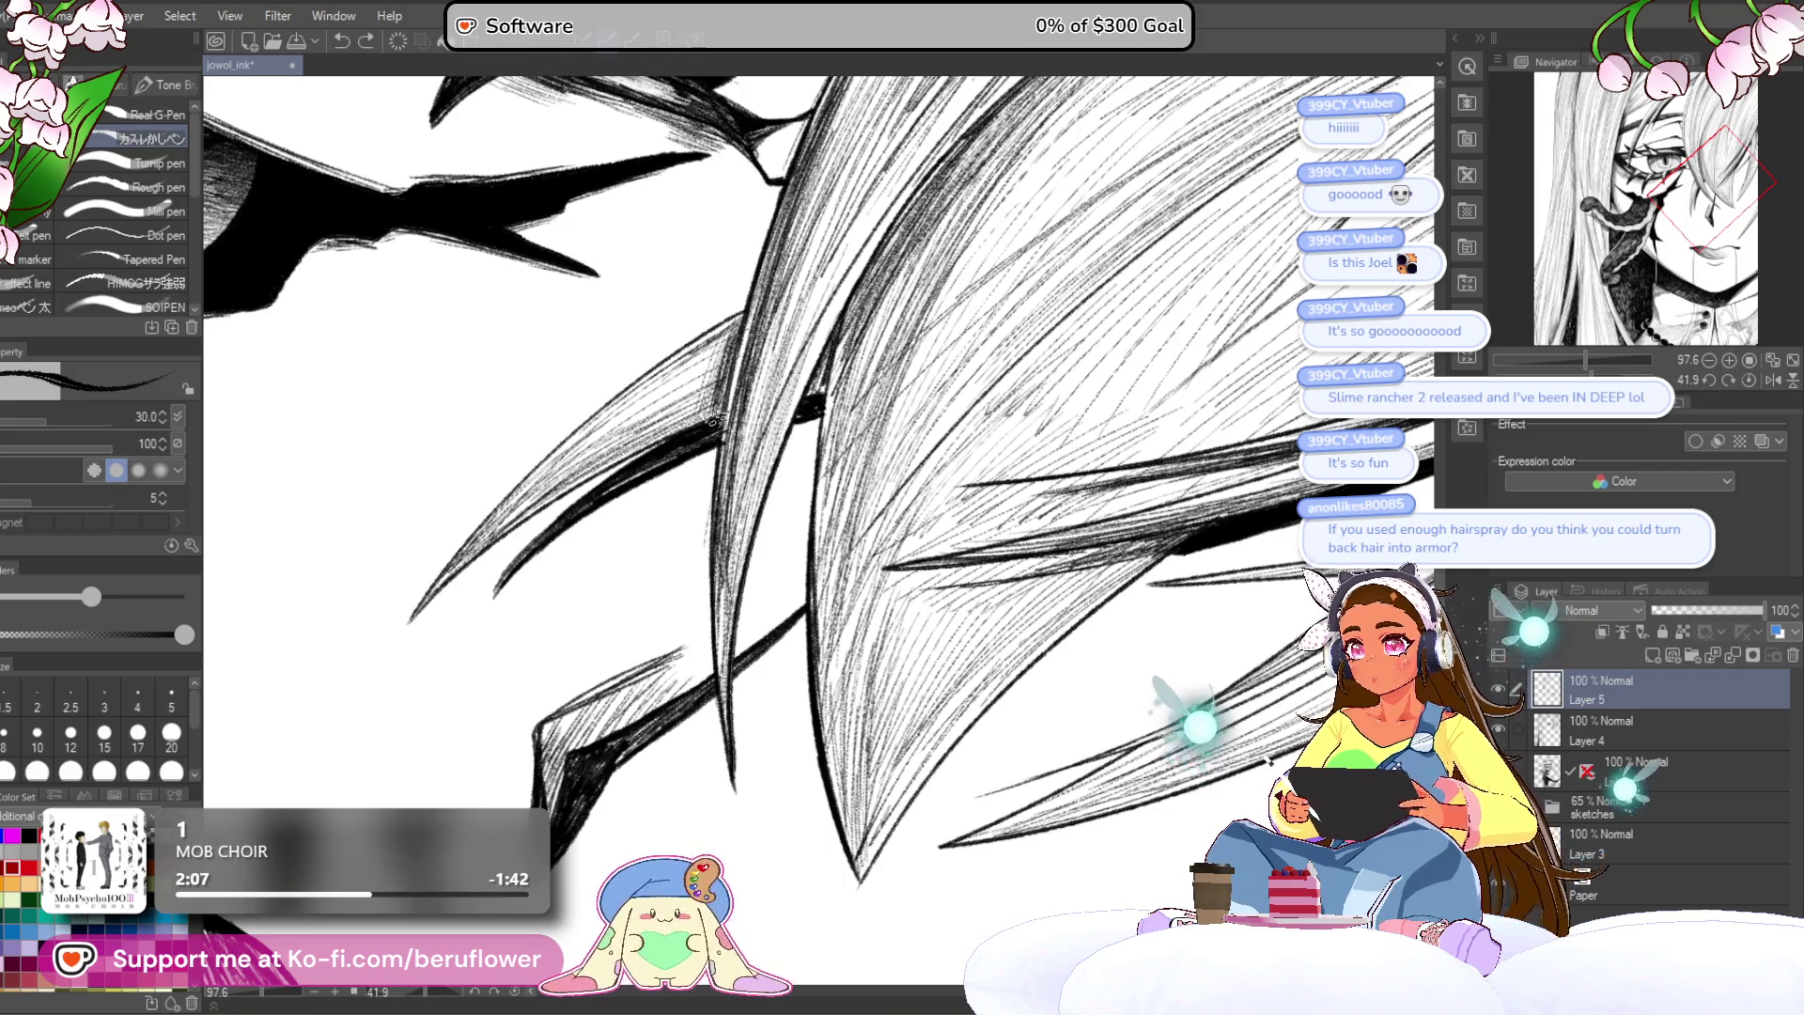
{"action": "scroll", "coordinate": [687, 669], "scroll_direction": "down", "scroll_amount": 1}
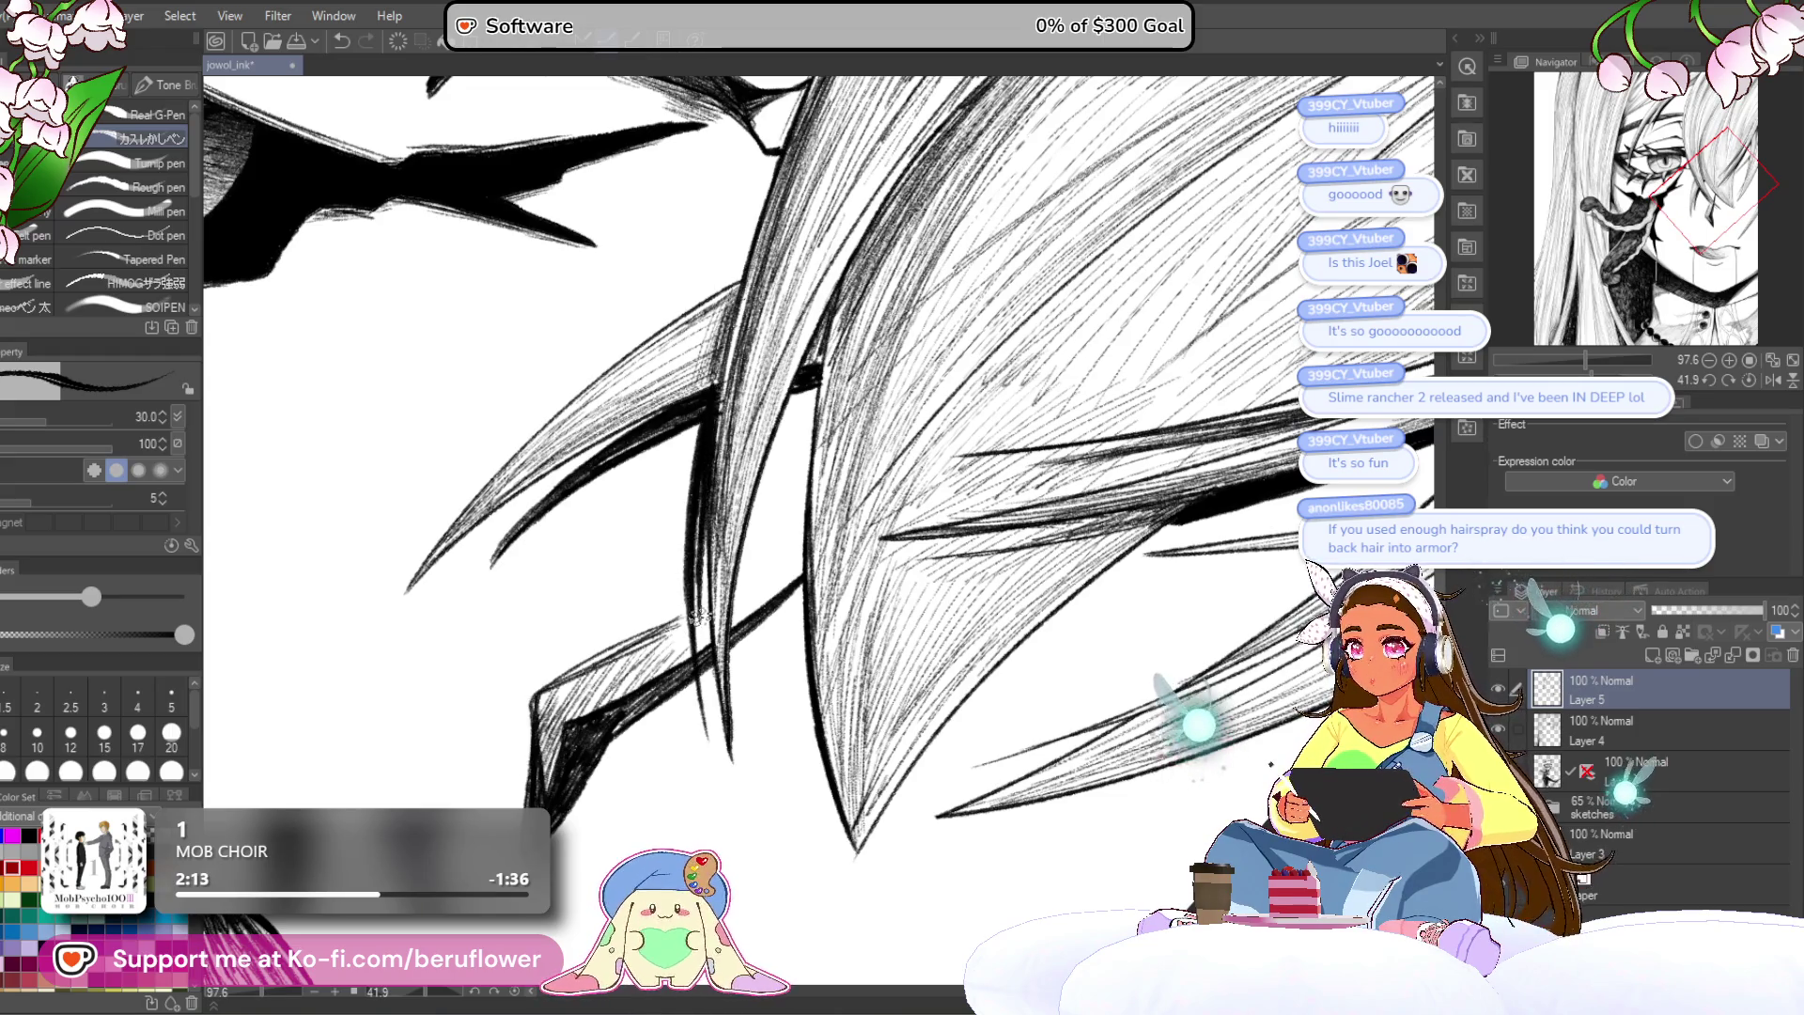
Step: Hatch a hair strand with three dark strokes, then add new Layer 6 above Layer 5
{"action": "left_click_drag", "start_coordinate": [701, 489], "coordinate": [695, 648]}
{"action": "left_click_drag", "start_coordinate": [719, 508], "coordinate": [701, 716]}
{"action": "left_click_drag", "start_coordinate": [693, 654], "coordinate": [711, 738]}
{"action": "key", "text": "ctrl+minus"}
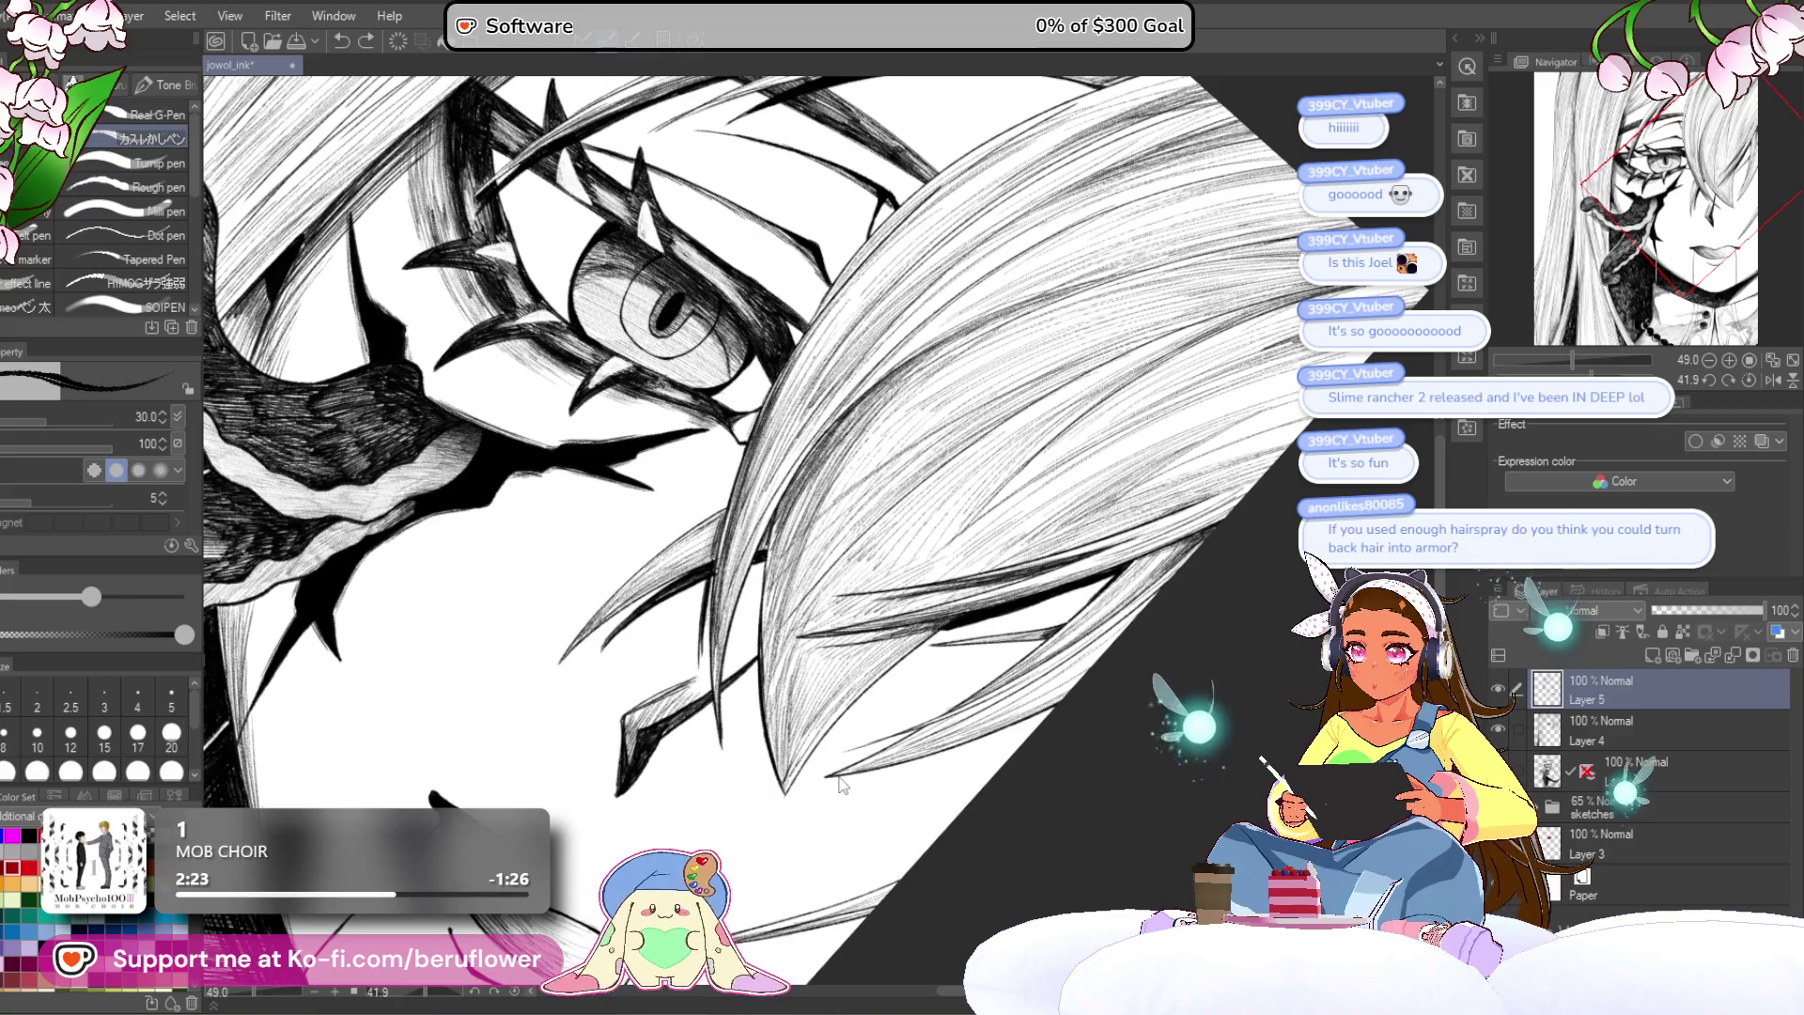
{"action": "key", "text": "ctrl+shift+n"}
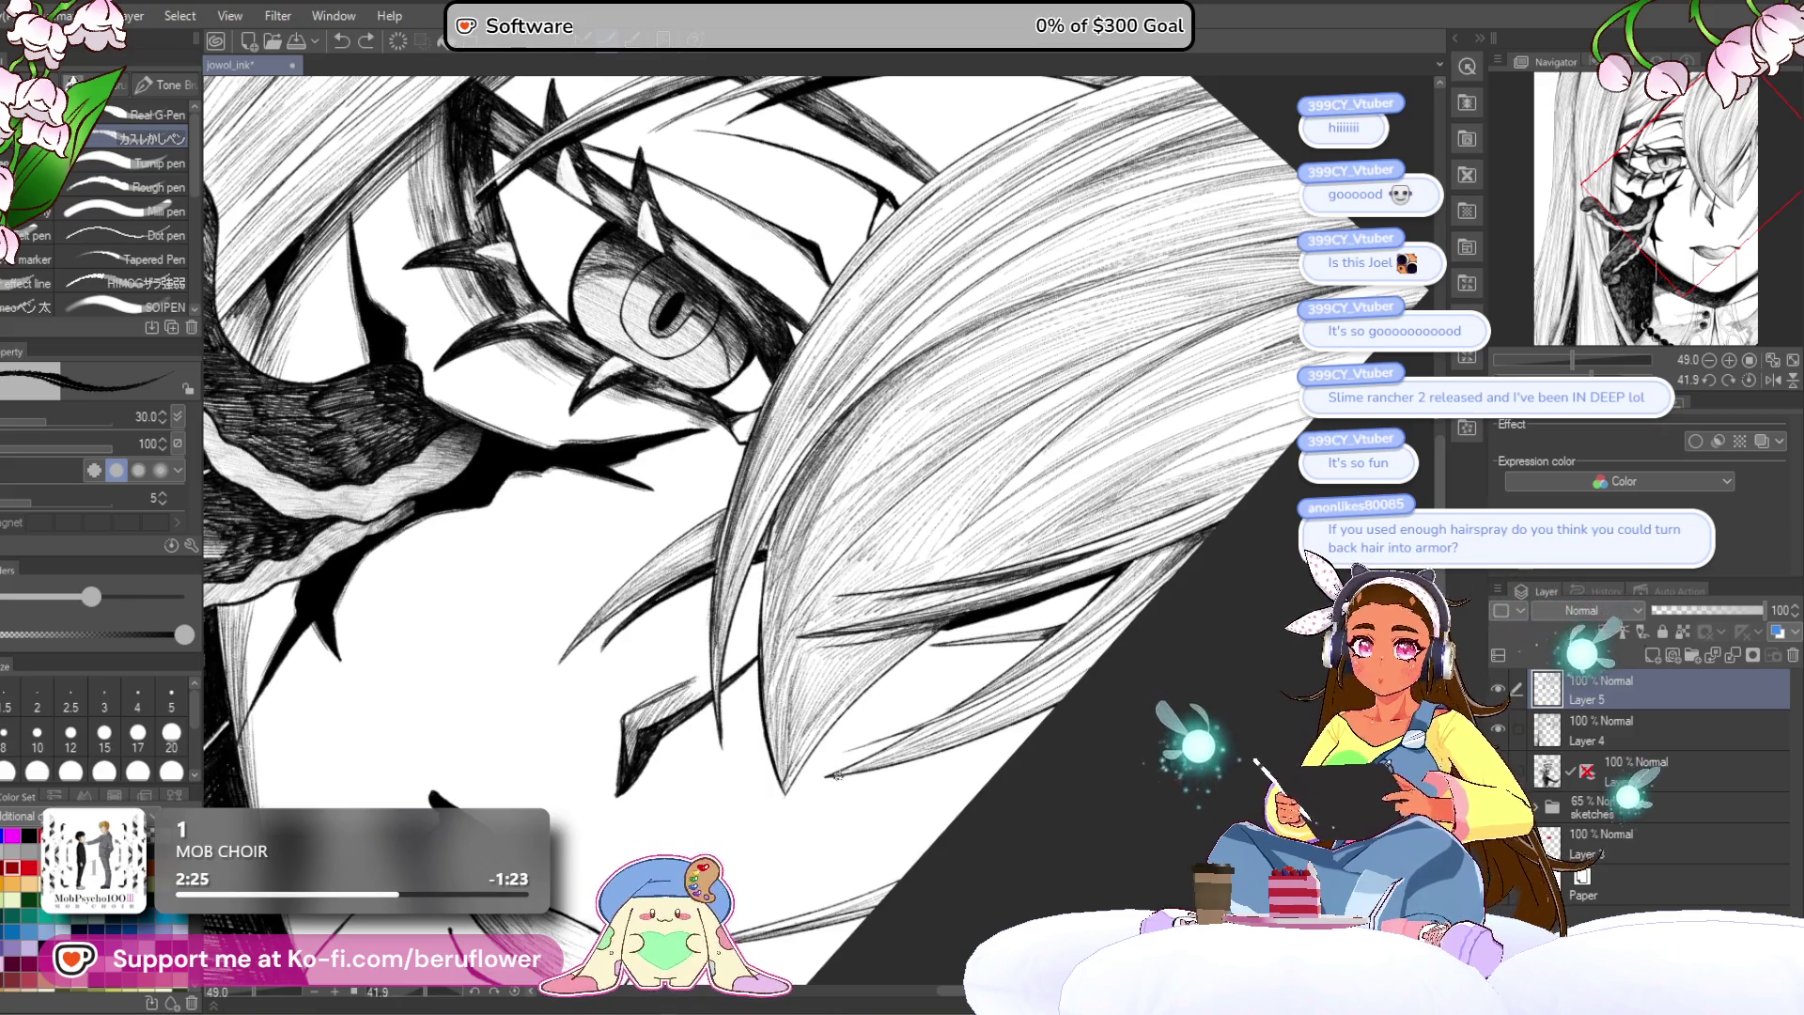
Step: Ink strokes along the hair edge, undoing and redrawing them and trimming the overlong tip
{"action": "scroll", "coordinate": [685, 674], "scroll_direction": "up", "scroll_amount": 4}
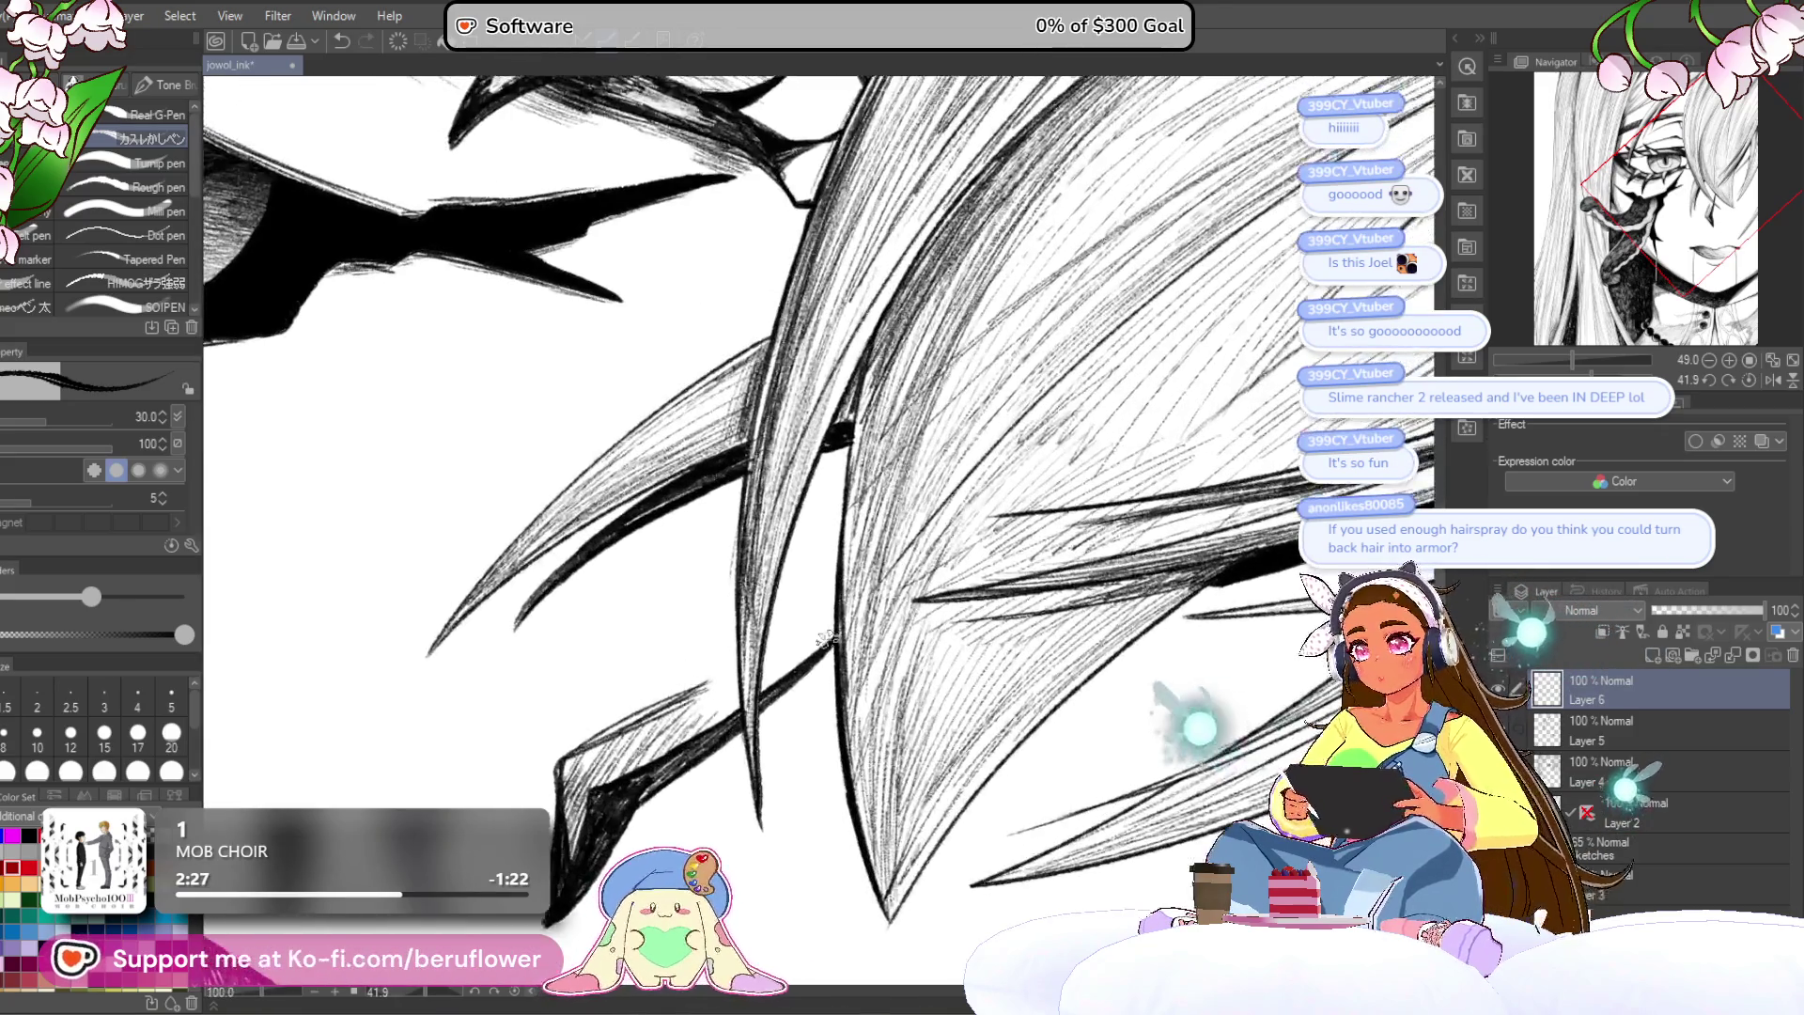
{"action": "left_click_drag", "start_coordinate": [742, 451], "coordinate": [725, 784]}
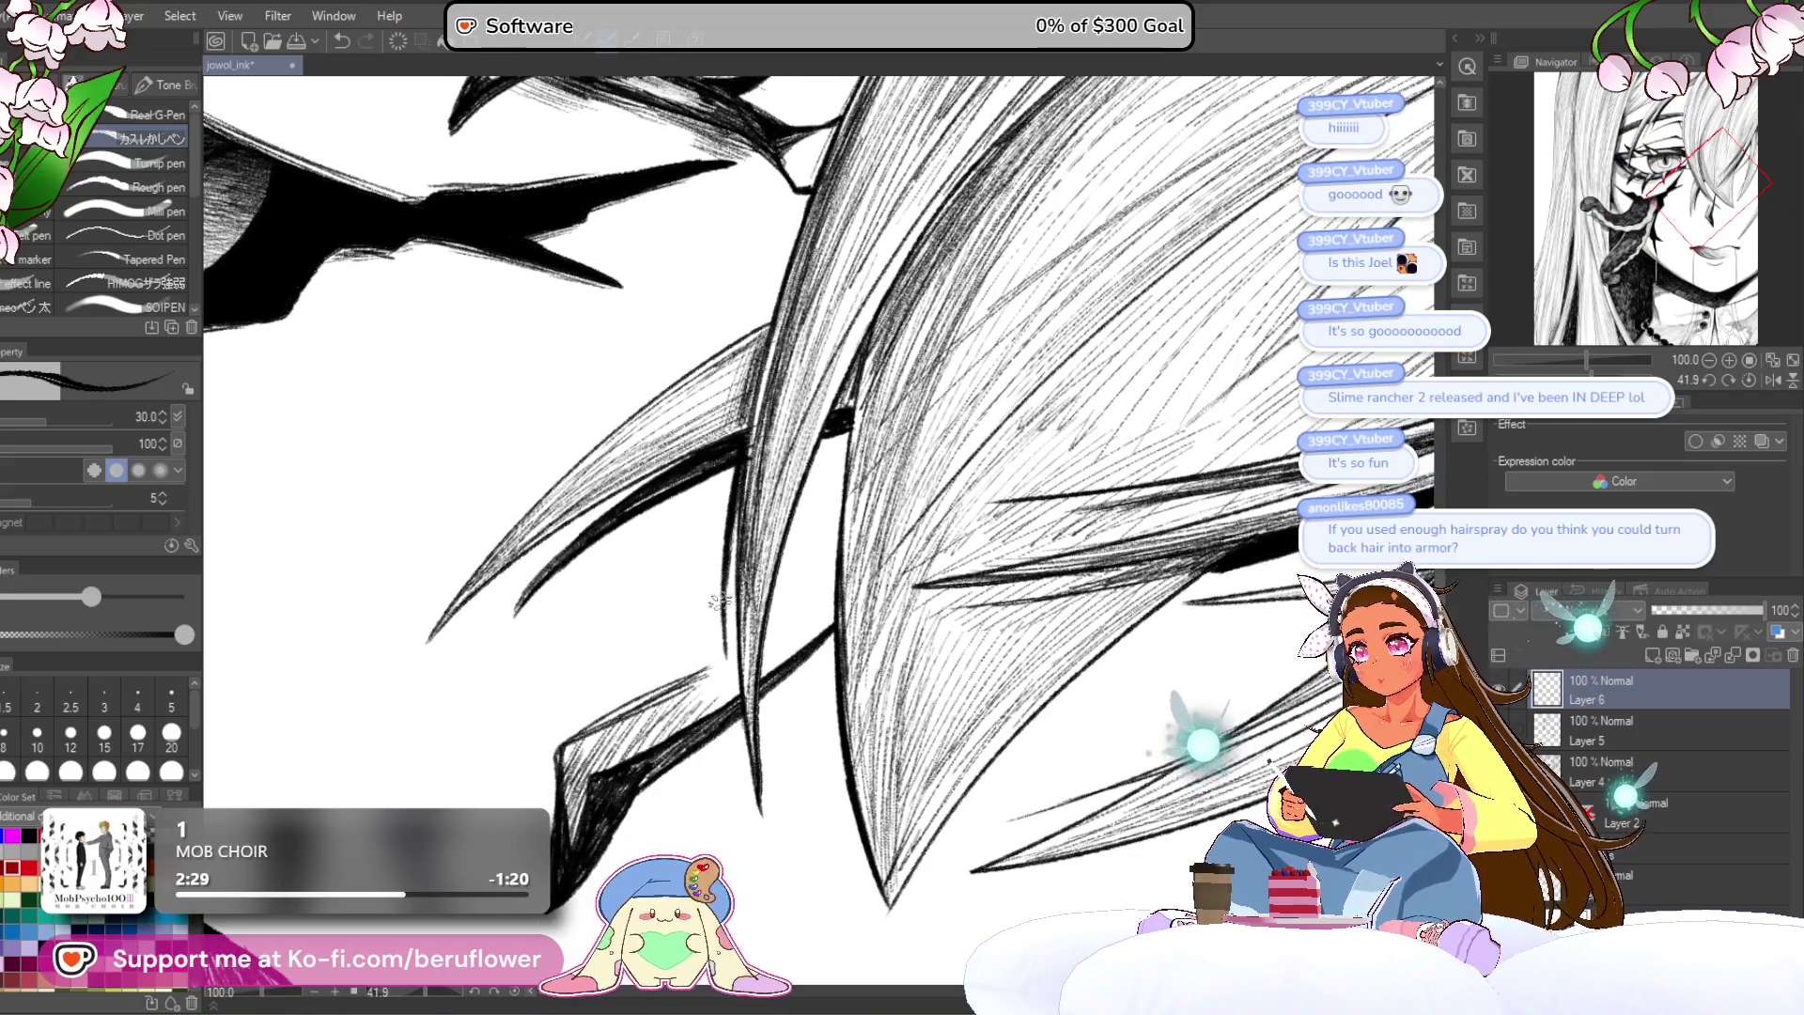
{"action": "mouse_move", "coordinate": [747, 555]}
{"action": "left_mouse_down"}
{"action": "mouse_move", "coordinate": [729, 764]}
{"action": "mouse_move", "coordinate": [719, 714]}
{"action": "left_mouse_up"}
{"action": "mouse_move", "coordinate": [749, 497]}
{"action": "left_mouse_down"}
{"action": "mouse_move", "coordinate": [731, 632]}
{"action": "mouse_move", "coordinate": [734, 602]}
{"action": "left_mouse_up"}
{"action": "key", "text": "ctrl+z"}
{"action": "key", "text": "ctrl+z"}
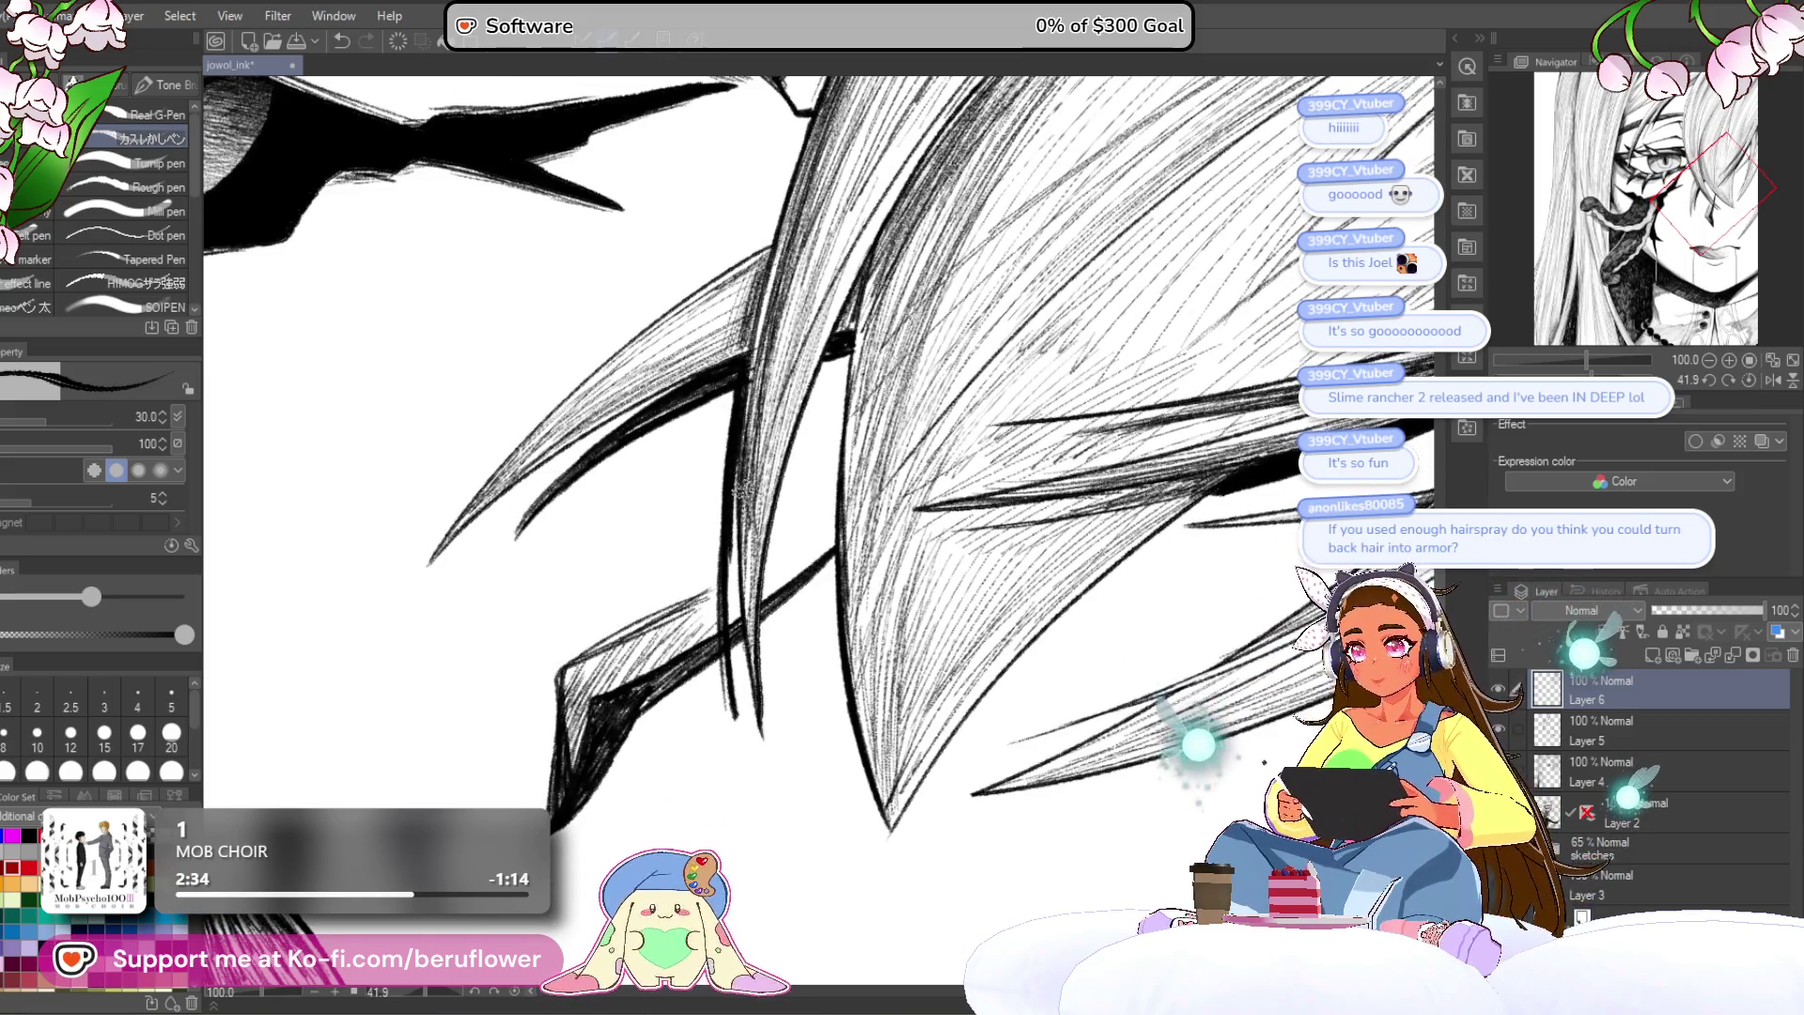
{"action": "left_click_drag", "start_coordinate": [745, 523], "coordinate": [733, 714]}
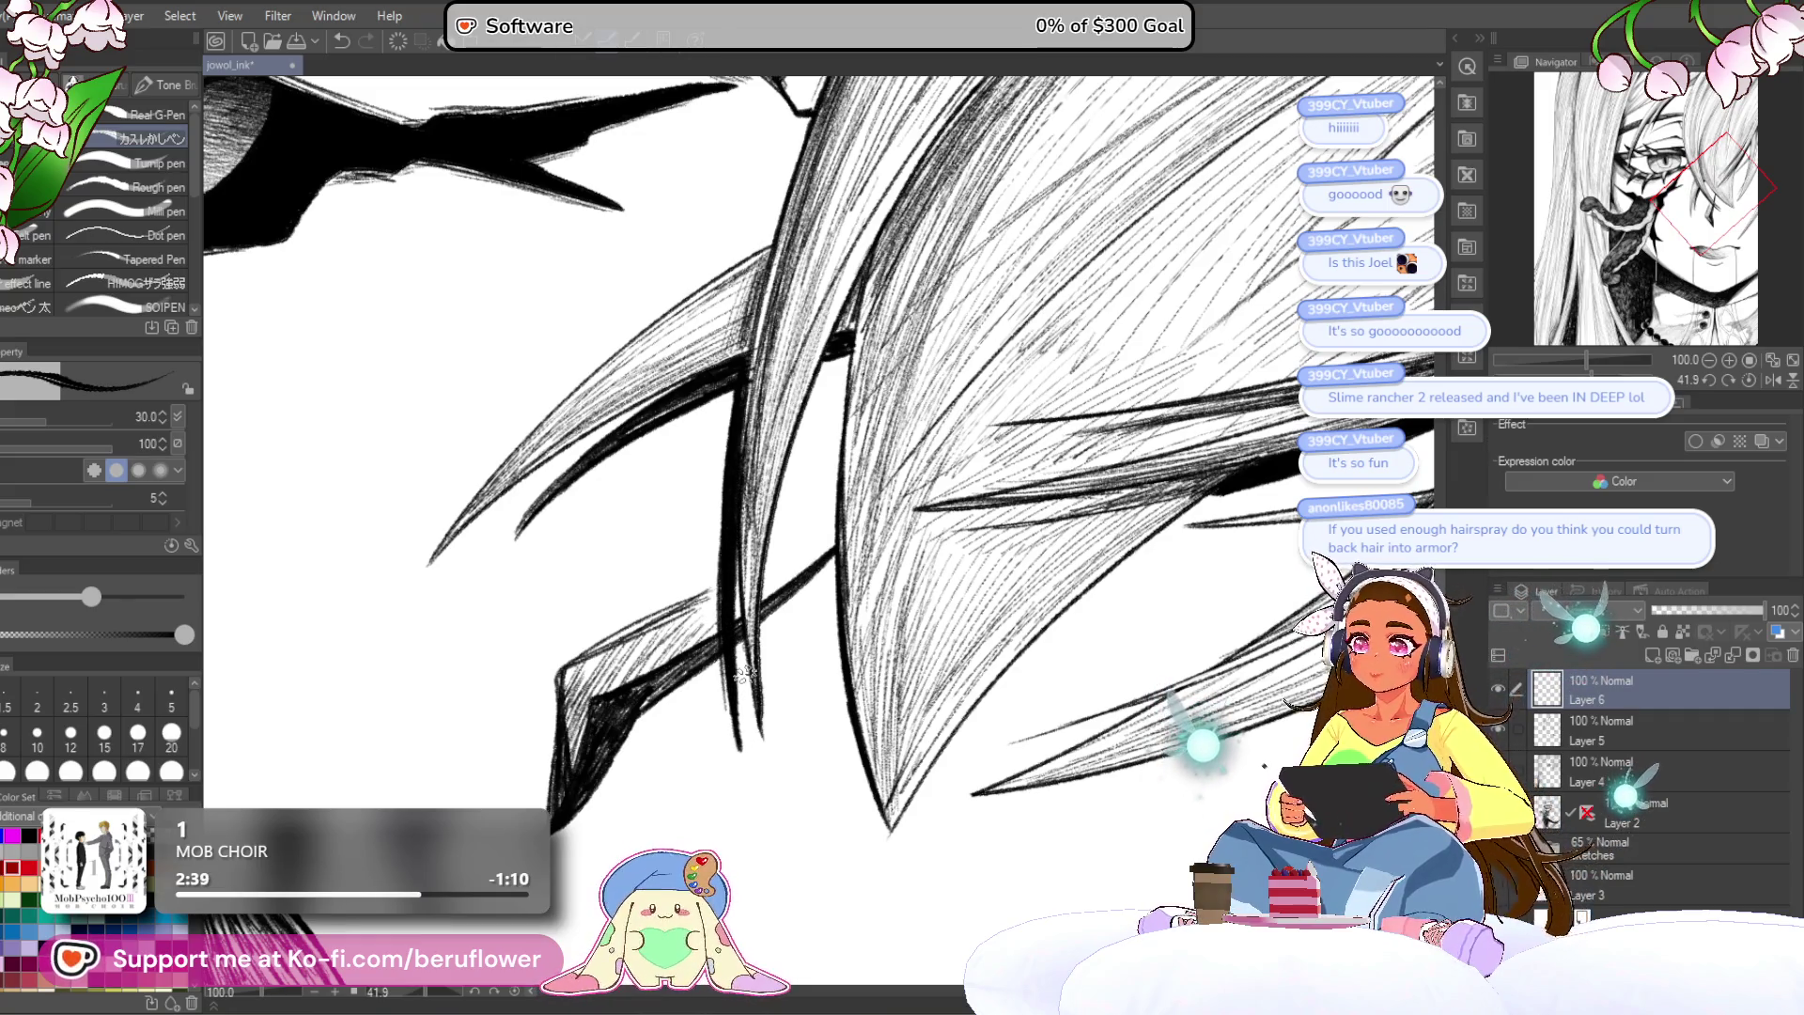
{"action": "key", "text": "ctrl+z"}
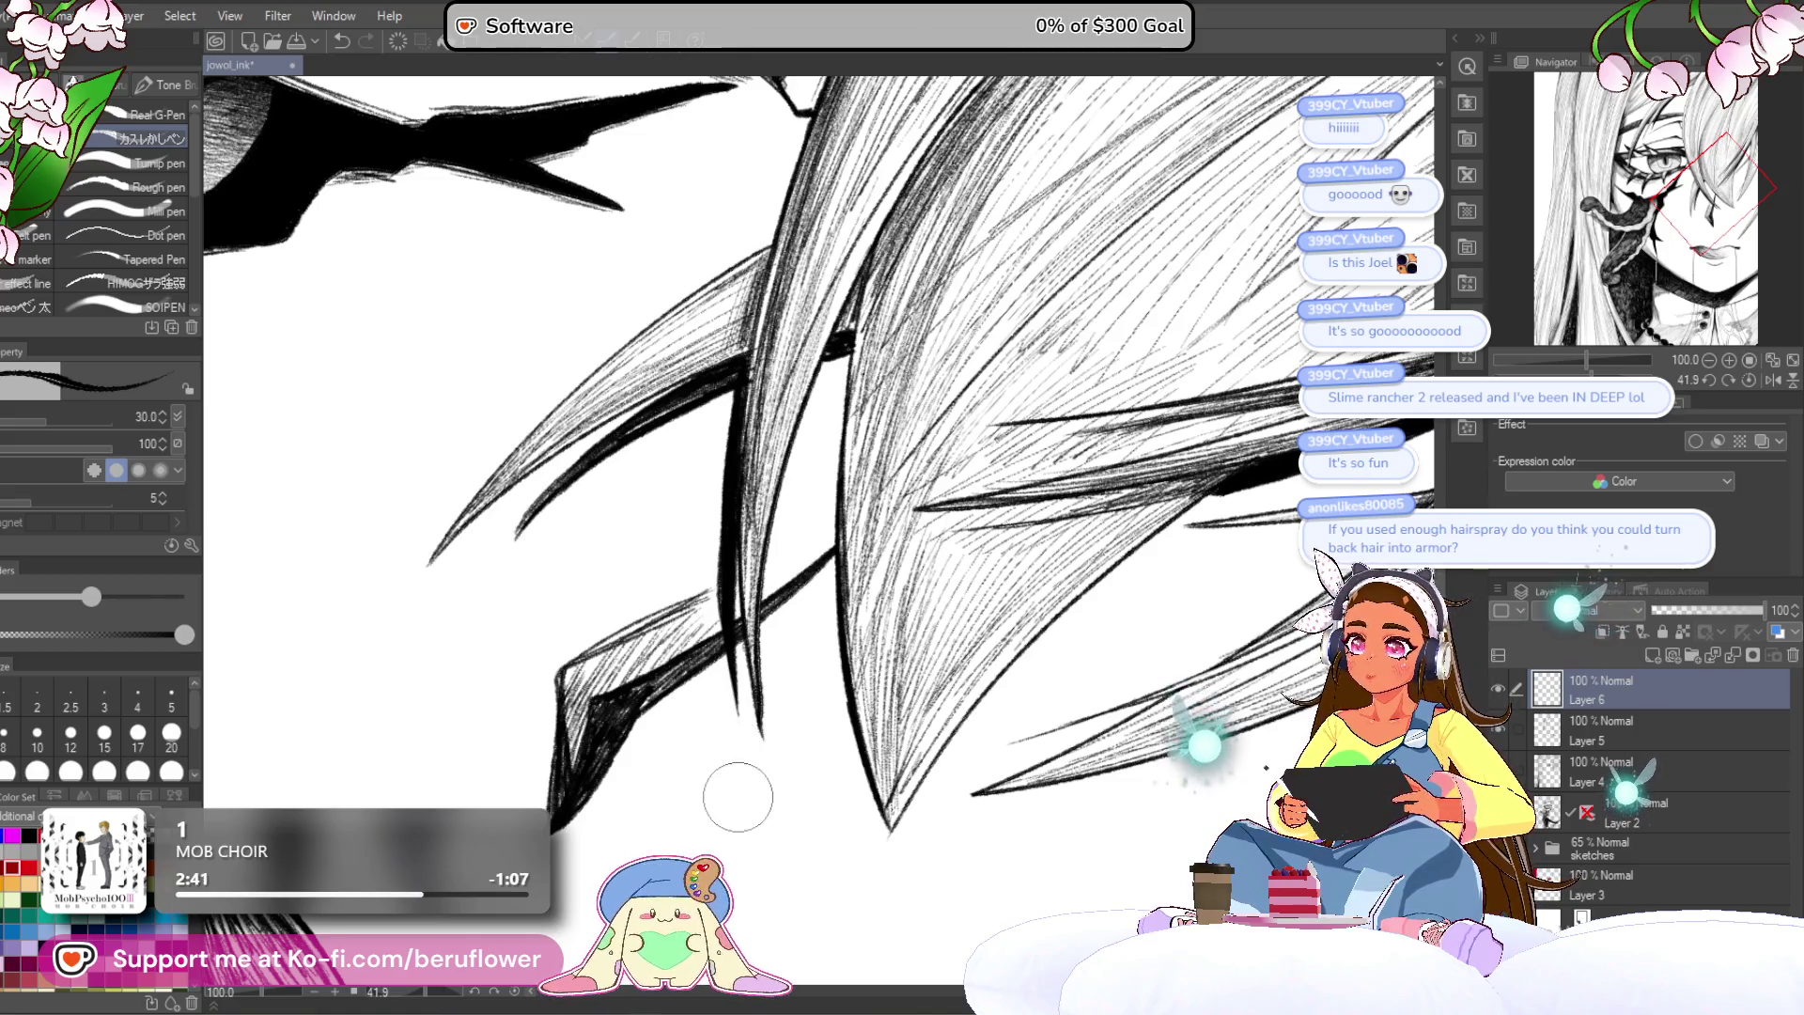
Step: Level the canvas rotation and draw a long hair stroke across the fringe
{"action": "scroll", "coordinate": [738, 797], "scroll_direction": "down", "scroll_amount": 5}
{"action": "scroll", "coordinate": [738, 797], "scroll_direction": "up", "scroll_amount": 3}
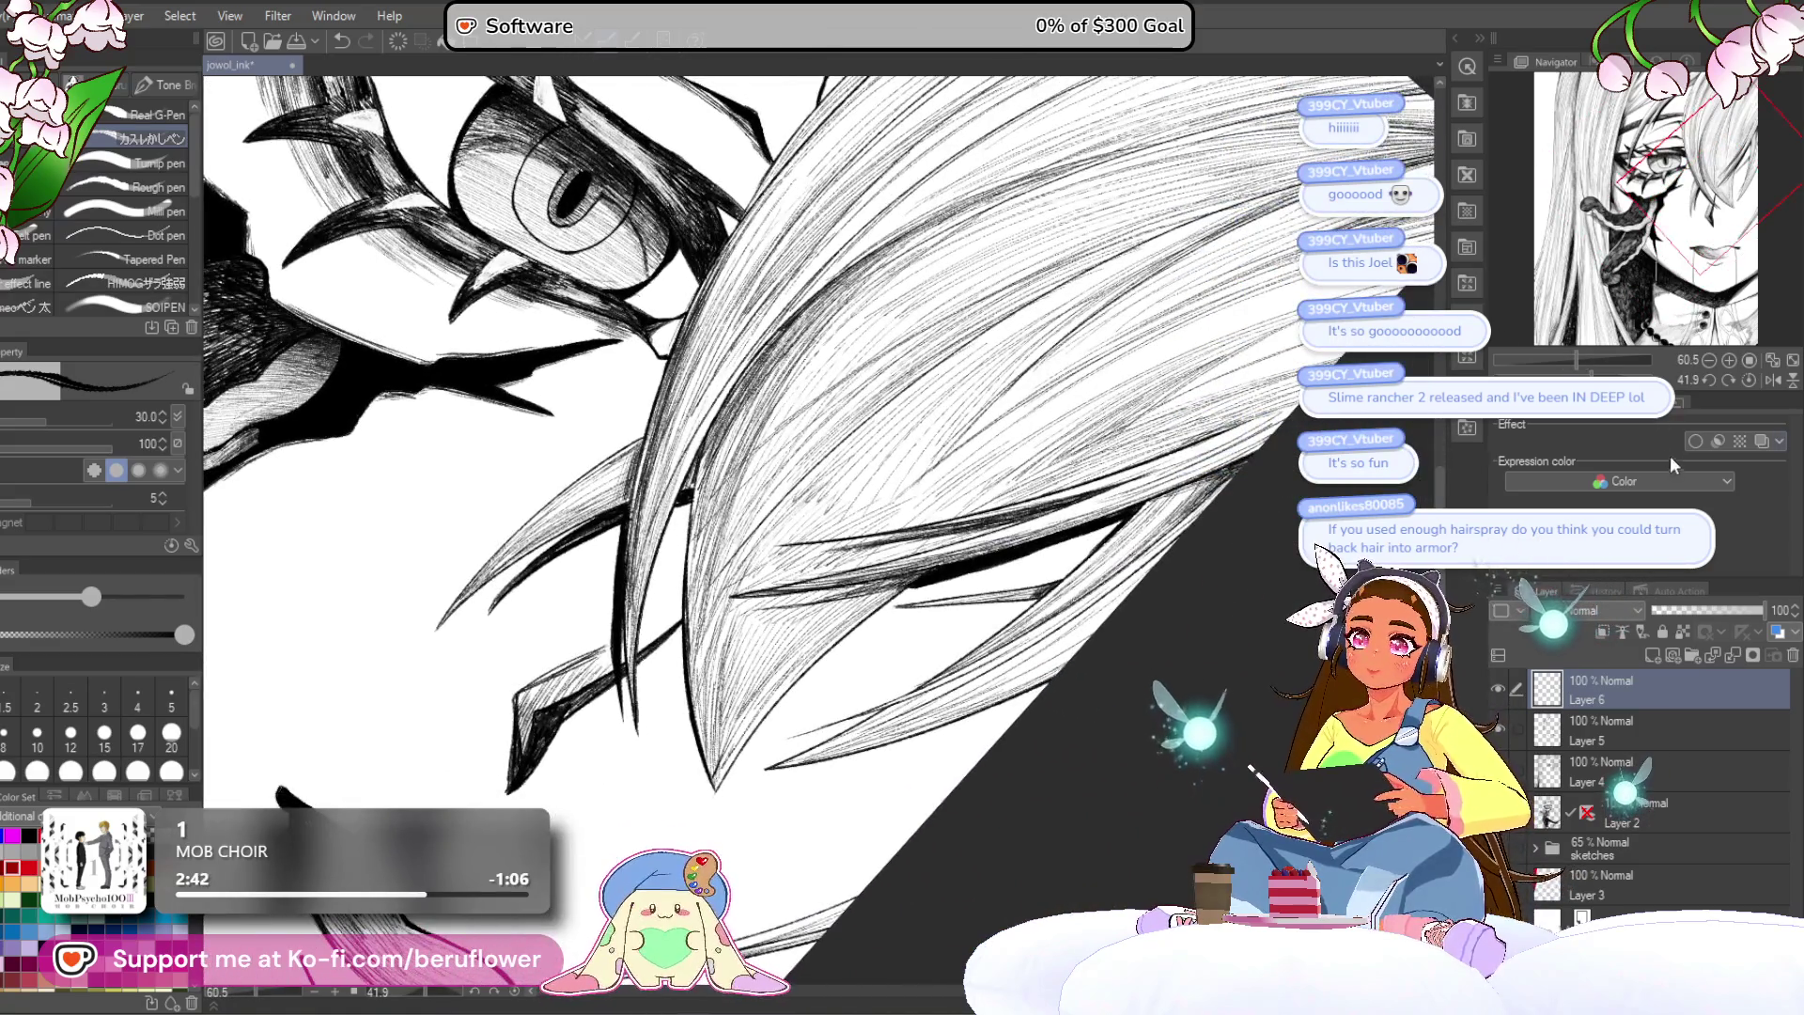
{"action": "left_click", "coordinate": [1749, 380]}
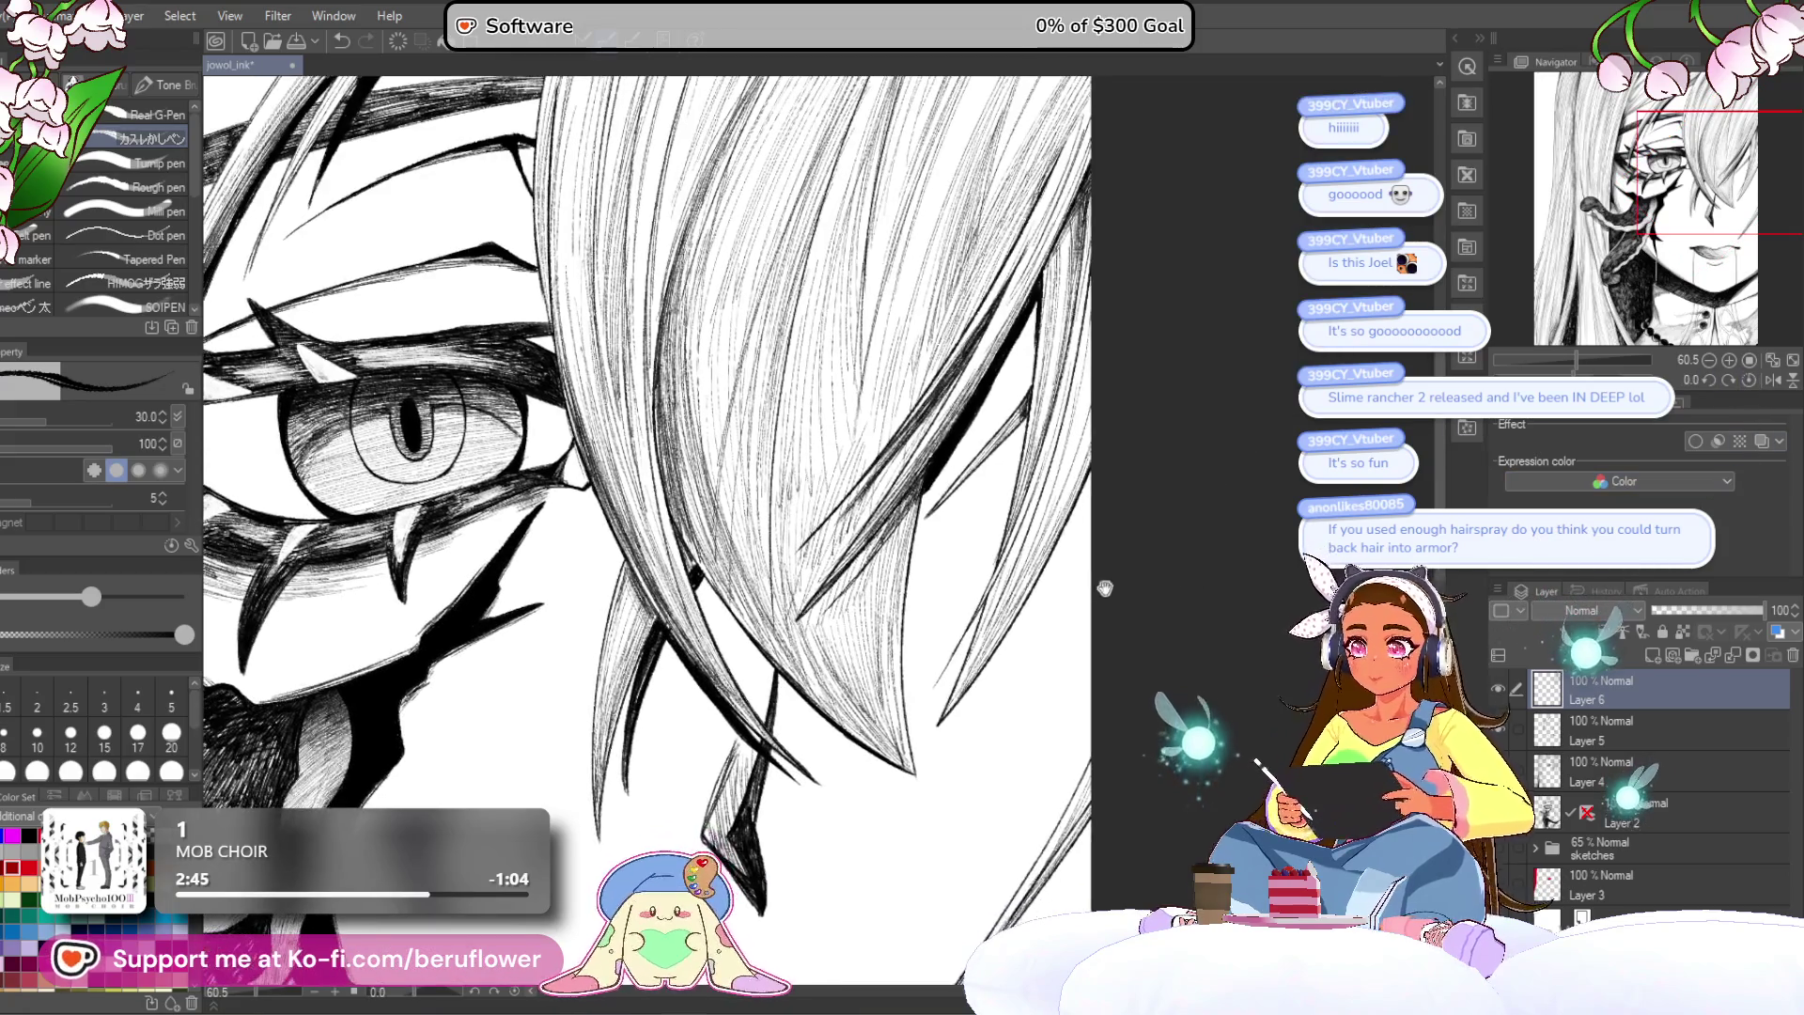
{"action": "scroll", "coordinate": [799, 438], "scroll_direction": "up", "scroll_amount": 4}
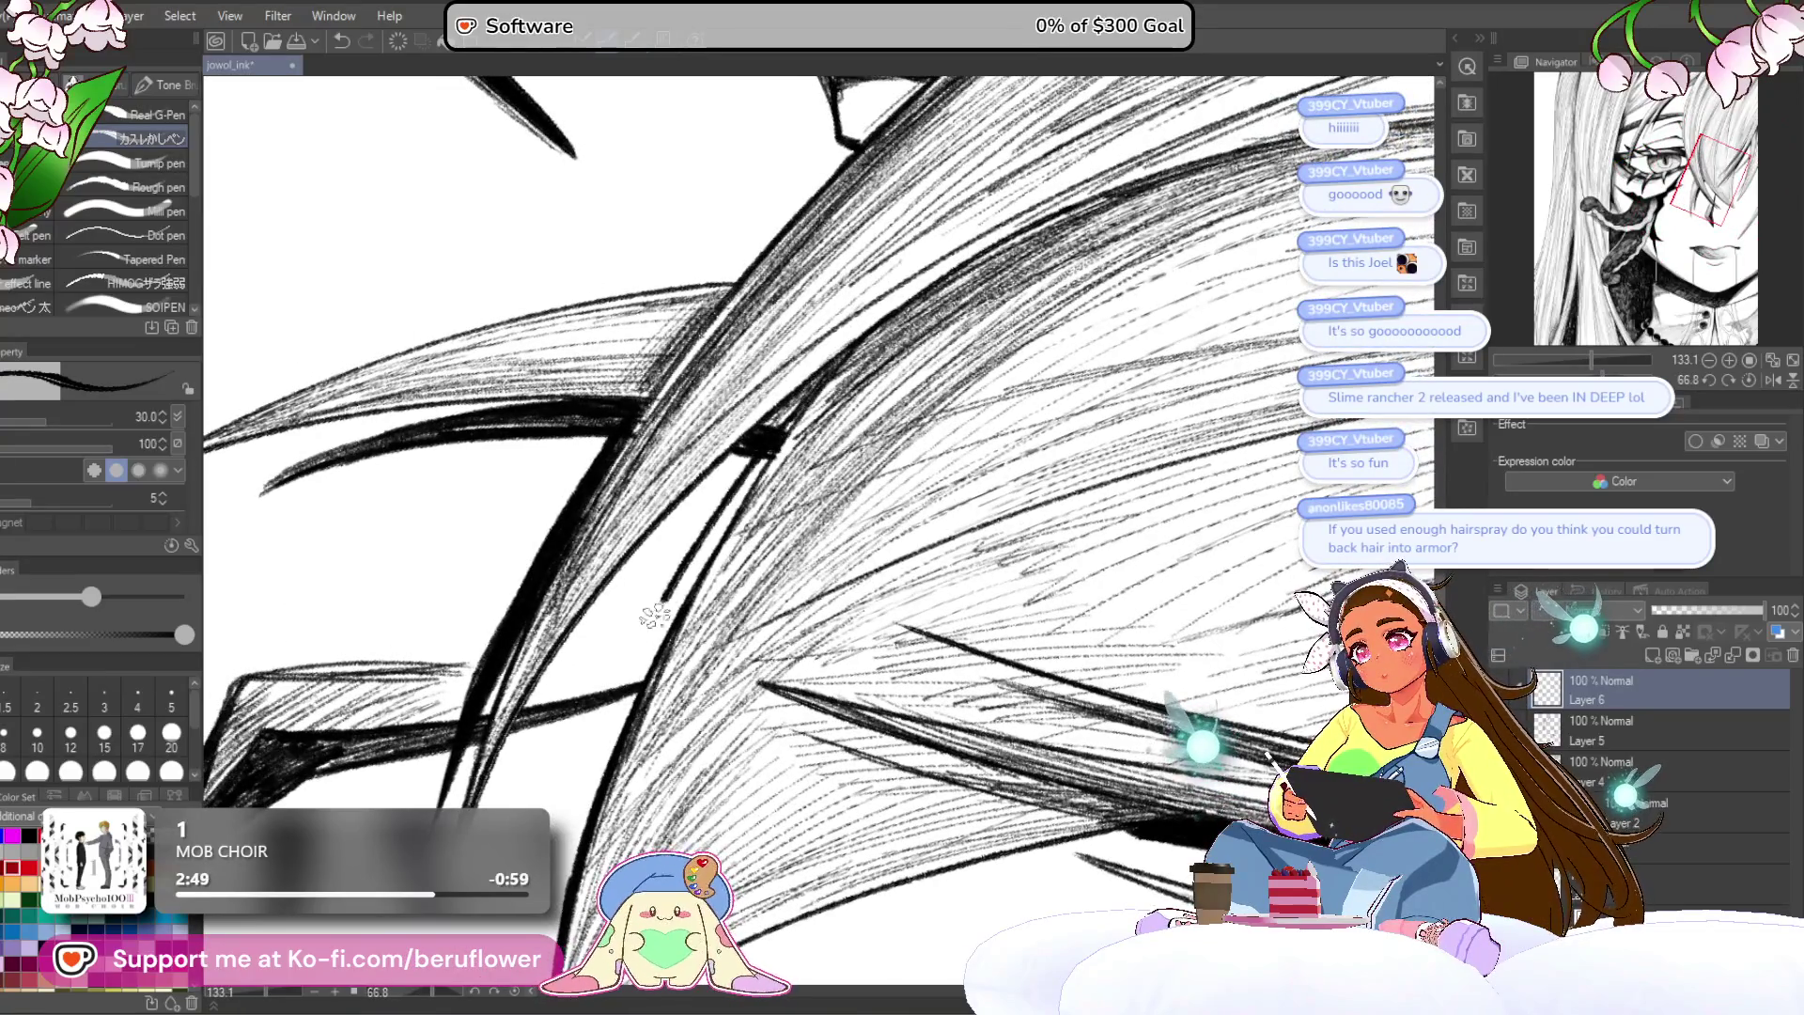
{"action": "left_click_drag", "start_coordinate": [797, 432], "coordinate": [824, 360]}
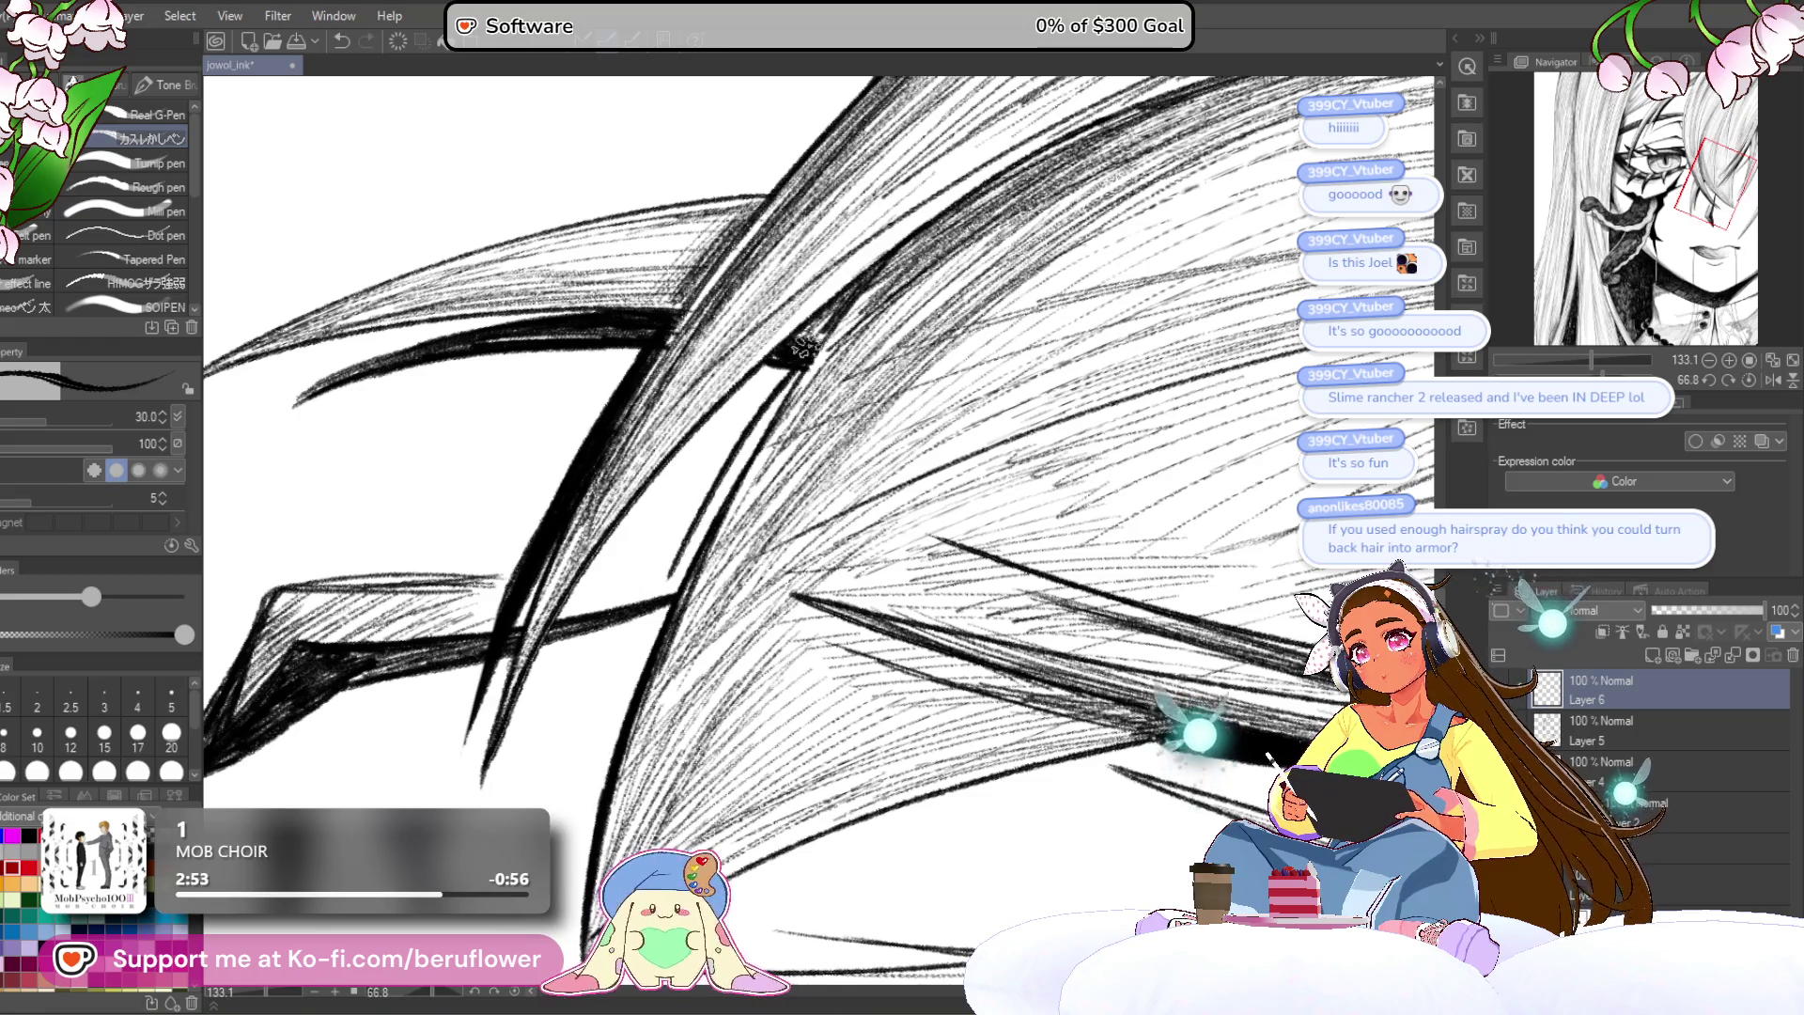
{"action": "left_click_drag", "start_coordinate": [831, 322], "coordinate": [553, 813]}
Step: Fill the dark stroke's tip with black and thicken the stroke along its length
{"action": "scroll", "coordinate": [564, 785], "scroll_direction": "down", "scroll_amount": 3}
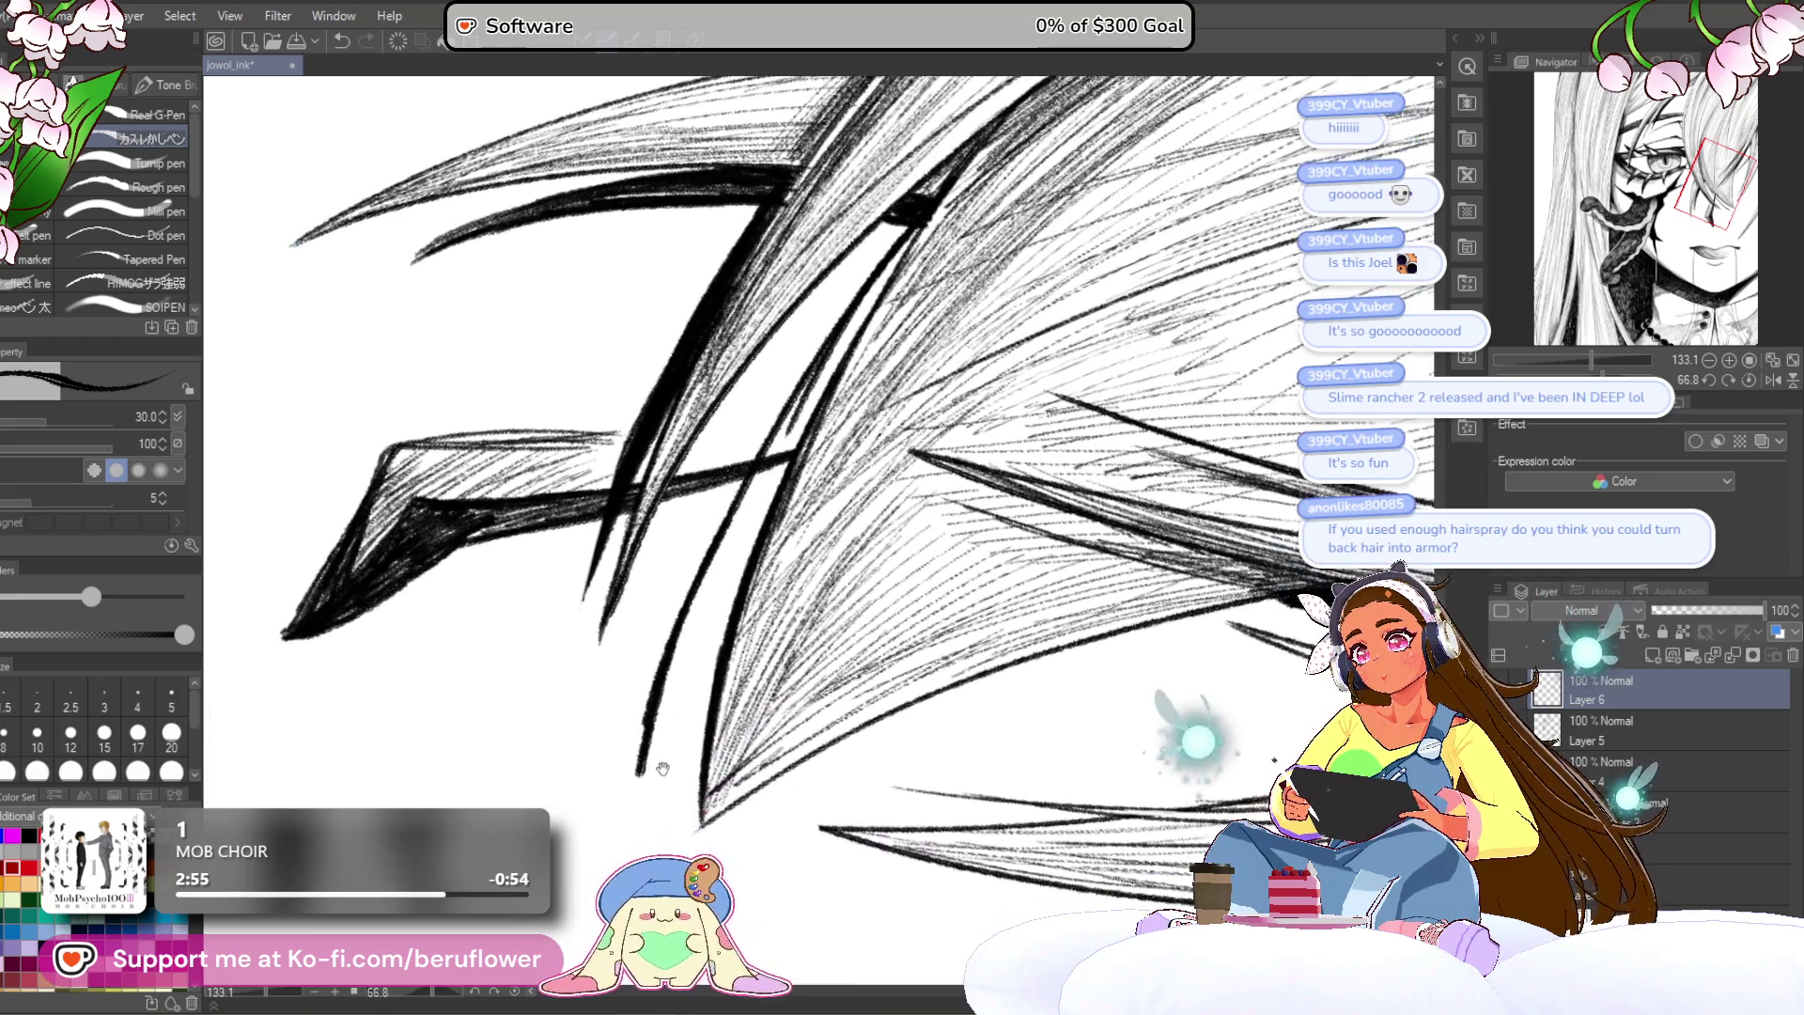
{"action": "mouse_move", "coordinate": [692, 726]}
{"action": "left_mouse_down"}
{"action": "mouse_move", "coordinate": [658, 757]}
{"action": "mouse_move", "coordinate": [665, 691]}
{"action": "left_mouse_up"}
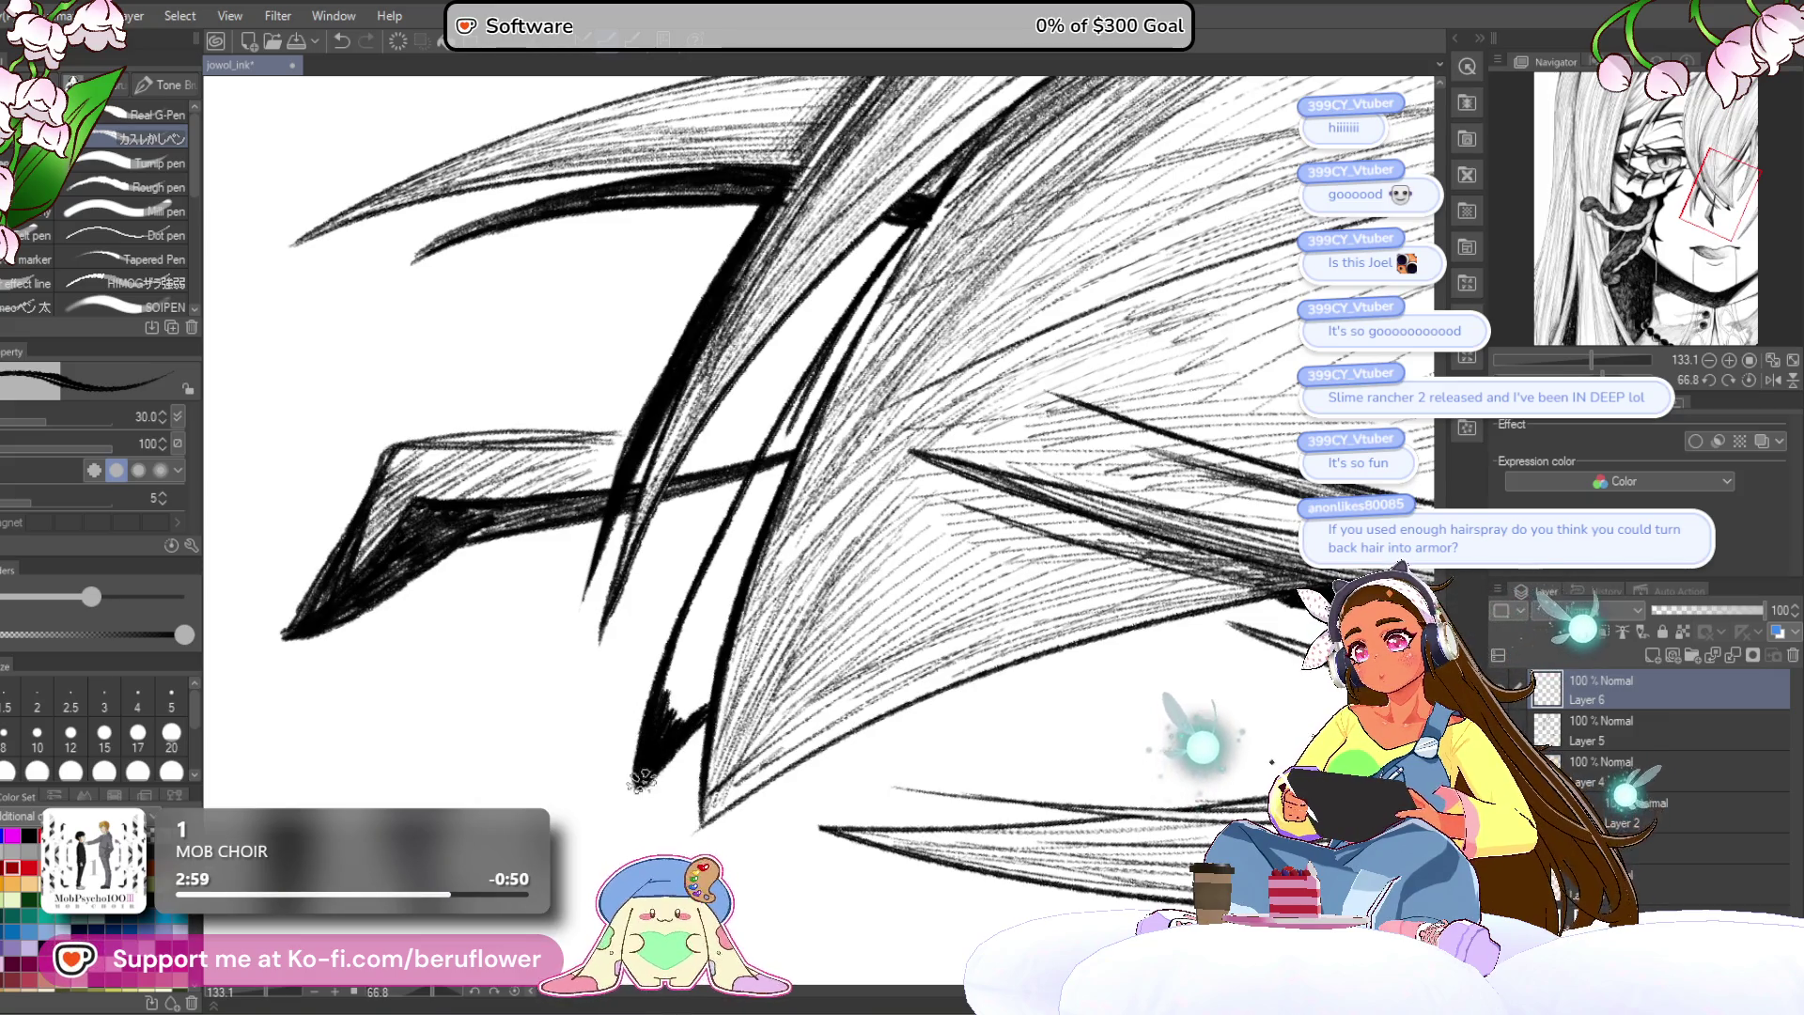
{"action": "left_click_drag", "start_coordinate": [681, 679], "coordinate": [702, 677]}
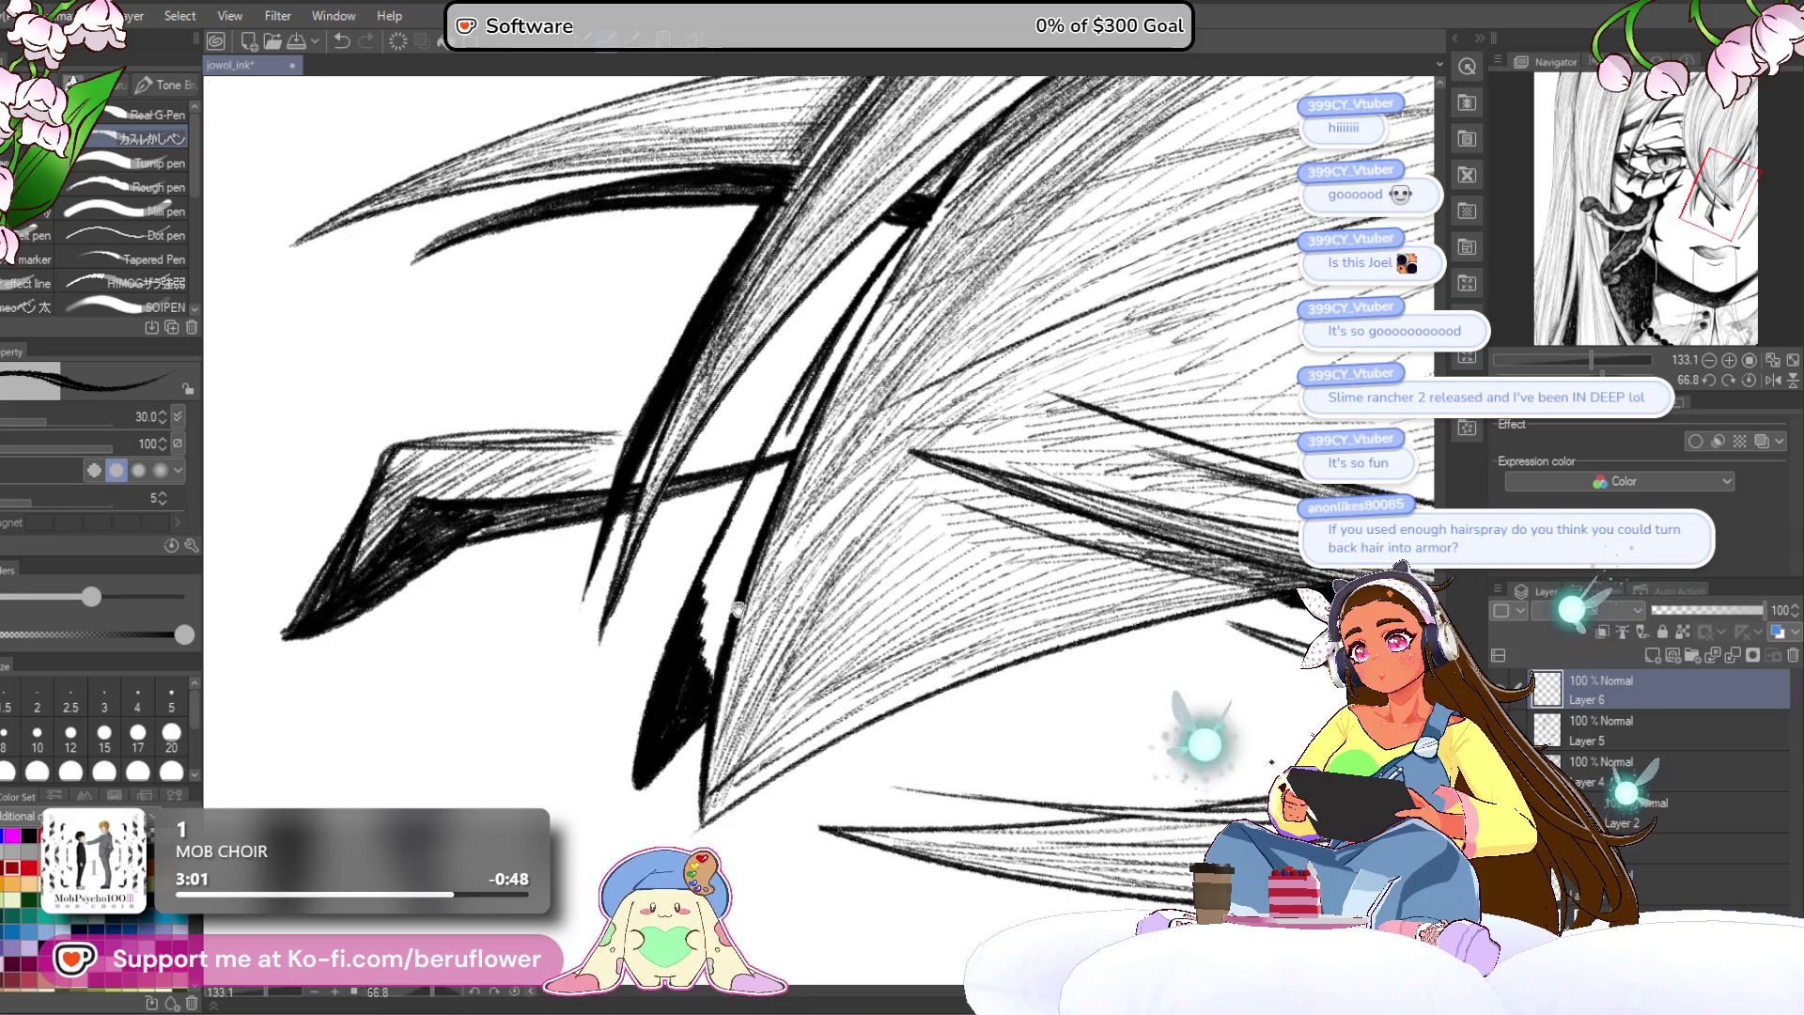
{"action": "scroll", "coordinate": [788, 406], "scroll_direction": "up", "scroll_amount": 3}
{"action": "left_click_drag", "start_coordinate": [788, 427], "coordinate": [697, 553]}
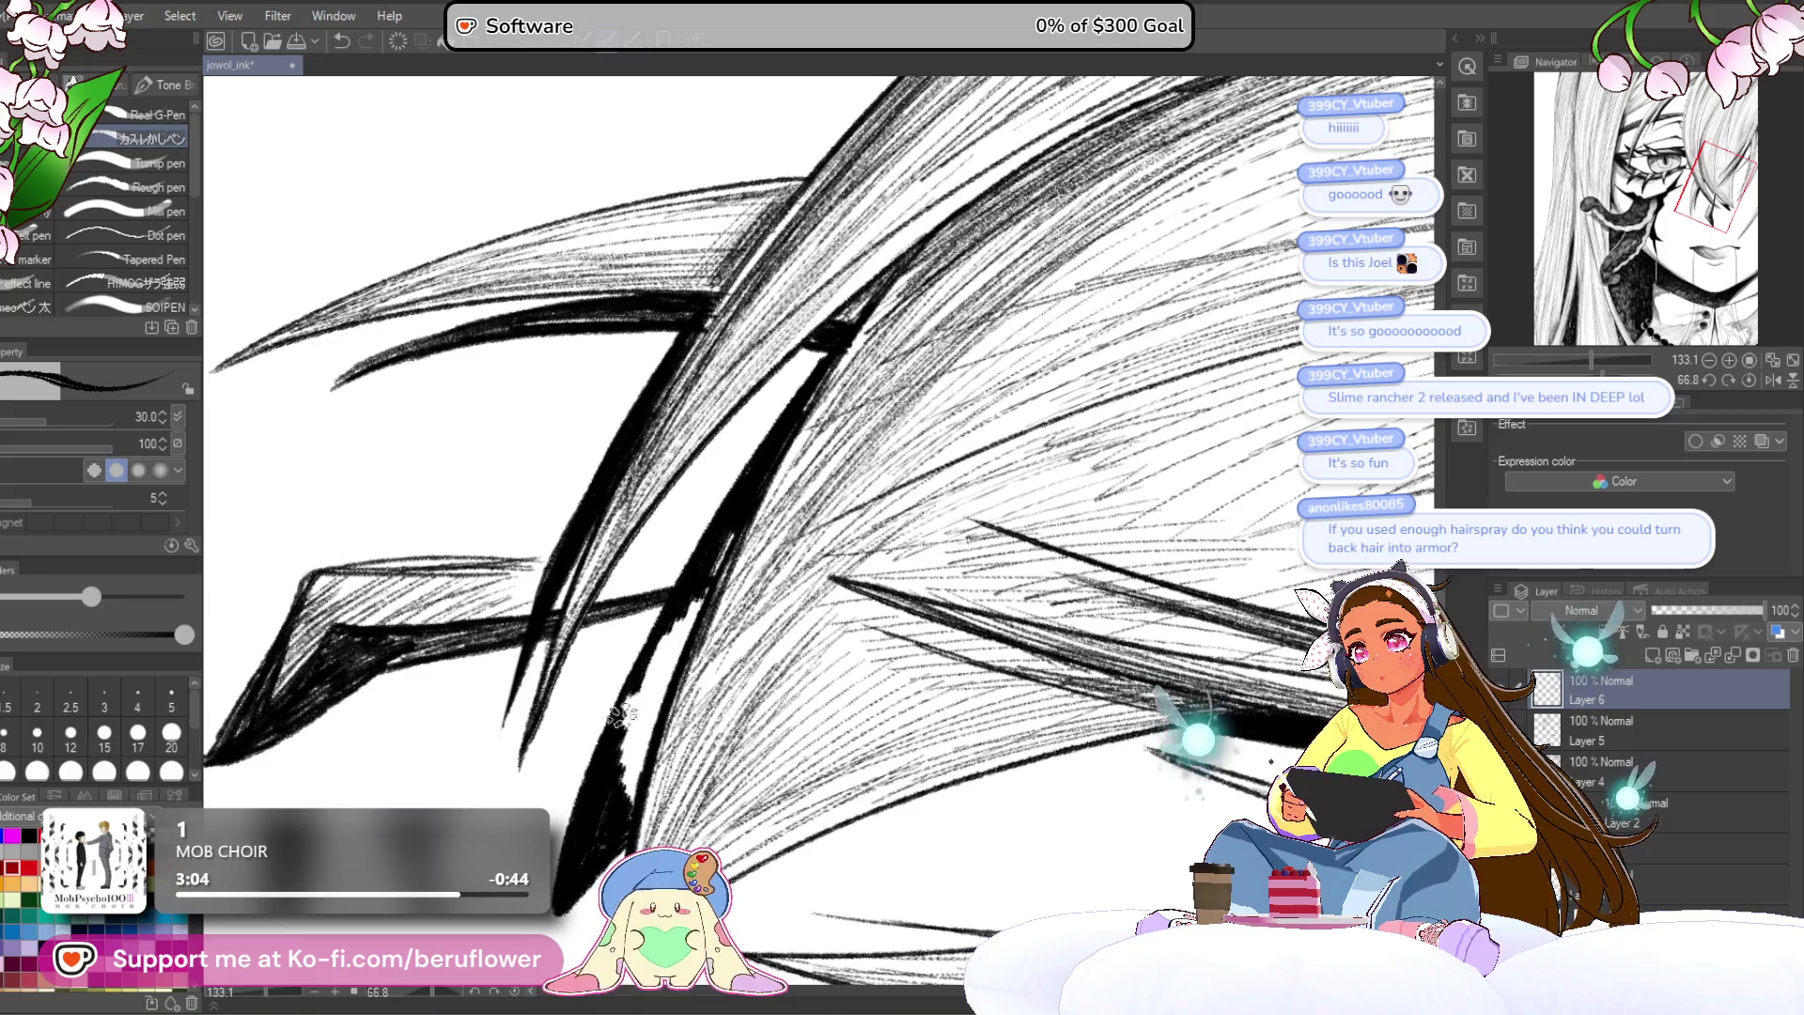
{"action": "left_click_drag", "start_coordinate": [647, 729], "coordinate": [699, 573]}
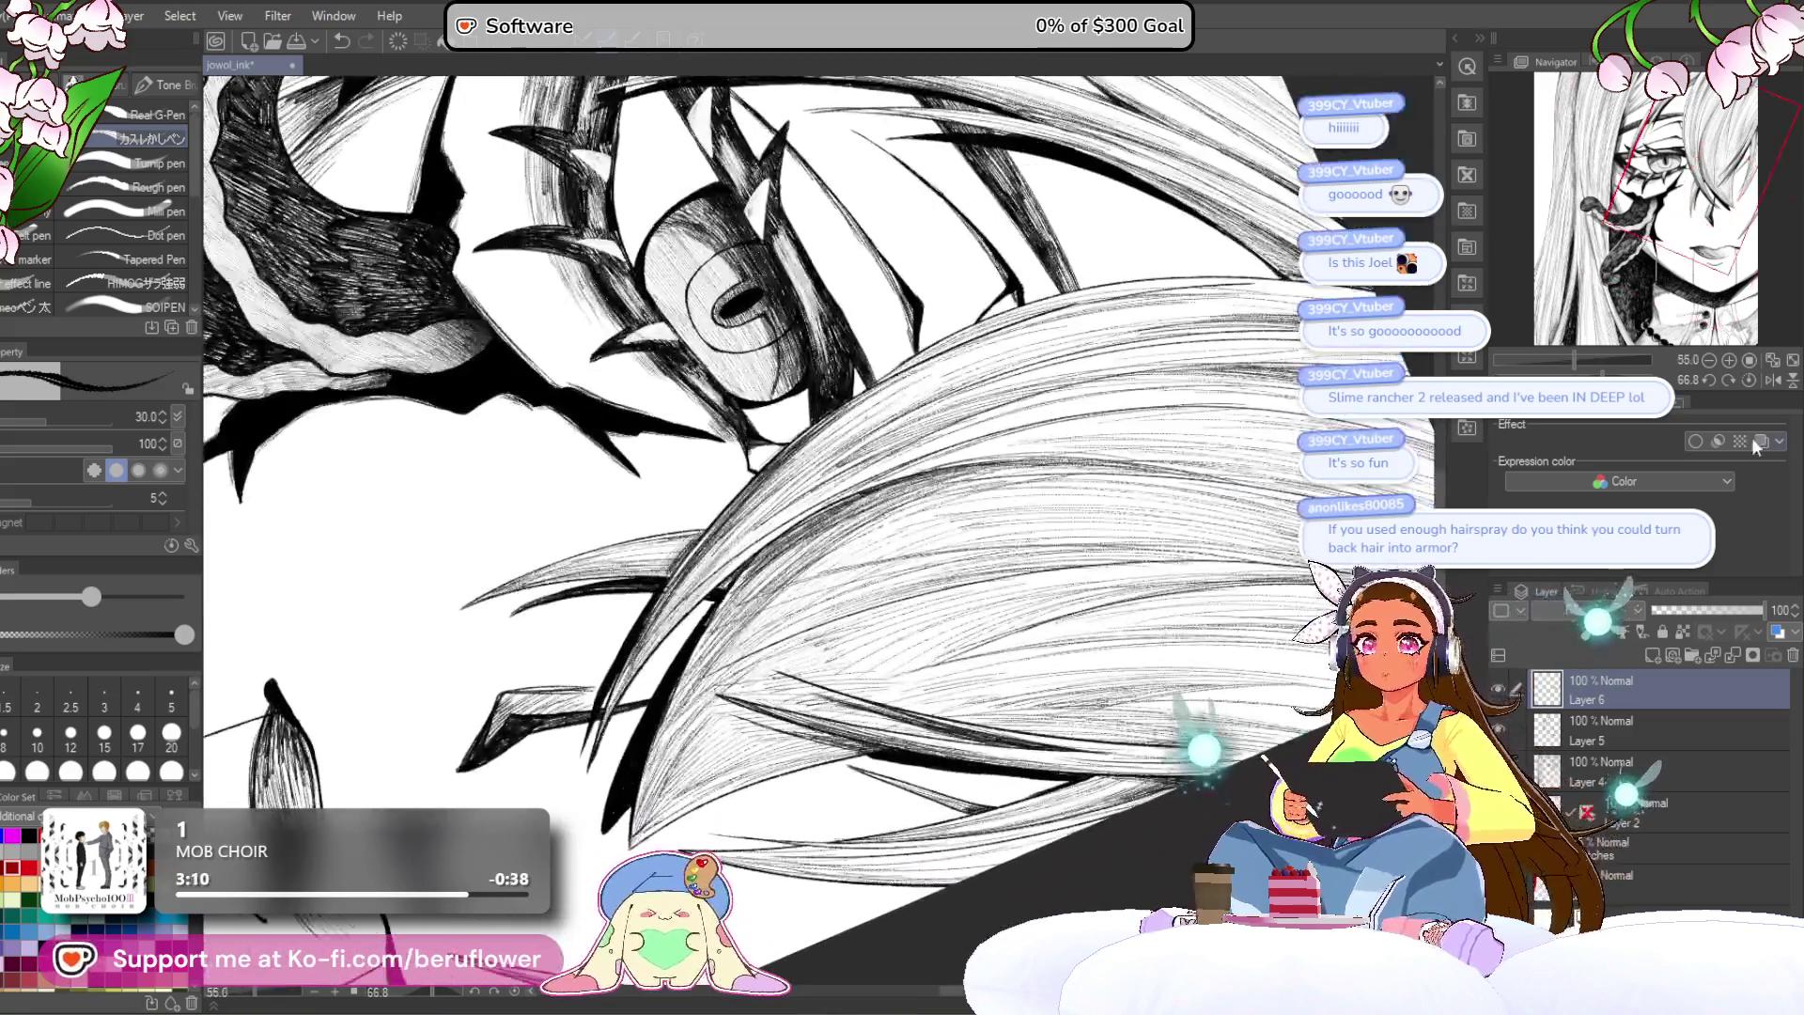
Step: Reset the view rotation and ink long, thin tapered hair strands beside the face
{"action": "left_click", "coordinate": [1746, 379]}
{"action": "left_click_drag", "start_coordinate": [1151, 615], "coordinate": [968, 484]}
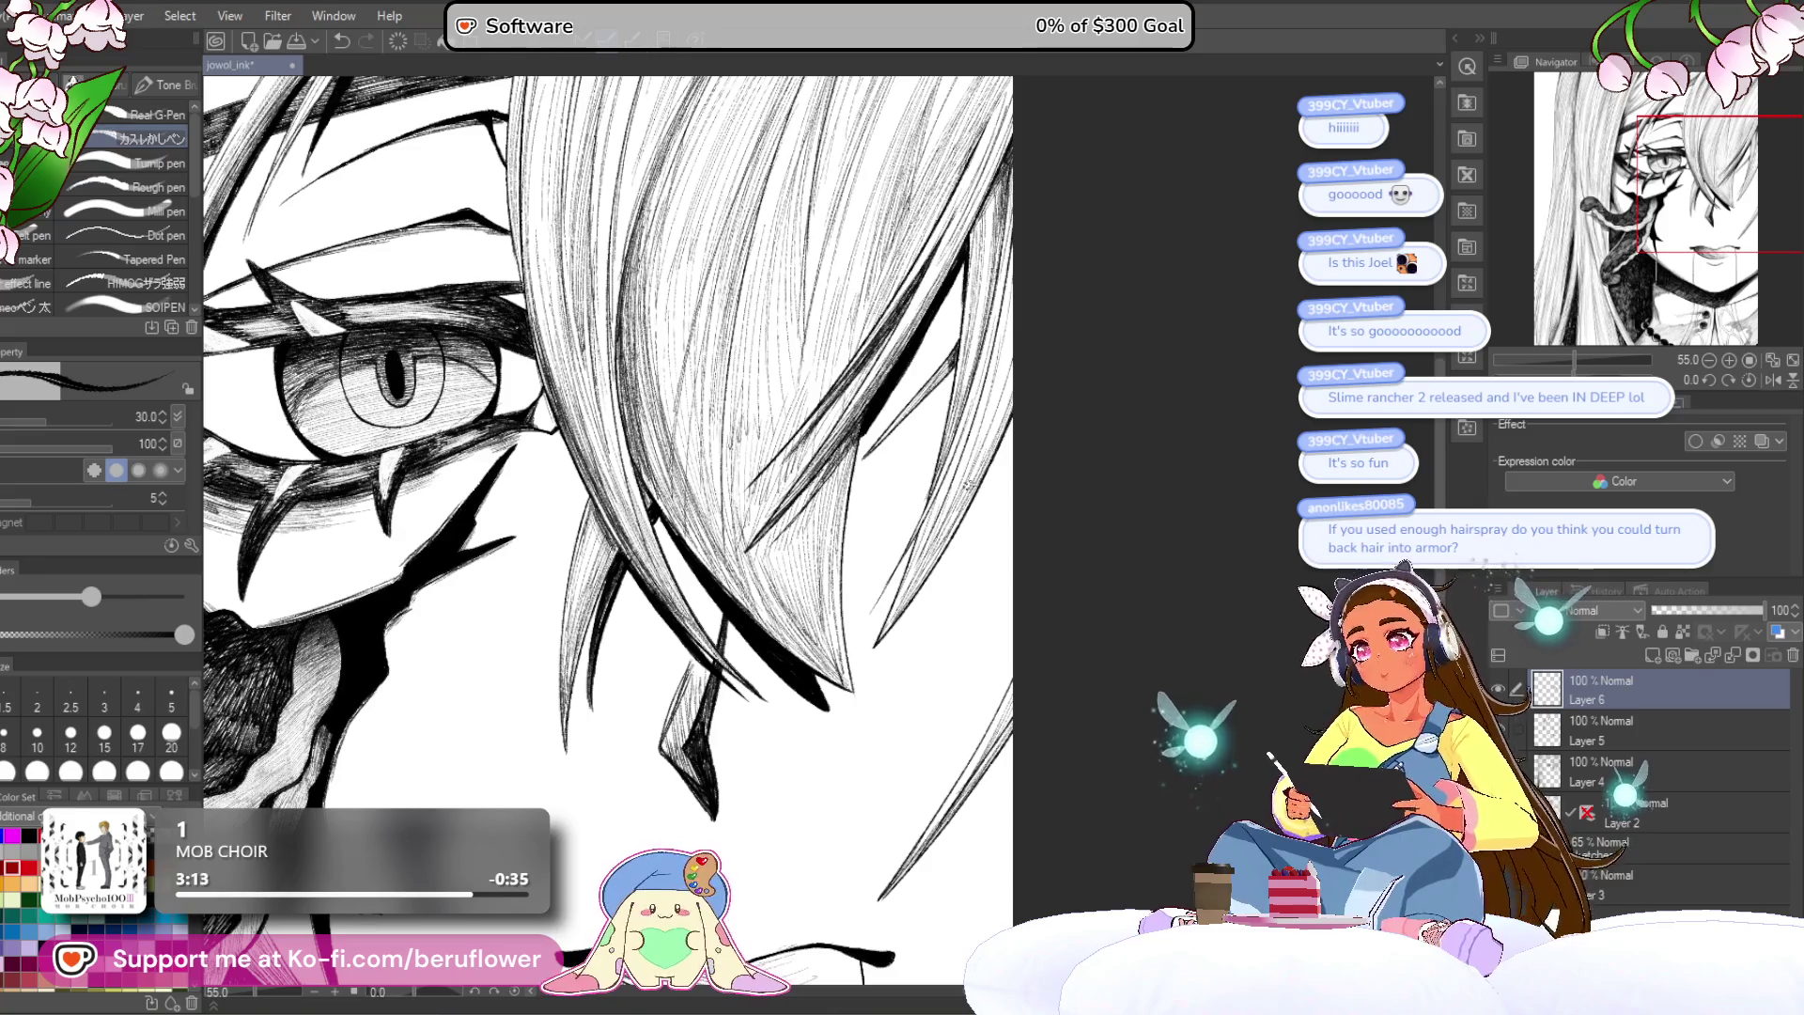
{"action": "scroll", "coordinate": [968, 484], "scroll_direction": "up", "scroll_amount": 5}
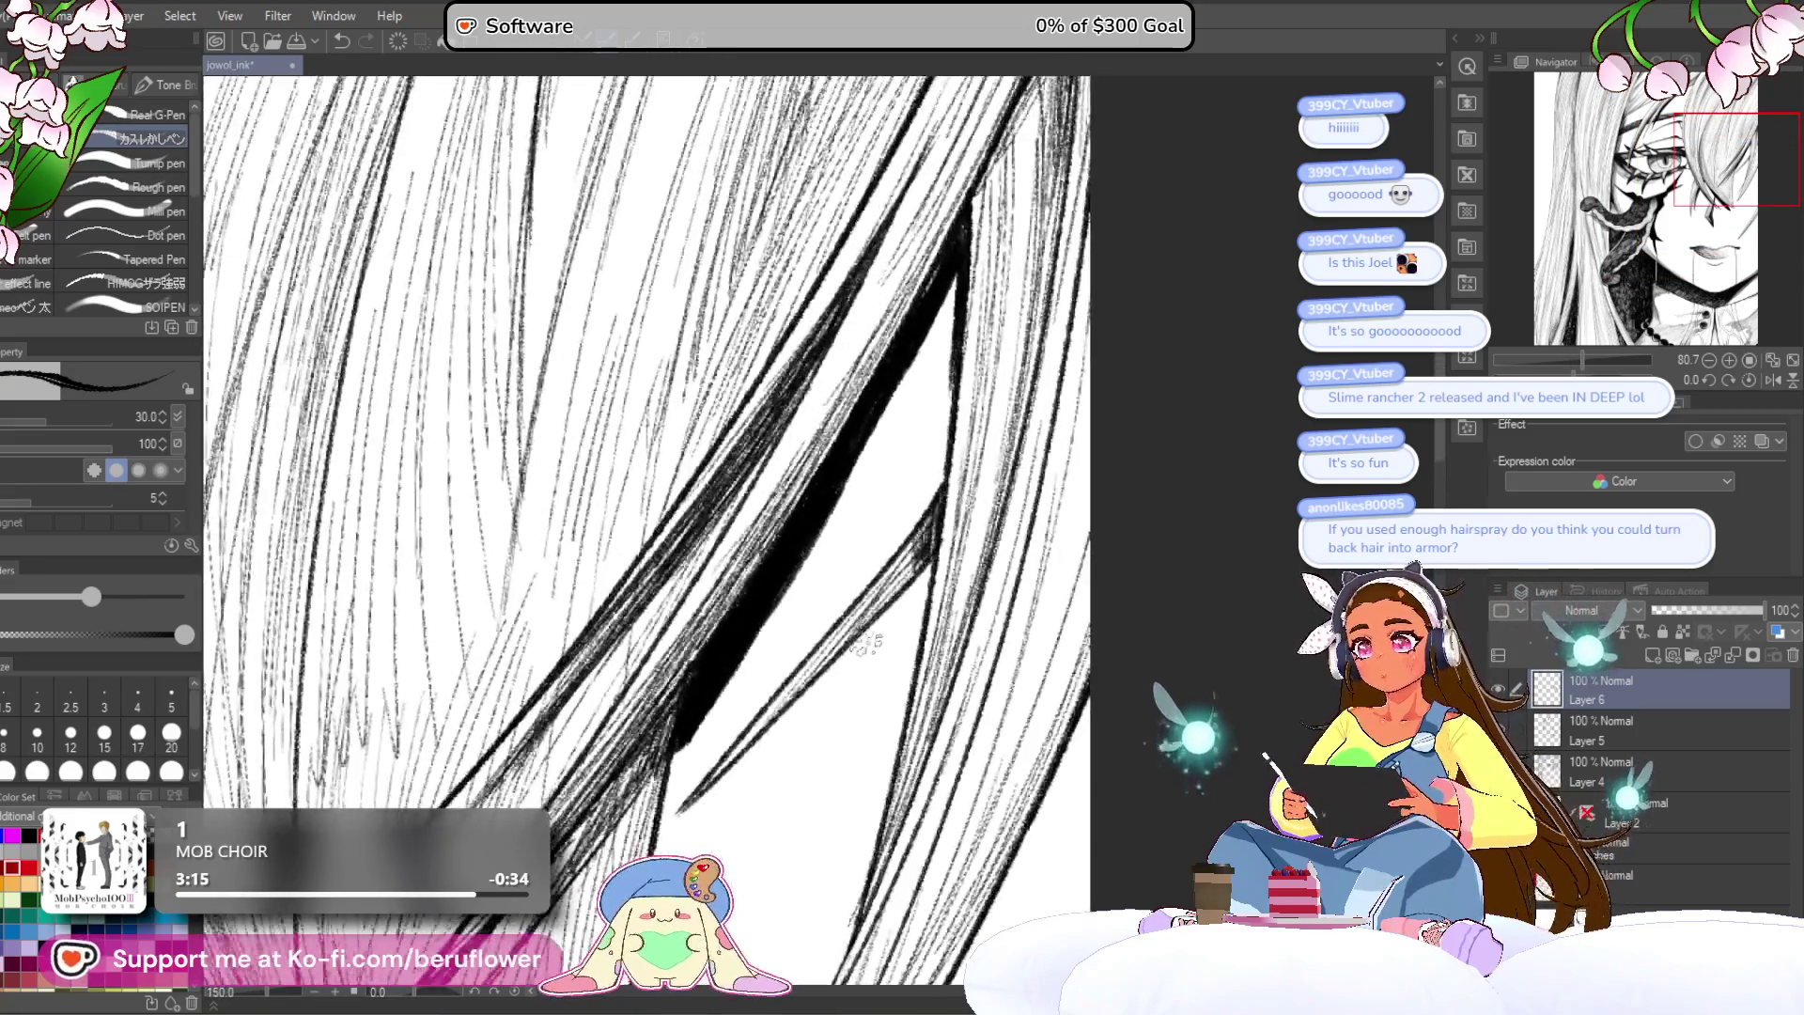
{"action": "mouse_move", "coordinate": [862, 647]}
{"action": "left_mouse_down"}
{"action": "mouse_move", "coordinate": [928, 537]}
{"action": "mouse_move", "coordinate": [772, 706]}
{"action": "left_mouse_up"}
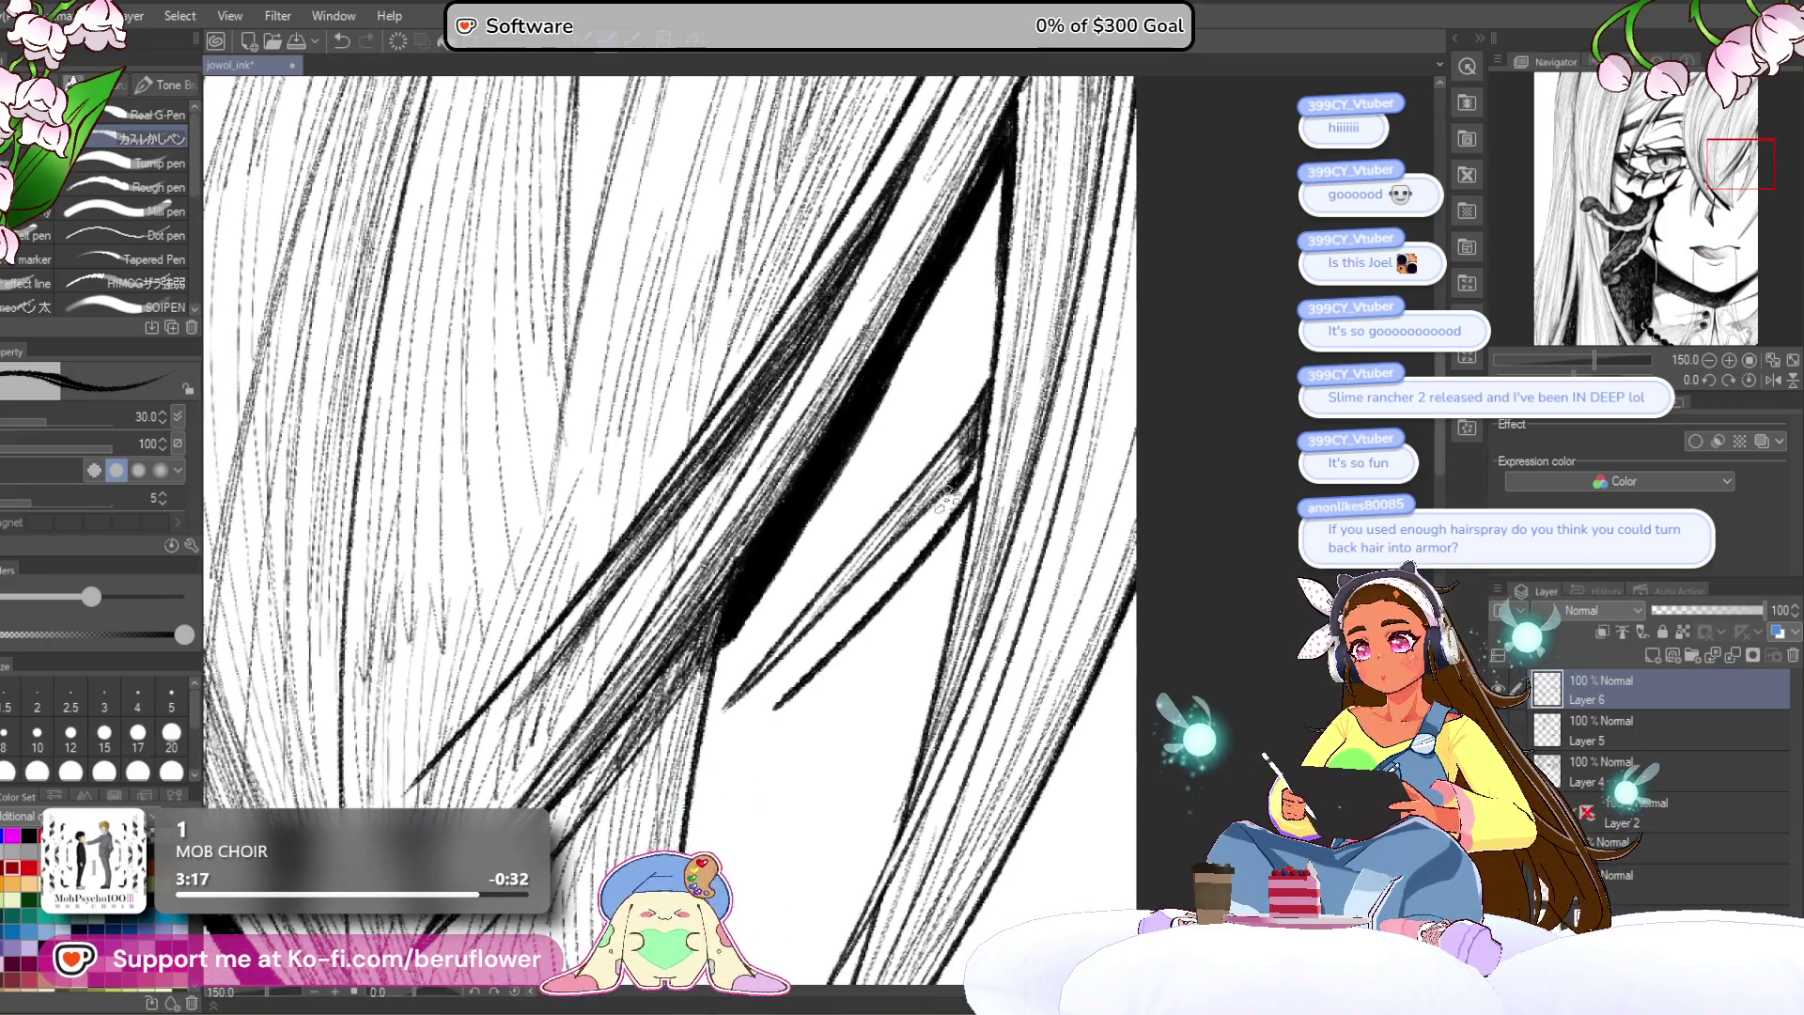
{"action": "left_click_drag", "start_coordinate": [967, 478], "coordinate": [786, 699]}
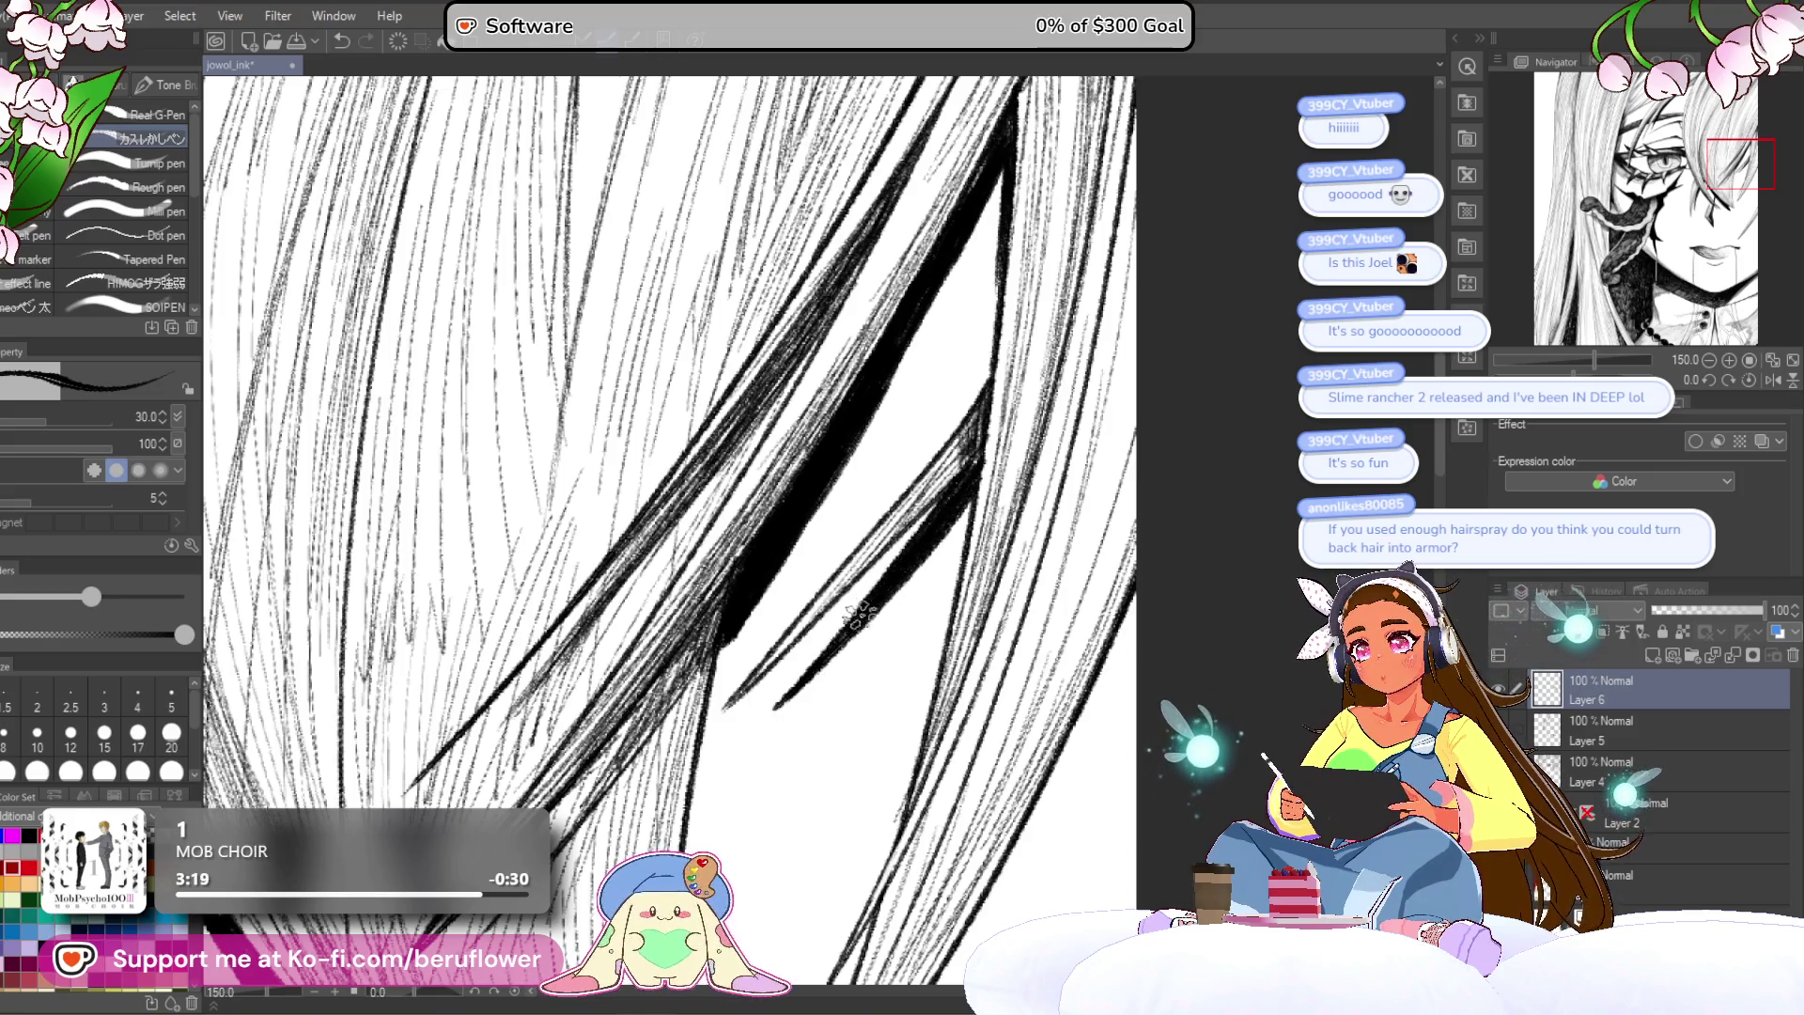
{"action": "scroll", "coordinate": [852, 622], "scroll_direction": "down", "scroll_amount": 5}
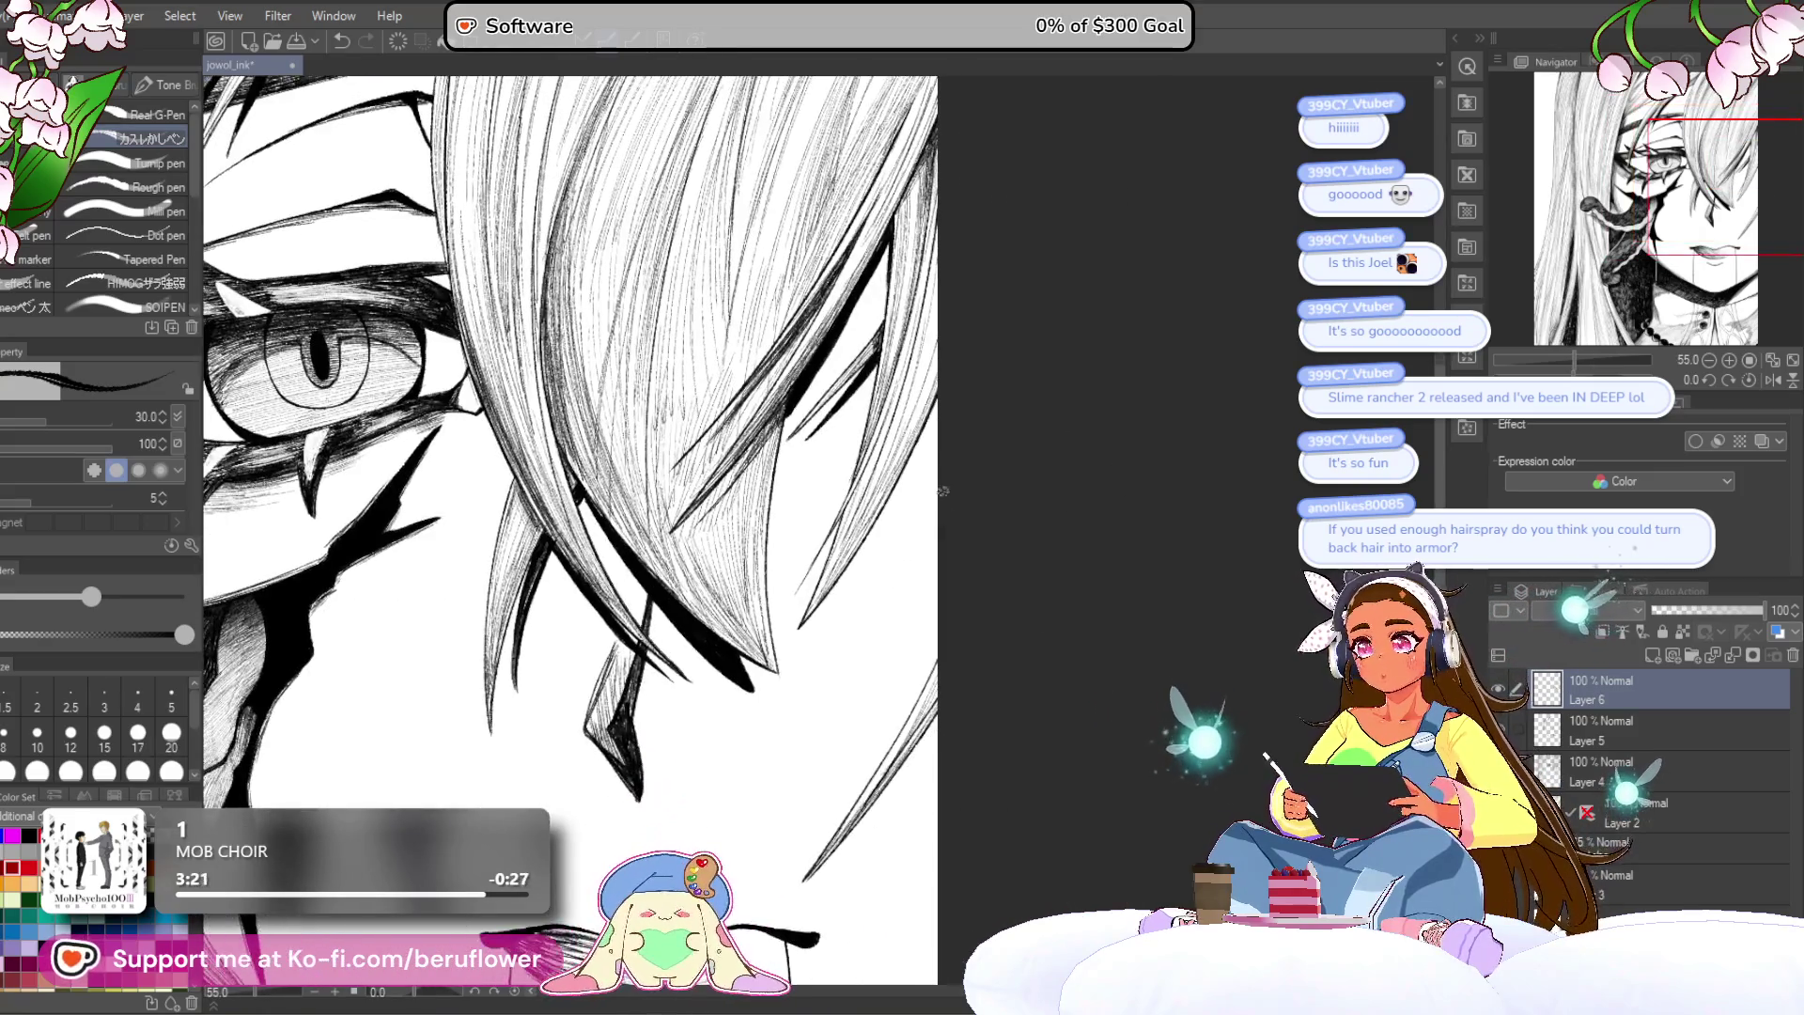
{"action": "scroll", "coordinate": [942, 490], "scroll_direction": "up", "scroll_amount": 4}
{"action": "left_click_drag", "start_coordinate": [921, 380], "coordinate": [673, 765]}
{"action": "key", "text": "ctrl+z"}
{"action": "left_click_drag", "start_coordinate": [921, 423], "coordinate": [679, 822]}
{"action": "left_click_drag", "start_coordinate": [853, 496], "coordinate": [724, 704]}
Step: Darken the side hair with a dark edge line and a first pass of hatching
{"action": "left_click_drag", "start_coordinate": [832, 533], "coordinate": [794, 616]}
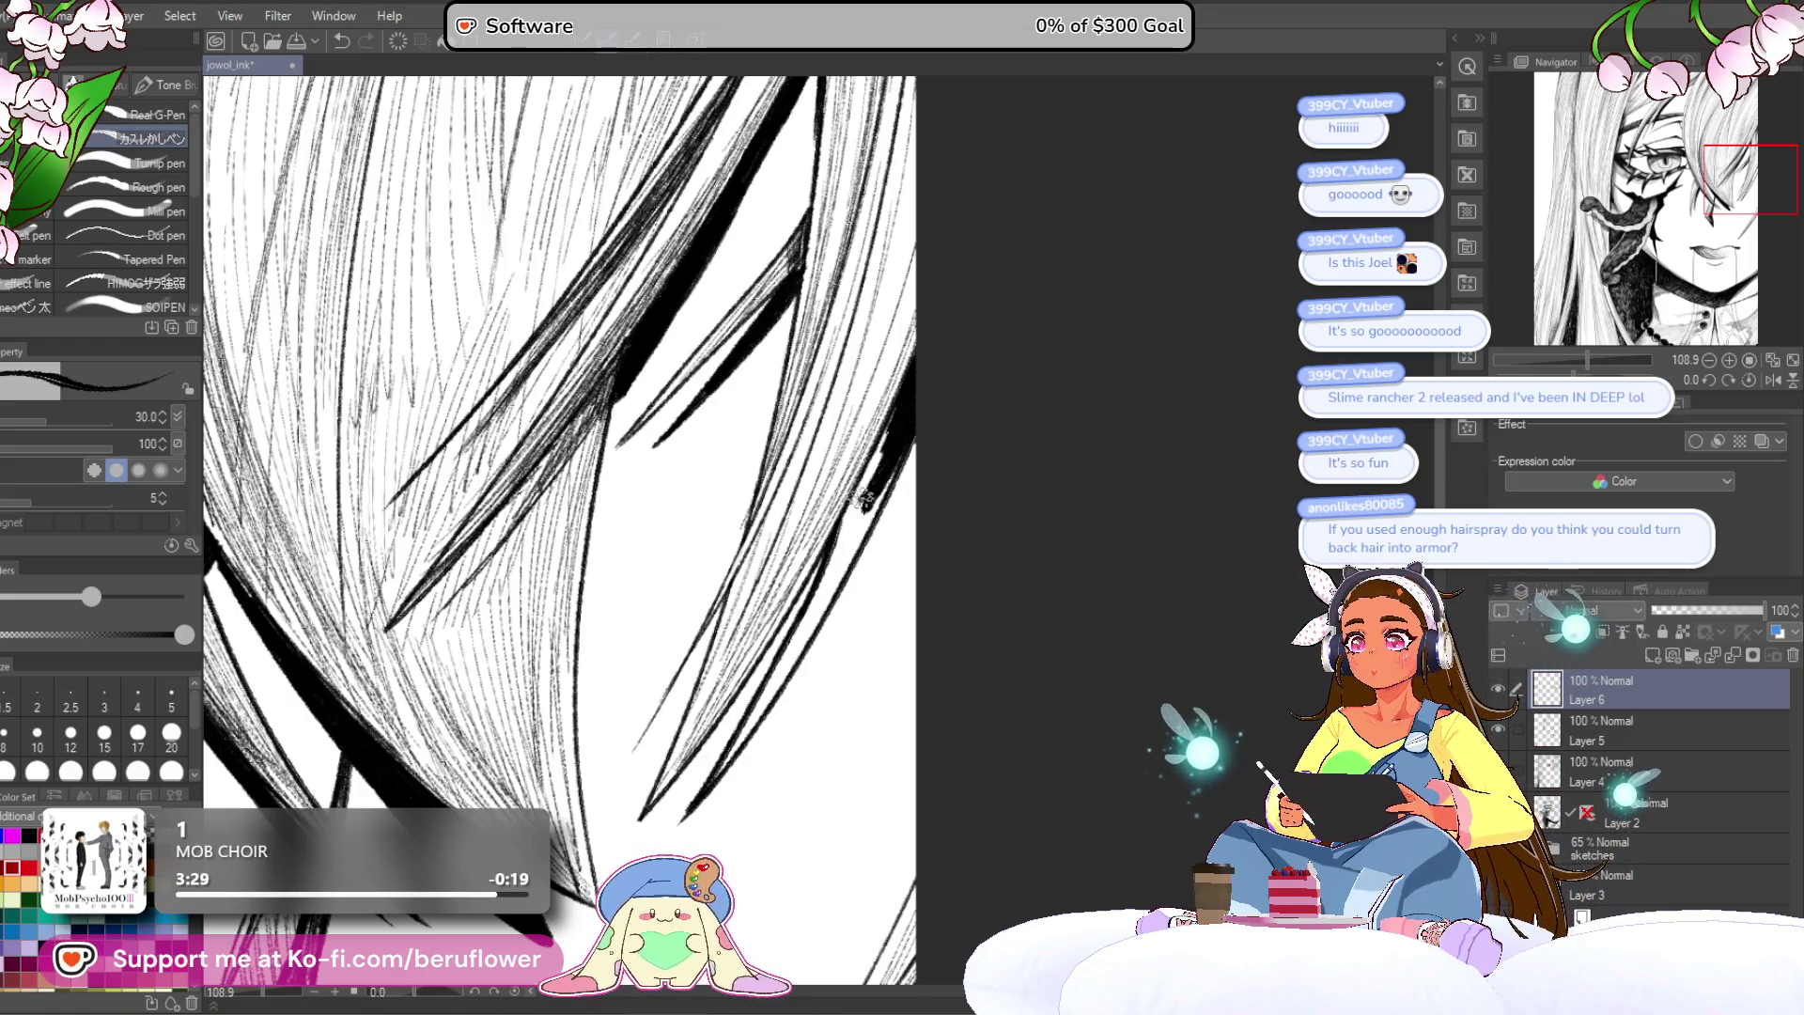
{"action": "left_click_drag", "start_coordinate": [877, 478], "coordinate": [816, 603]}
{"action": "left_click_drag", "start_coordinate": [860, 527], "coordinate": [780, 655]}
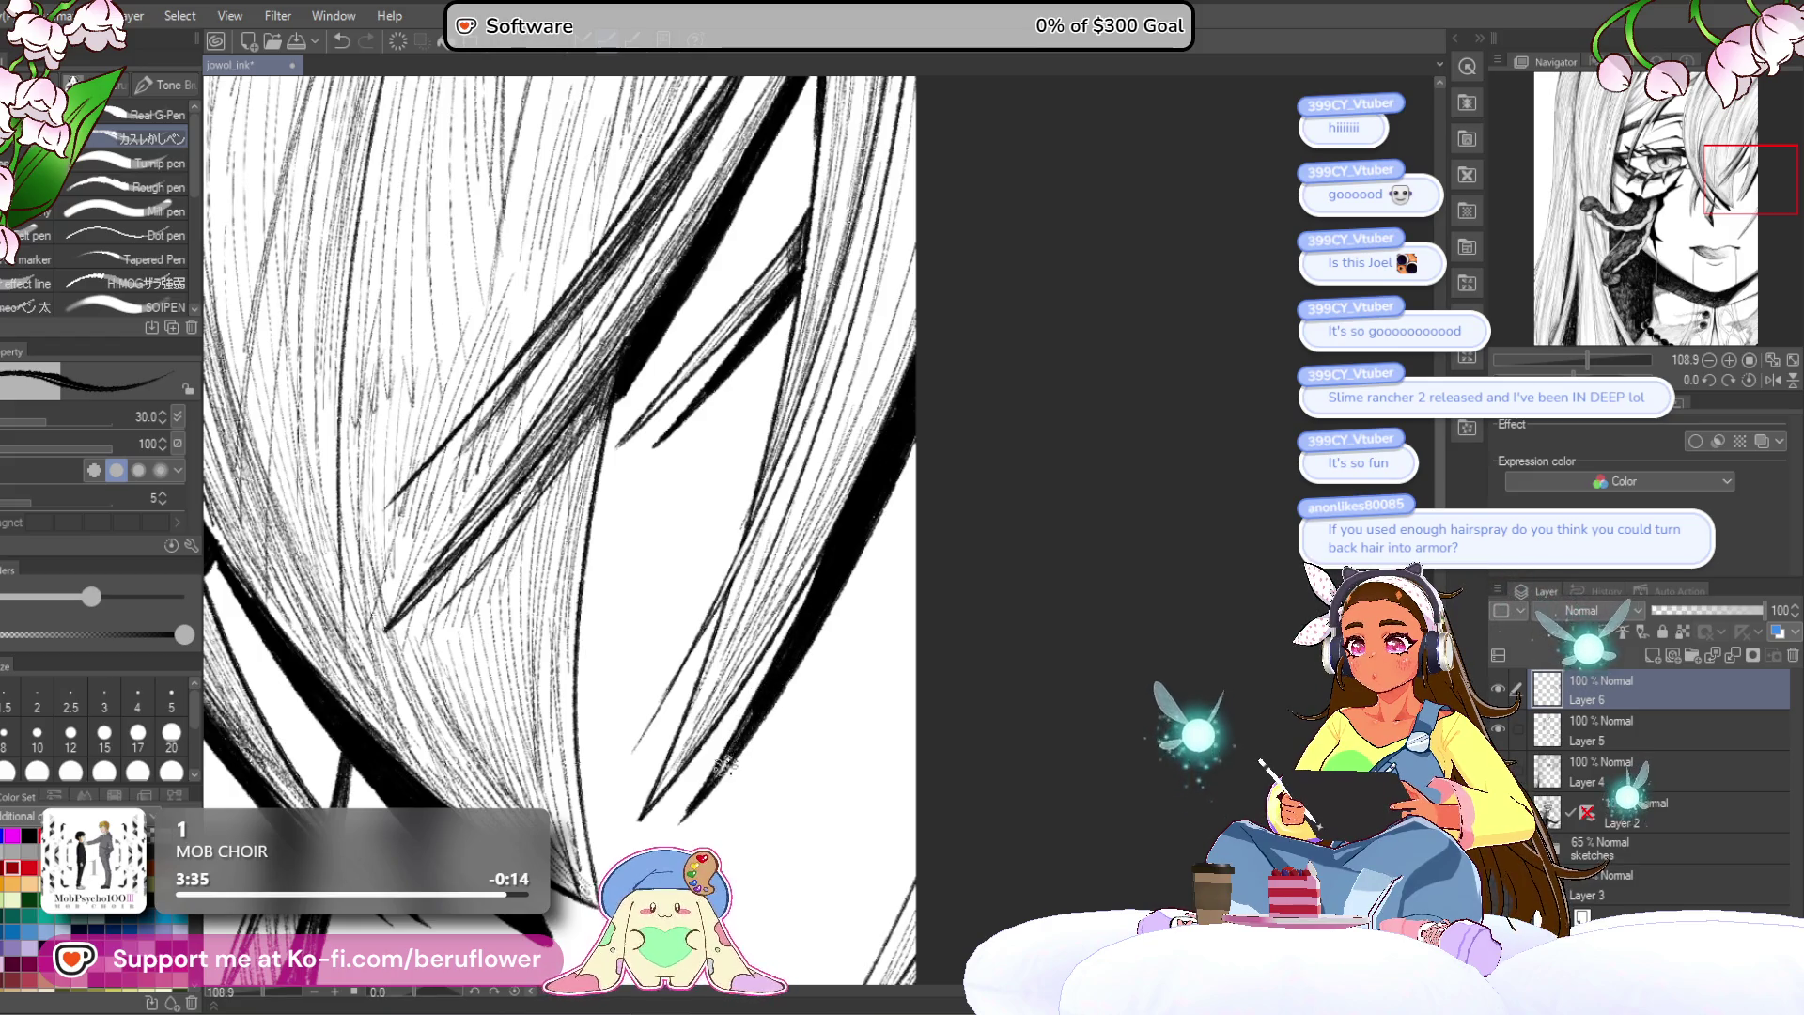
{"action": "left_click_drag", "start_coordinate": [715, 721], "coordinate": [756, 702]}
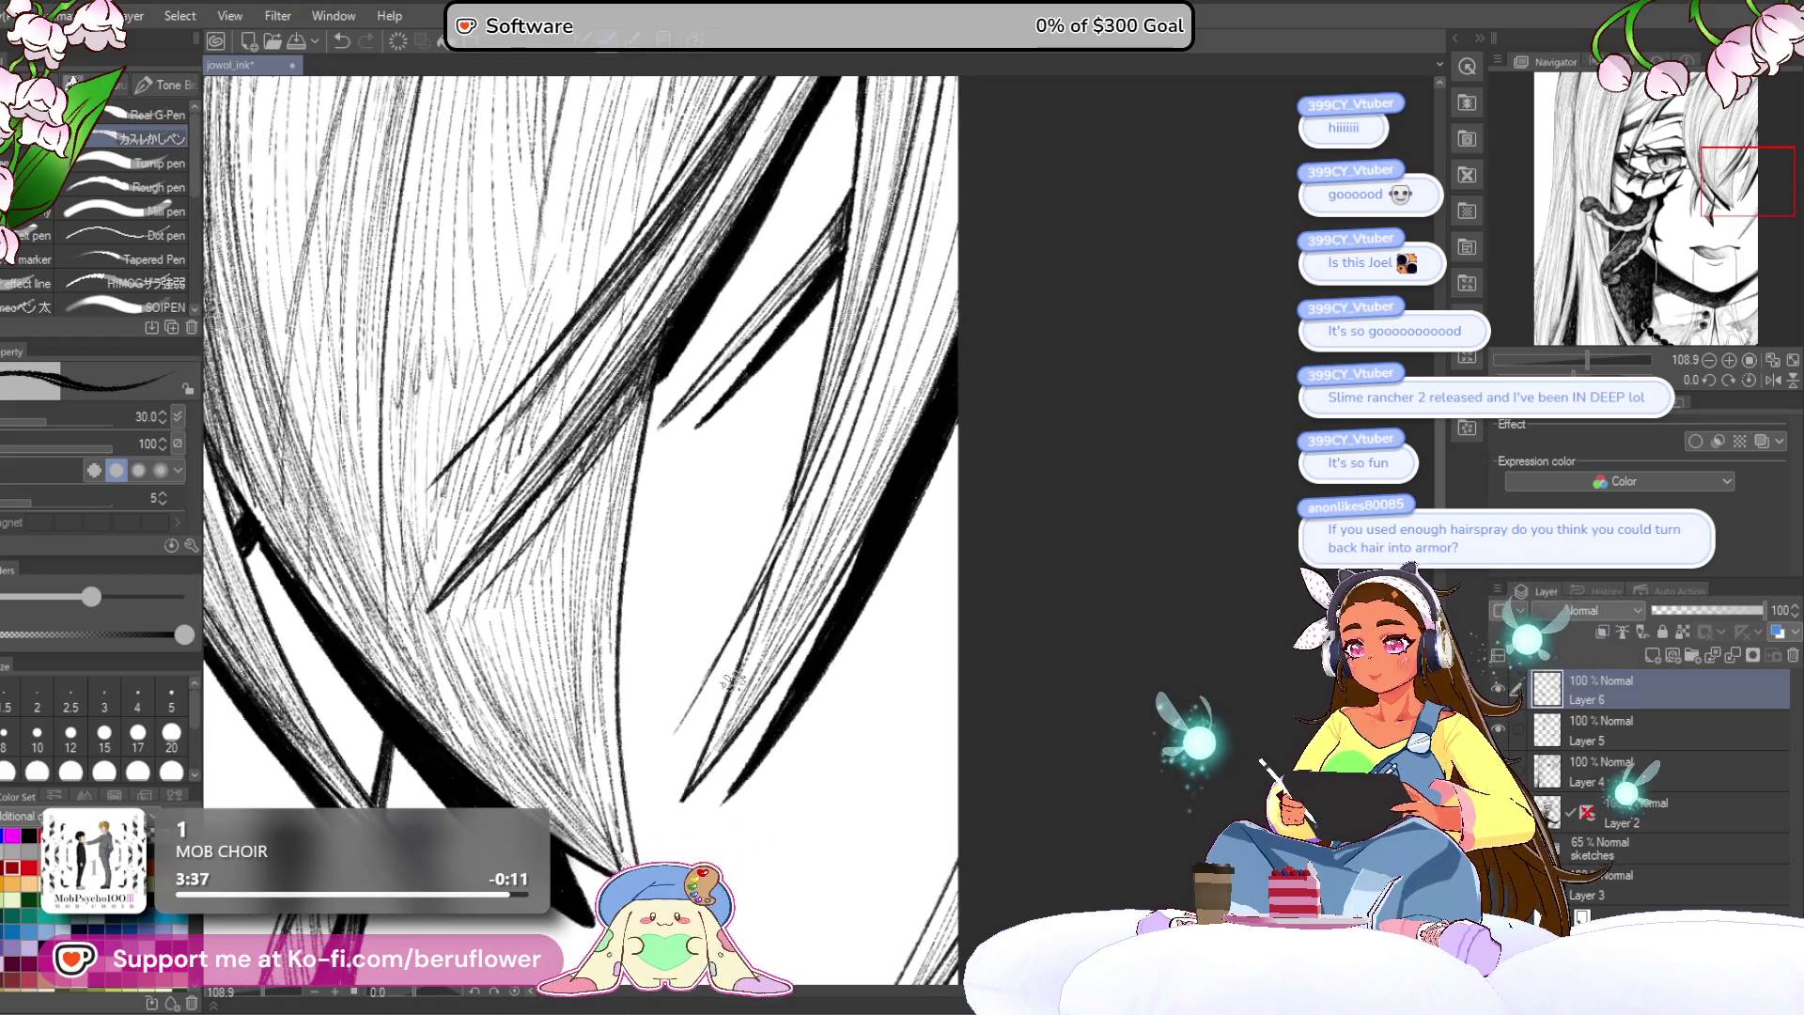
{"action": "scroll", "coordinate": [733, 683], "scroll_direction": "up", "scroll_amount": 3}
{"action": "left_click_drag", "start_coordinate": [806, 498], "coordinate": [656, 714]}
{"action": "left_click_drag", "start_coordinate": [778, 541], "coordinate": [675, 750]}
{"action": "left_click_drag", "start_coordinate": [757, 603], "coordinate": [653, 763]}
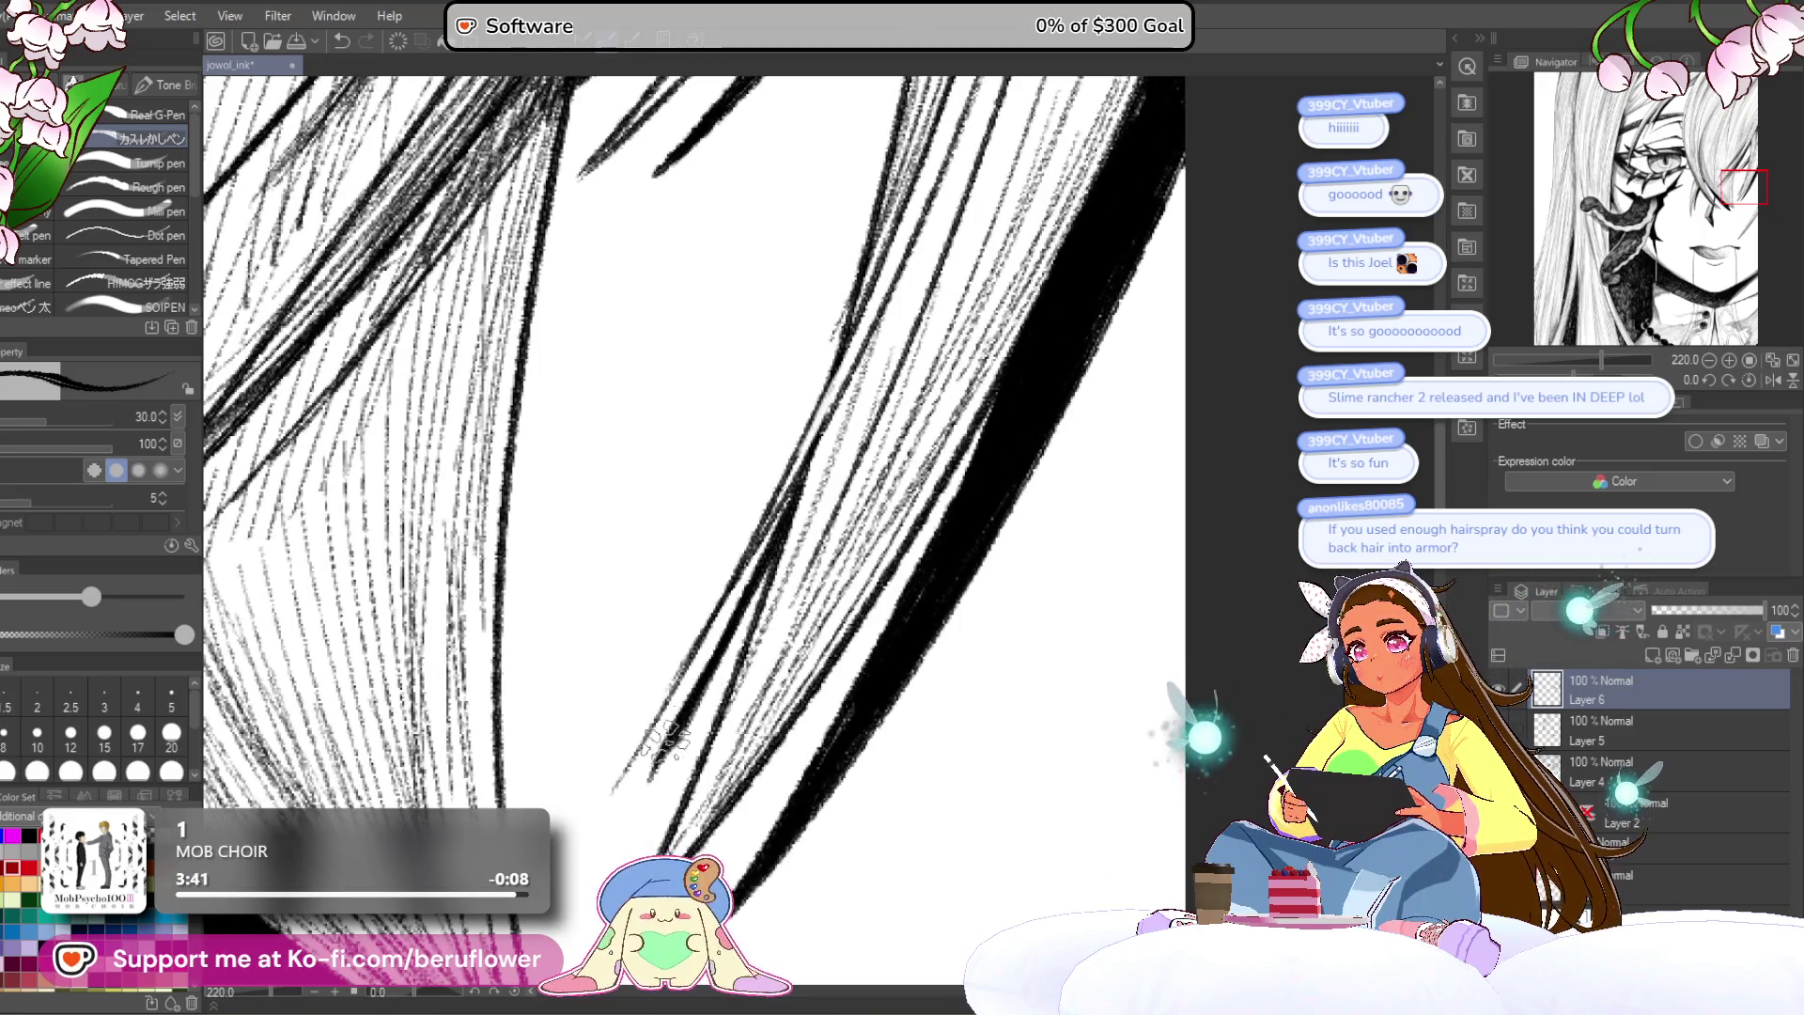
{"action": "left_click_drag", "start_coordinate": [785, 495], "coordinate": [670, 705]}
{"action": "left_click_drag", "start_coordinate": [743, 588], "coordinate": [631, 761]}
{"action": "left_click_drag", "start_coordinate": [705, 694], "coordinate": [658, 754]}
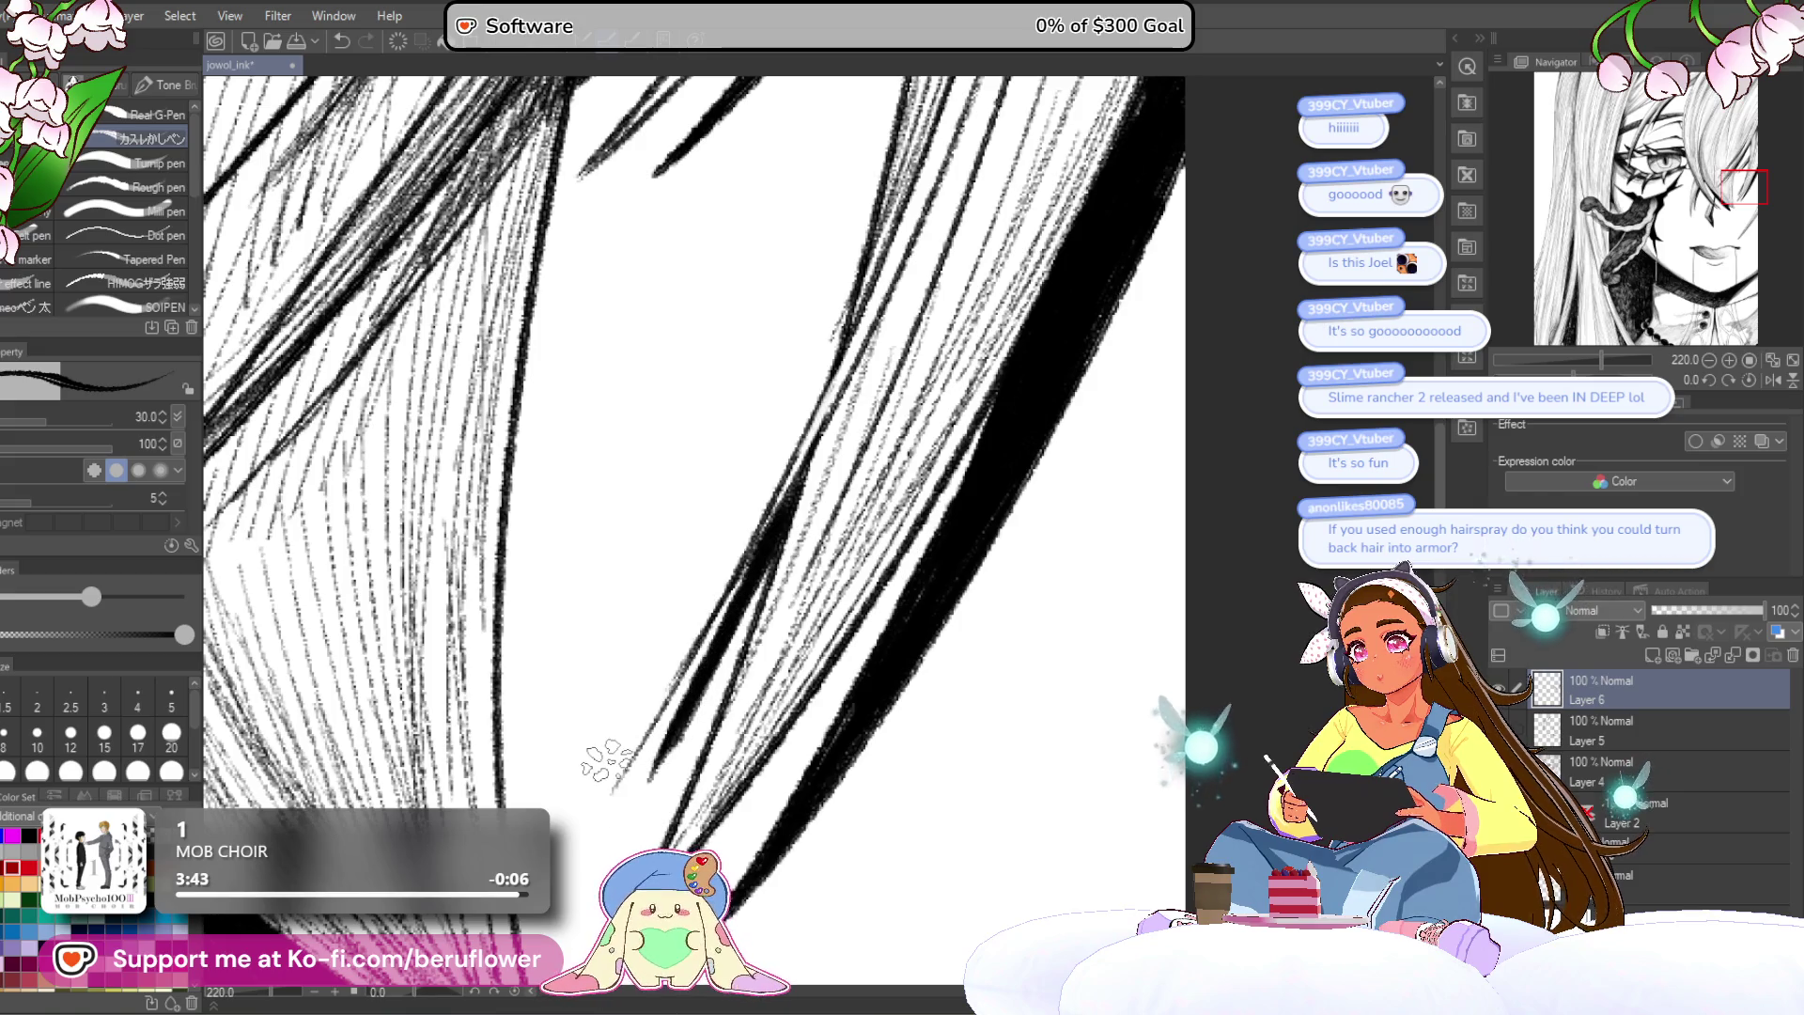
Step: Extend the dark hatching up and down the strands and redraw the long inner strand
{"action": "left_click_drag", "start_coordinate": [845, 512], "coordinate": [728, 658]}
{"action": "left_click_drag", "start_coordinate": [780, 602], "coordinate": [616, 764]}
{"action": "left_click_drag", "start_coordinate": [690, 650], "coordinate": [611, 789]}
{"action": "left_click_drag", "start_coordinate": [818, 498], "coordinate": [620, 808]}
{"action": "left_click_drag", "start_coordinate": [808, 491], "coordinate": [658, 763]}
{"action": "key", "text": "ctrl+z"}
{"action": "key", "text": "ctrl+z"}
{"action": "mouse_move", "coordinate": [782, 544]}
{"action": "left_mouse_down"}
{"action": "mouse_move", "coordinate": [658, 752]}
{"action": "mouse_move", "coordinate": [720, 649]}
{"action": "mouse_move", "coordinate": [696, 686]}
{"action": "left_mouse_up"}
{"action": "key", "text": "ctrl+z"}
{"action": "left_click_drag", "start_coordinate": [639, 766], "coordinate": [772, 519]}
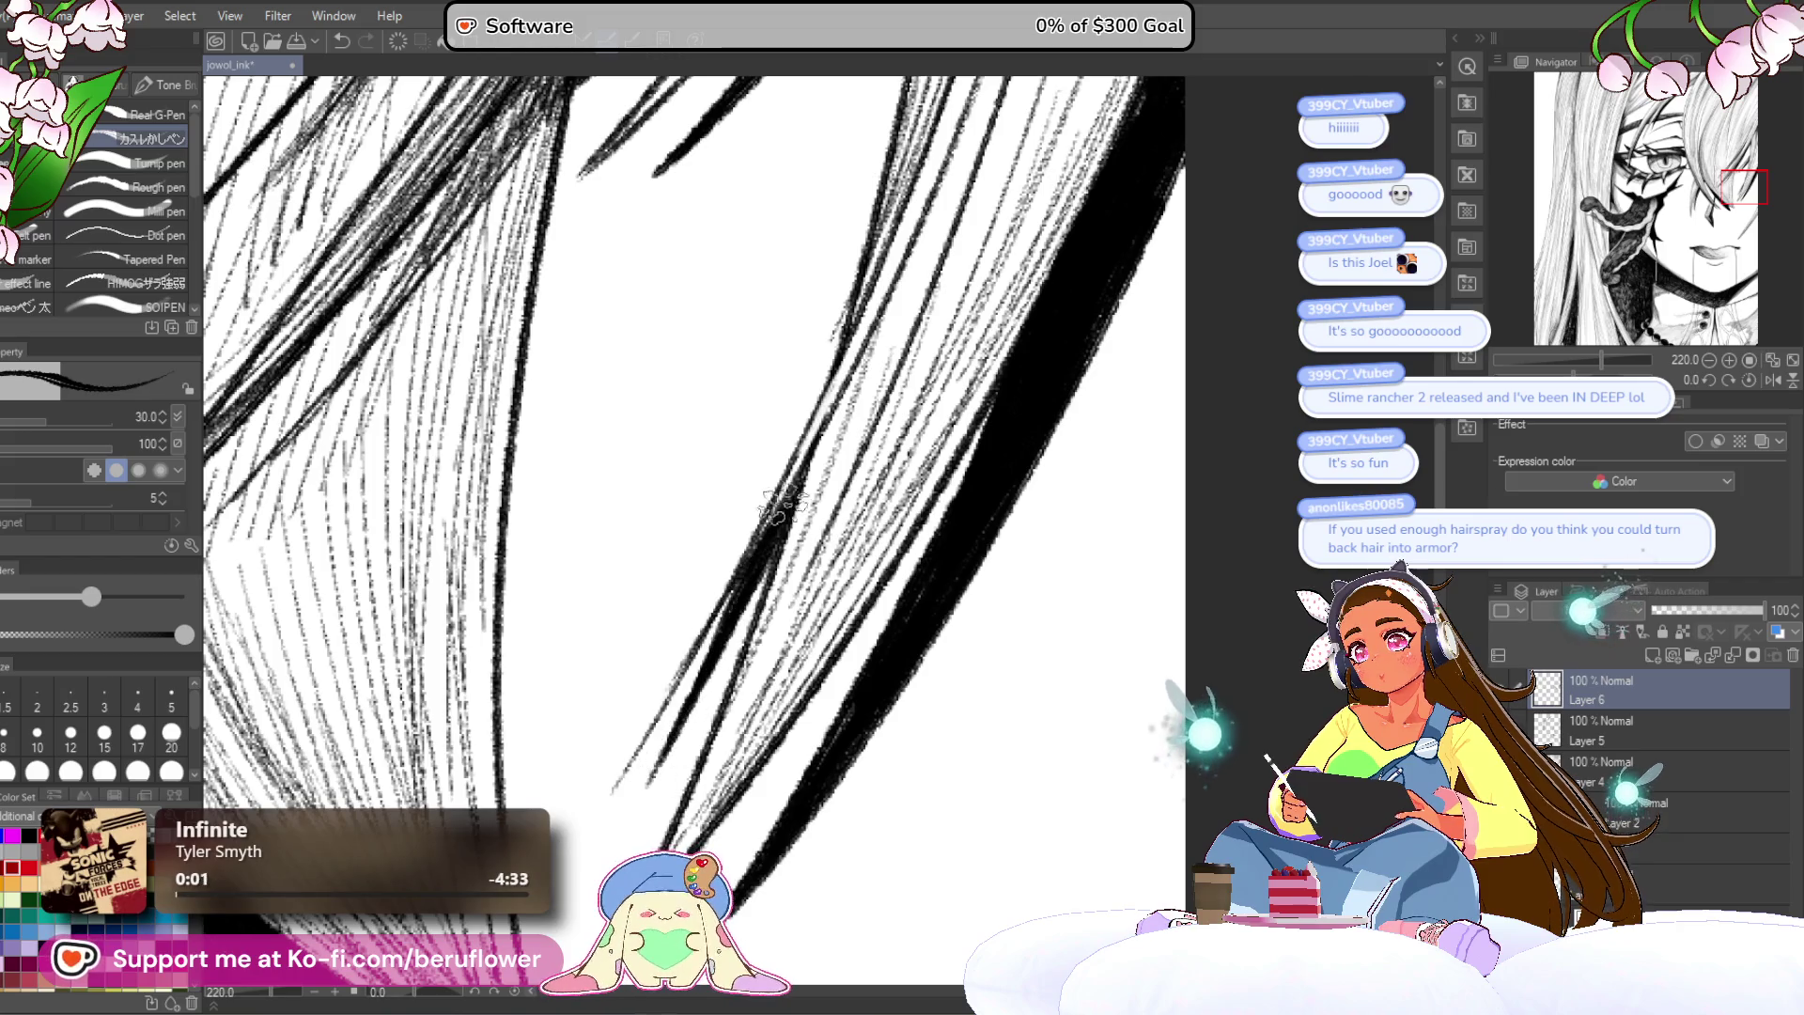
{"action": "scroll", "coordinate": [806, 411], "scroll_direction": "down", "scroll_amount": 5}
{"action": "scroll", "coordinate": [901, 576], "scroll_direction": "up", "scroll_amount": 4}
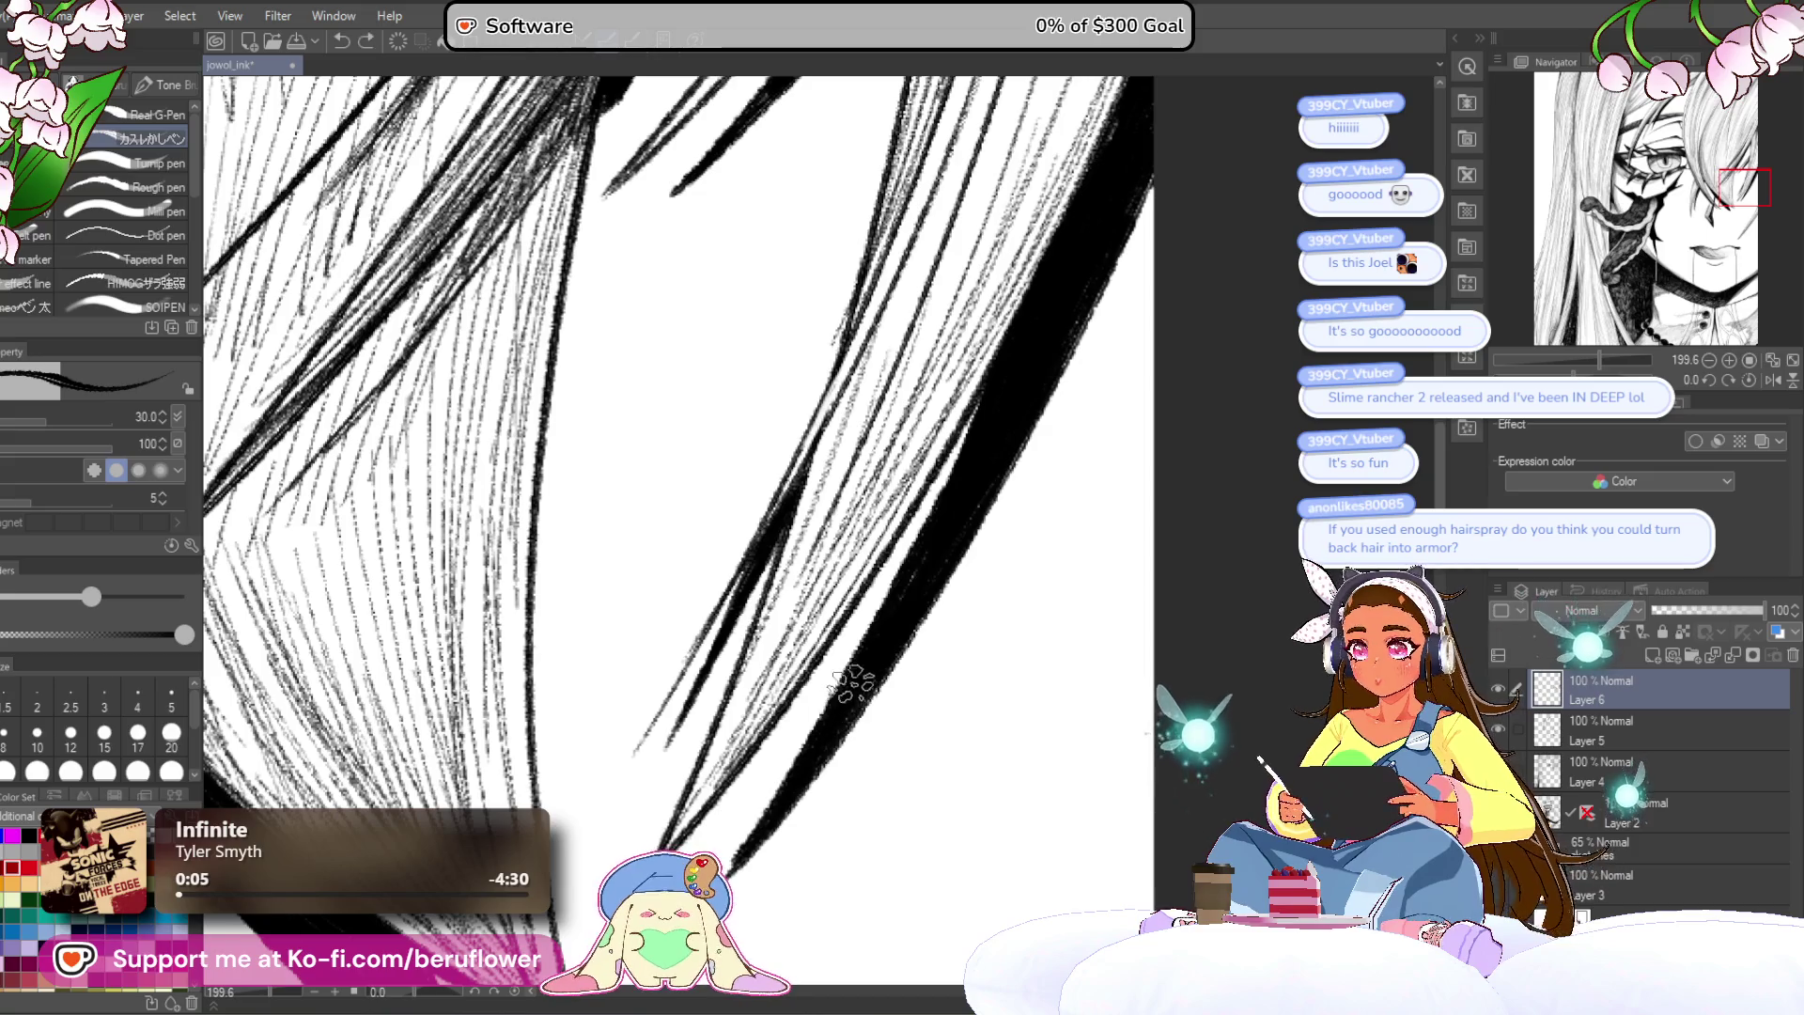
{"action": "scroll", "coordinate": [1038, 354], "scroll_direction": "down", "scroll_amount": 5}
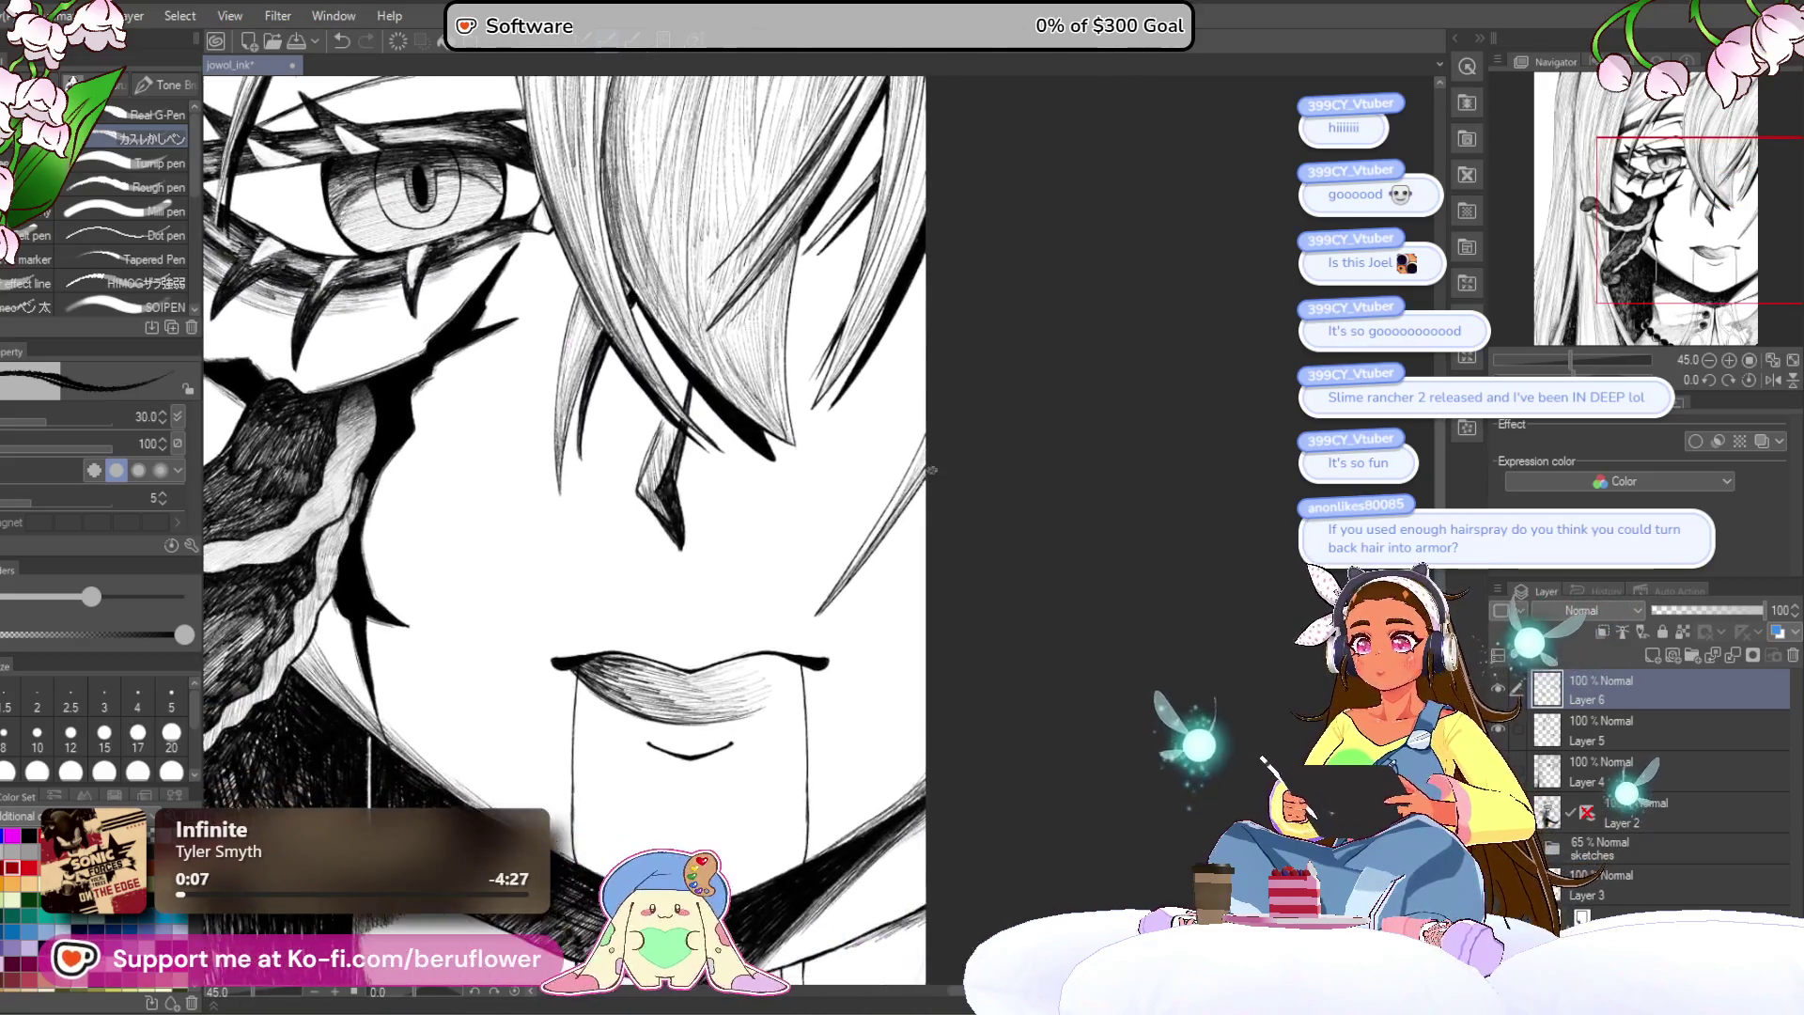
{"action": "scroll", "coordinate": [916, 471], "scroll_direction": "up", "scroll_amount": 5}
{"action": "key", "text": "ctrl+z"}
{"action": "left_click_drag", "start_coordinate": [907, 468], "coordinate": [707, 763]}
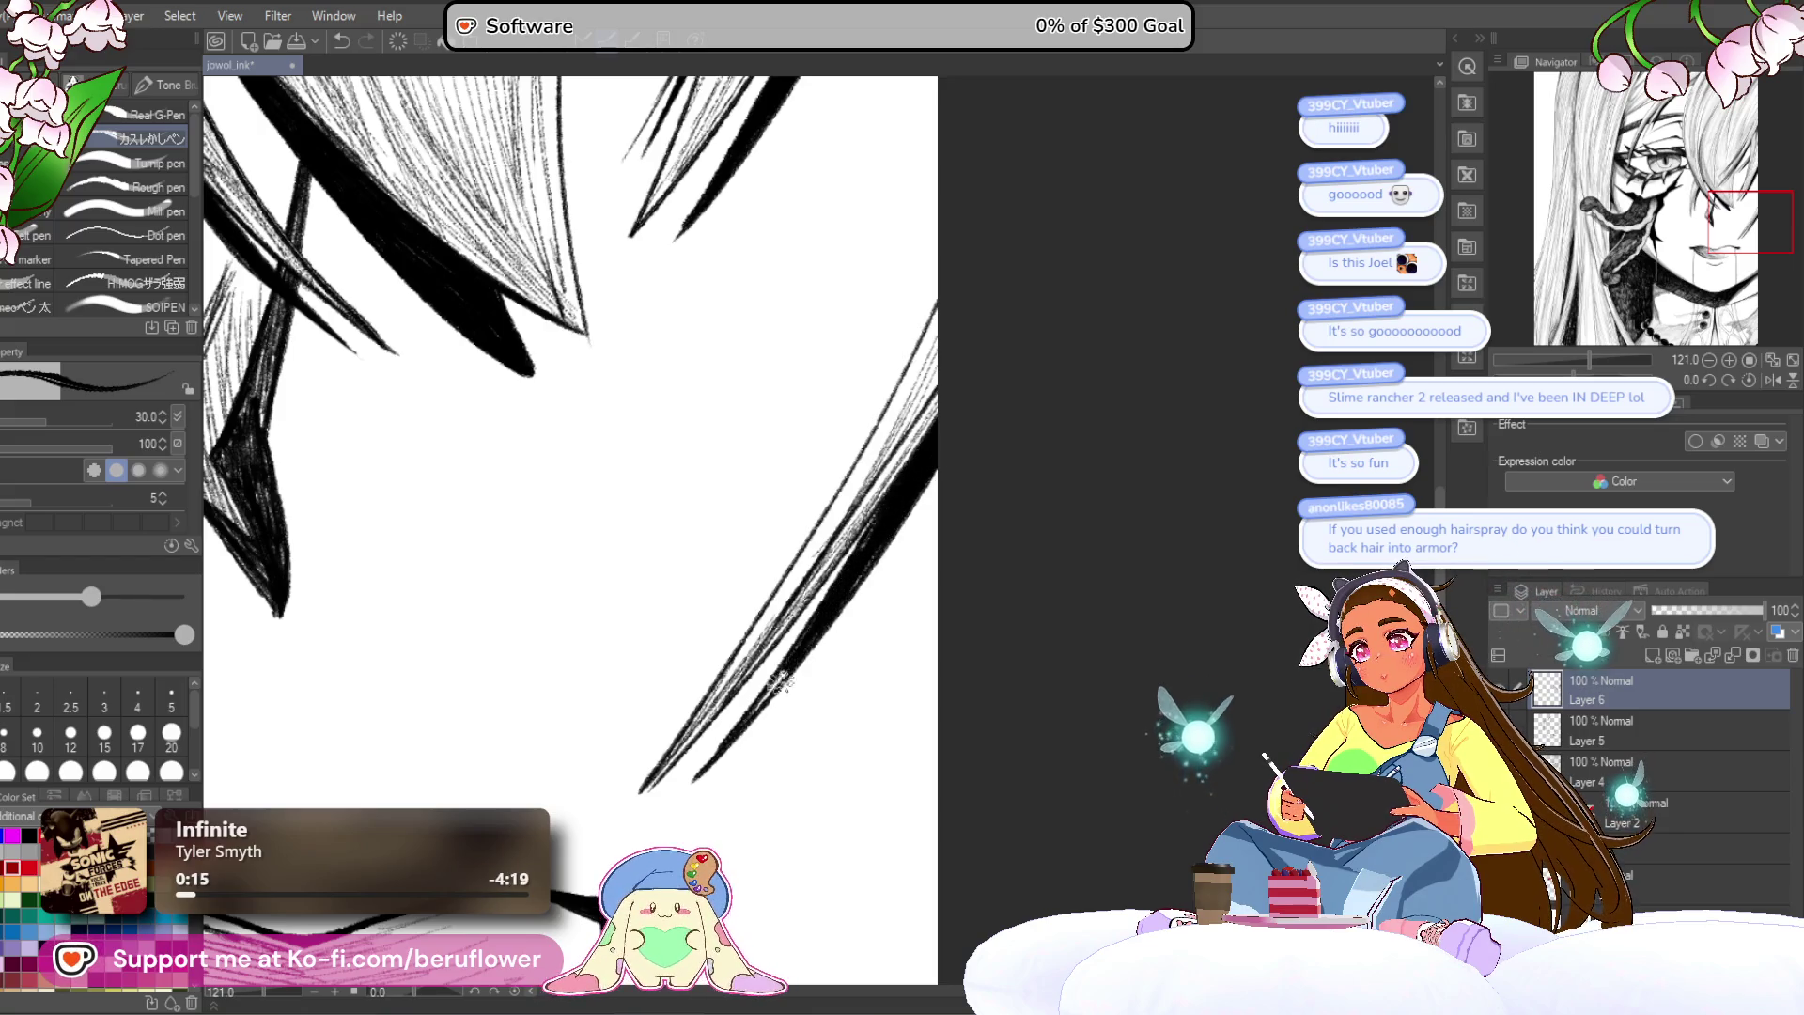
{"action": "scroll", "coordinate": [869, 540], "scroll_direction": "down", "scroll_amount": 8}
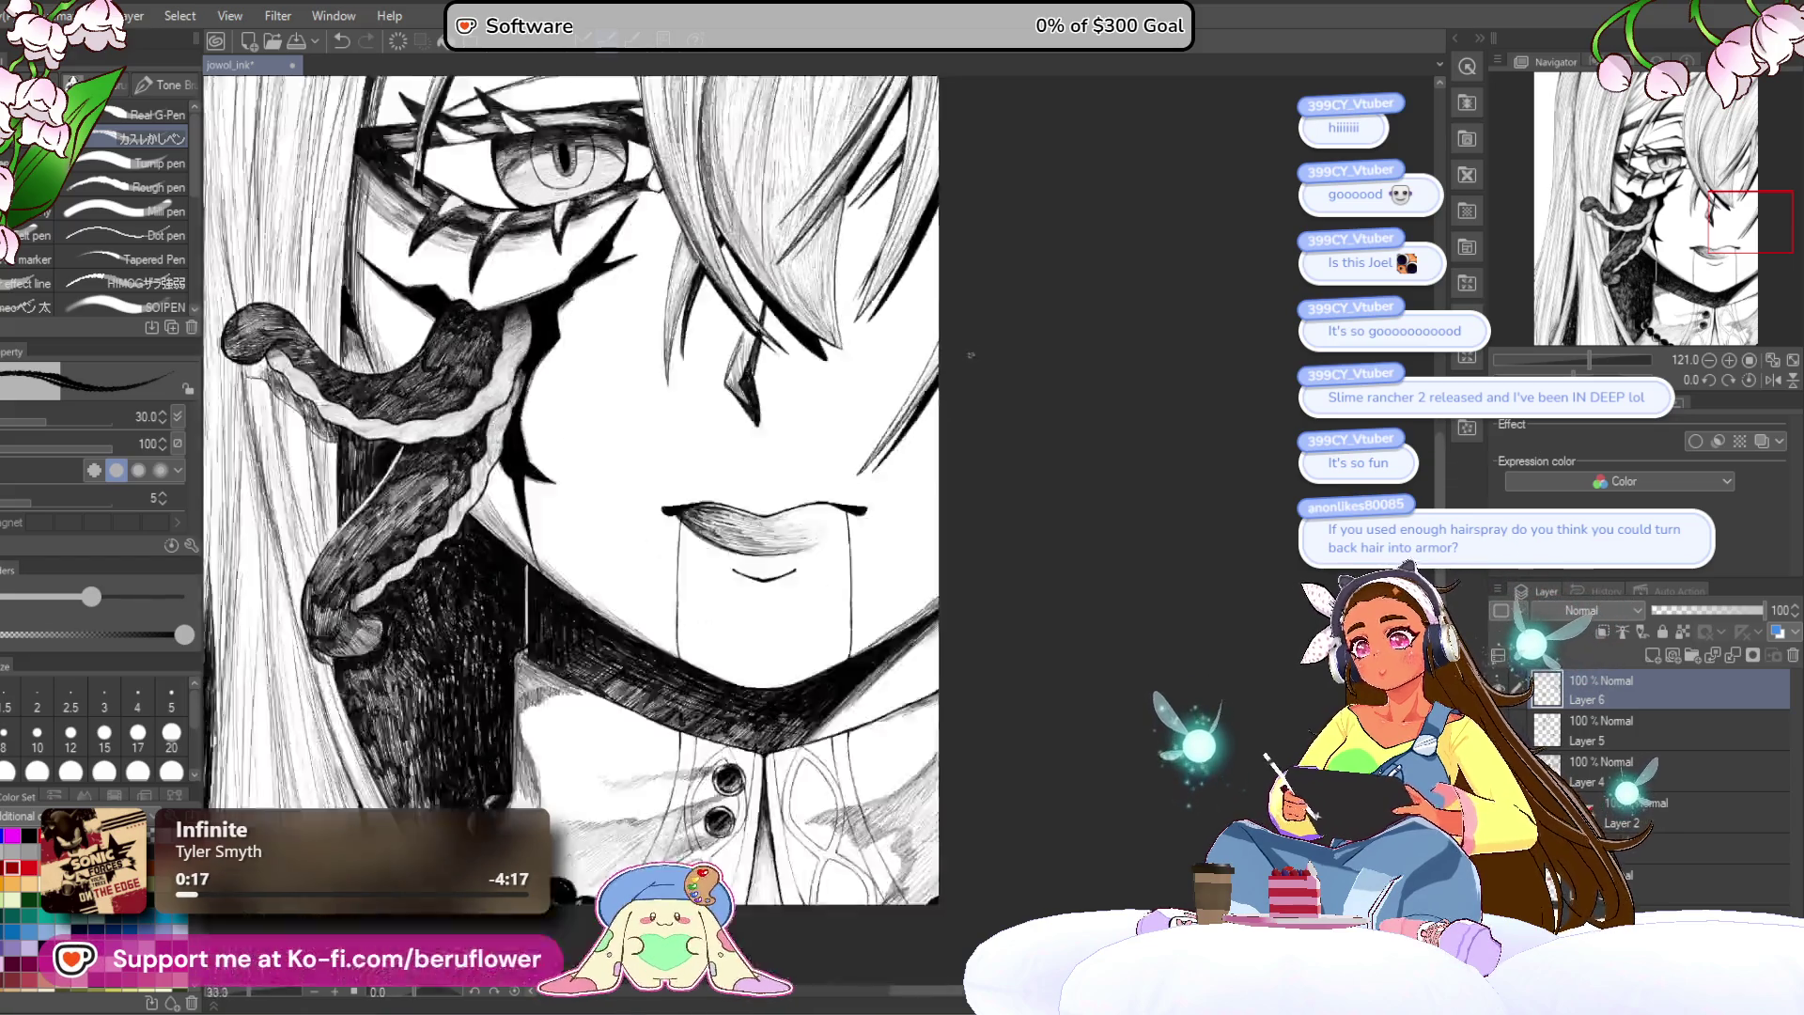
{"action": "left_click_drag", "start_coordinate": [1113, 615], "coordinate": [1111, 615]}
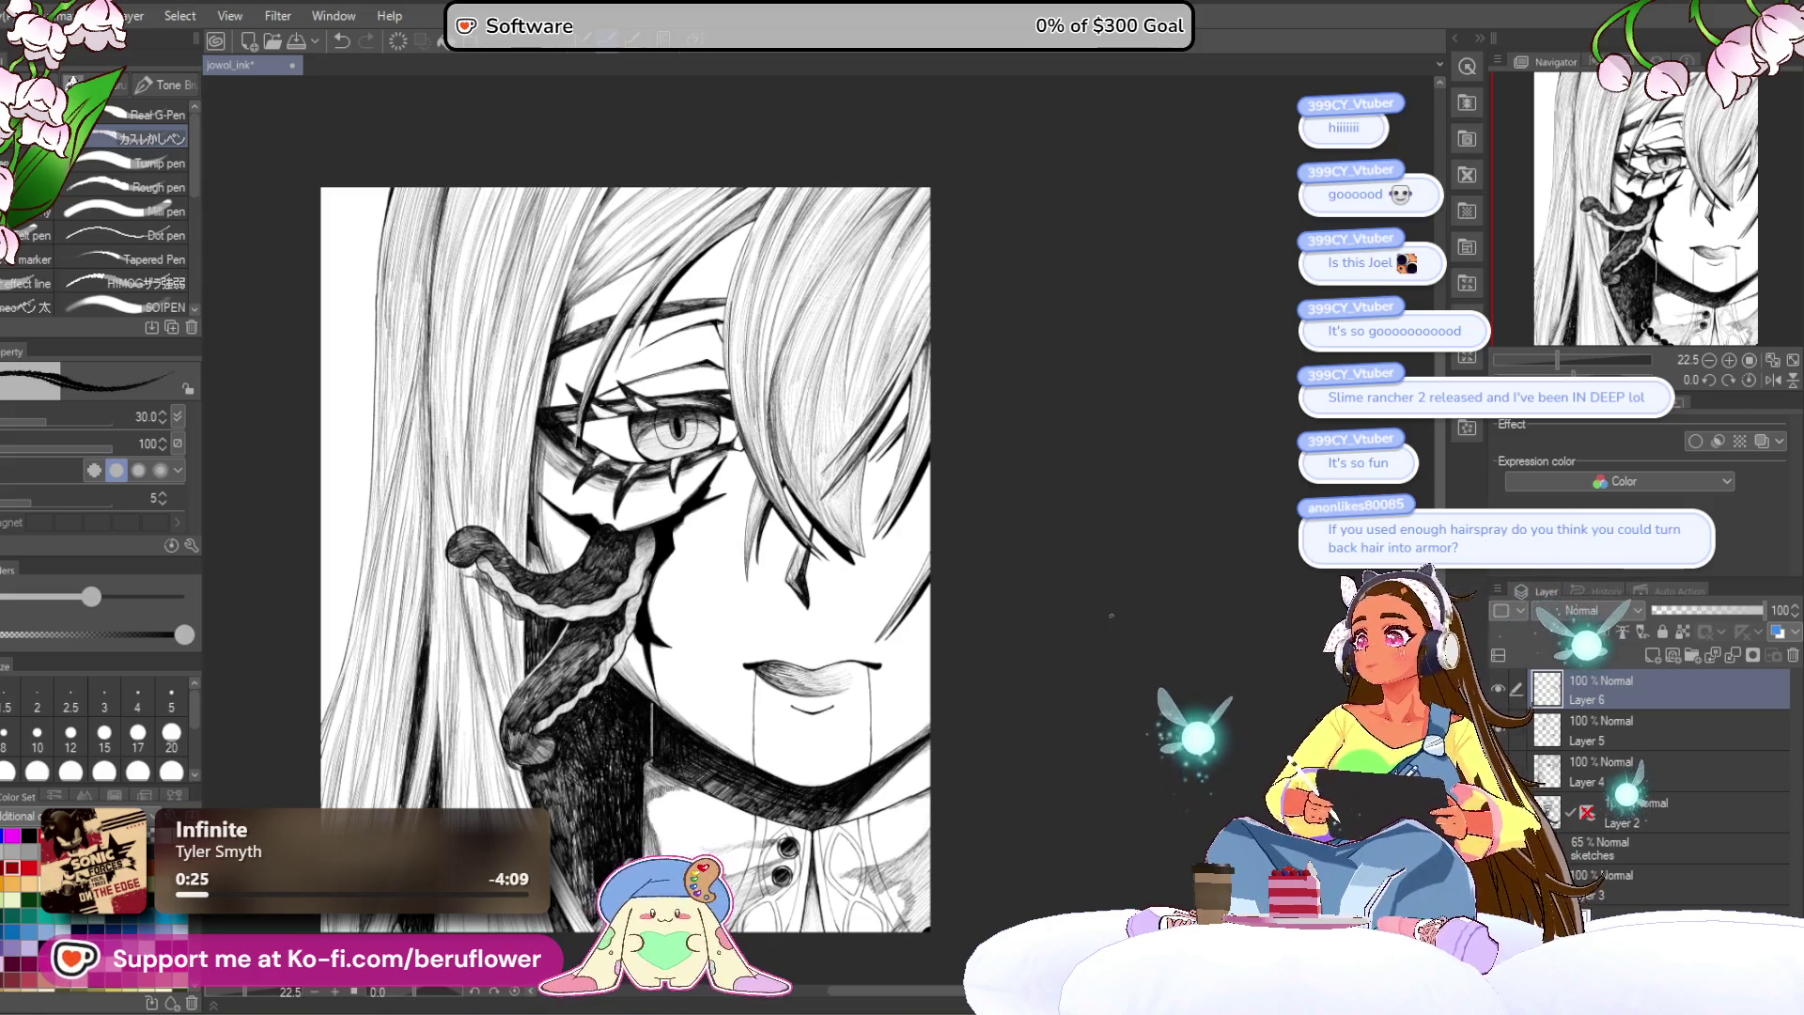
{"action": "left_click_drag", "start_coordinate": [1123, 579], "coordinate": [1054, 649]}
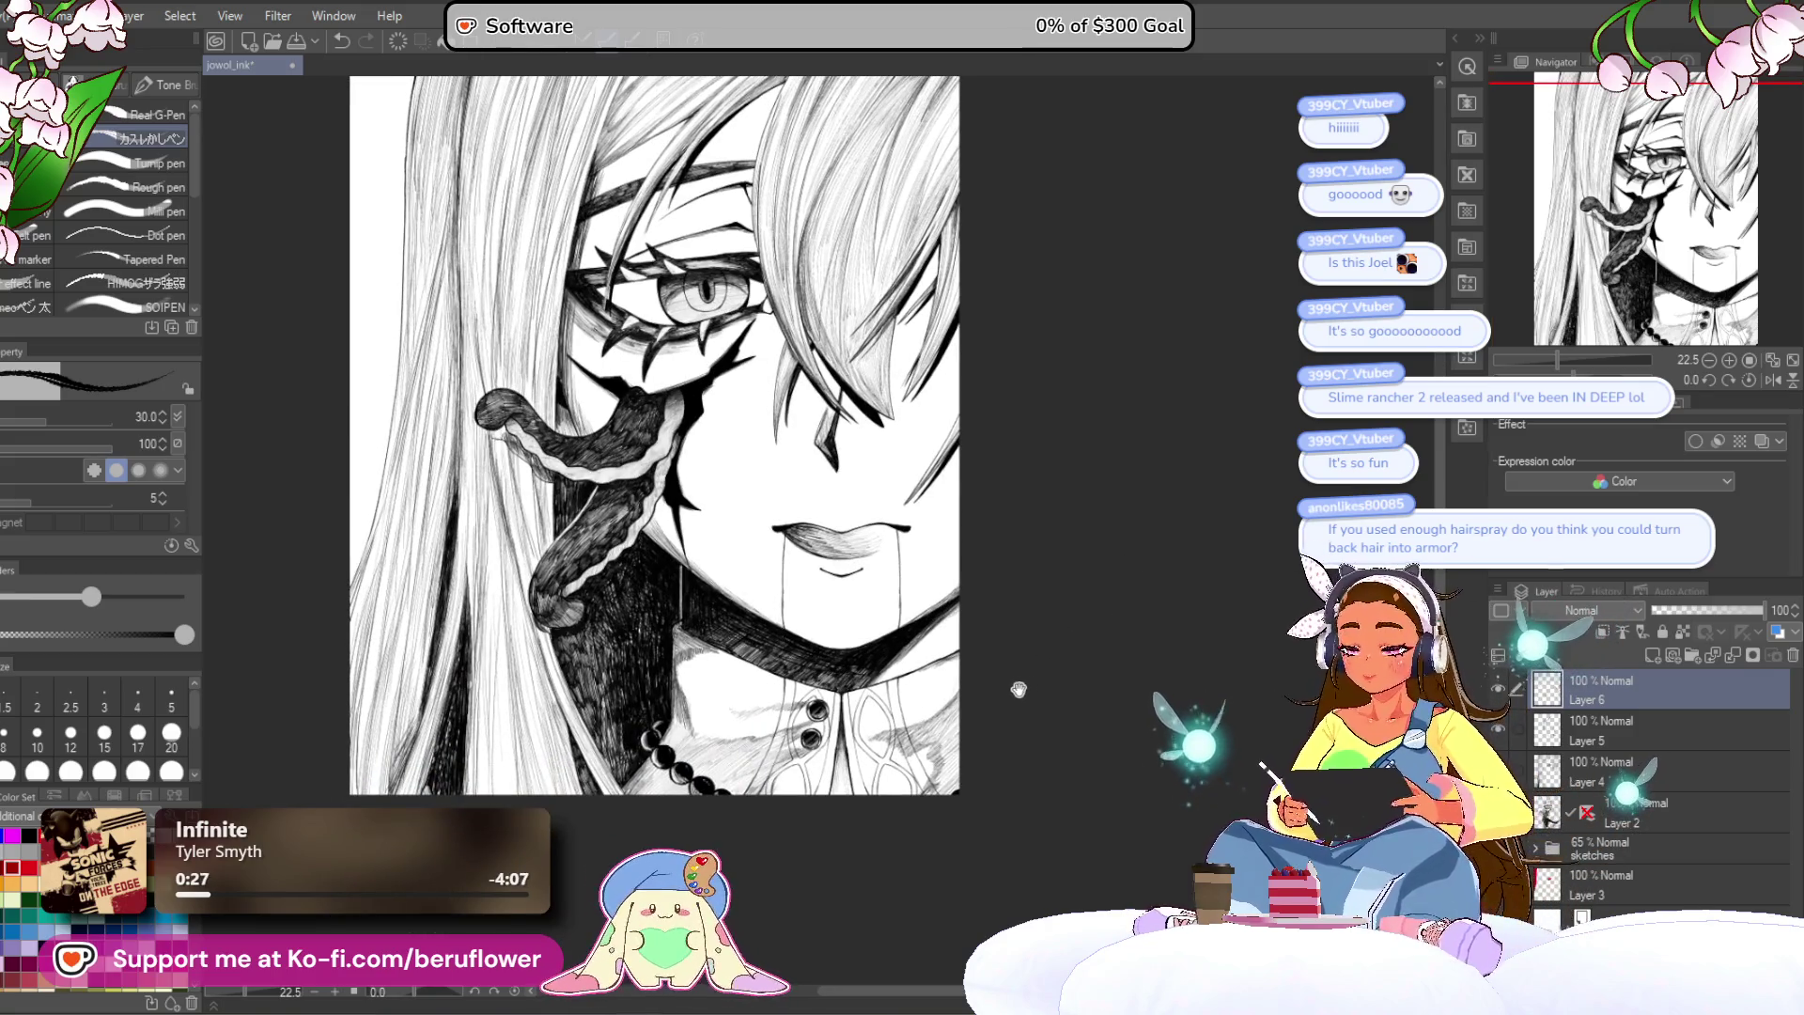
{"action": "scroll", "coordinate": [655, 435], "scroll_direction": "down", "scroll_amount": 3}
{"action": "scroll", "coordinate": [642, 439], "scroll_direction": "up", "scroll_amount": 3}
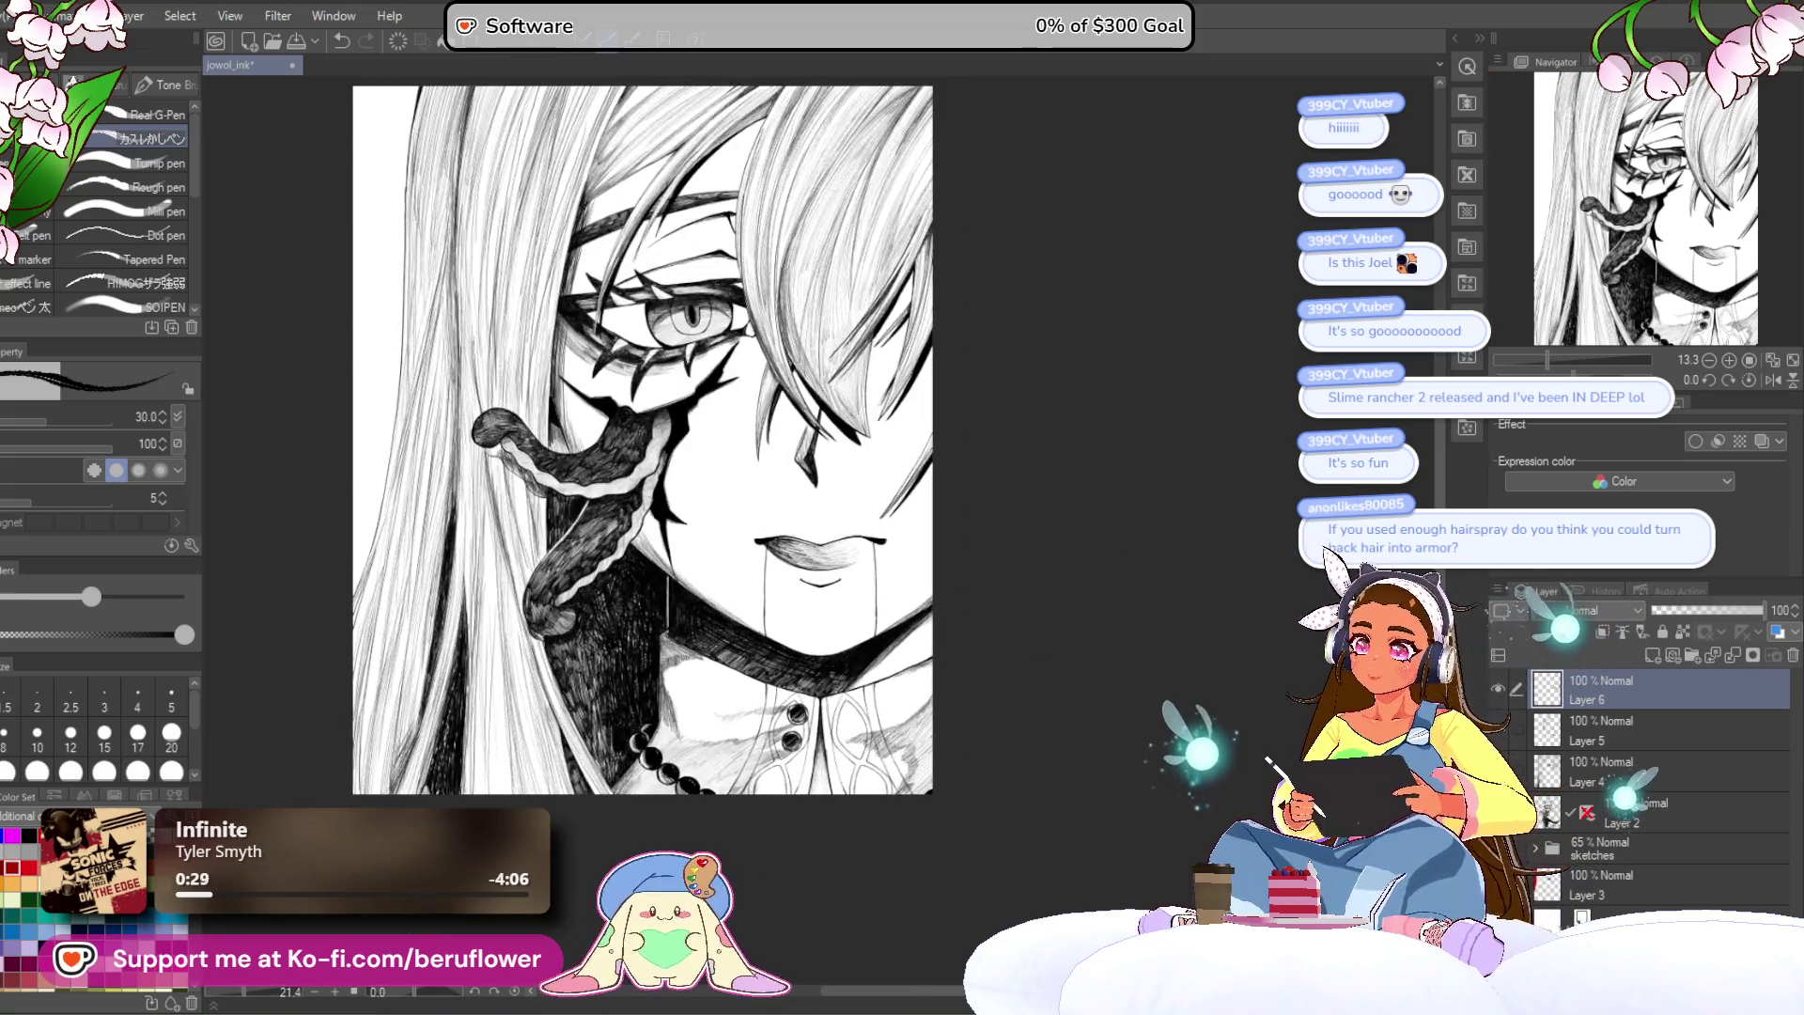
{"action": "left_click_drag", "start_coordinate": [1105, 500], "coordinate": [1052, 717]}
{"action": "scroll", "coordinate": [859, 653], "scroll_direction": "down", "scroll_amount": 1}
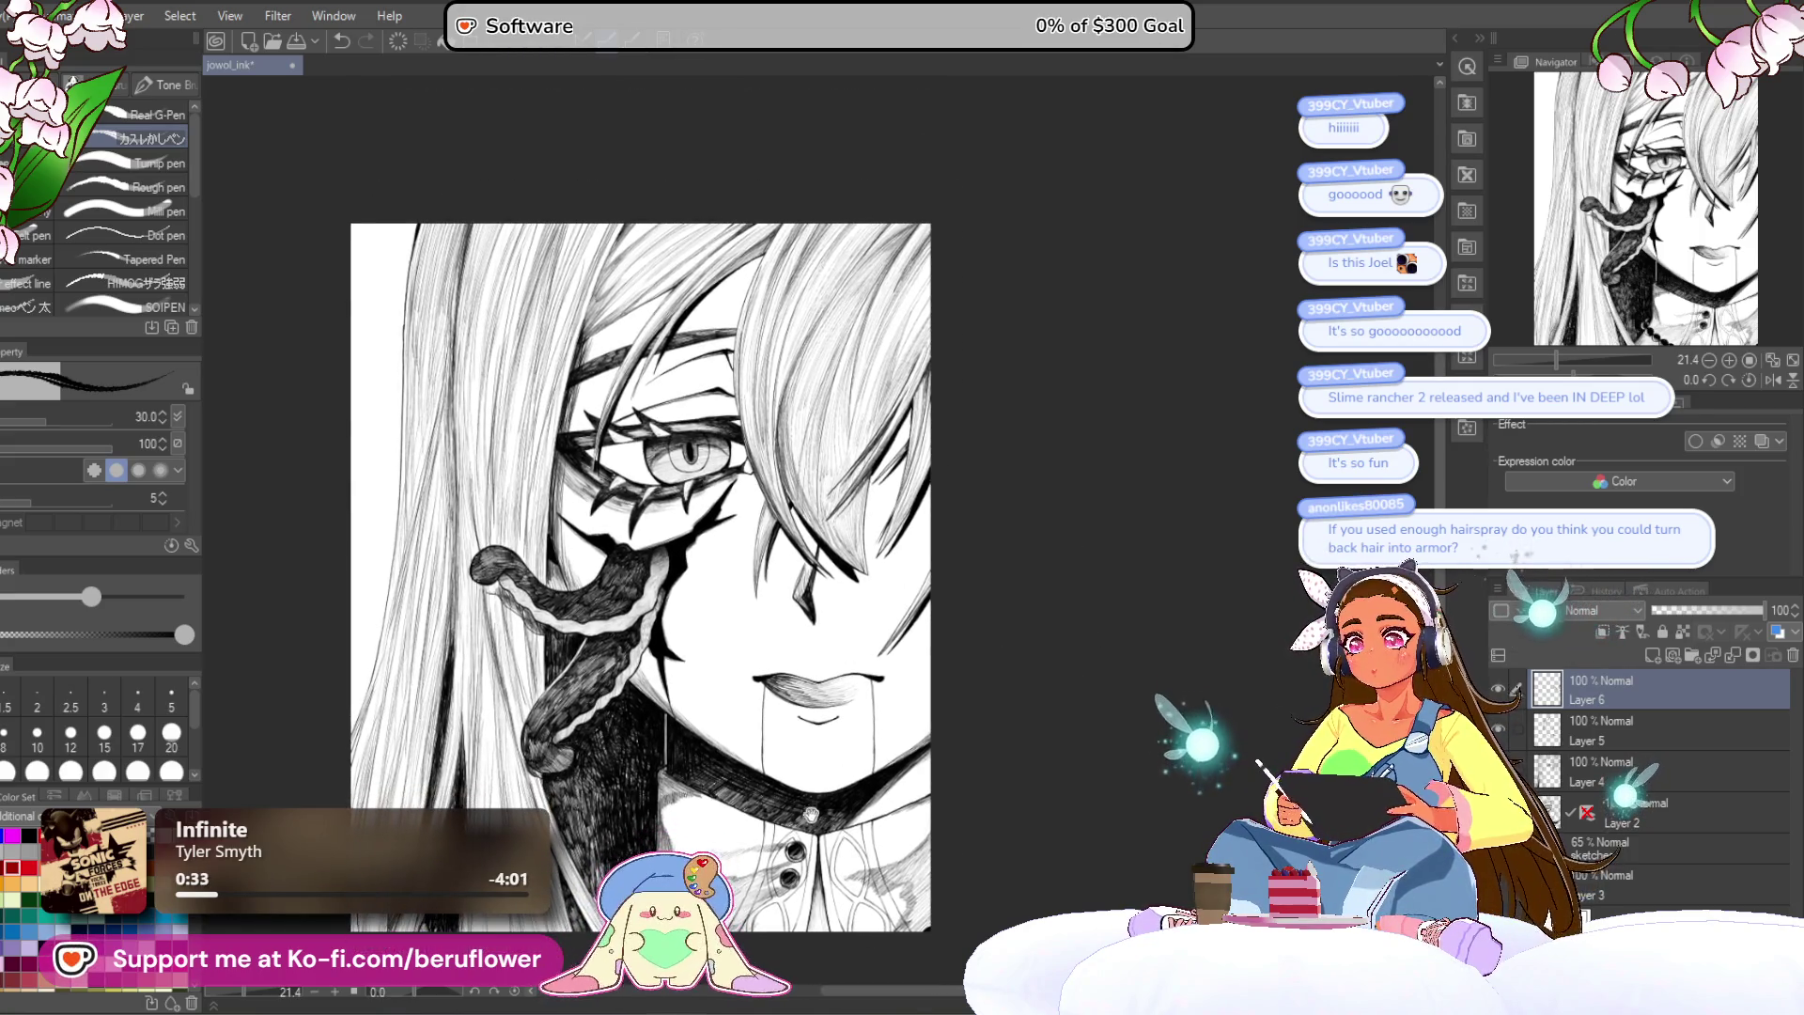
{"action": "scroll", "coordinate": [979, 749], "scroll_direction": "down", "scroll_amount": 2}
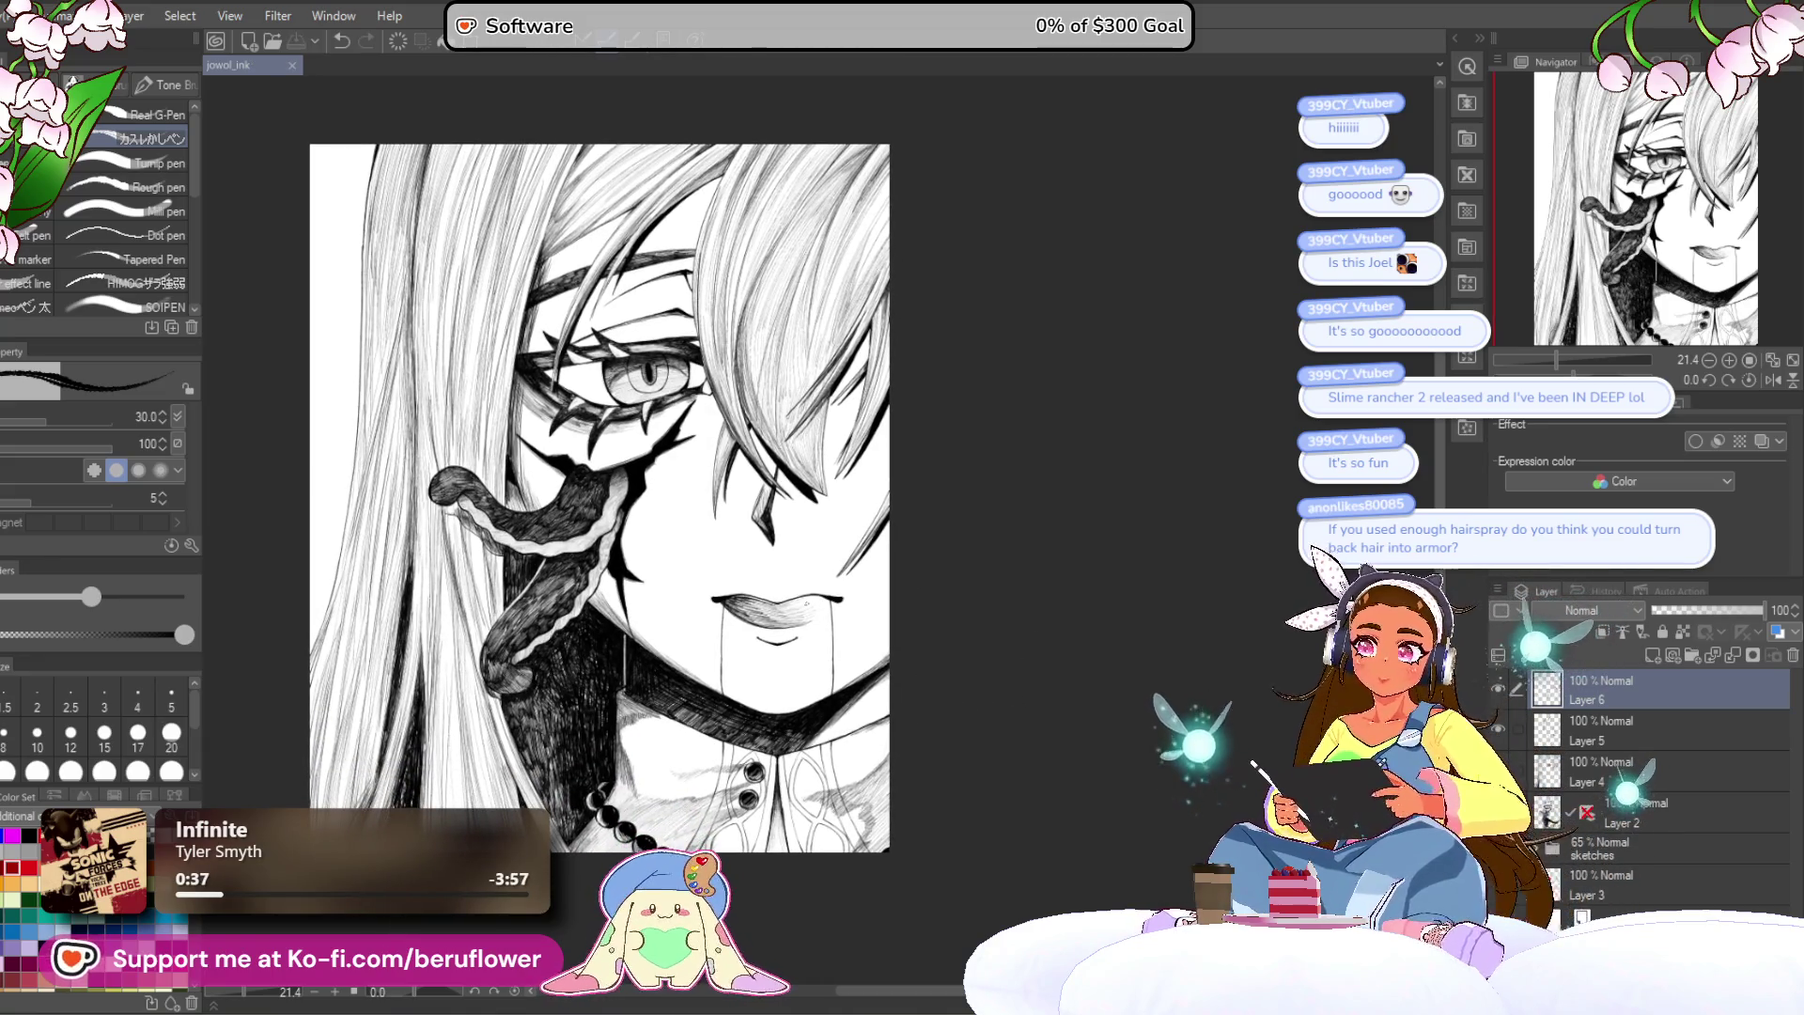
{"action": "left_click", "coordinate": [1590, 816]}
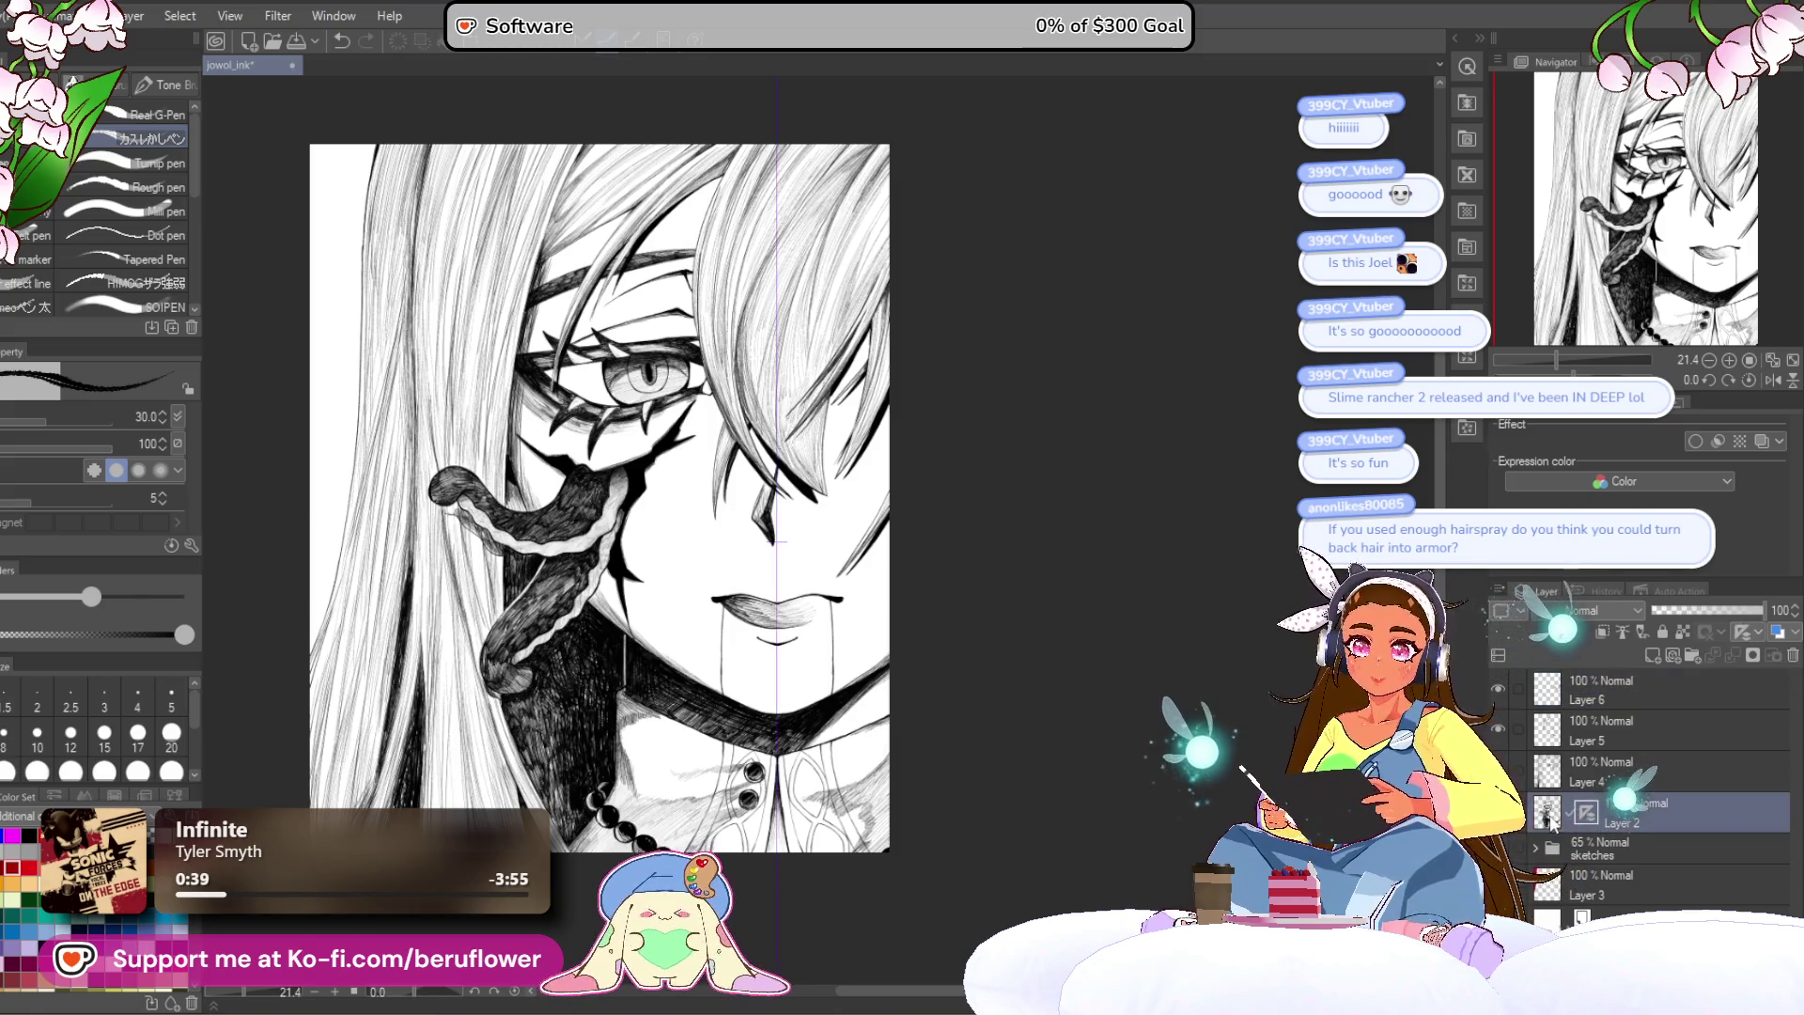
Step: Create a new empty raster layer, Layer 7, above Layer 6 at the top of the stack
{"action": "scroll", "coordinate": [758, 593], "scroll_direction": "up", "scroll_amount": 5}
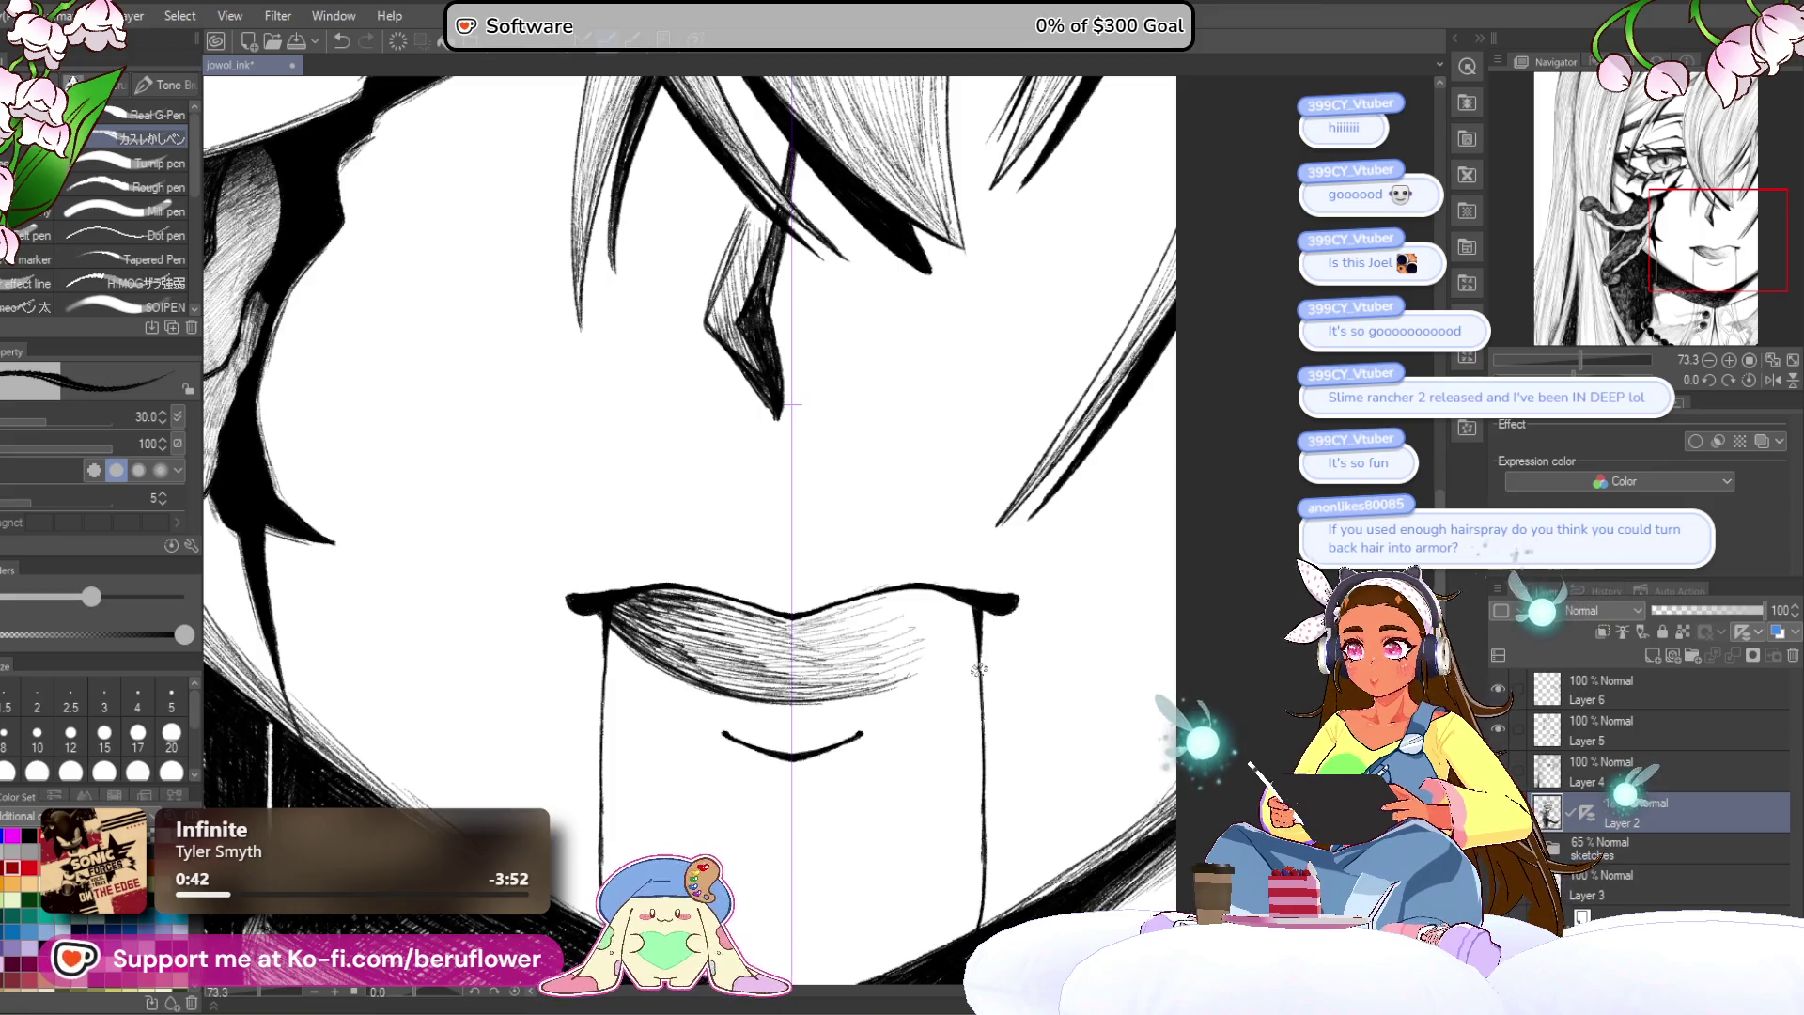
{"action": "scroll", "coordinate": [977, 669], "scroll_direction": "down", "scroll_amount": 3}
{"action": "scroll", "coordinate": [910, 638], "scroll_direction": "up", "scroll_amount": 5}
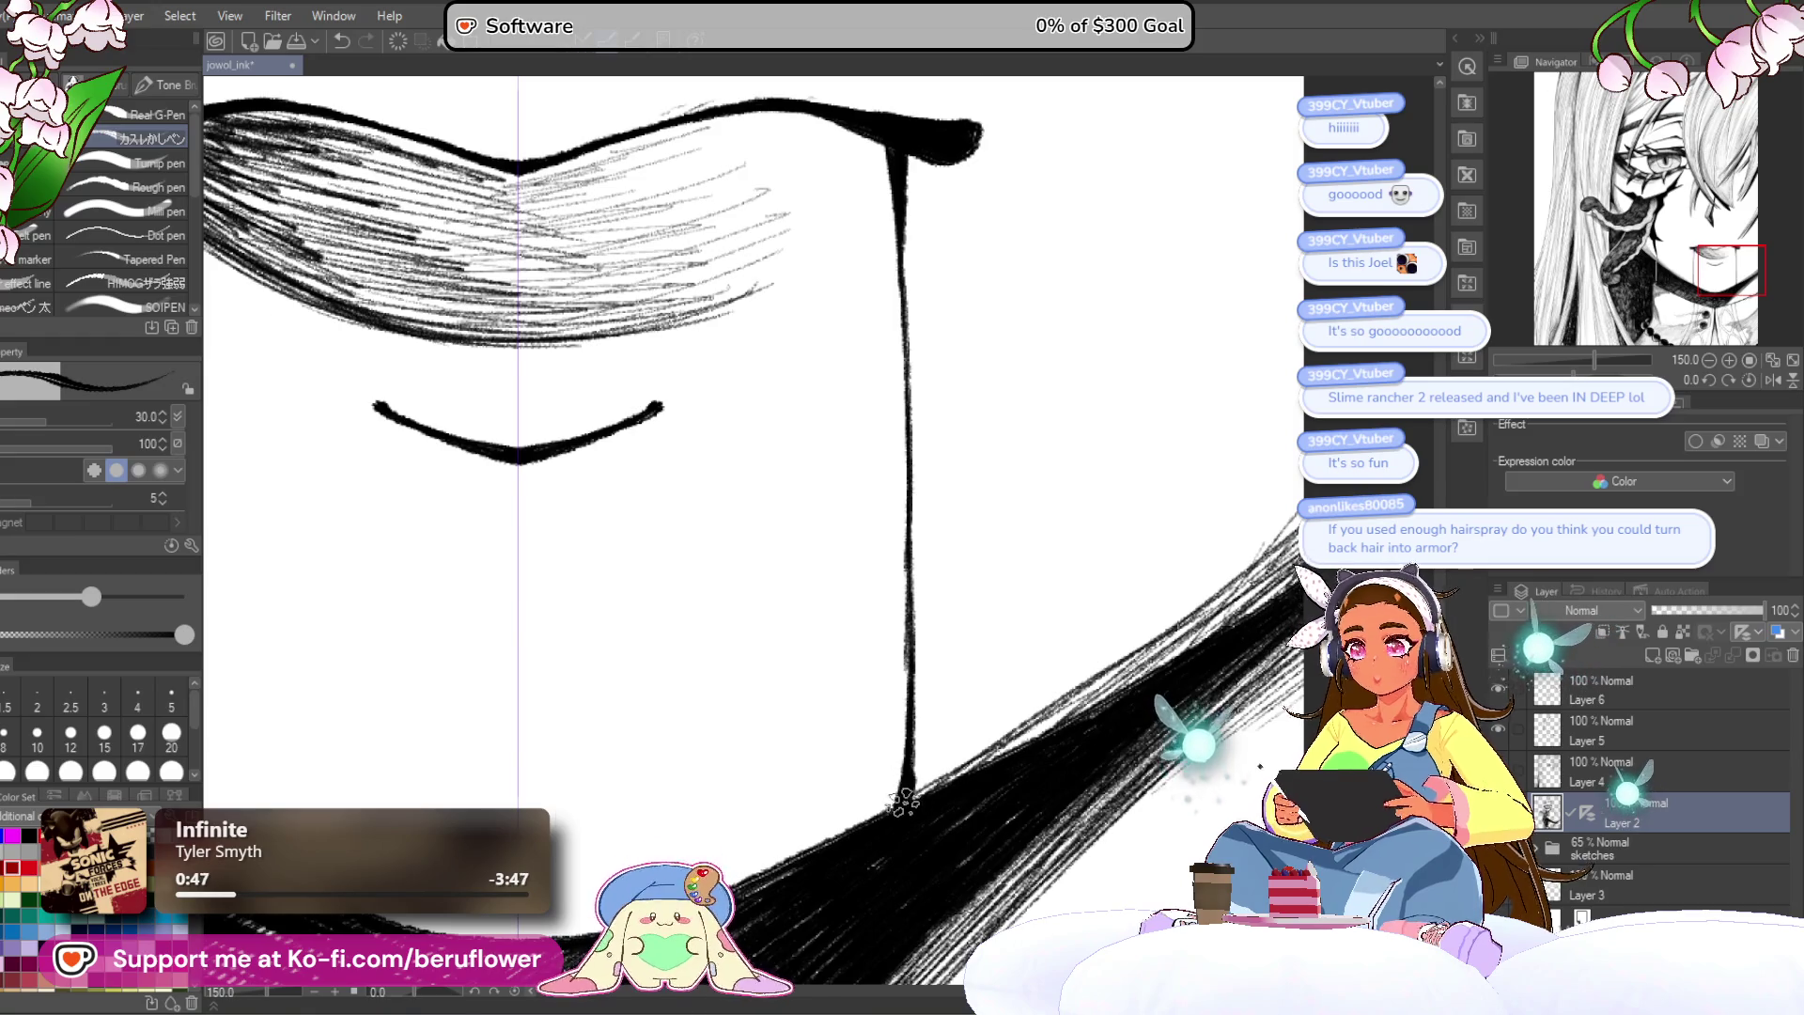
{"action": "scroll", "coordinate": [902, 801], "scroll_direction": "down", "scroll_amount": 3}
{"action": "scroll", "coordinate": [902, 802], "scroll_direction": "up", "scroll_amount": 3}
{"action": "scroll", "coordinate": [902, 801], "scroll_direction": "down", "scroll_amount": 3}
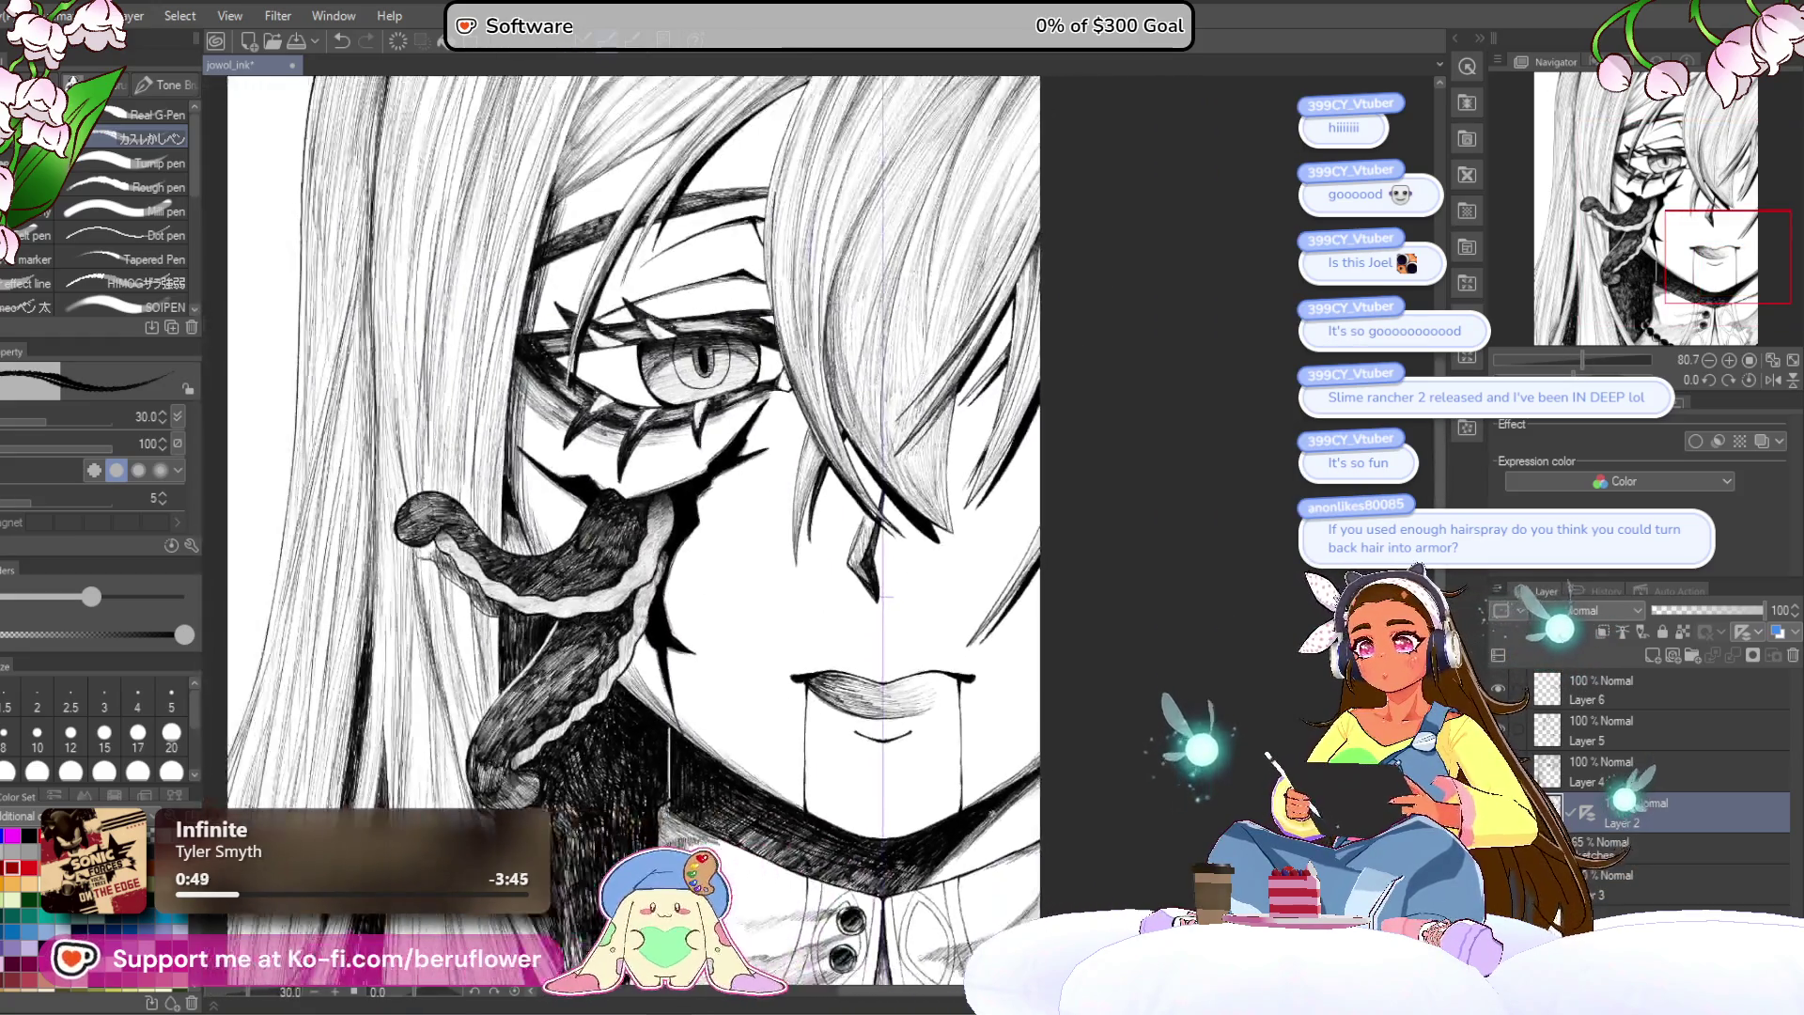
{"action": "scroll", "coordinate": [1090, 790], "scroll_direction": "down", "scroll_amount": 3}
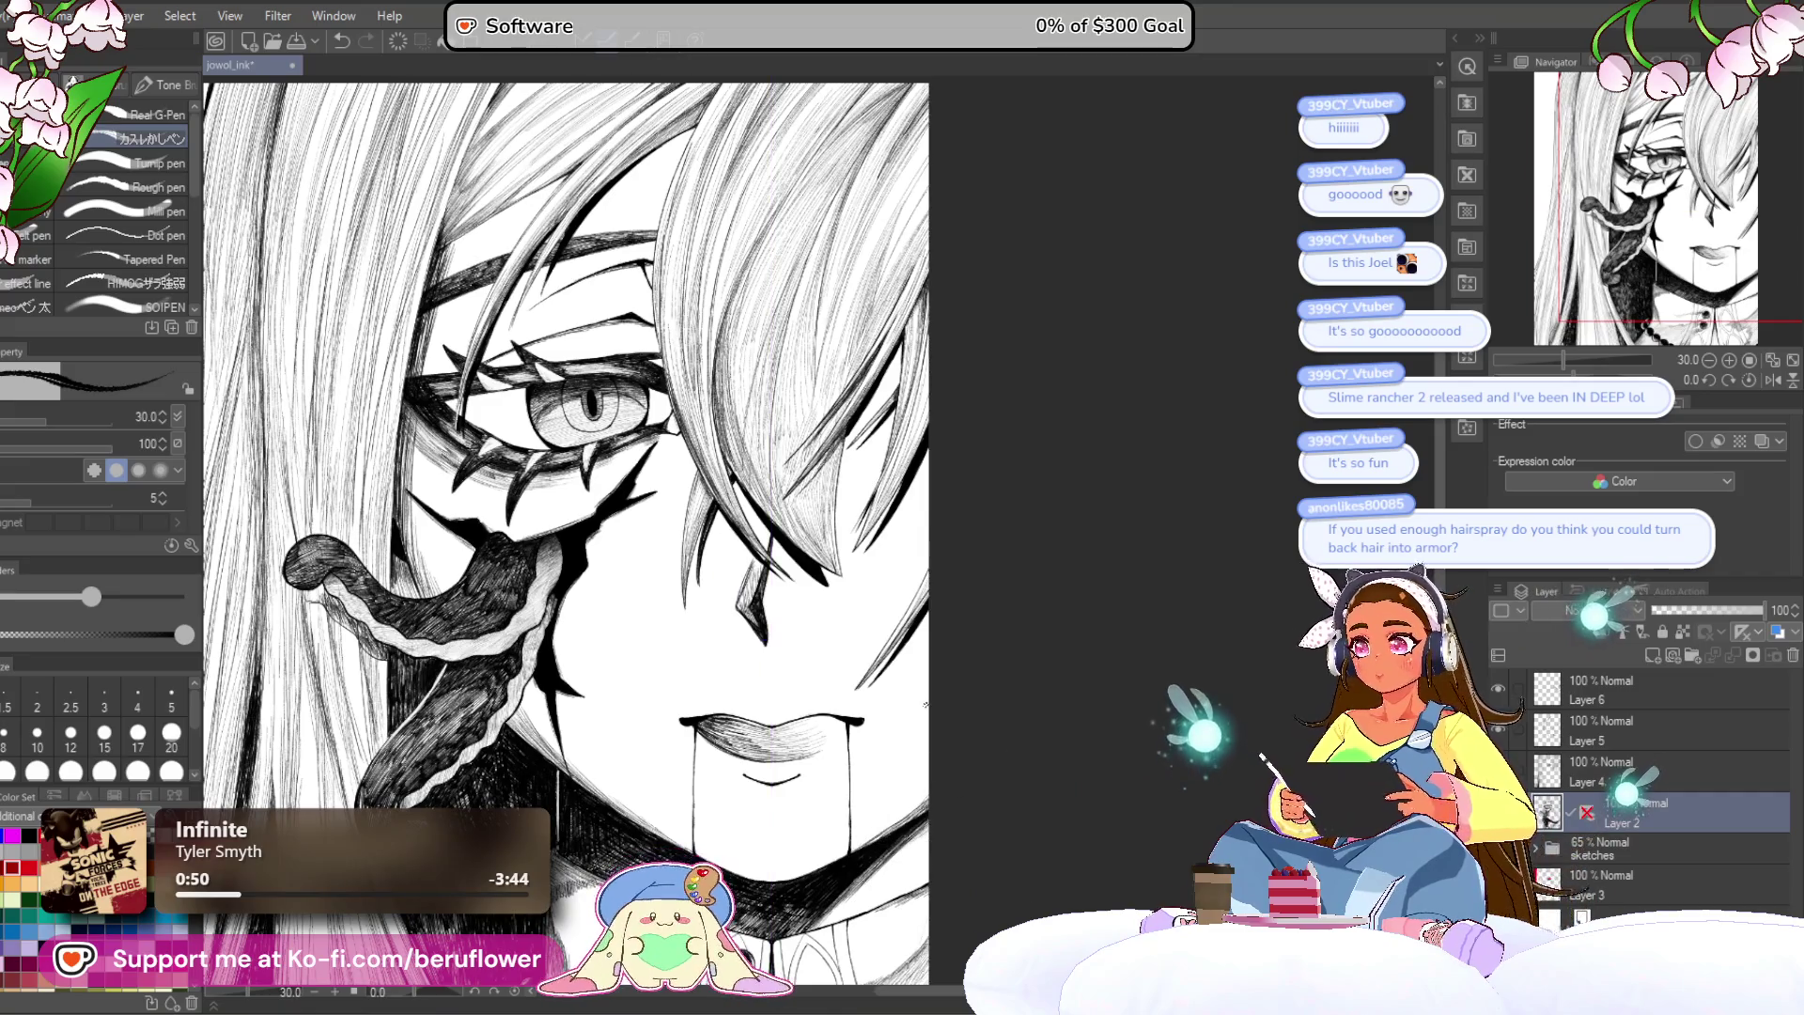
{"action": "scroll", "coordinate": [926, 705], "scroll_direction": "down", "scroll_amount": 2}
{"action": "scroll", "coordinate": [925, 704], "scroll_direction": "up", "scroll_amount": 2}
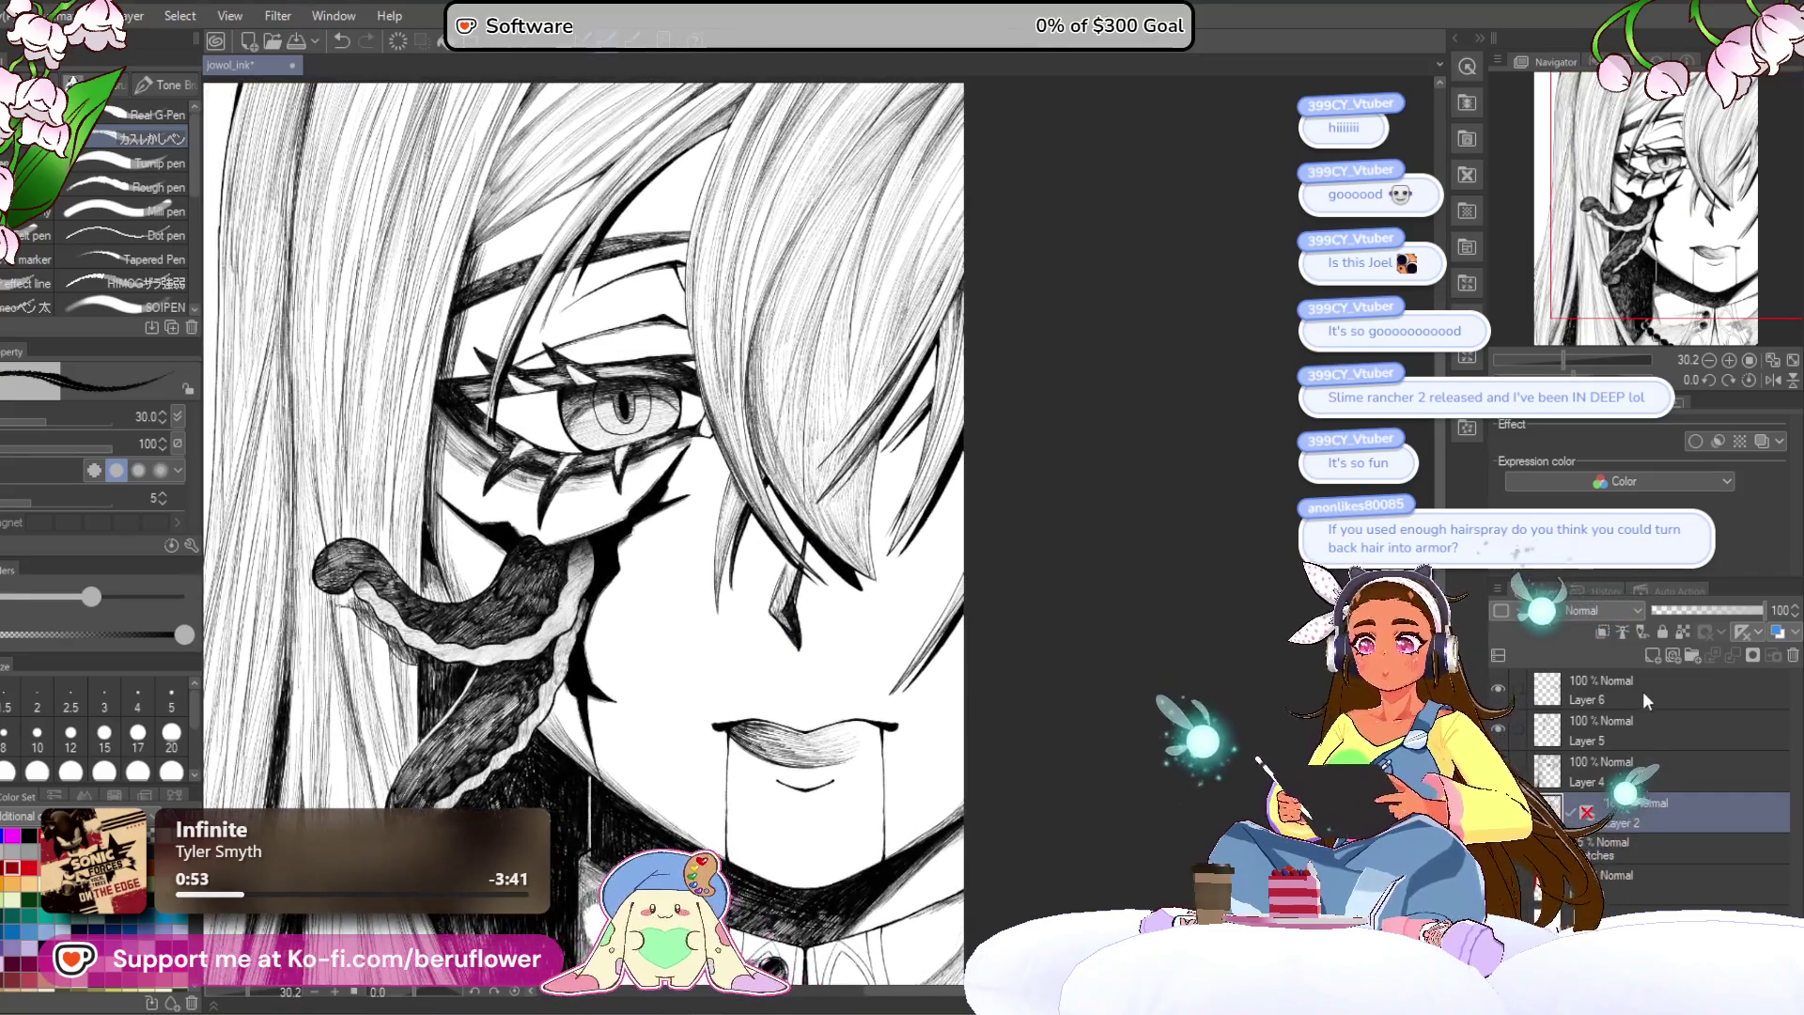
{"action": "left_click", "coordinate": [1653, 655]}
{"action": "scroll", "coordinate": [553, 350], "scroll_direction": "up", "scroll_amount": 4}
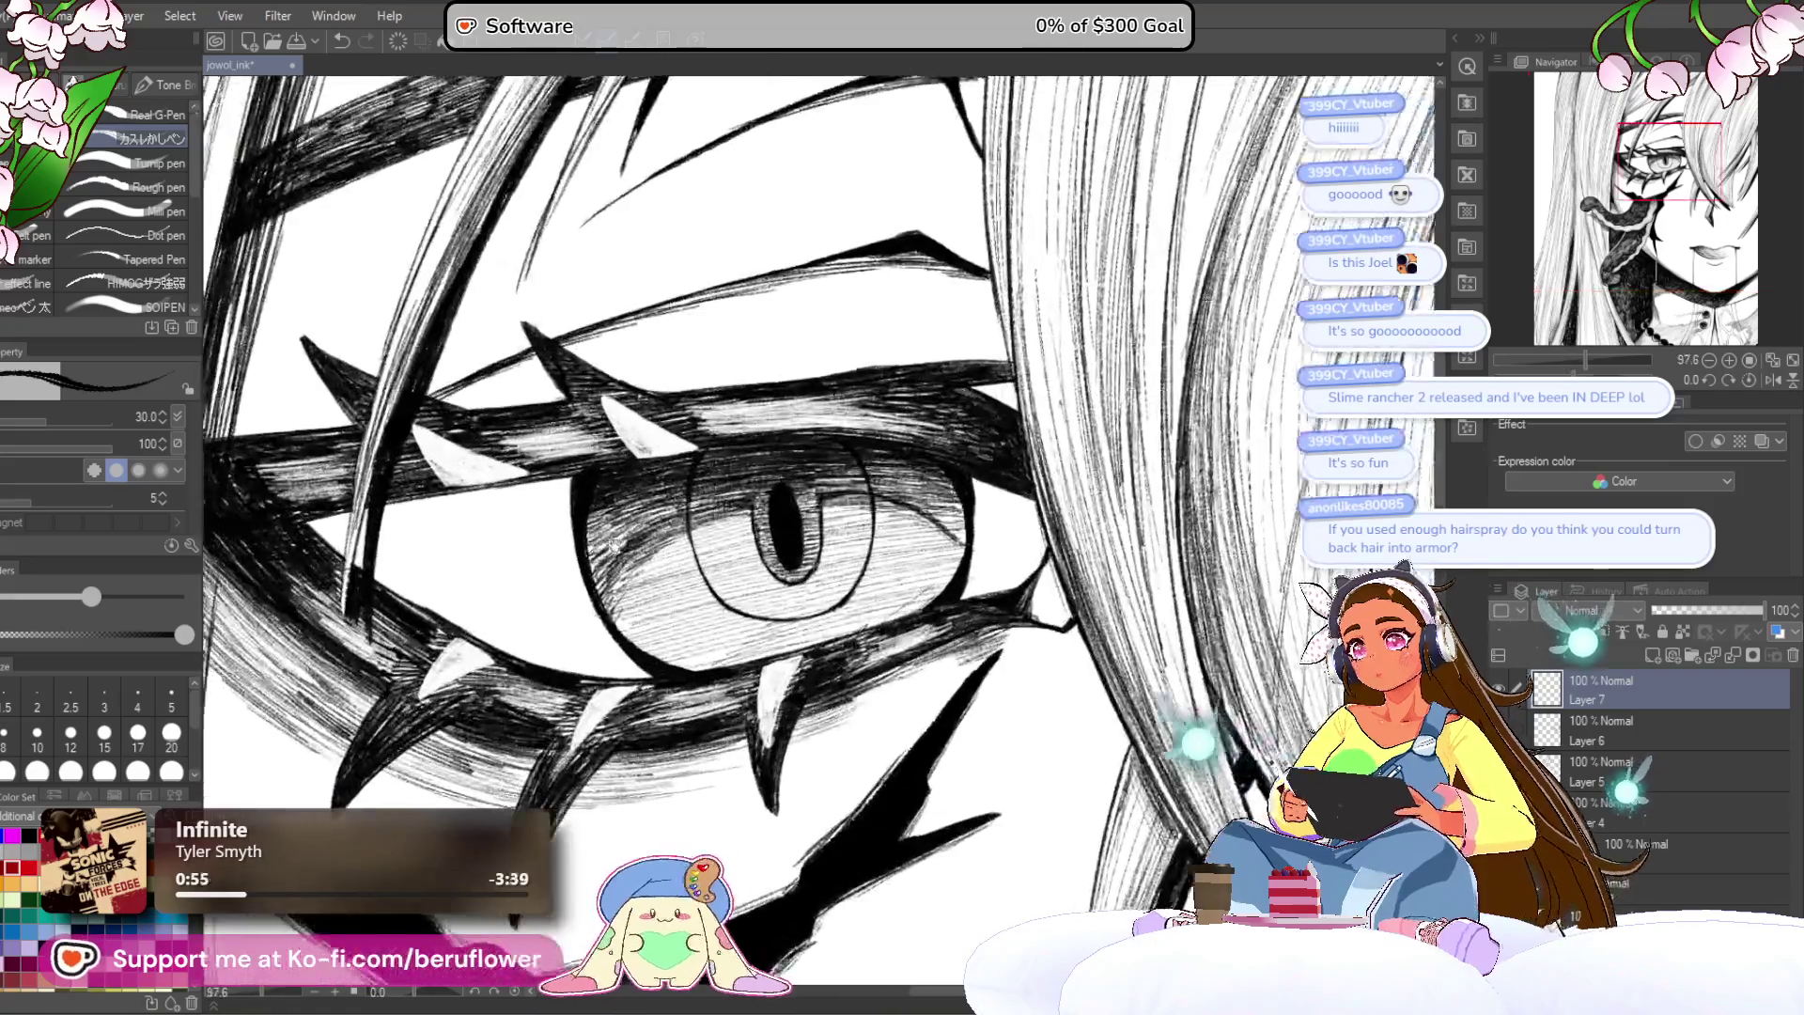
Step: Switch to white and paint a highlight over the eye's corner
{"action": "scroll", "coordinate": [615, 543], "scroll_direction": "up", "scroll_amount": 2}
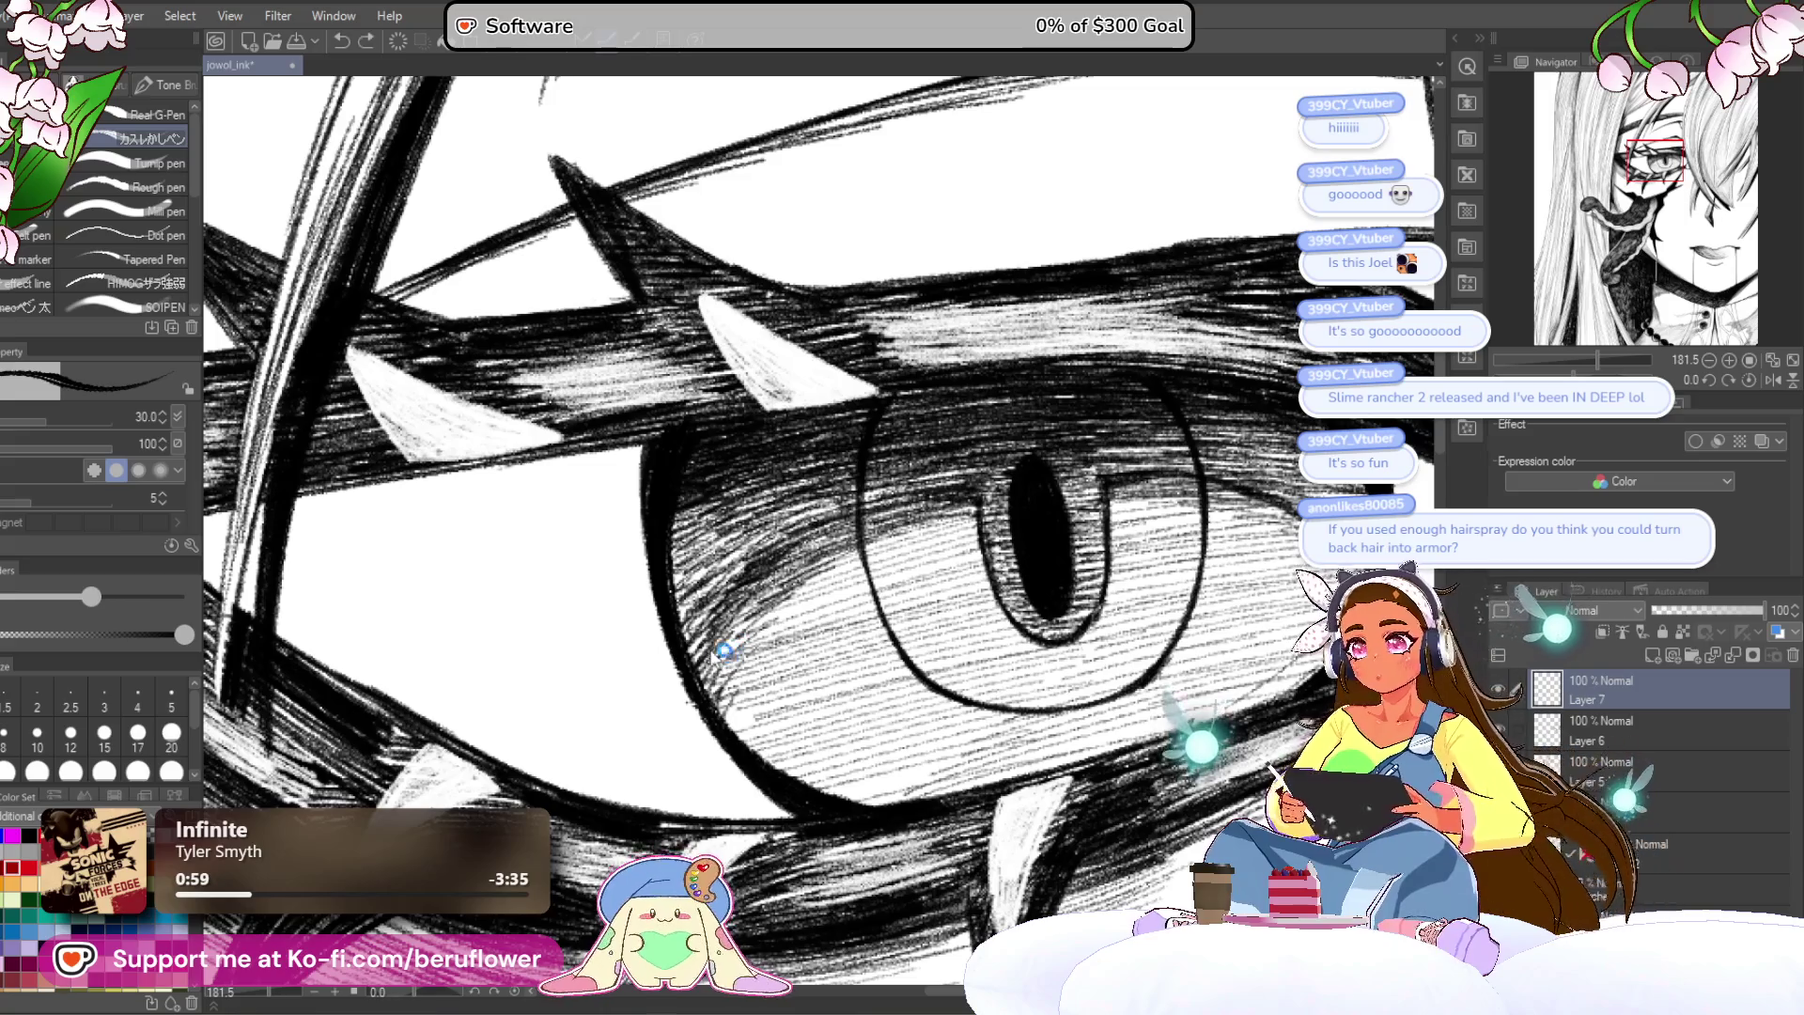
{"action": "key", "text": "x"}
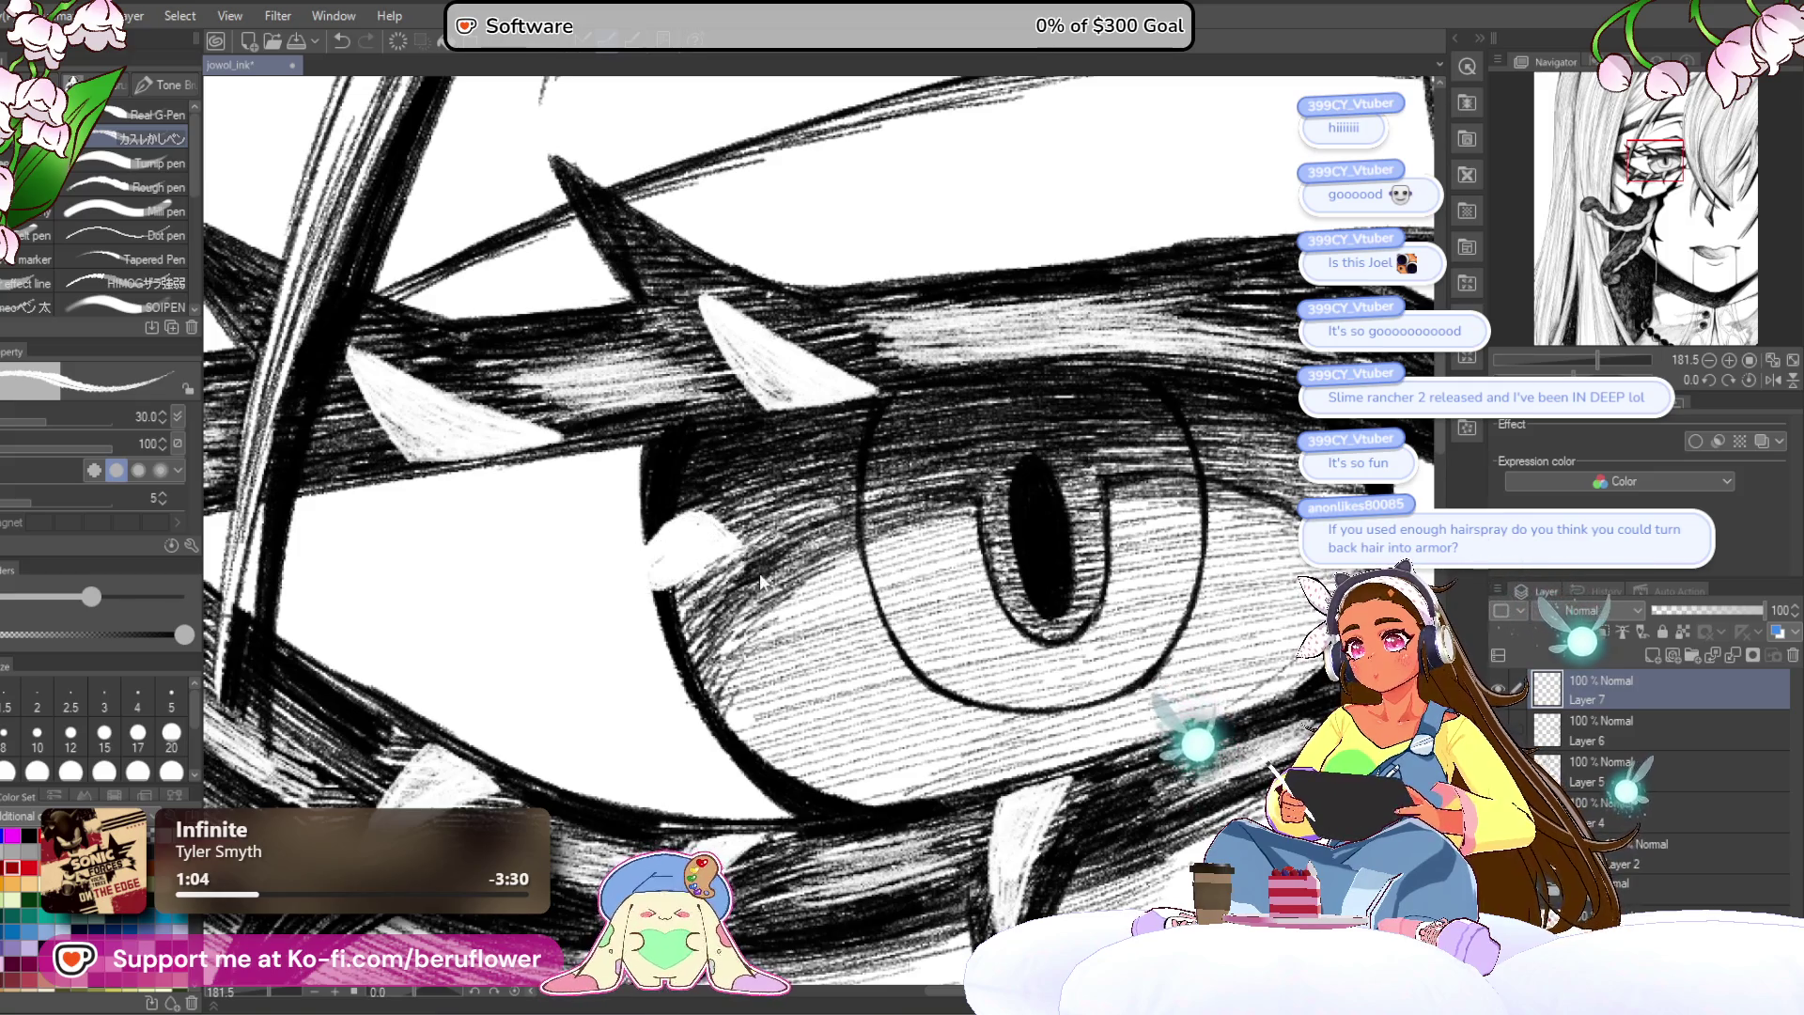
{"action": "key", "text": "ctrl+z"}
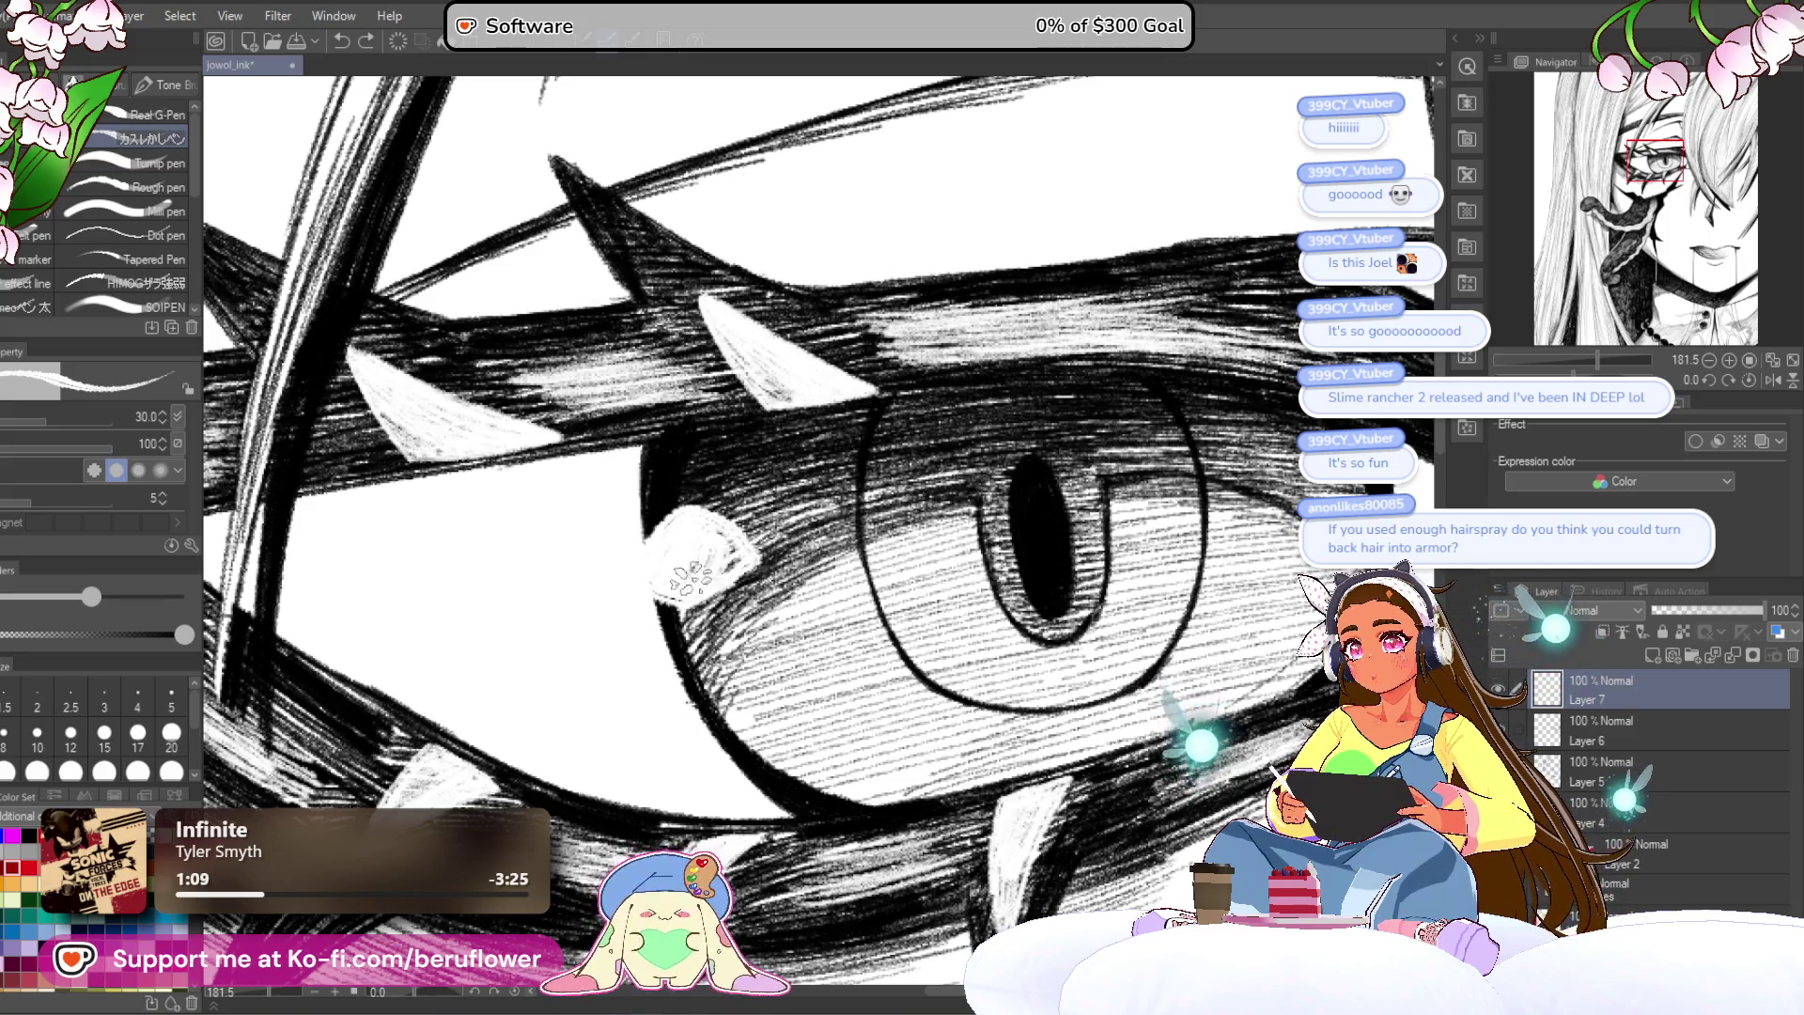
{"action": "mouse_move", "coordinate": [671, 516]}
{"action": "left_mouse_down"}
{"action": "mouse_move", "coordinate": [752, 540]}
{"action": "mouse_move", "coordinate": [684, 590]}
{"action": "left_mouse_up"}
{"action": "scroll", "coordinate": [672, 550], "scroll_direction": "down", "scroll_amount": 3}
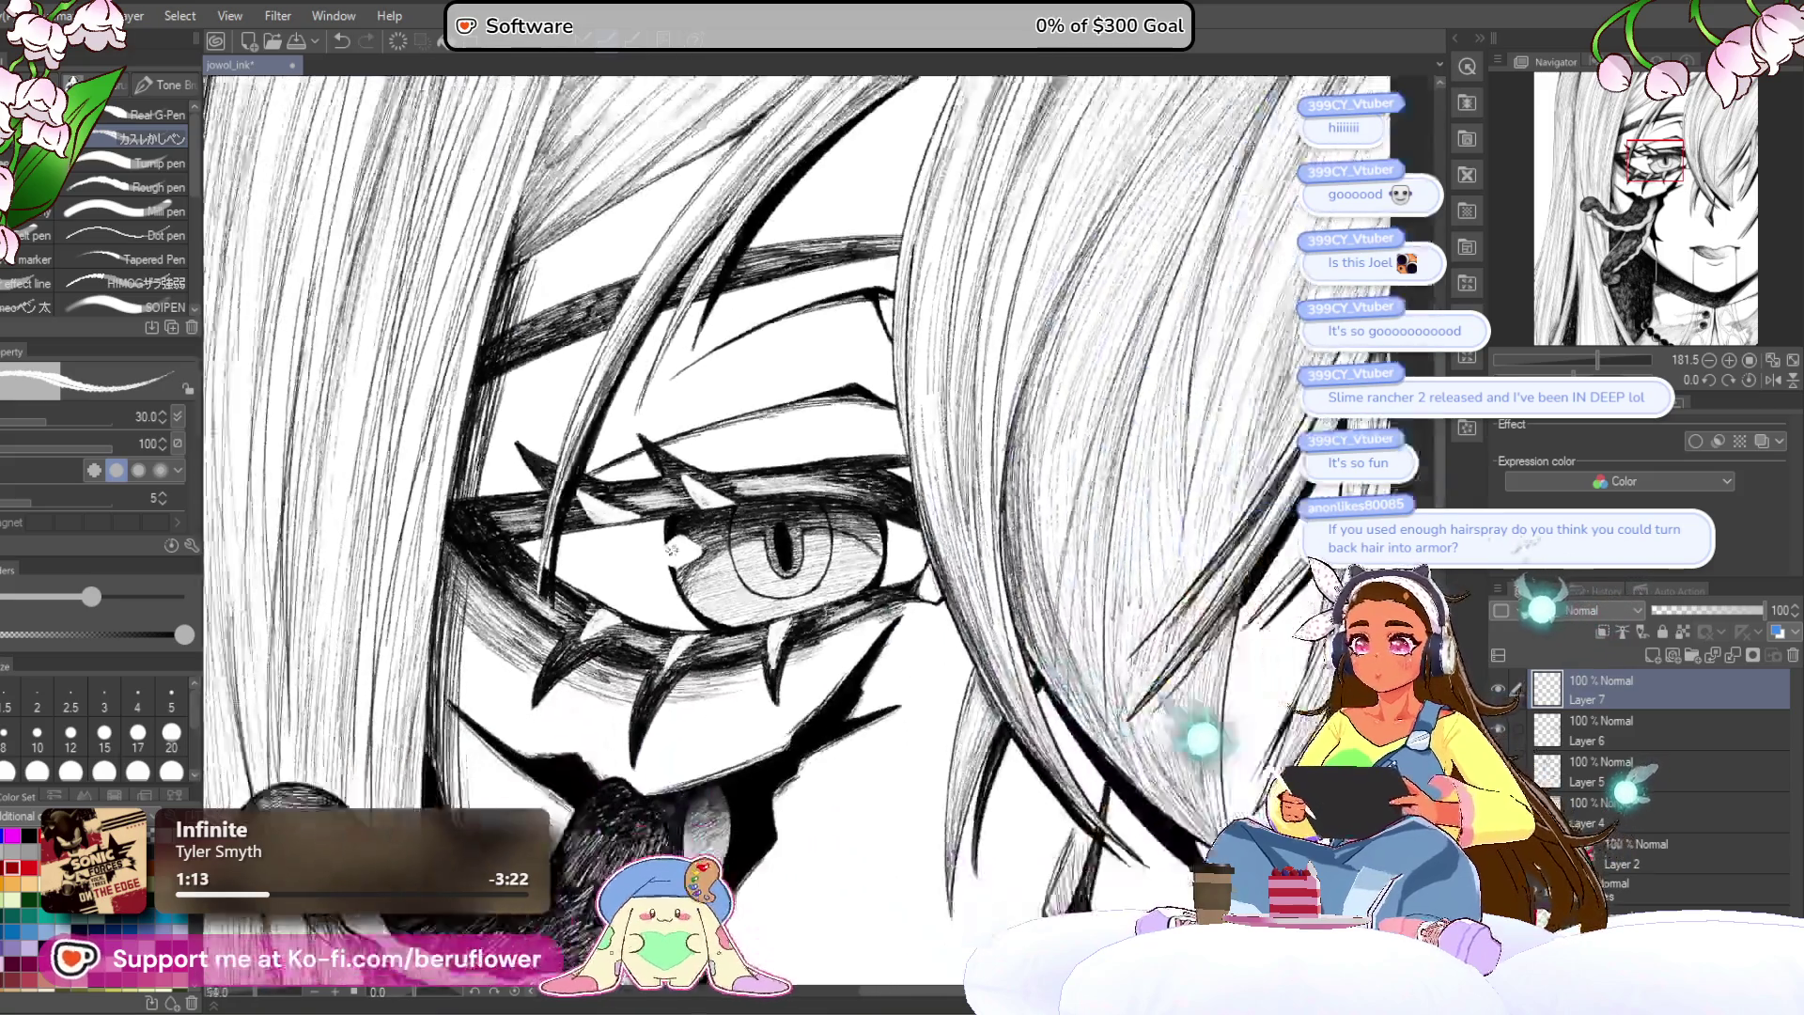
{"action": "scroll", "coordinate": [850, 531], "scroll_direction": "up", "scroll_amount": 3}
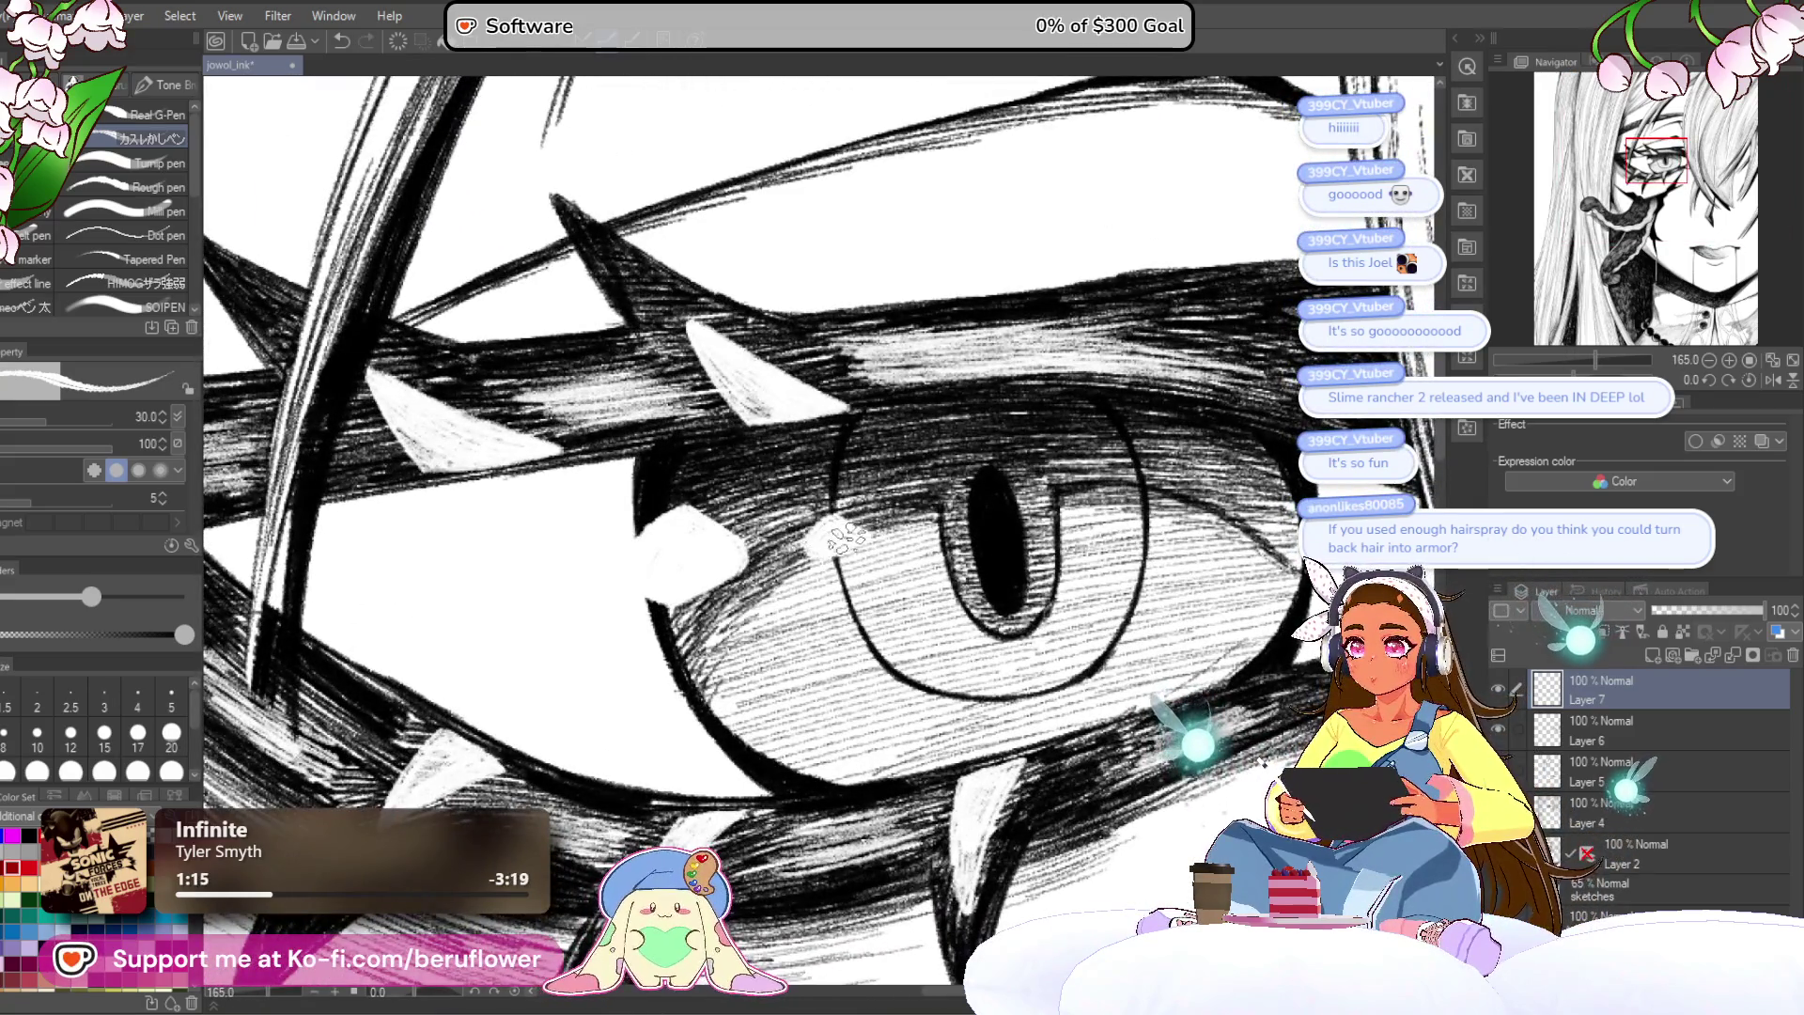
{"action": "scroll", "coordinate": [843, 536], "scroll_direction": "down", "scroll_amount": 4}
{"action": "scroll", "coordinate": [783, 520], "scroll_direction": "up", "scroll_amount": 3}
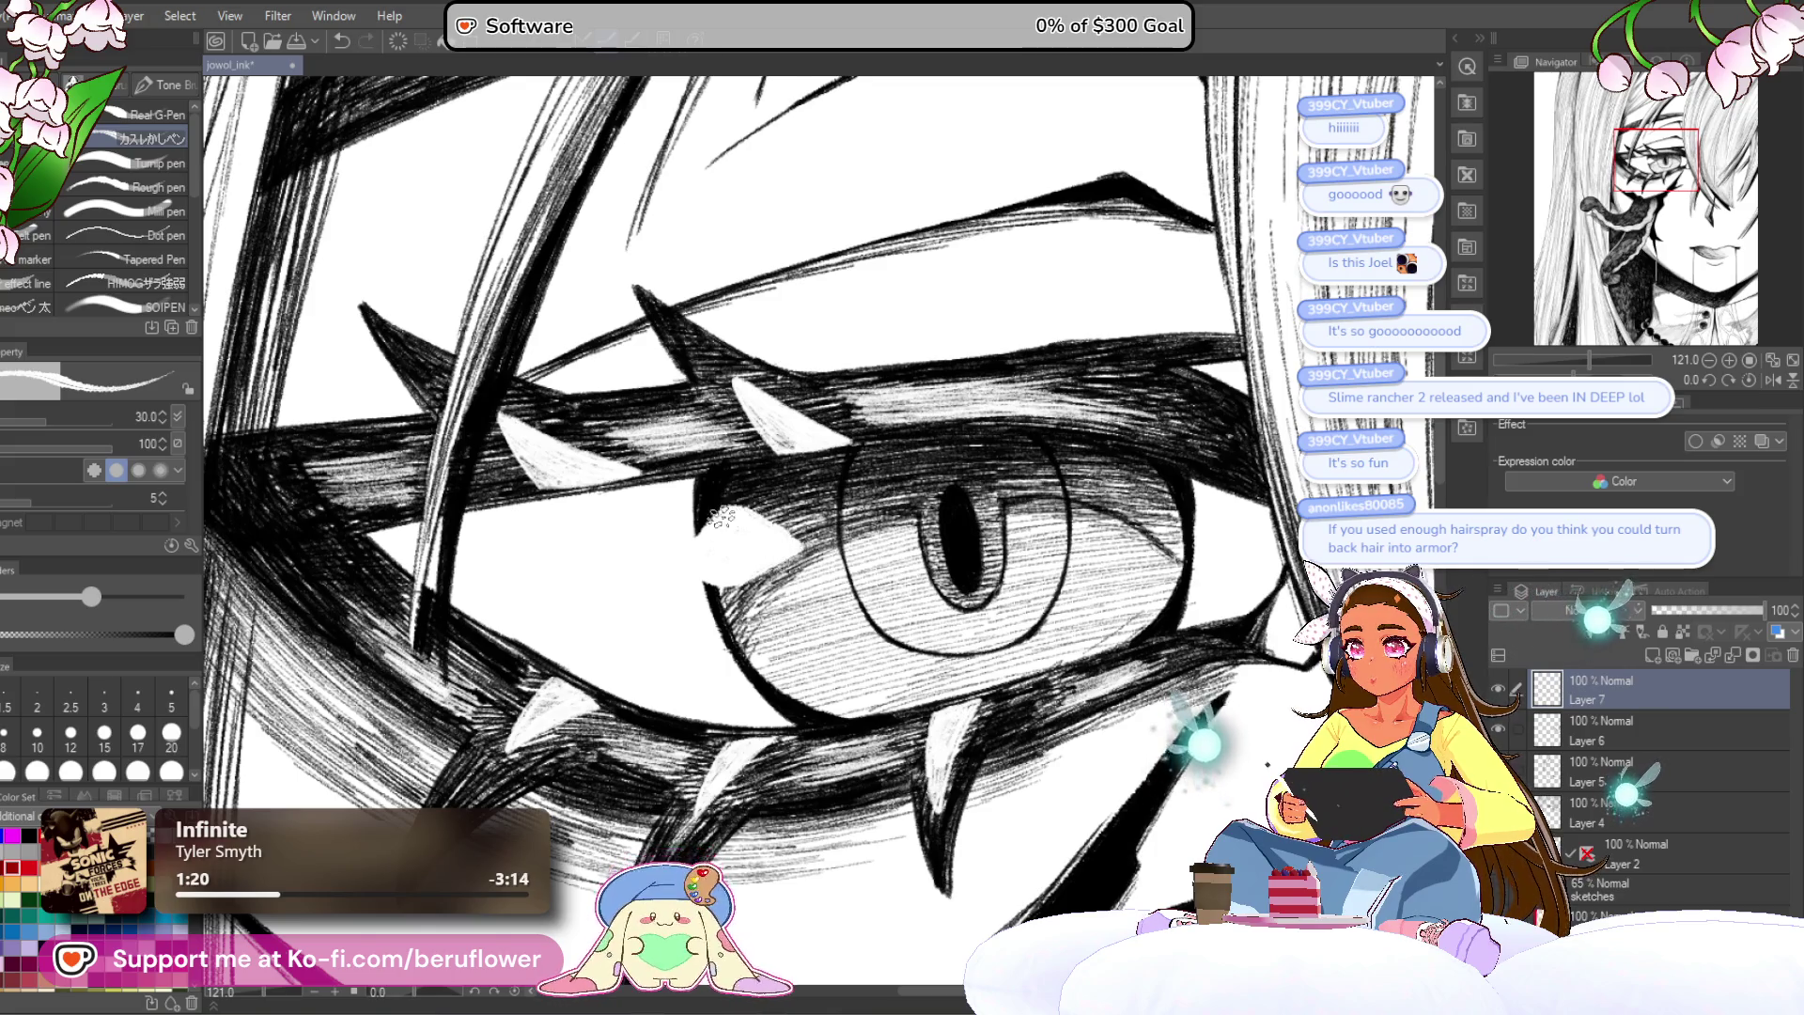
{"action": "scroll", "coordinate": [724, 516], "scroll_direction": "down", "scroll_amount": 3}
{"action": "scroll", "coordinate": [832, 534], "scroll_direction": "up", "scroll_amount": 3}
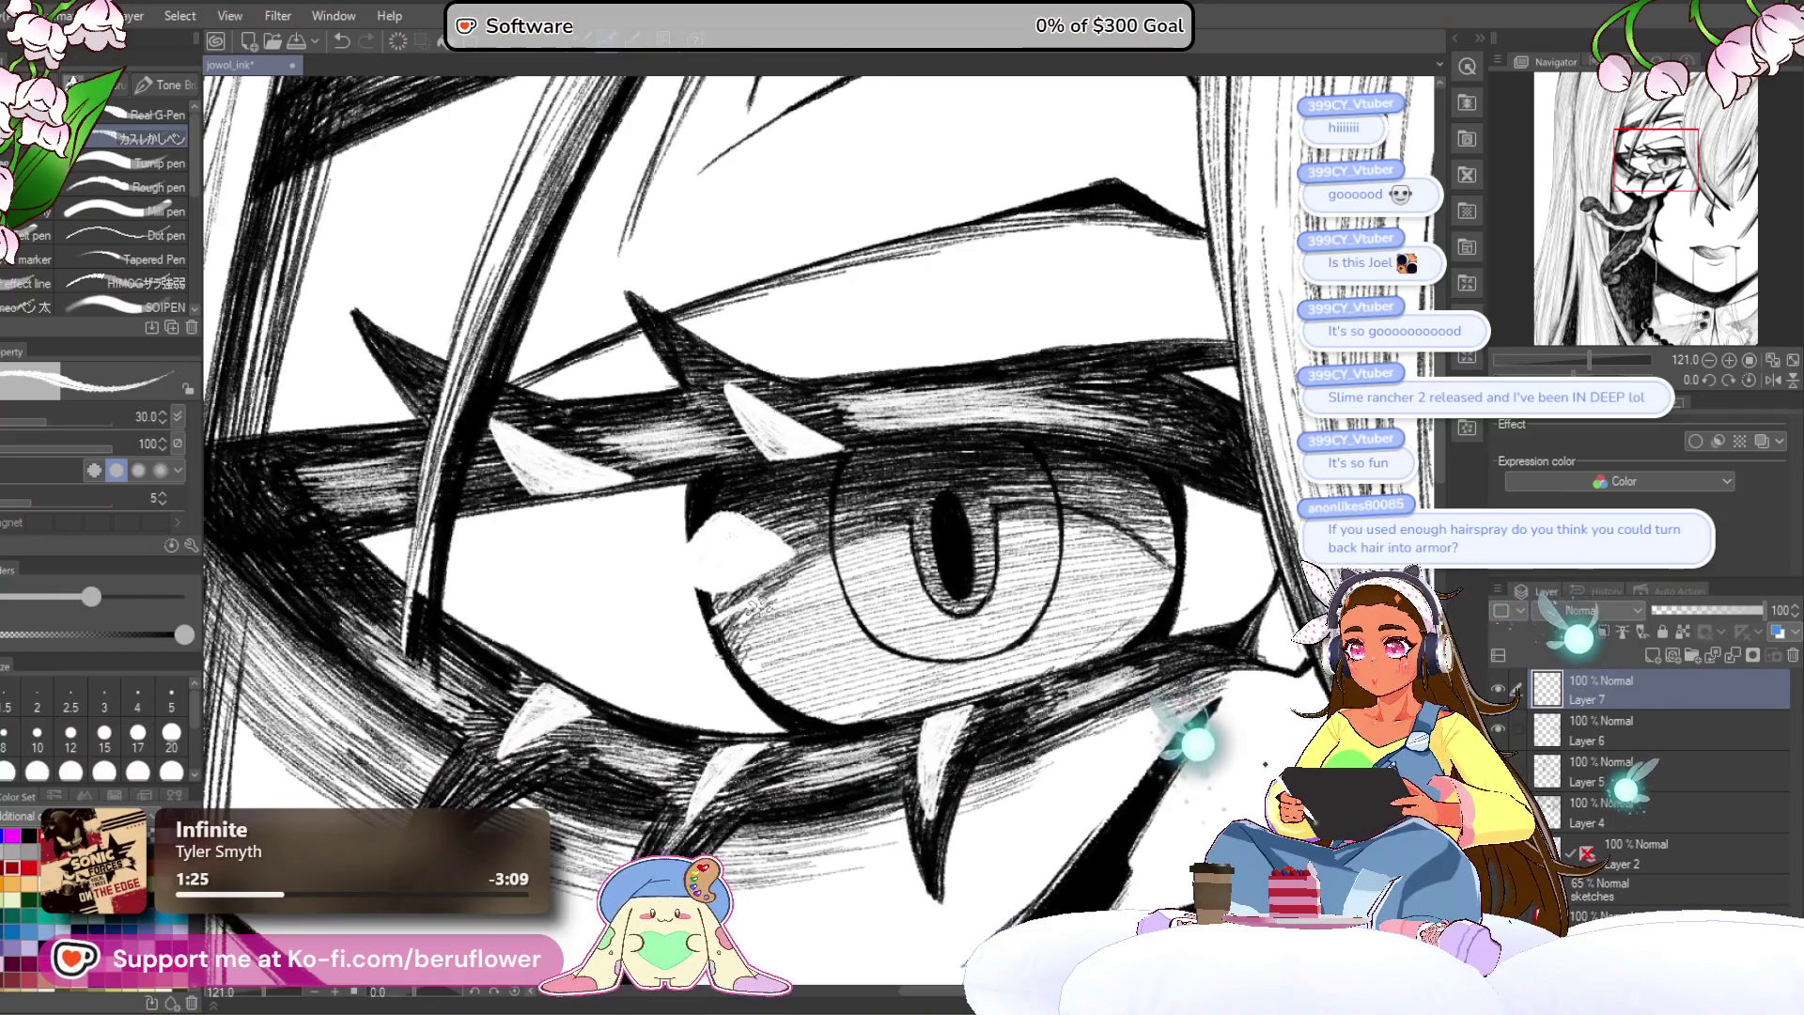
{"action": "scroll", "coordinate": [740, 612], "scroll_direction": "down", "scroll_amount": 3}
{"action": "scroll", "coordinate": [846, 592], "scroll_direction": "up", "scroll_amount": 4}
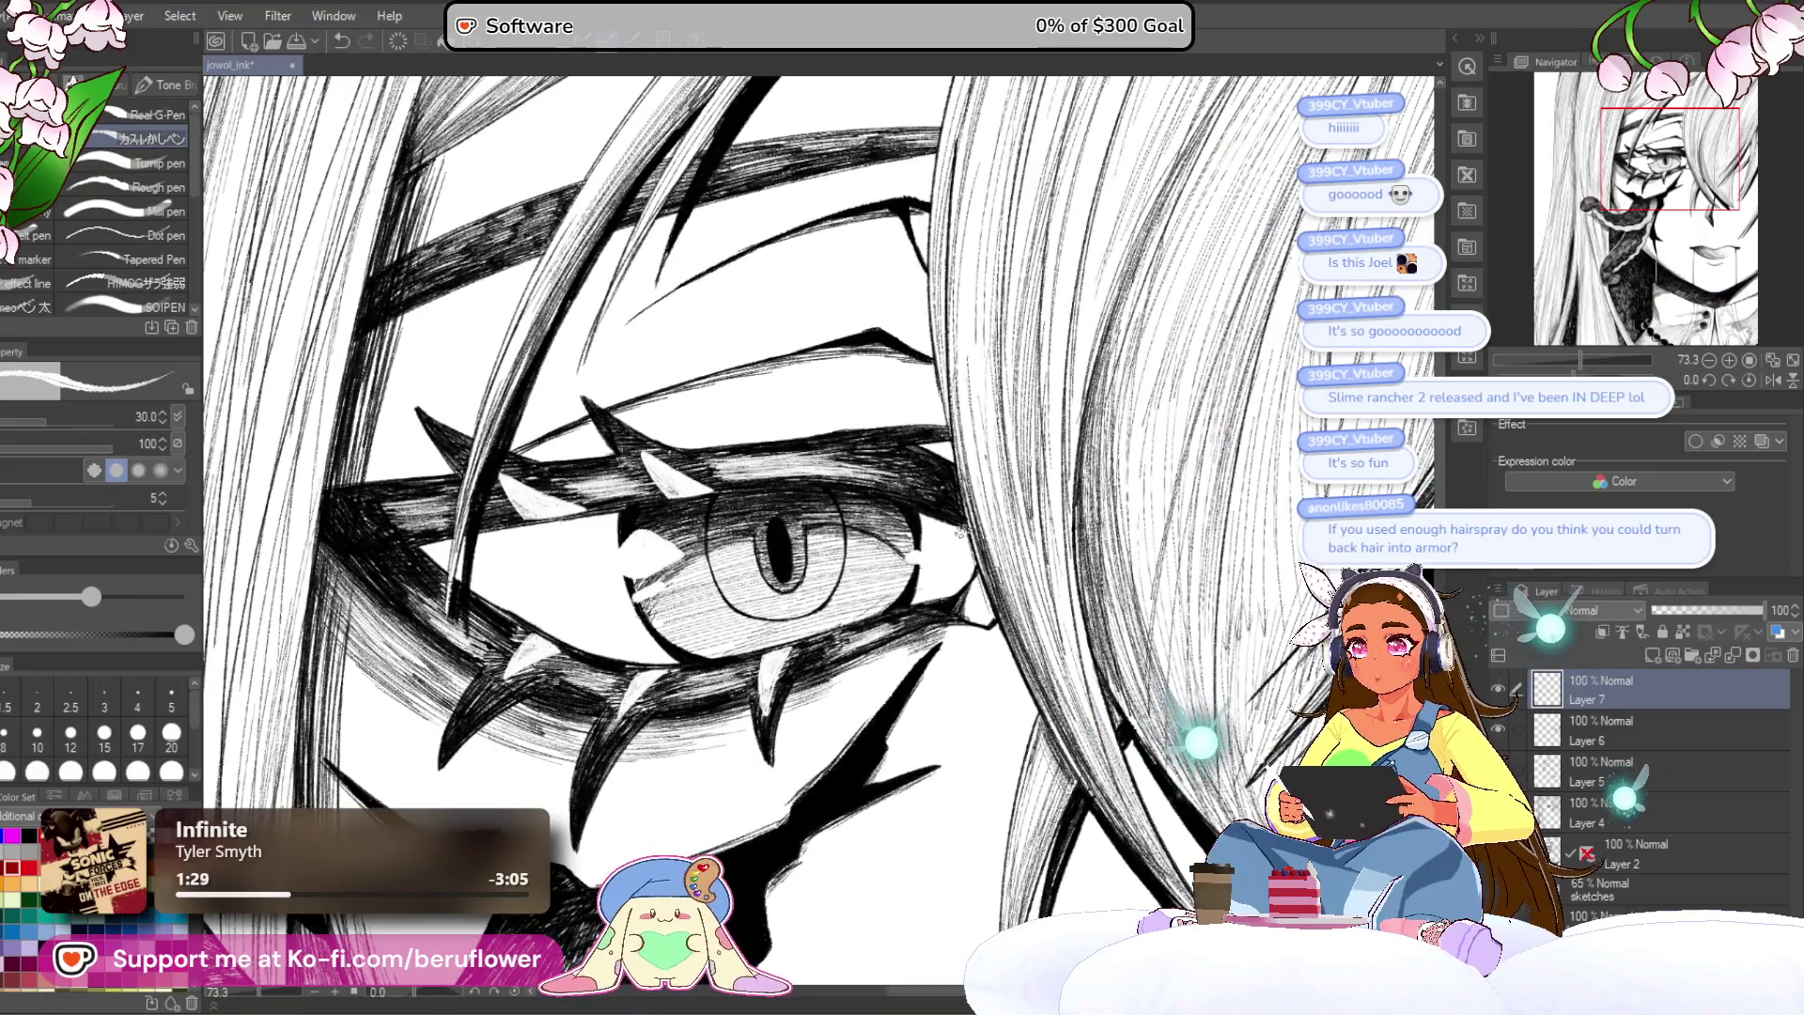
{"action": "scroll", "coordinate": [893, 556], "scroll_direction": "left", "scroll_amount": 2}
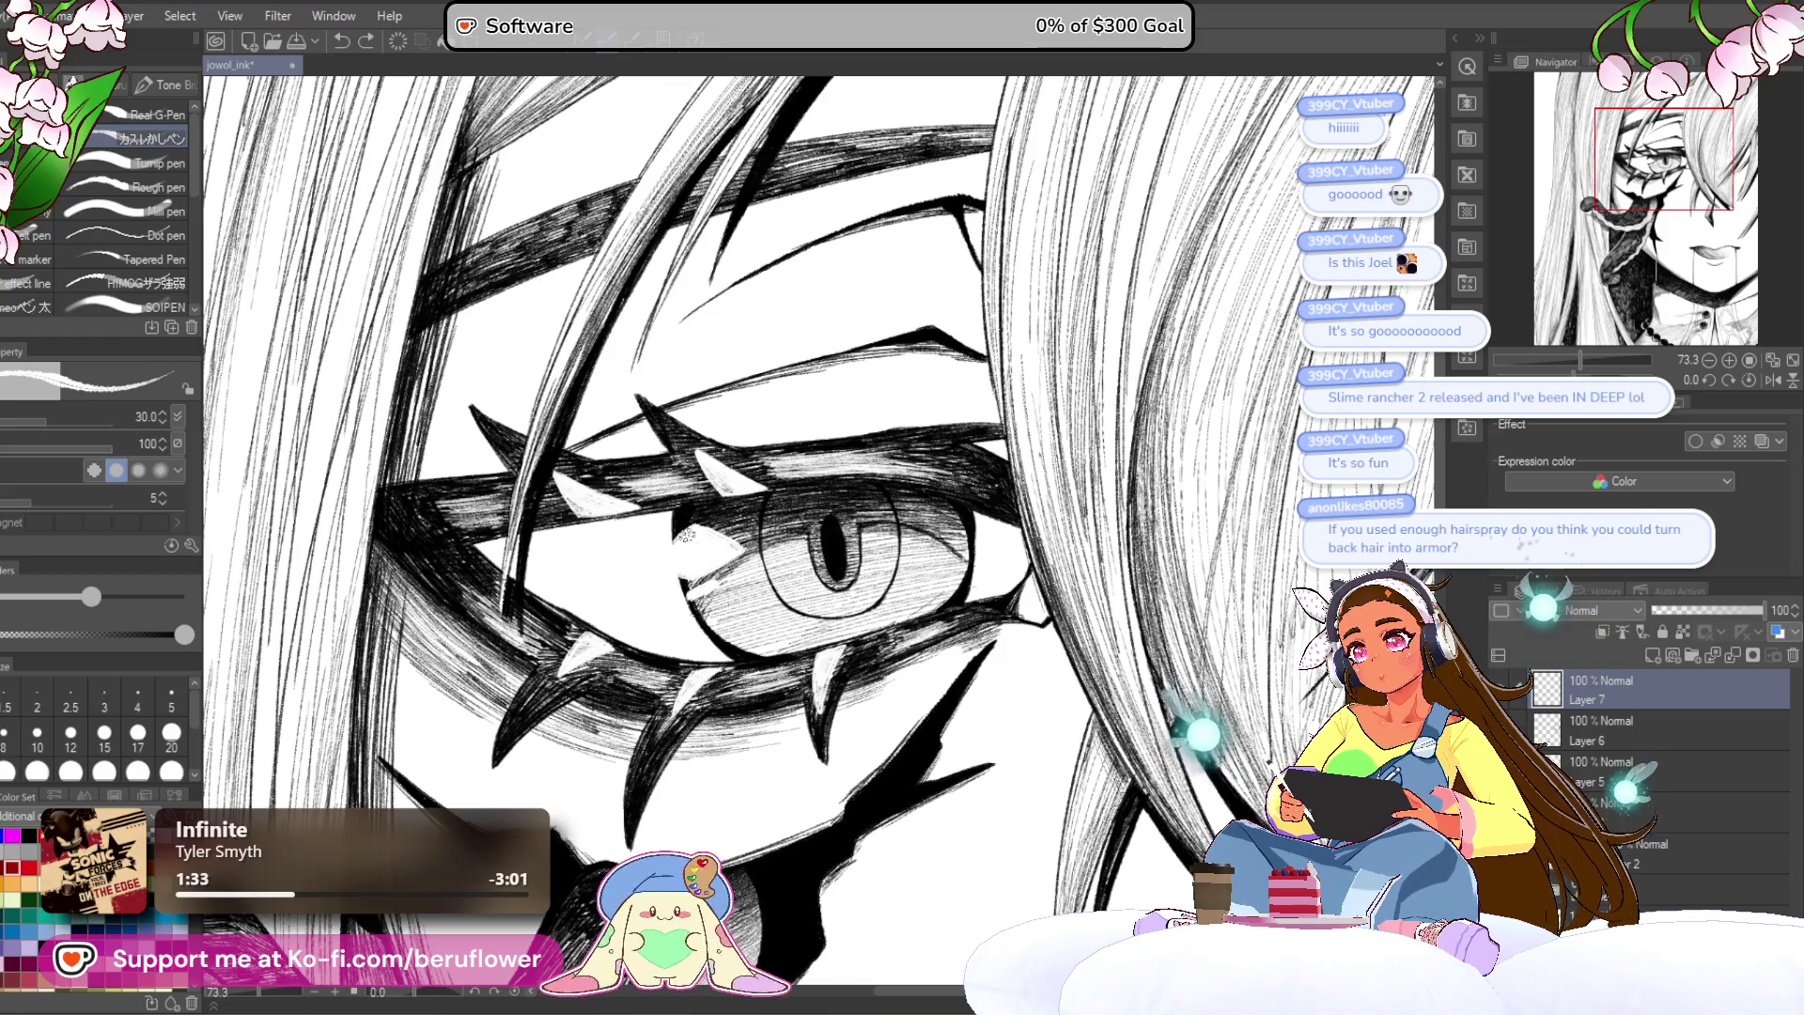
{"action": "scroll", "coordinate": [697, 499], "scroll_direction": "down", "scroll_amount": 3}
{"action": "scroll", "coordinate": [697, 499], "scroll_direction": "up", "scroll_amount": 2}
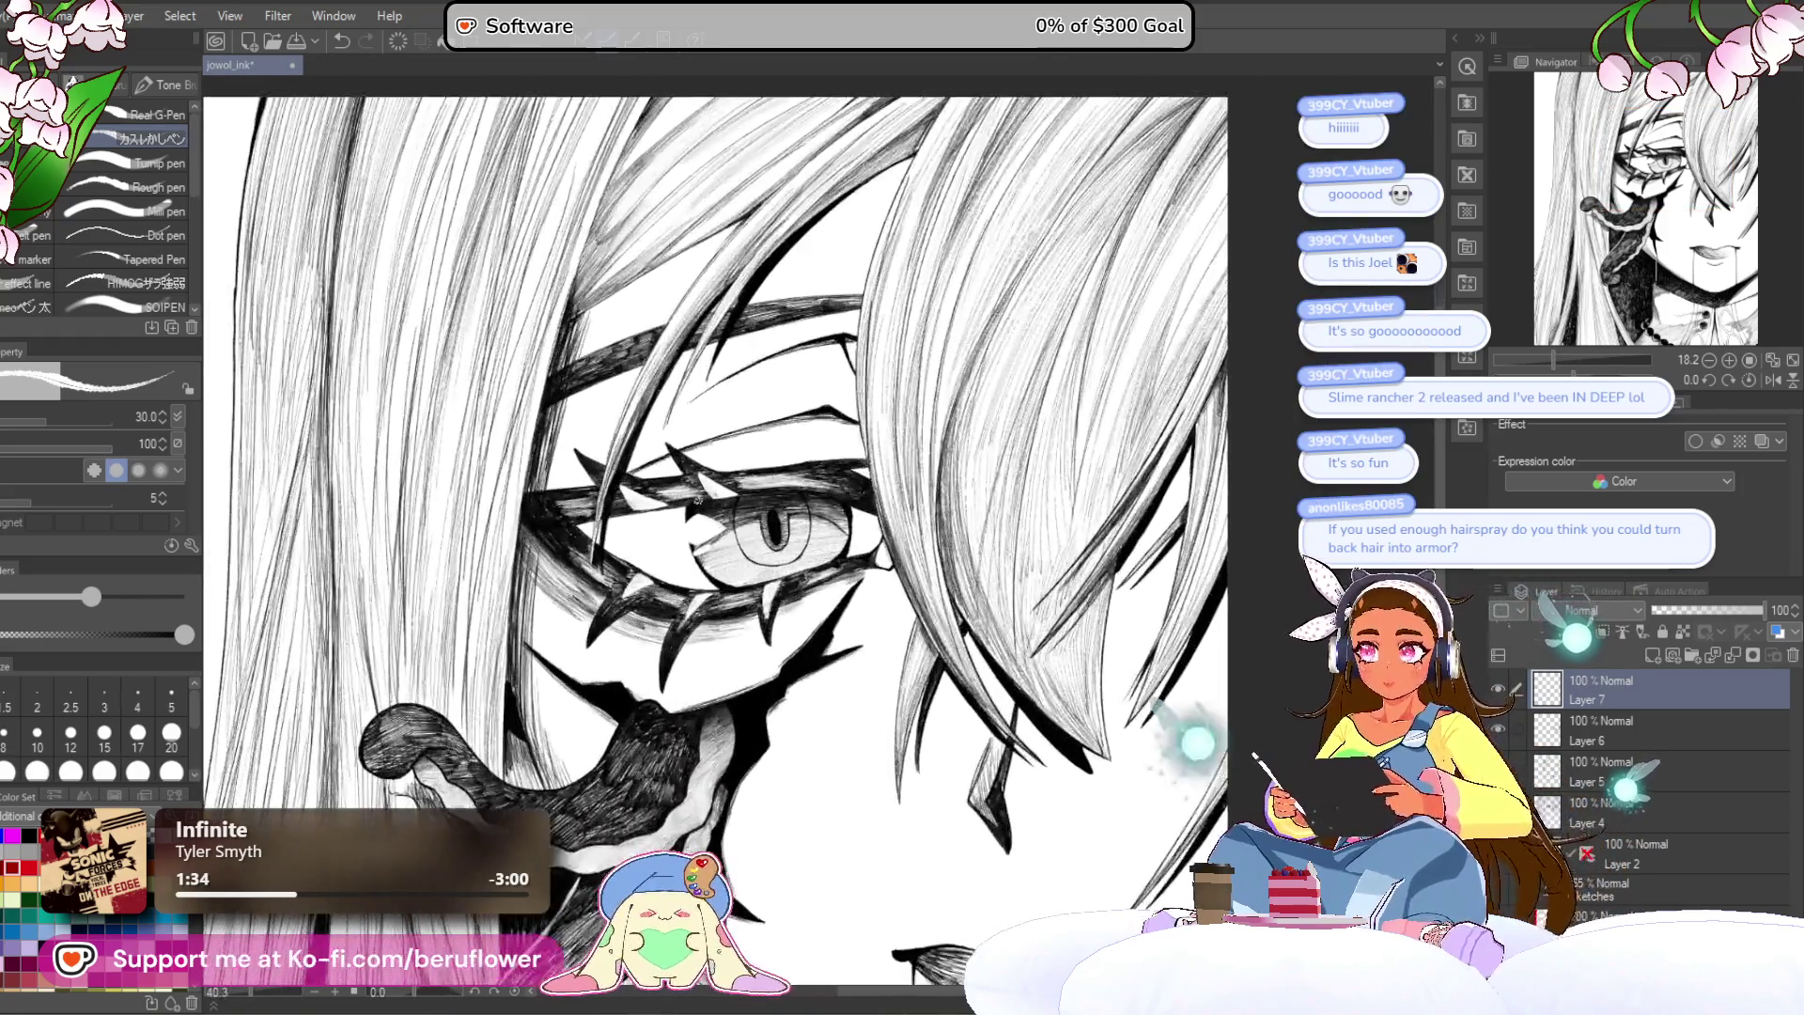
{"action": "scroll", "coordinate": [698, 499], "scroll_direction": "down", "scroll_amount": 3}
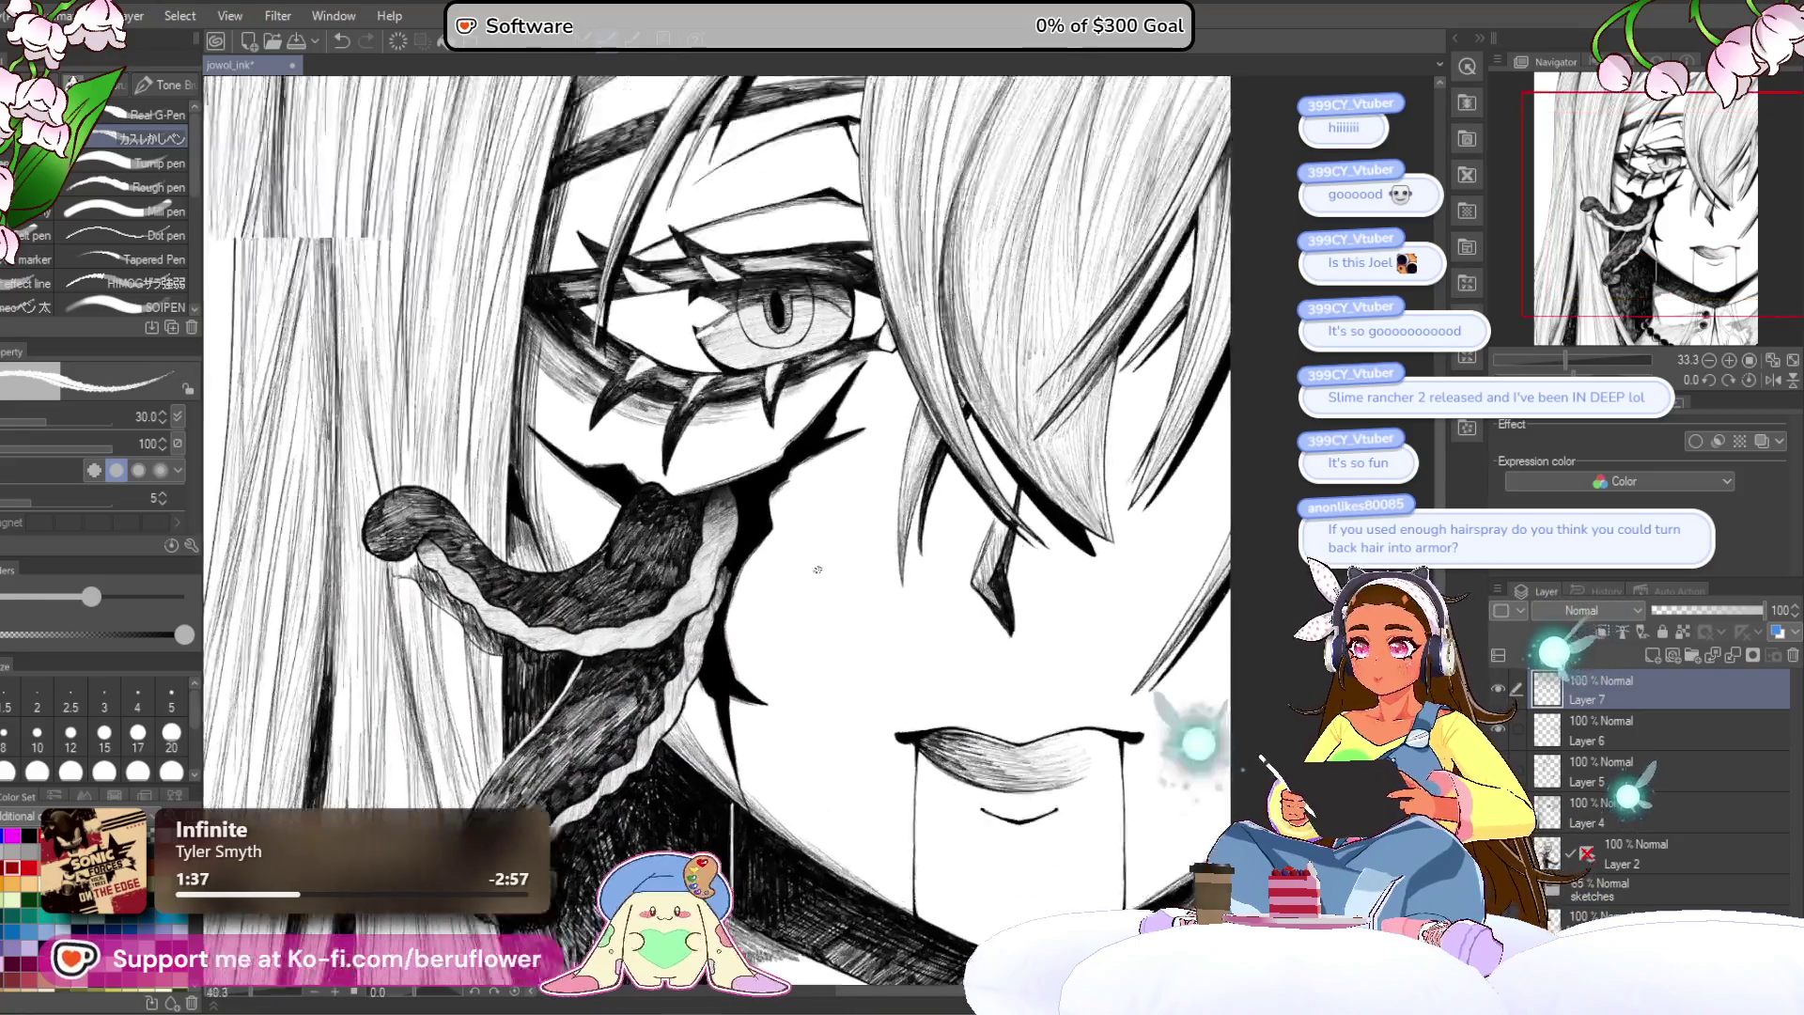
{"action": "scroll", "coordinate": [738, 469], "scroll_direction": "up", "scroll_amount": 3}
Step: Eyedrop black from the drawing and extend the ink line around the eye corner
{"action": "left_click", "coordinate": [738, 469], "text": "alt"}
{"action": "scroll", "coordinate": [737, 469], "scroll_direction": "up", "scroll_amount": 5}
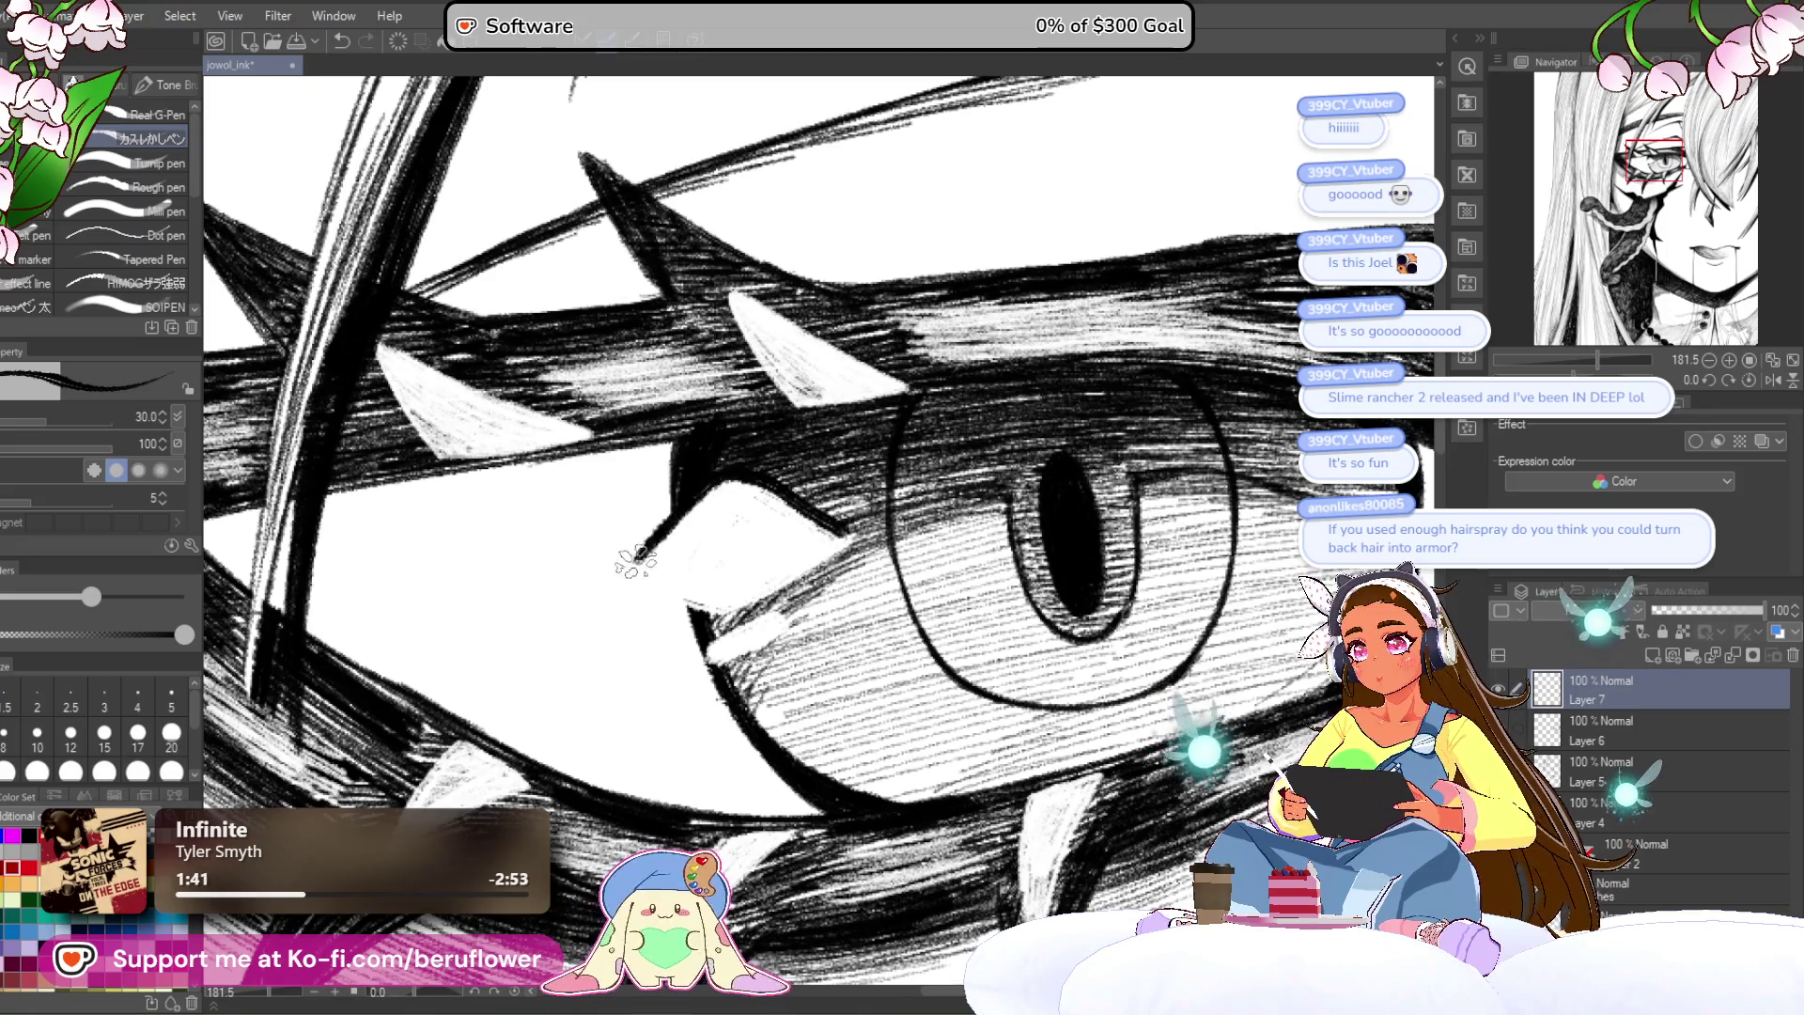
{"action": "mouse_move", "coordinate": [637, 558]}
{"action": "left_mouse_down"}
{"action": "mouse_move", "coordinate": [661, 587]}
{"action": "mouse_move", "coordinate": [827, 515]}
{"action": "left_mouse_up"}
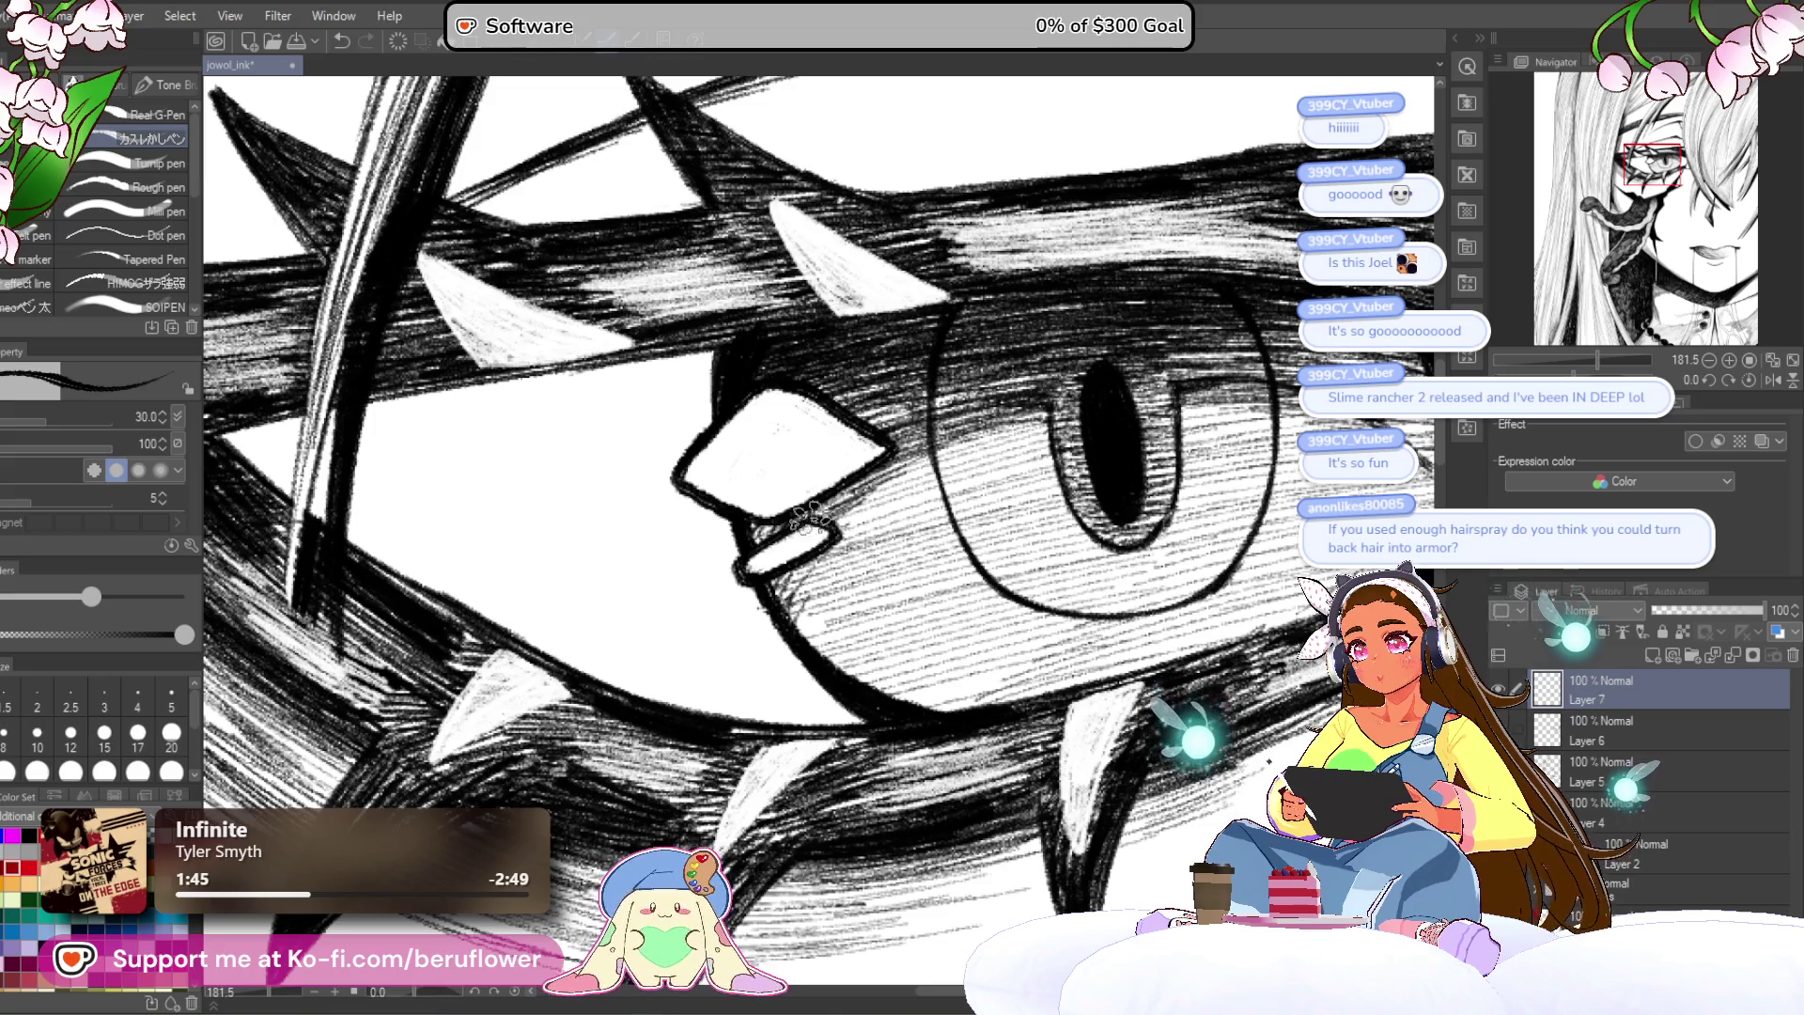
{"action": "scroll", "coordinate": [807, 515], "scroll_direction": "down", "scroll_amount": 5}
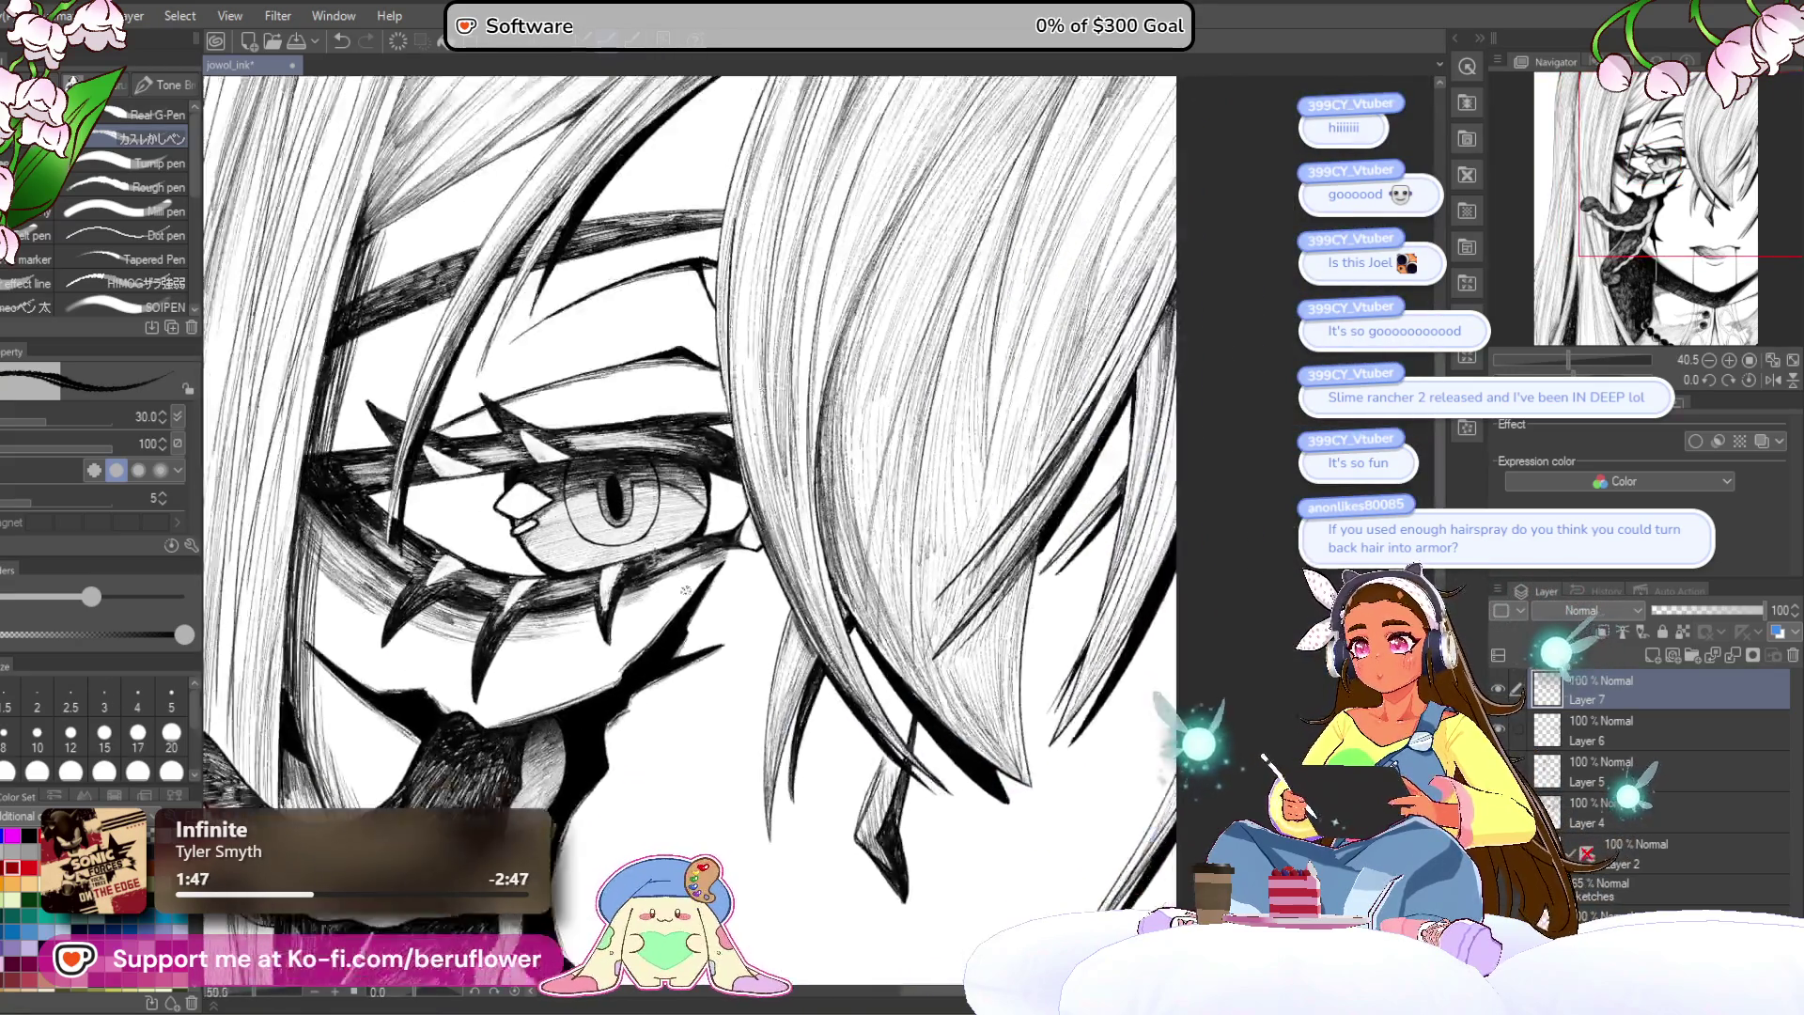
{"action": "scroll", "coordinate": [686, 590], "scroll_direction": "up", "scroll_amount": 5}
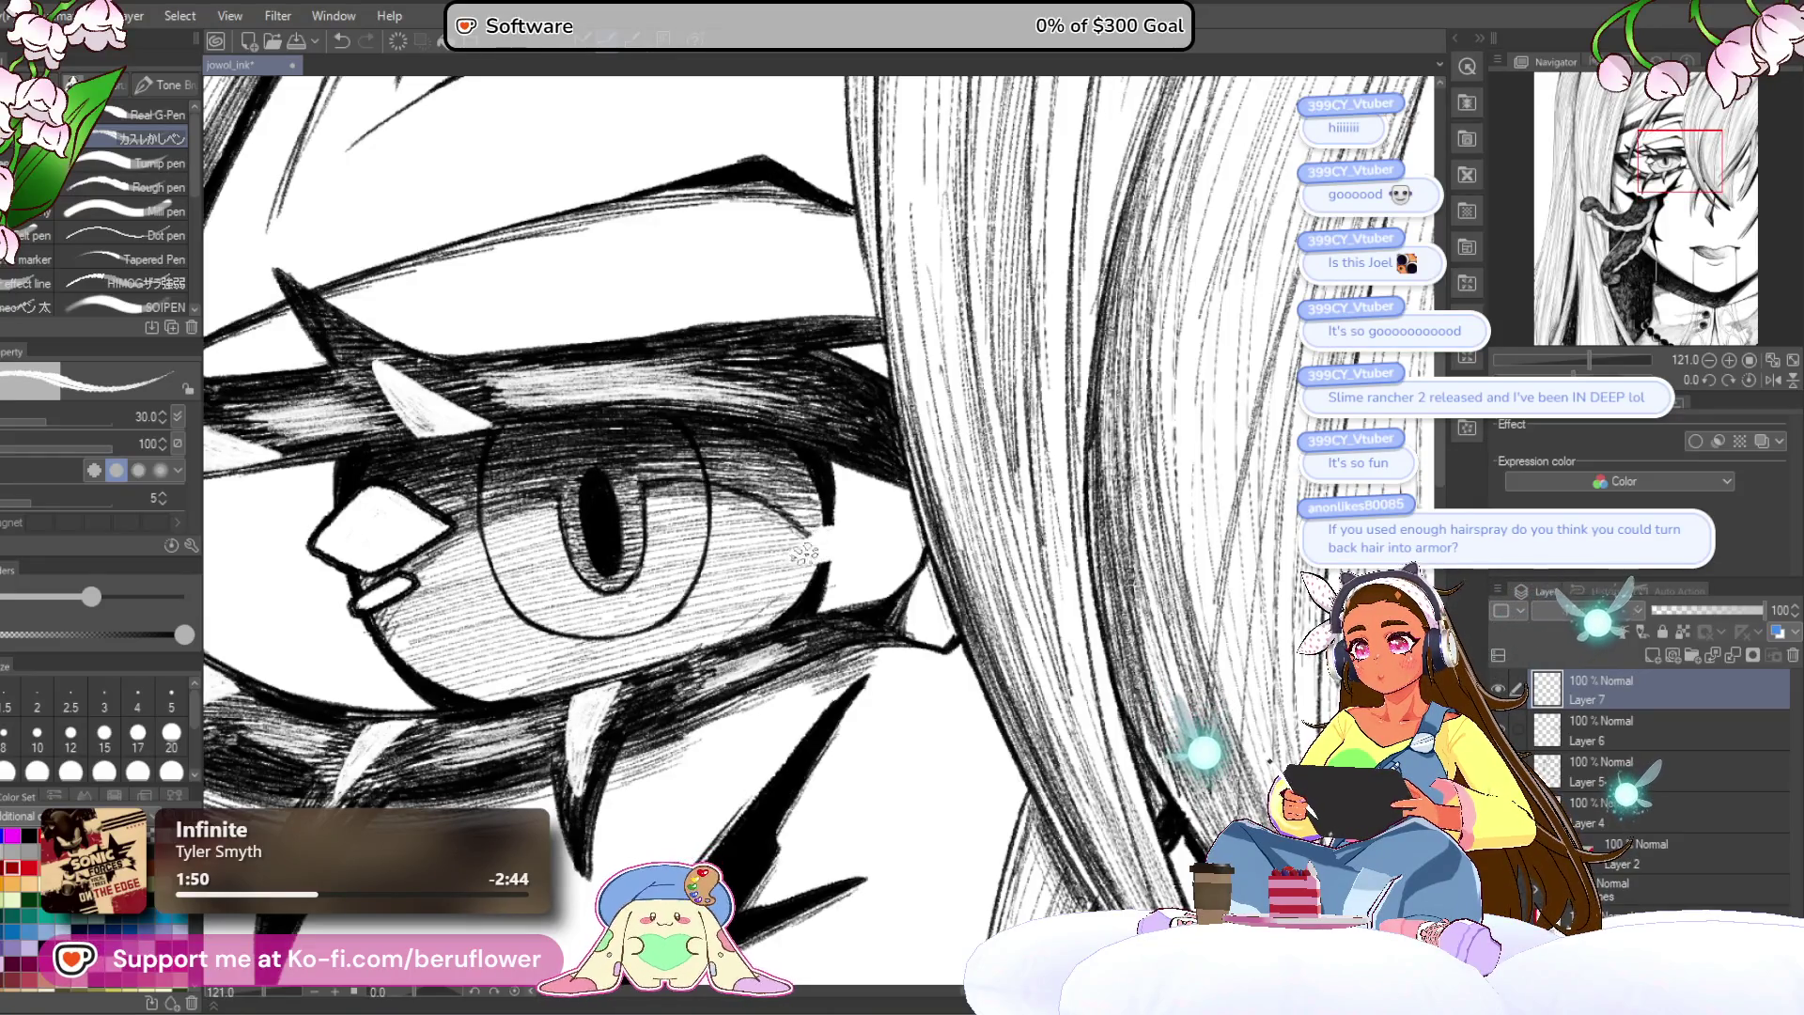
Step: Swap the drawing colour back, recentre the page and save the illustration
{"action": "key", "text": "x"}
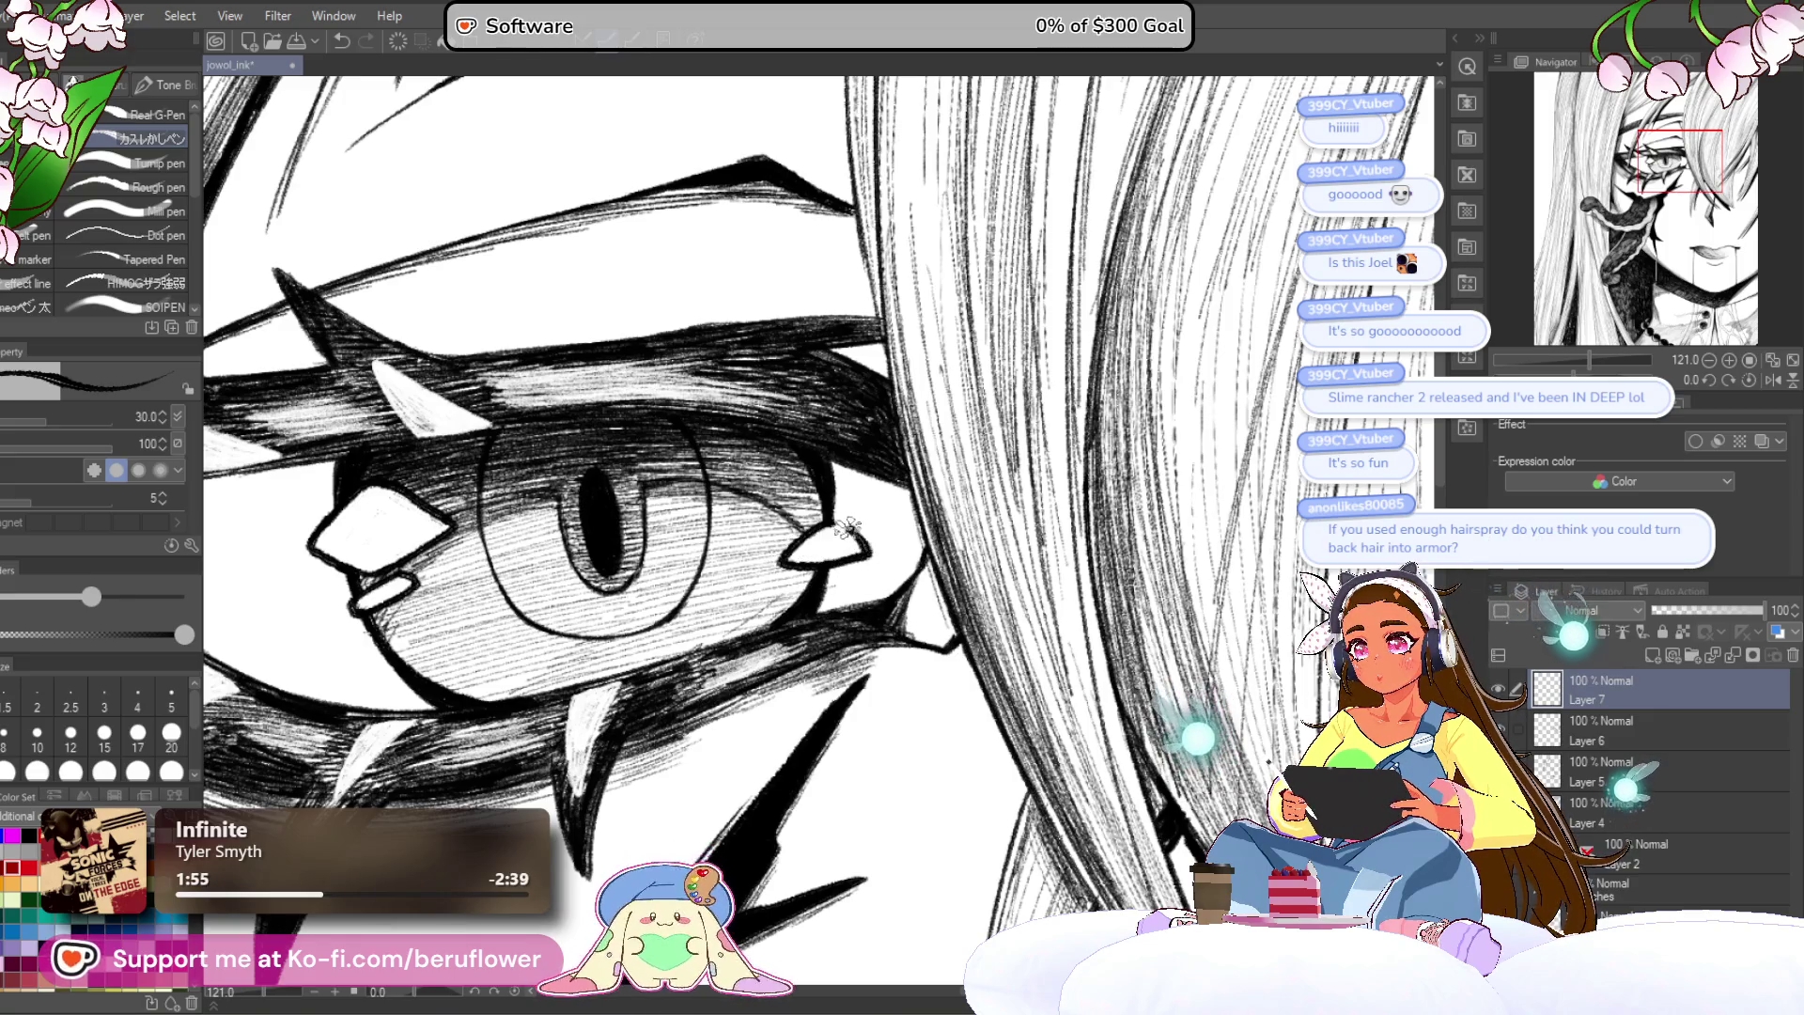
{"action": "scroll", "coordinate": [847, 527], "scroll_direction": "down", "scroll_amount": 6}
{"action": "mouse_move", "coordinate": [1134, 642]}
{"action": "left_mouse_down"}
{"action": "mouse_move", "coordinate": [1168, 523]}
{"action": "mouse_move", "coordinate": [1068, 596]}
{"action": "mouse_move", "coordinate": [1060, 634]}
{"action": "left_mouse_up"}
{"action": "key", "text": "ctrl+s"}
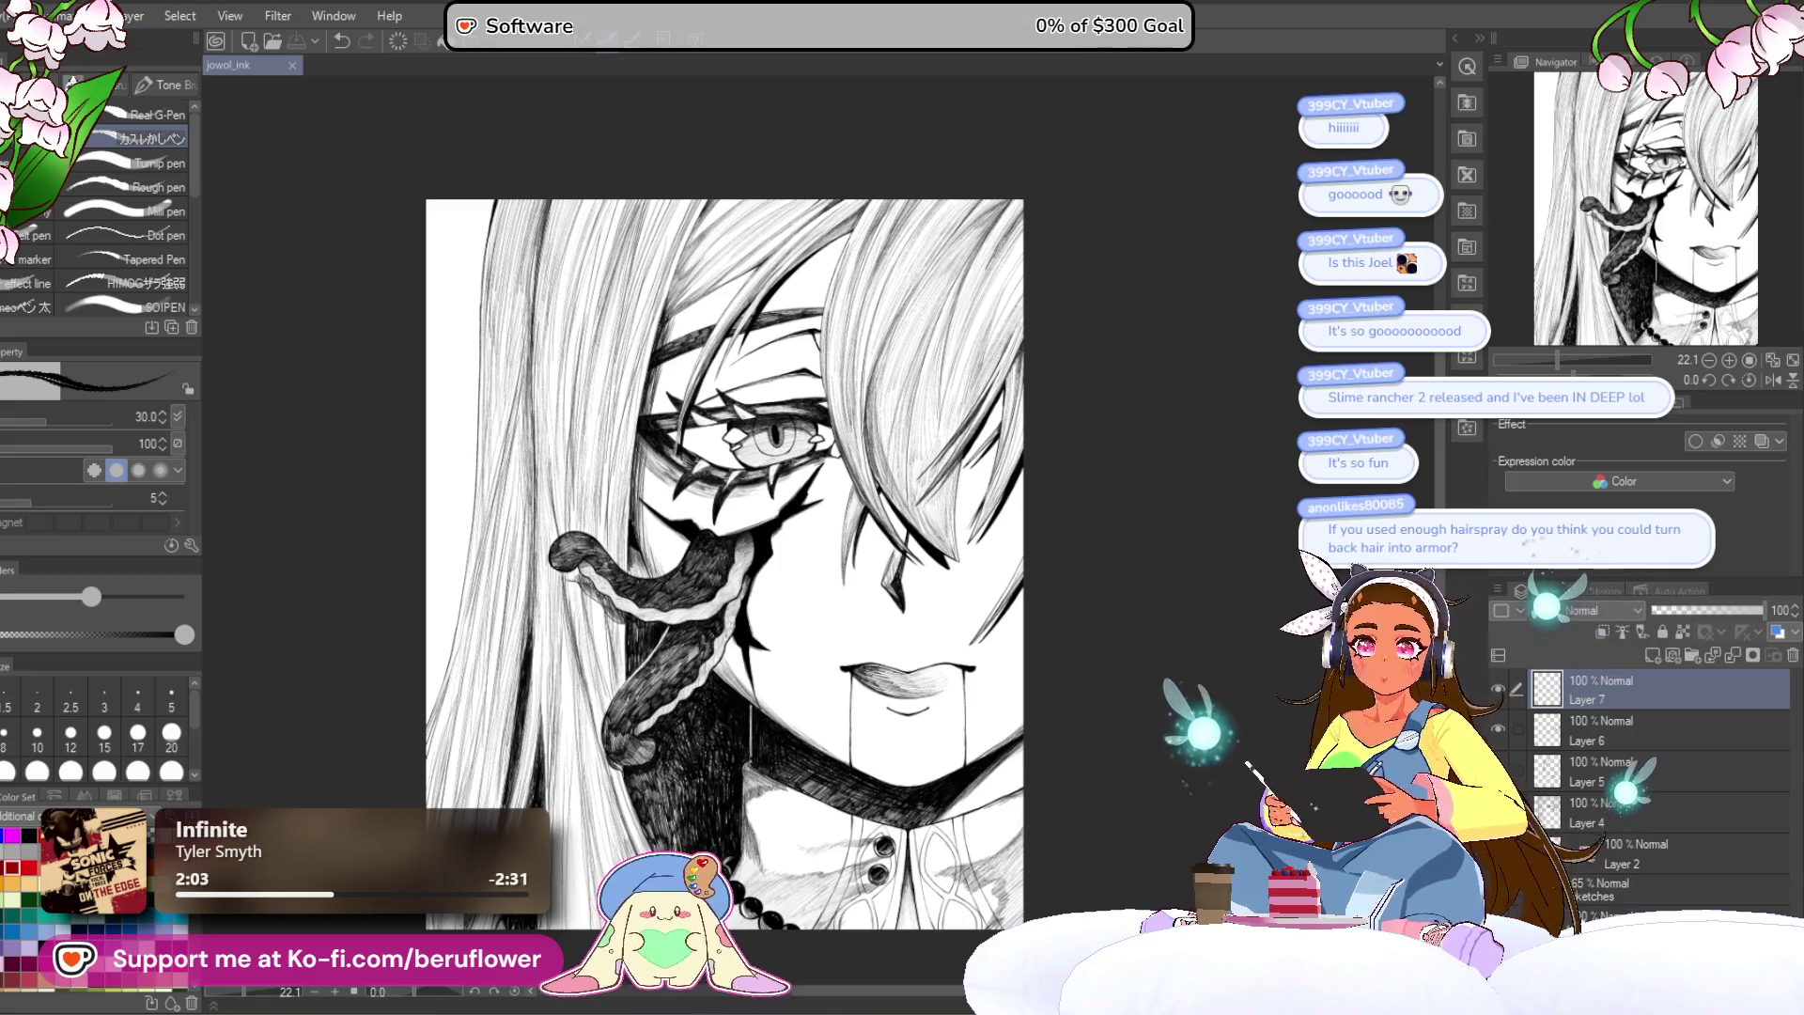
Step: Select the bottom red colour layer and make it visible
{"action": "left_click", "coordinate": [1645, 917]}
{"action": "left_click", "coordinate": [1498, 916]}
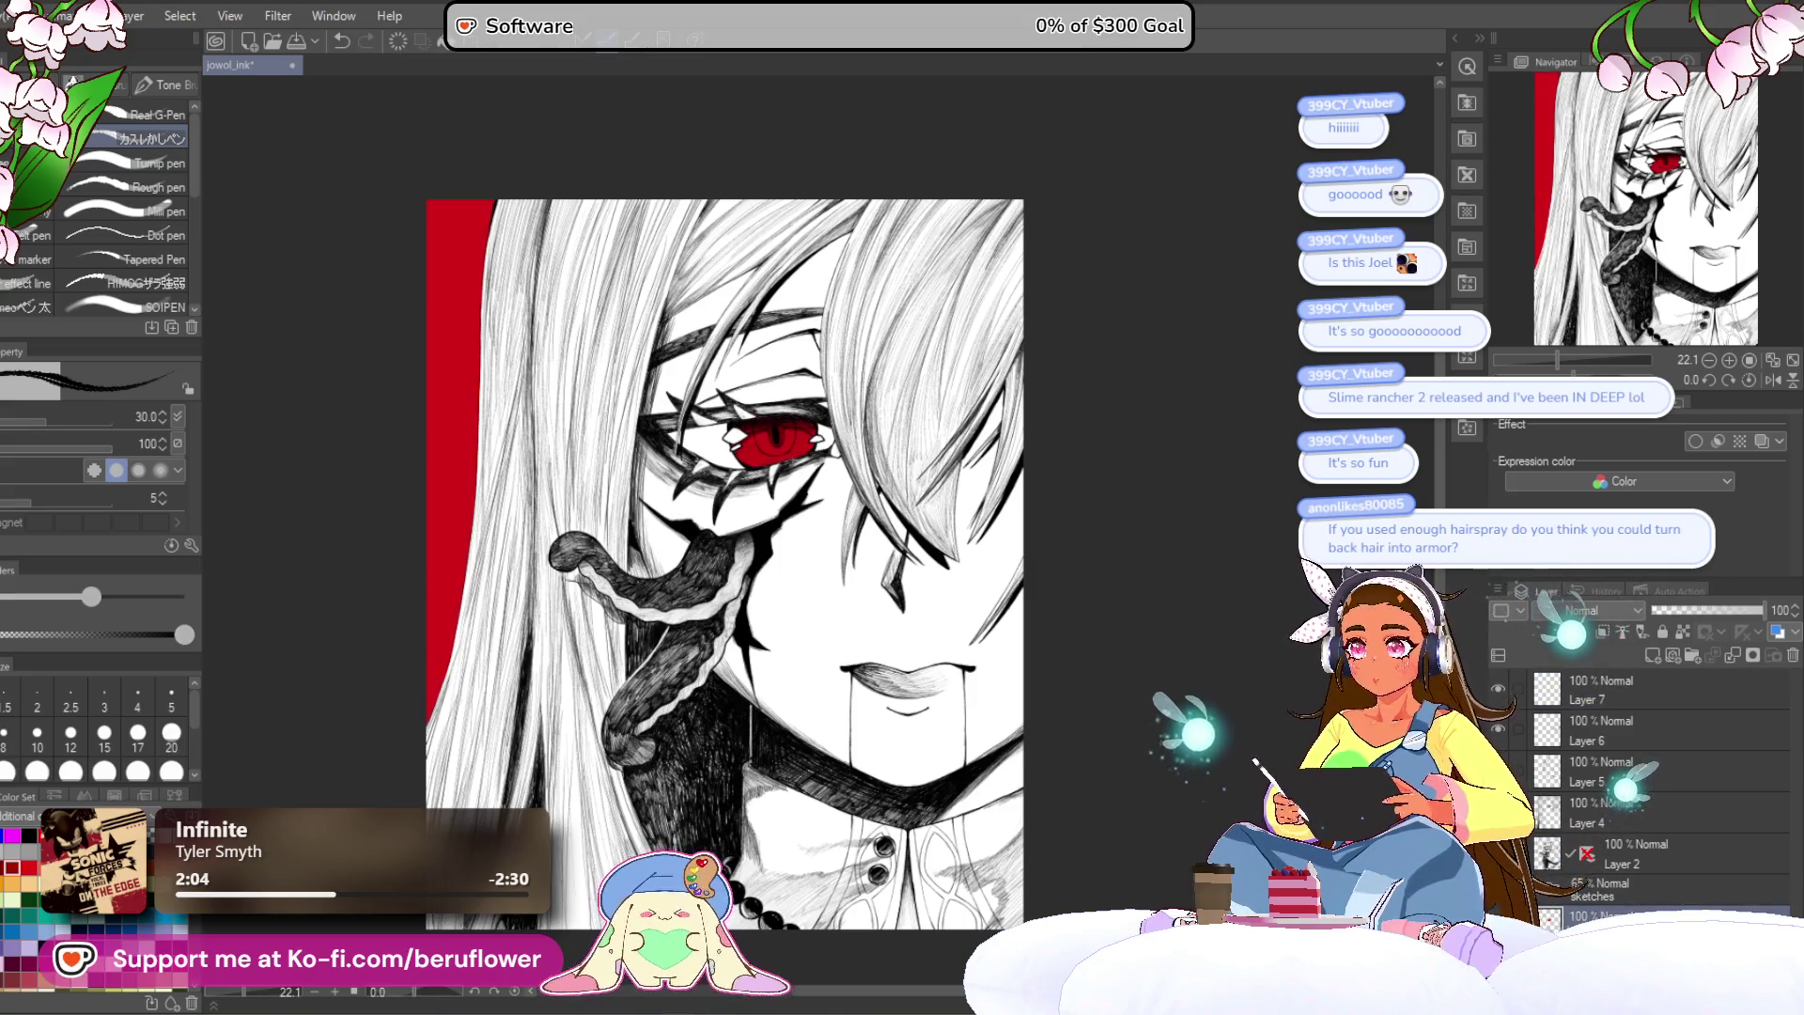
{"action": "left_click", "coordinate": [1498, 917]}
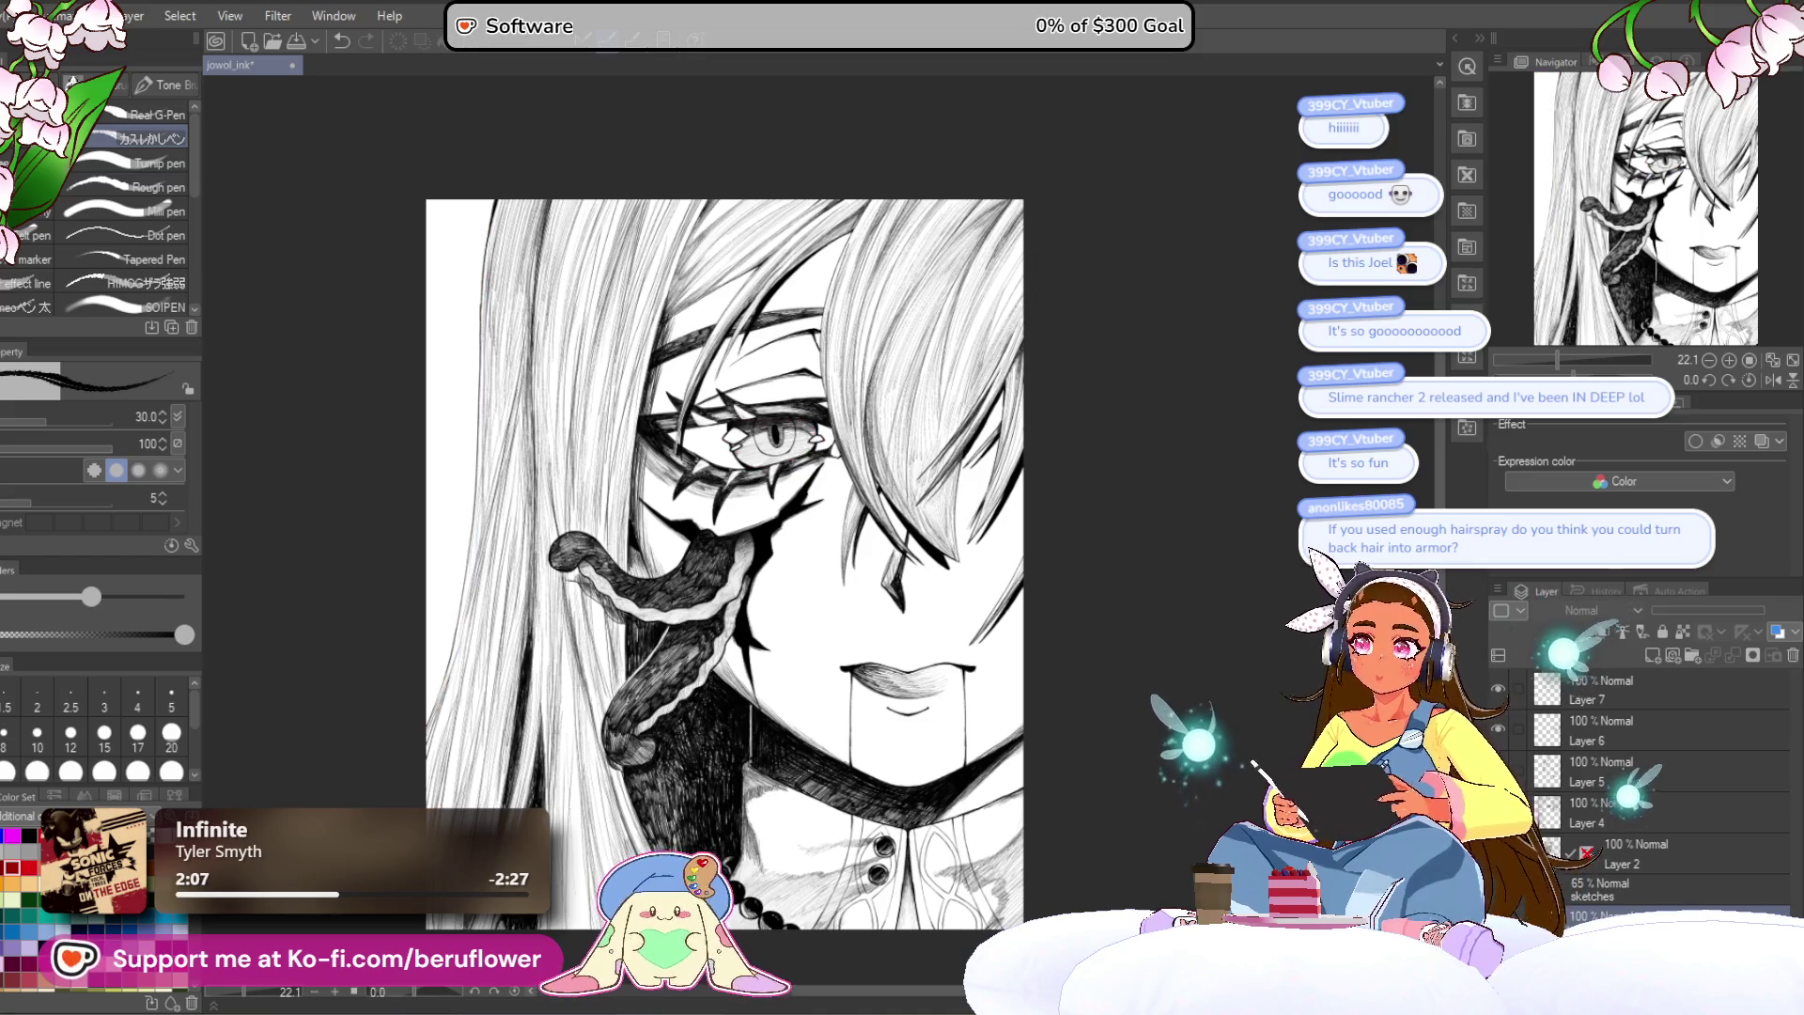
{"action": "scroll", "coordinate": [1177, 898], "scroll_direction": "down", "scroll_amount": 2}
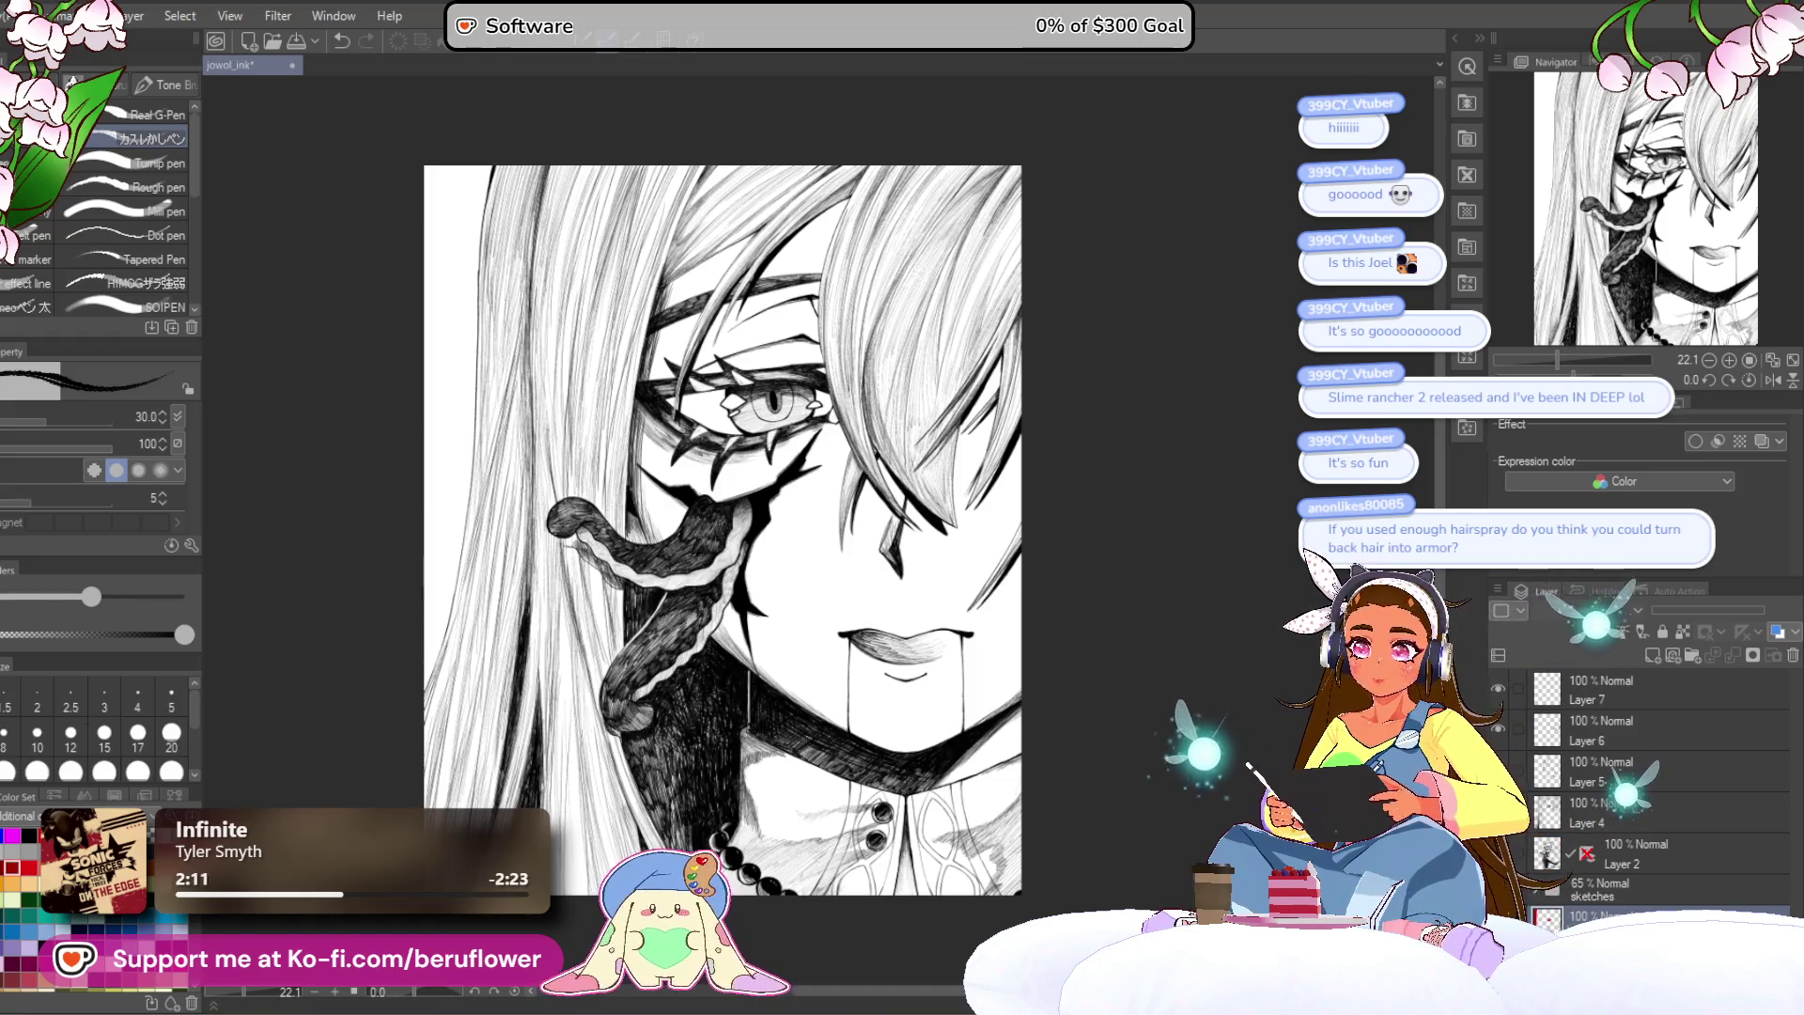
{"action": "left_click", "coordinate": [1498, 916]}
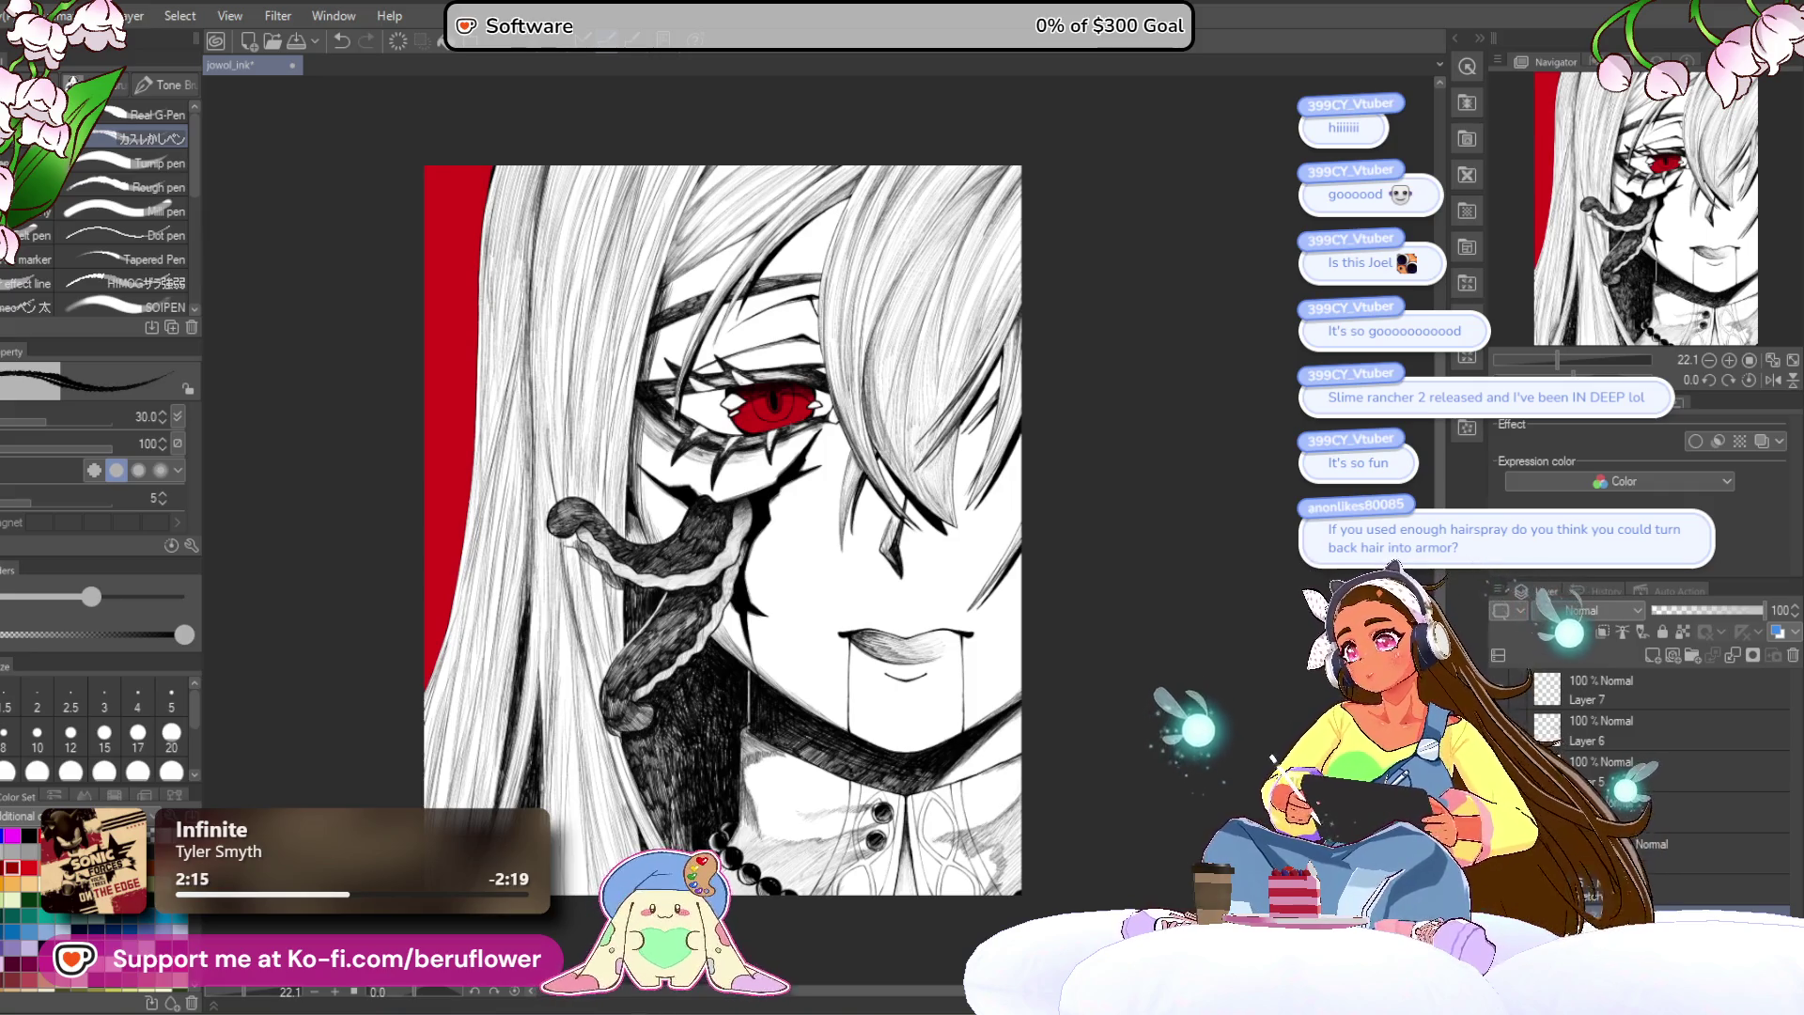
Step: Erase the red from the iris with a size-250 eraser
{"action": "key", "text": "e"}
{"action": "key", "text": "bracketright"}
{"action": "key", "text": "bracketright"}
{"action": "key", "text": "bracketright"}
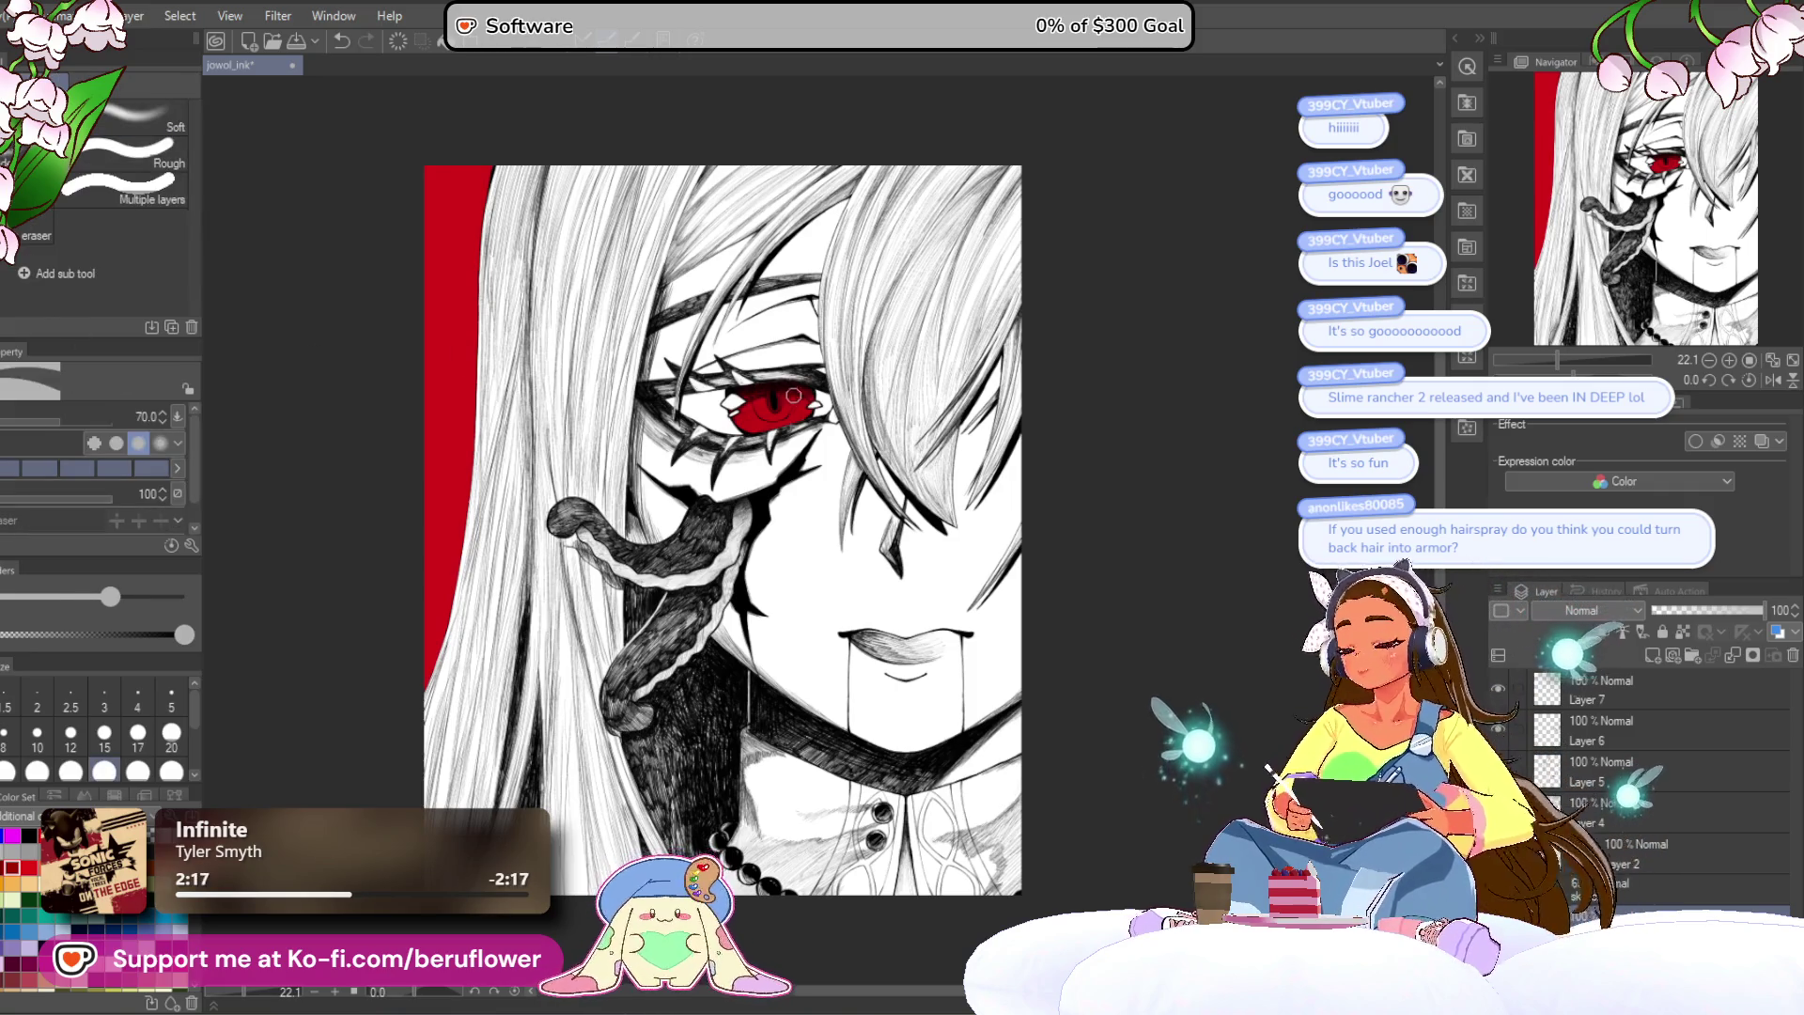
{"action": "key", "text": "bracketright"}
{"action": "key", "text": "bracketright"}
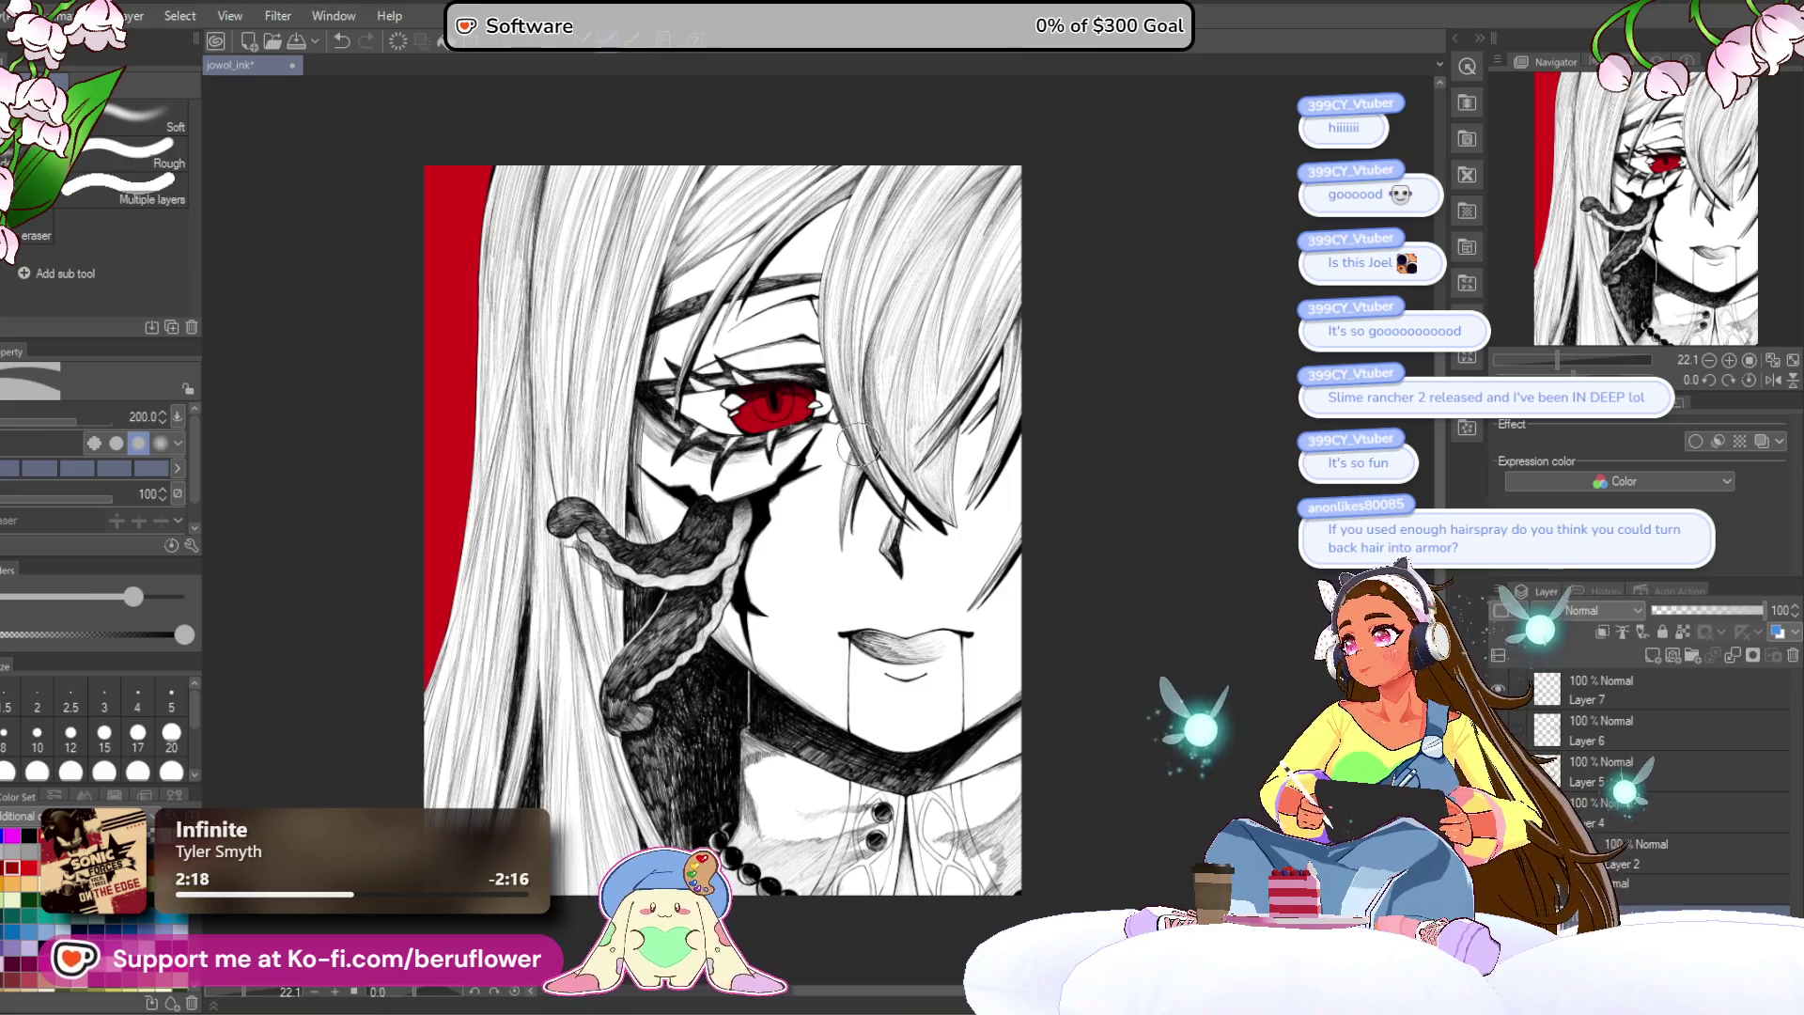
{"action": "key", "text": "bracketright"}
{"action": "left_click_drag", "start_coordinate": [751, 404], "coordinate": [813, 414]}
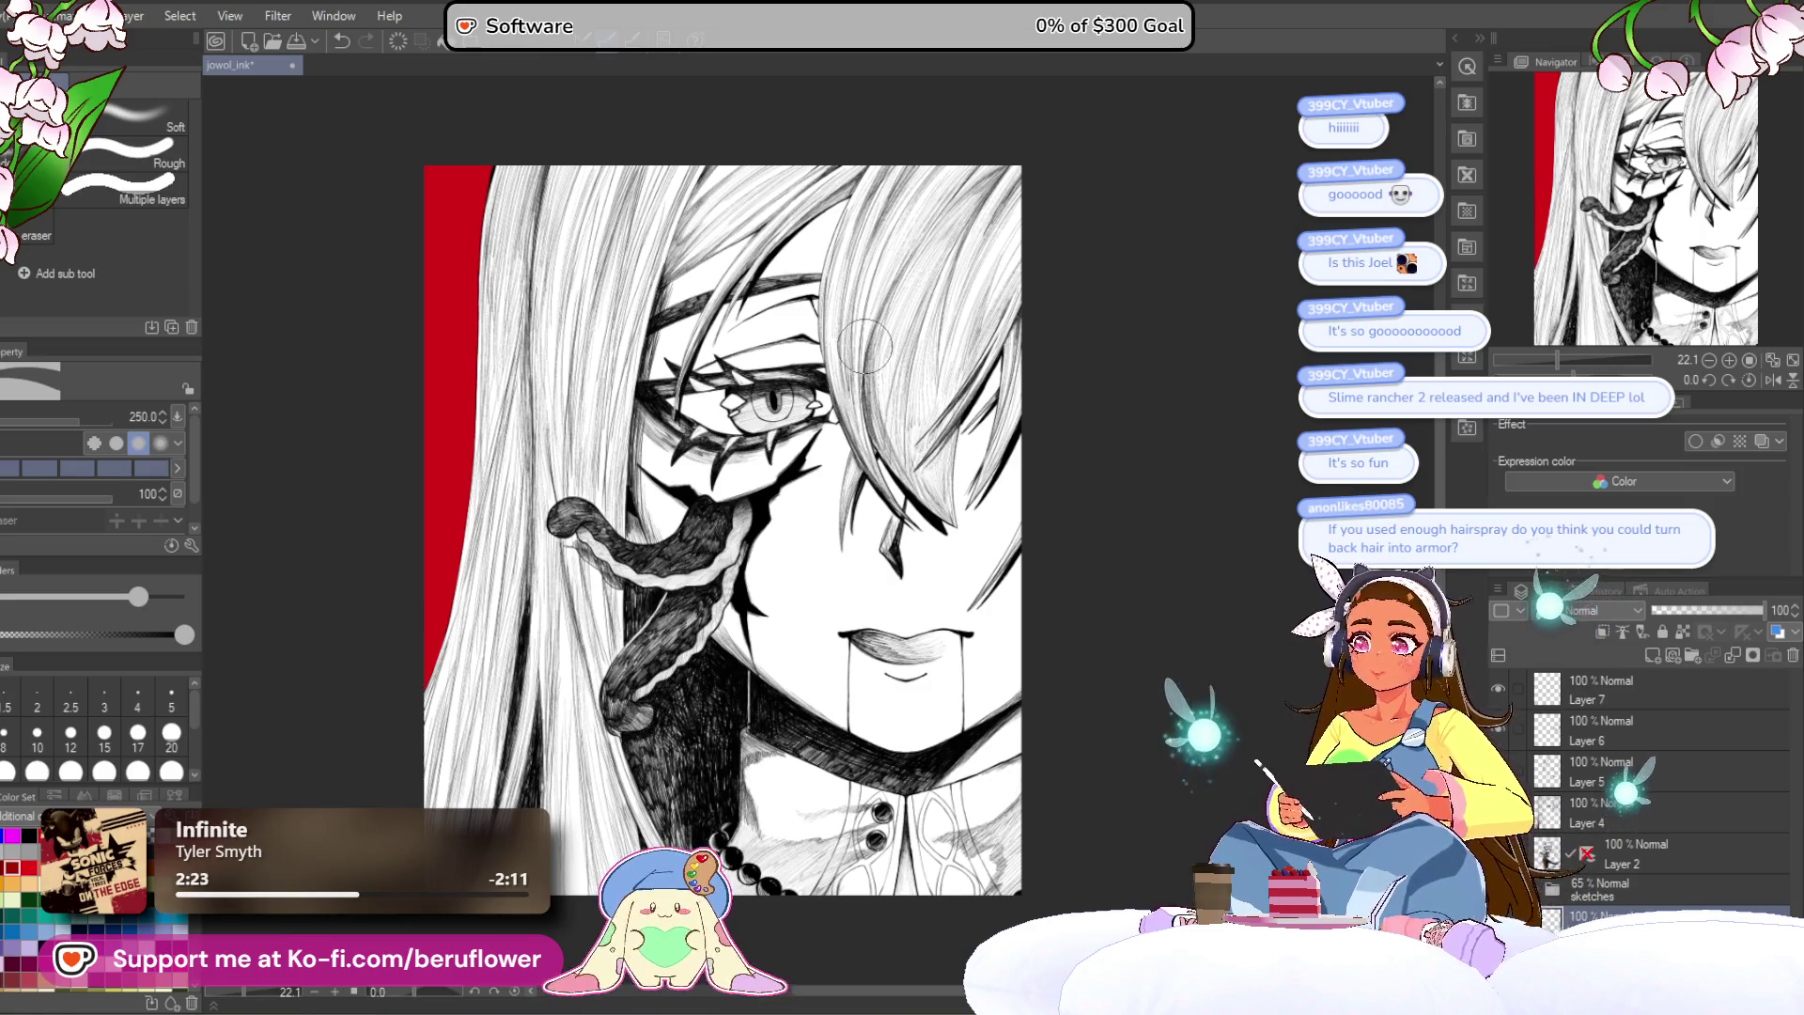
Step: Turn the selected left strip into a 40% circle-dot tone at 24.7 LPI frequency
{"action": "left_click", "coordinate": [1610, 818], "text": "ctrl"}
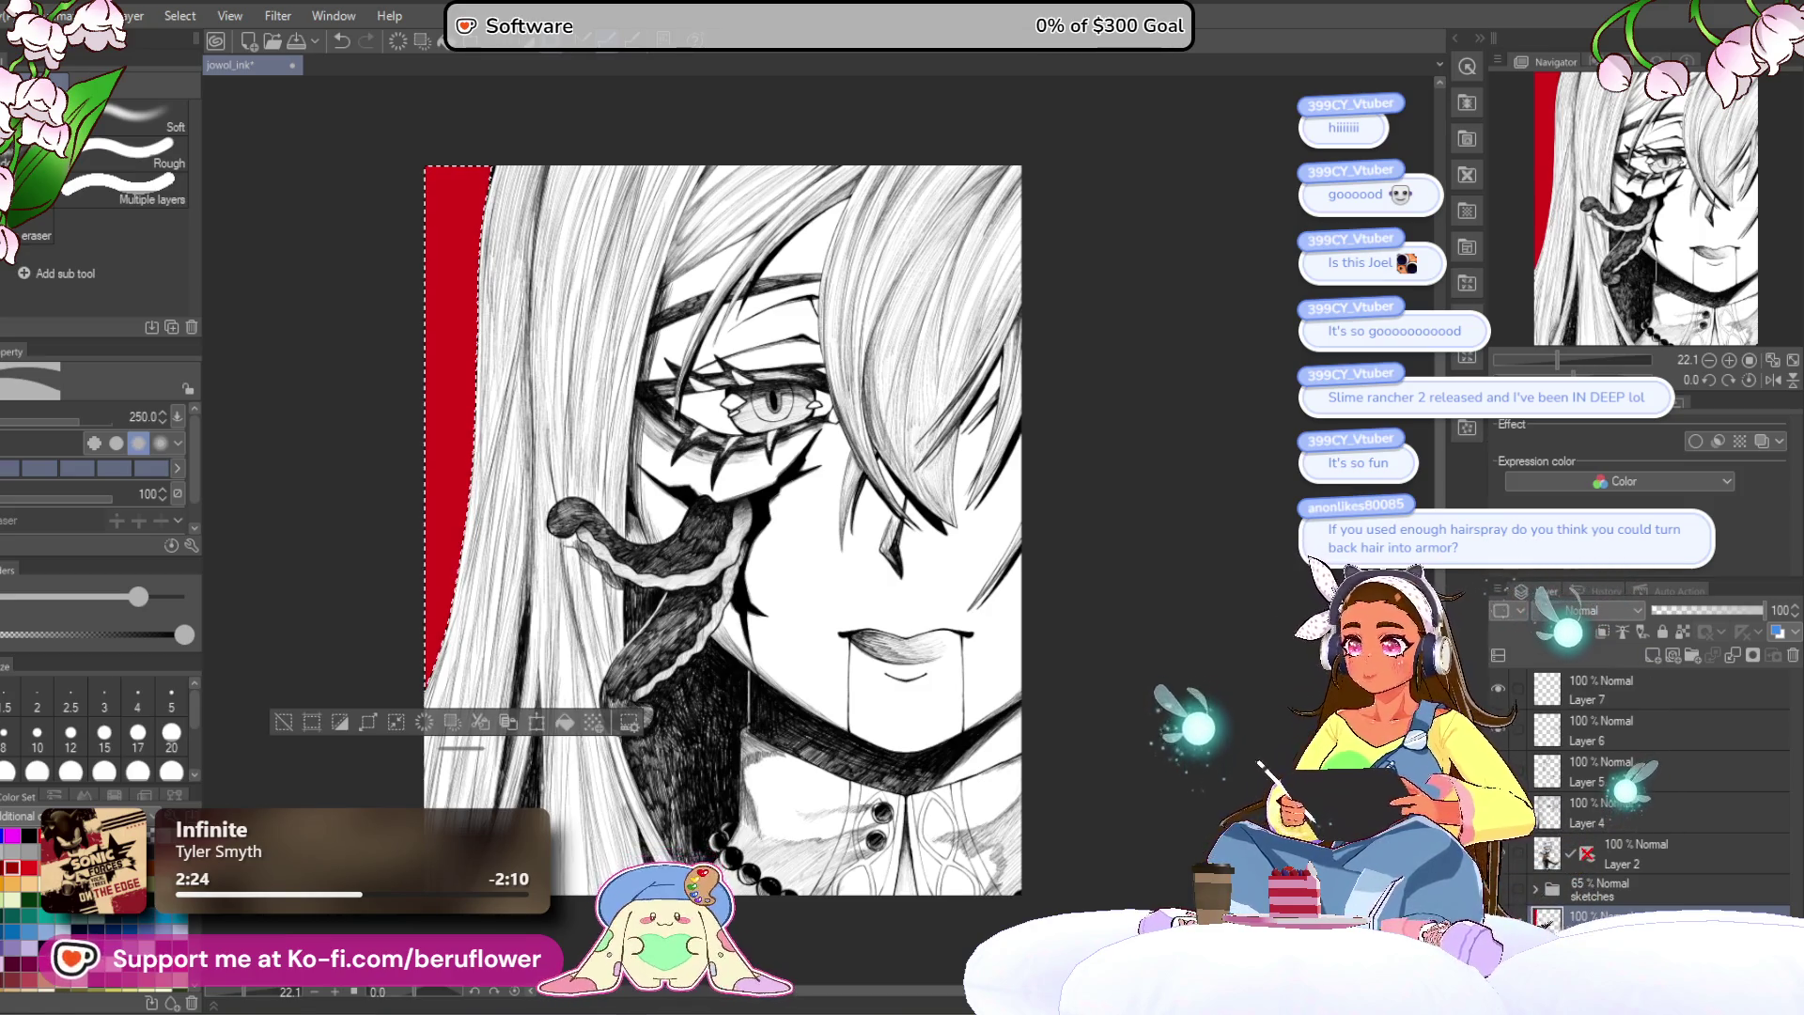
{"action": "left_click_drag", "start_coordinate": [1013, 649], "coordinate": [1002, 677]}
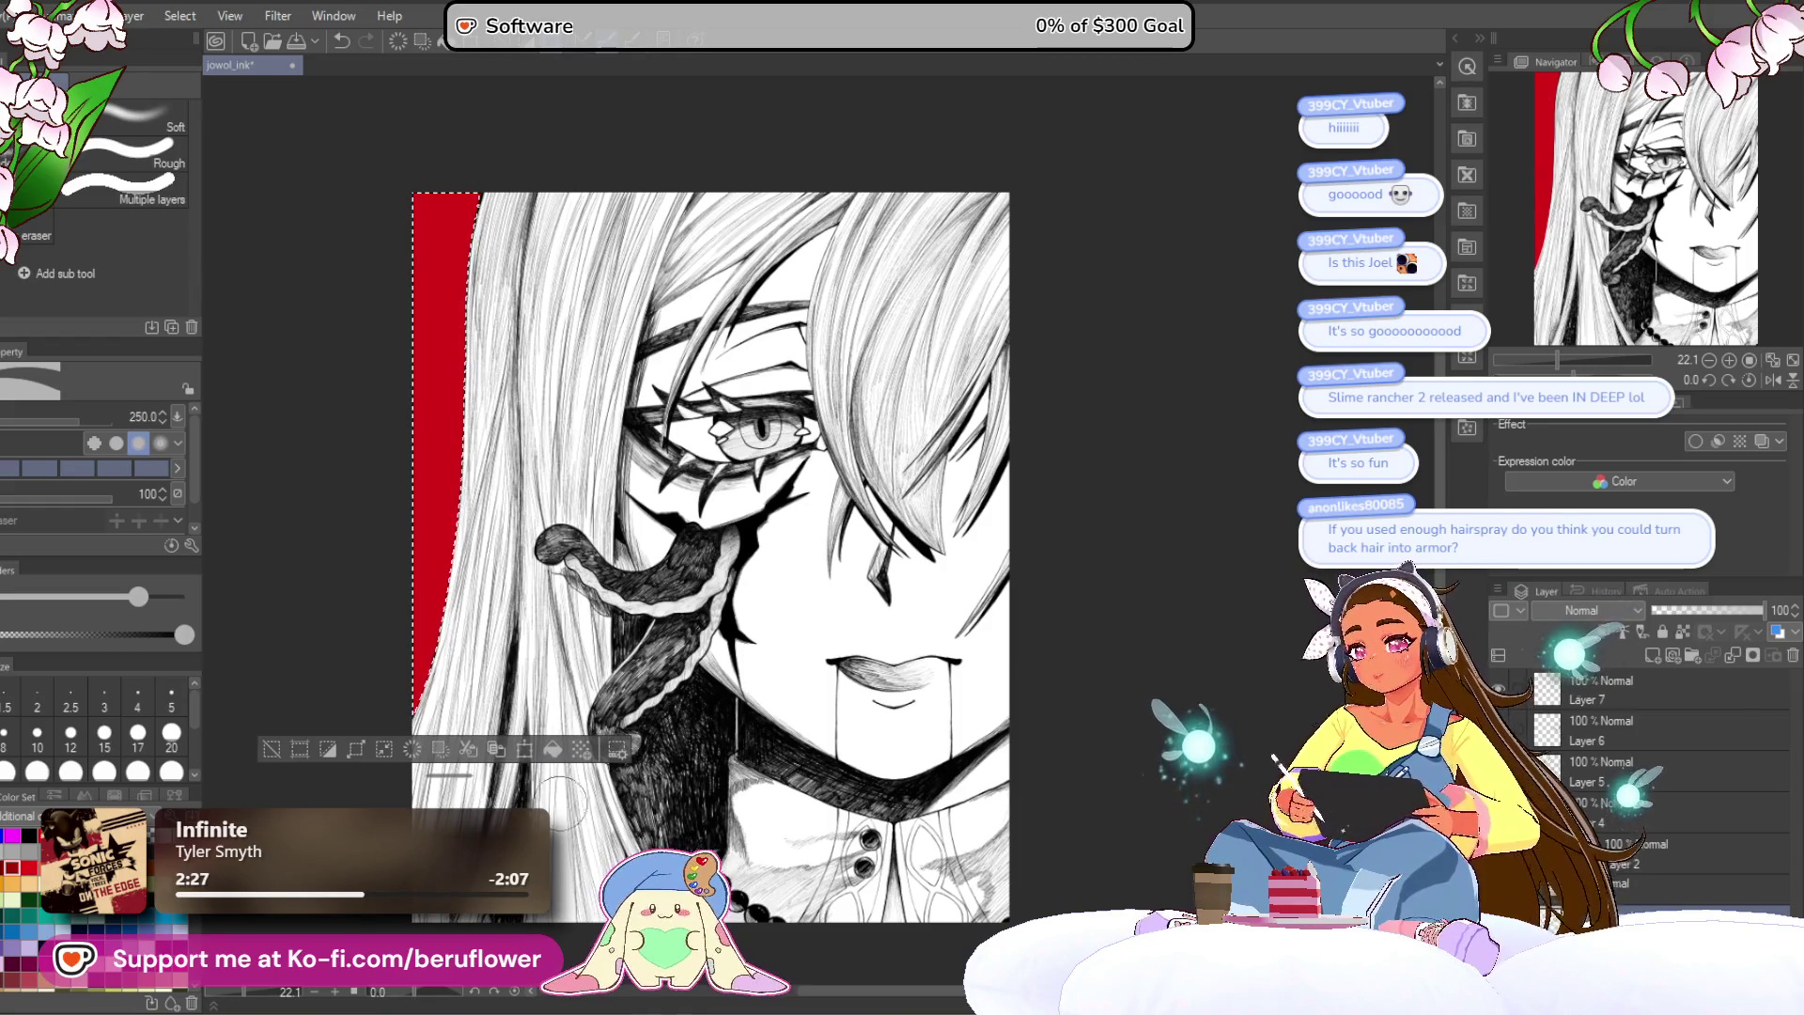
{"action": "left_click", "coordinate": [582, 751]}
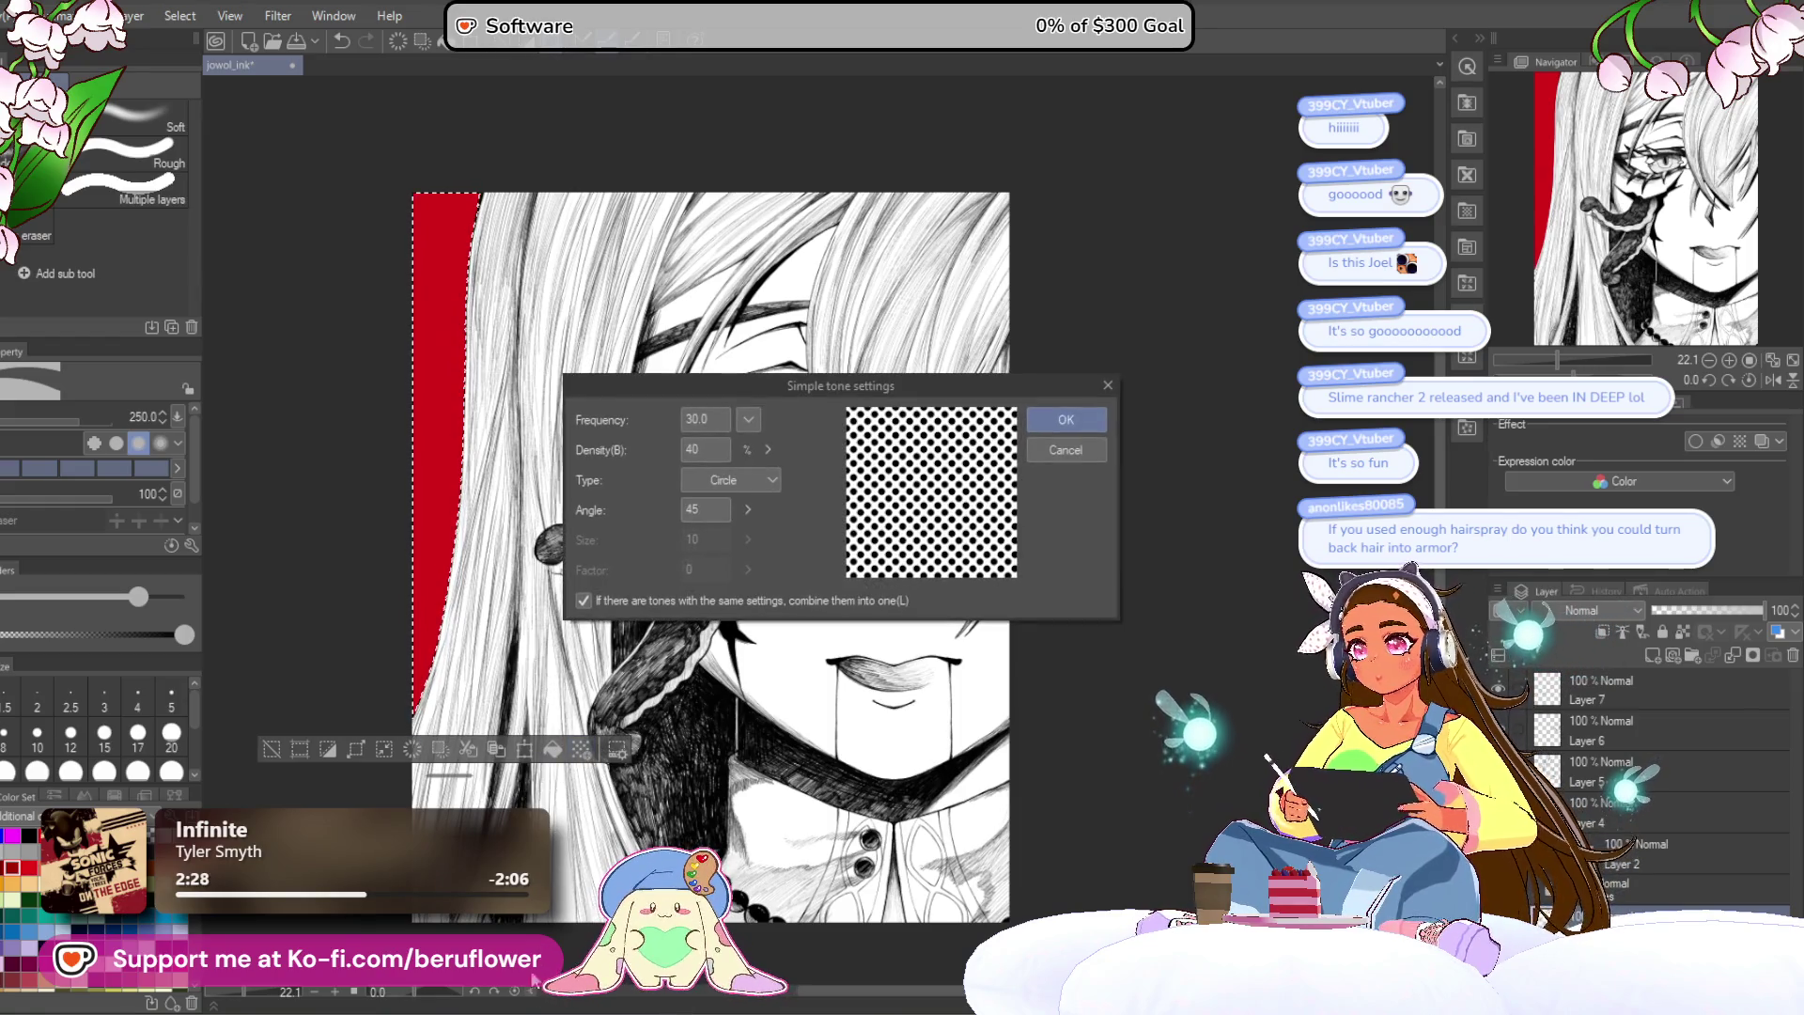
{"action": "left_click", "coordinate": [1067, 420]}
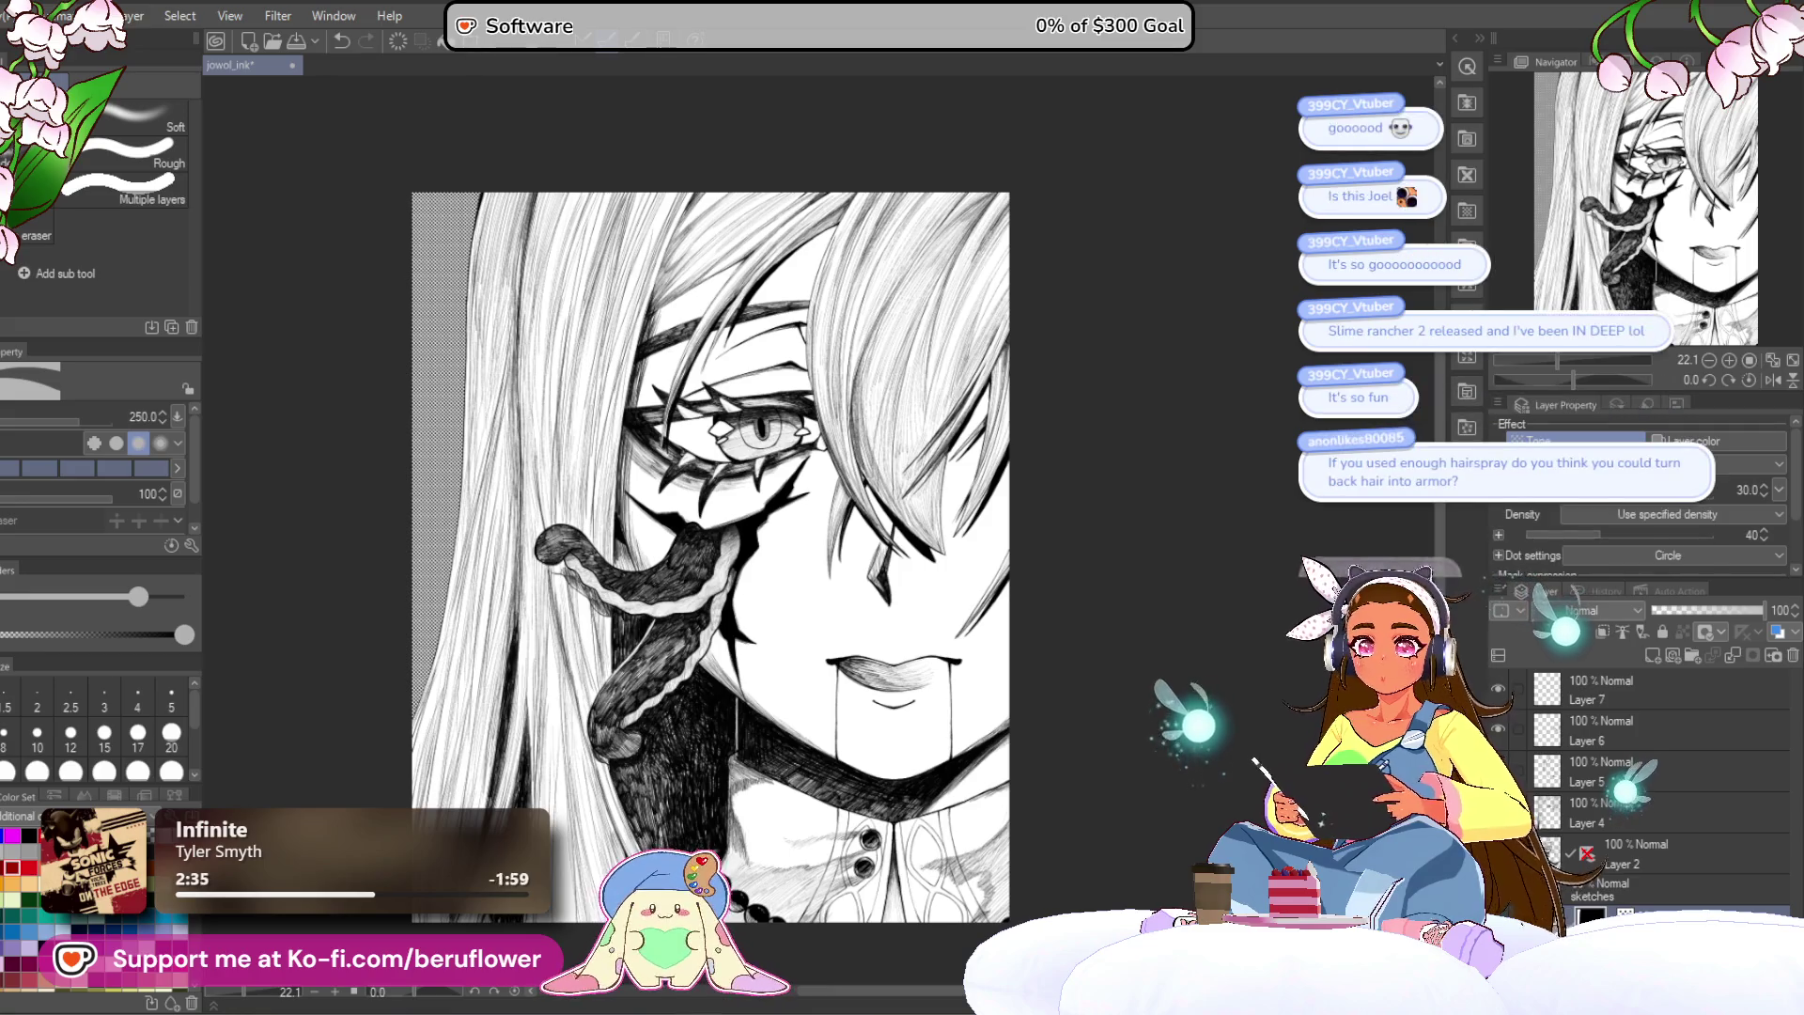
{"action": "mouse_move", "coordinate": [1586, 504]}
{"action": "left_mouse_down"}
{"action": "mouse_move", "coordinate": [1664, 505]}
{"action": "mouse_move", "coordinate": [1574, 515]}
{"action": "left_mouse_up"}
{"action": "mouse_move", "coordinate": [1122, 835]}
{"action": "left_mouse_down"}
{"action": "mouse_move", "coordinate": [1133, 720]}
{"action": "mouse_move", "coordinate": [1124, 825]}
{"action": "left_mouse_up"}
{"action": "left_click", "coordinate": [1591, 916], "text": "ctrl"}
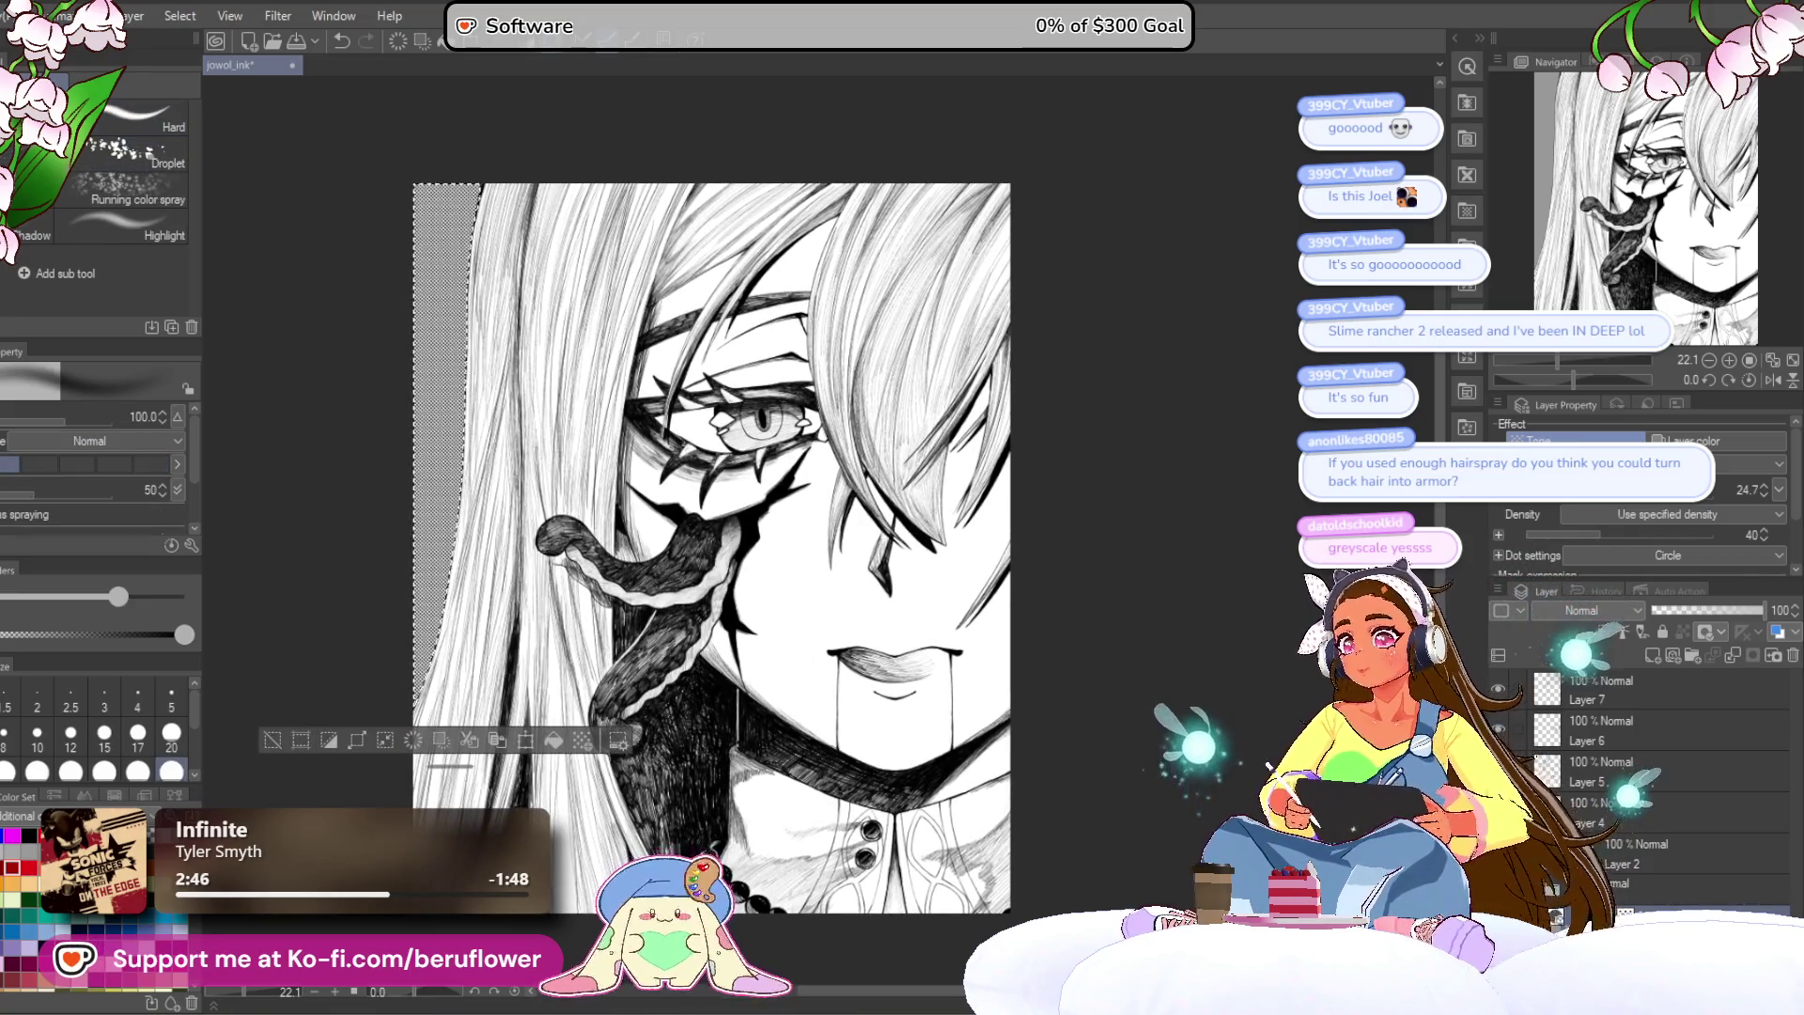
Step: Pick the Tone Brush, switch to another layer, and select the left-edge strip
{"action": "key", "text": "p"}
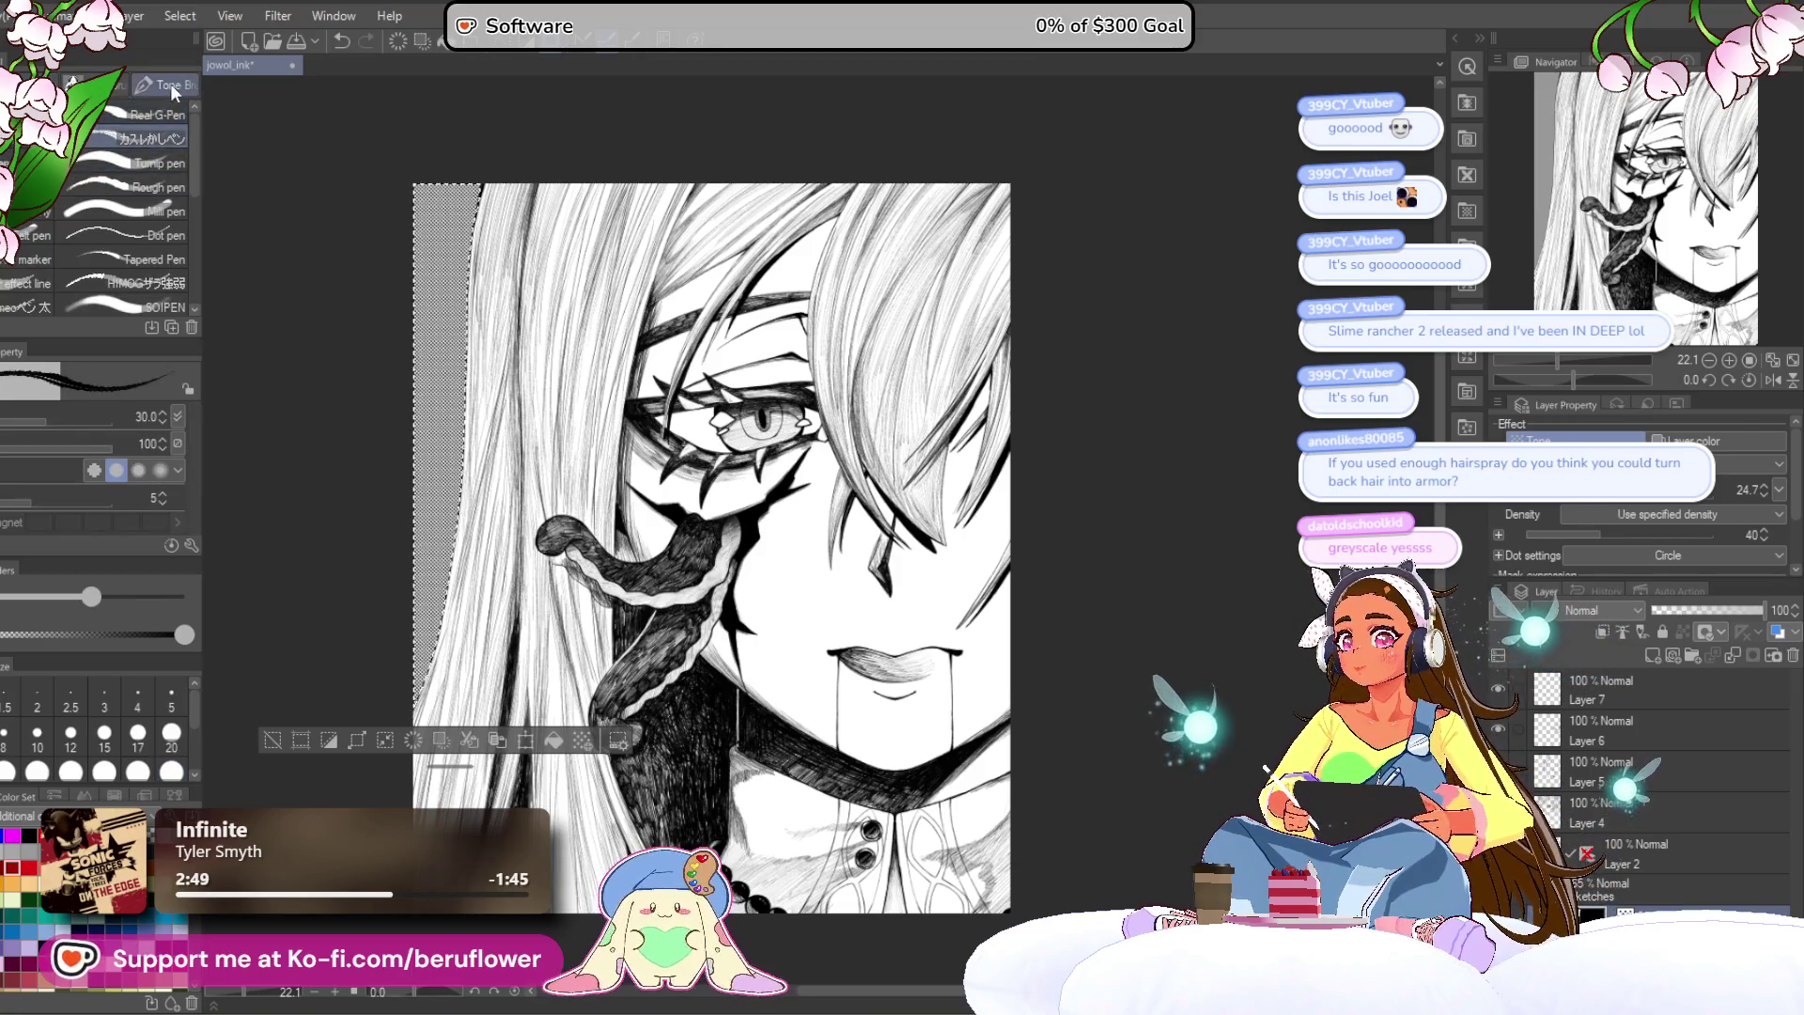
{"action": "left_click", "coordinate": [171, 83]}
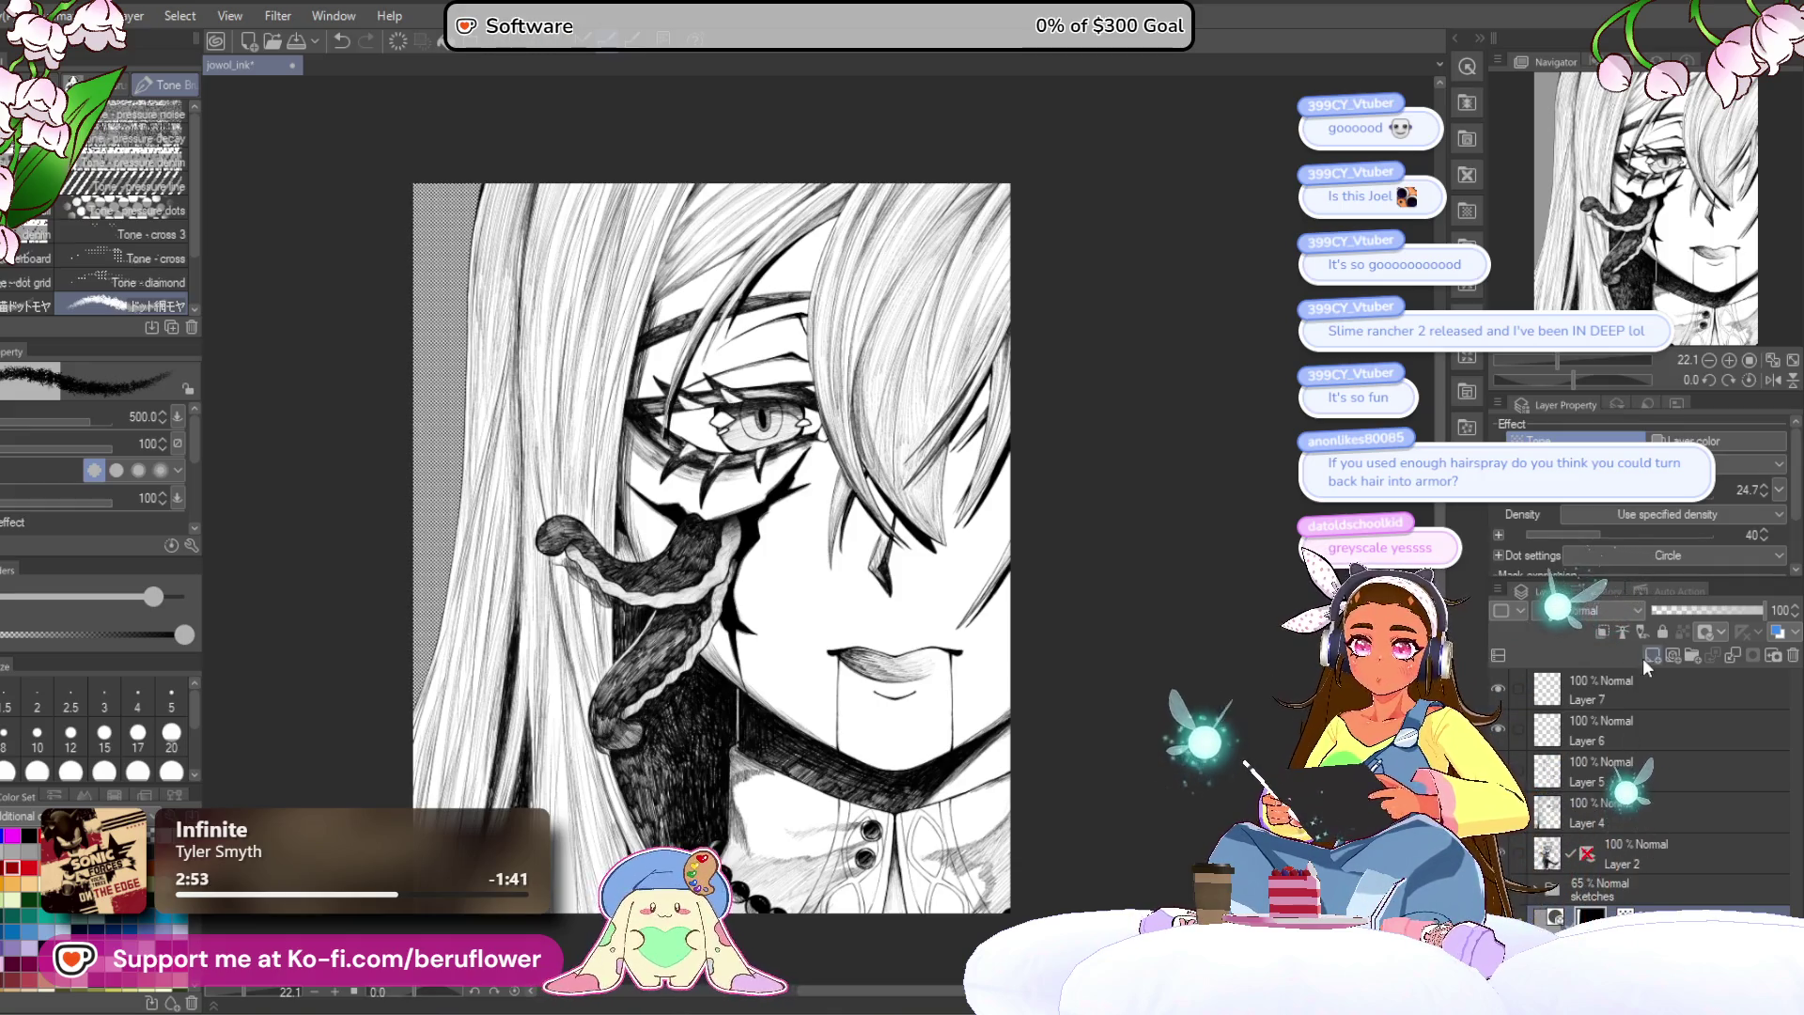
{"action": "left_click", "coordinate": [1638, 703]}
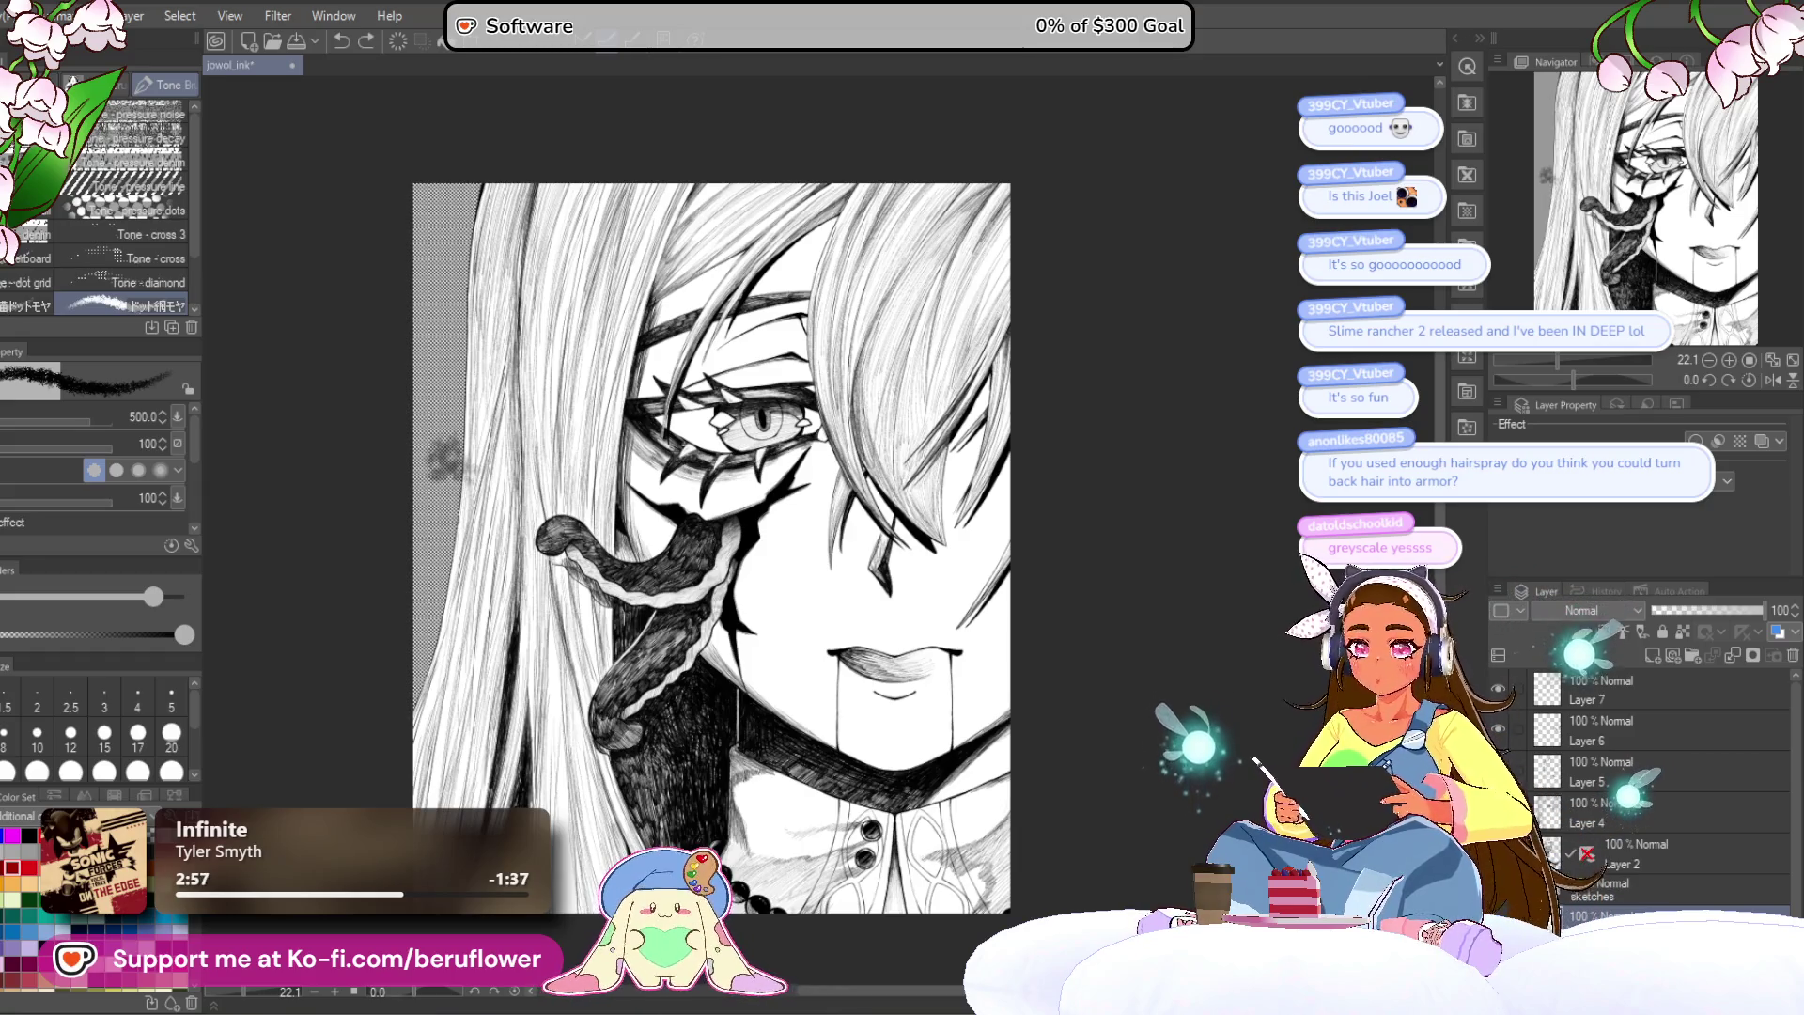
{"action": "left_click", "coordinate": [442, 376]}
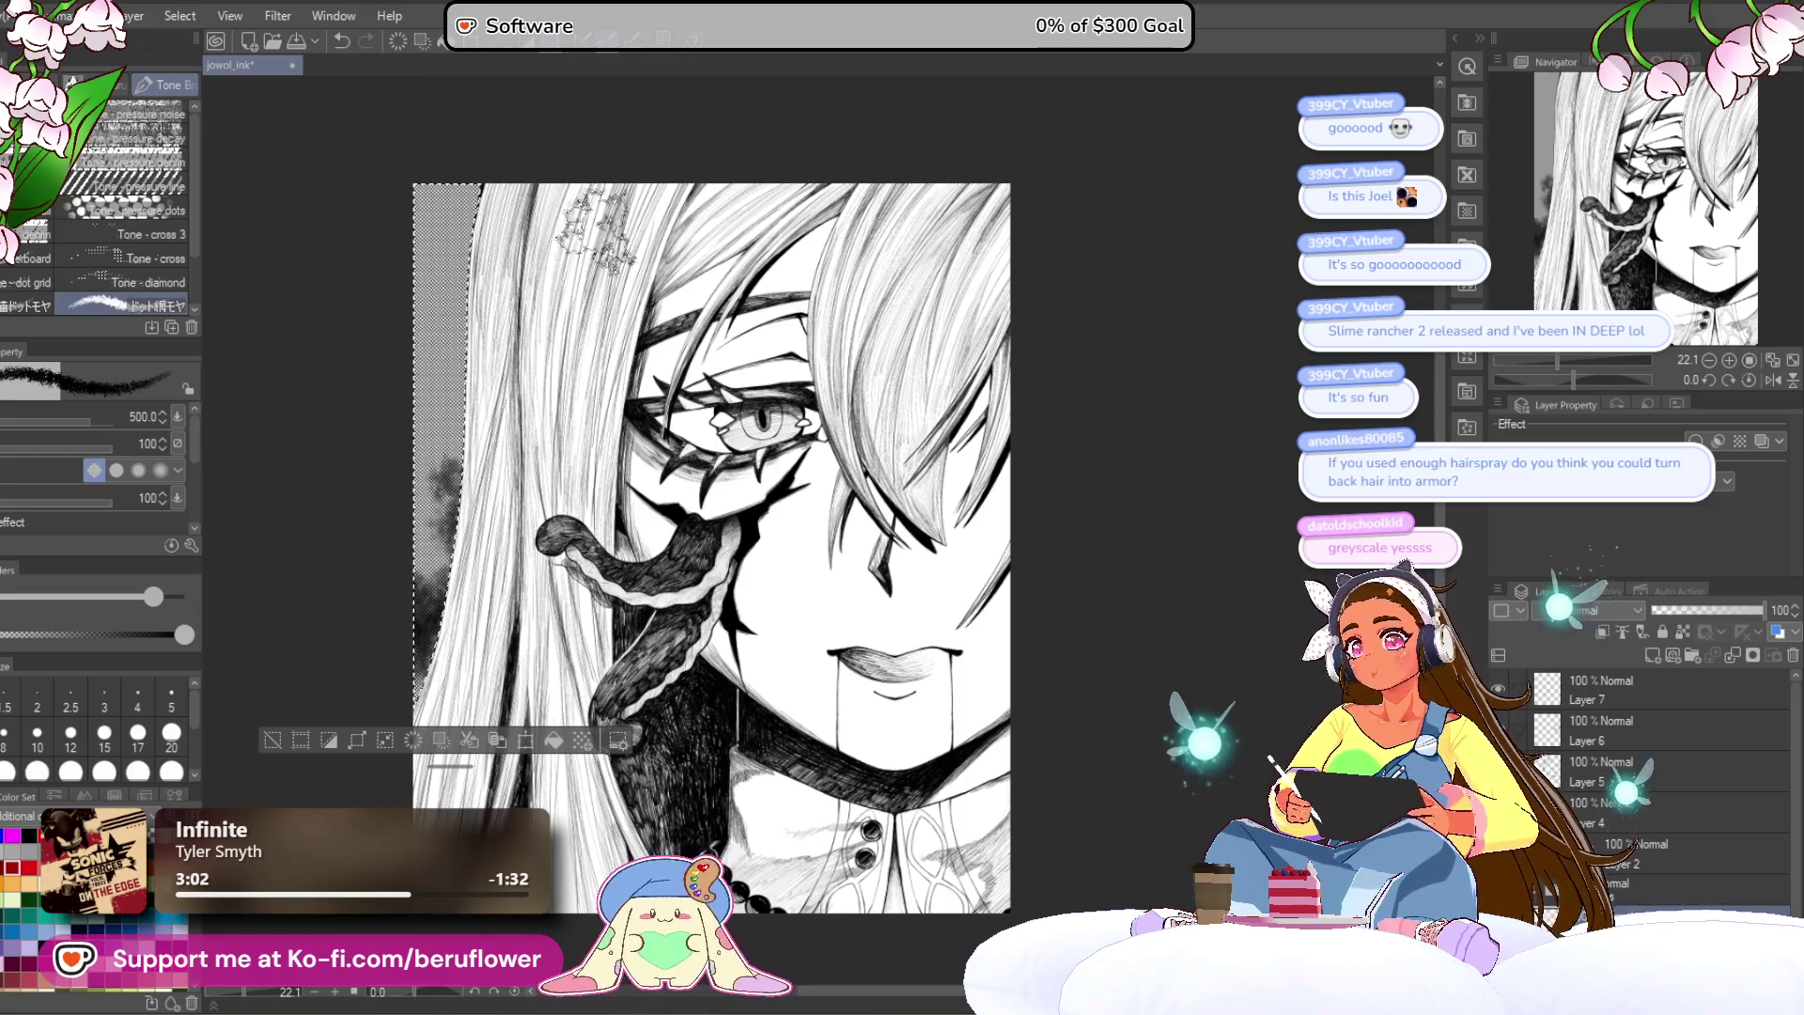
{"action": "left_click_drag", "start_coordinate": [575, 239], "coordinate": [584, 240]}
Step: Brush cloudy grey tone texture into the strip and darken it
{"action": "mouse_move", "coordinate": [459, 202]}
{"action": "left_mouse_down"}
{"action": "mouse_move", "coordinate": [441, 226]}
{"action": "mouse_move", "coordinate": [469, 272]}
{"action": "mouse_move", "coordinate": [428, 209]}
{"action": "mouse_move", "coordinate": [441, 422]}
{"action": "left_mouse_up"}
{"action": "left_click_drag", "start_coordinate": [662, 519], "coordinate": [681, 535]}
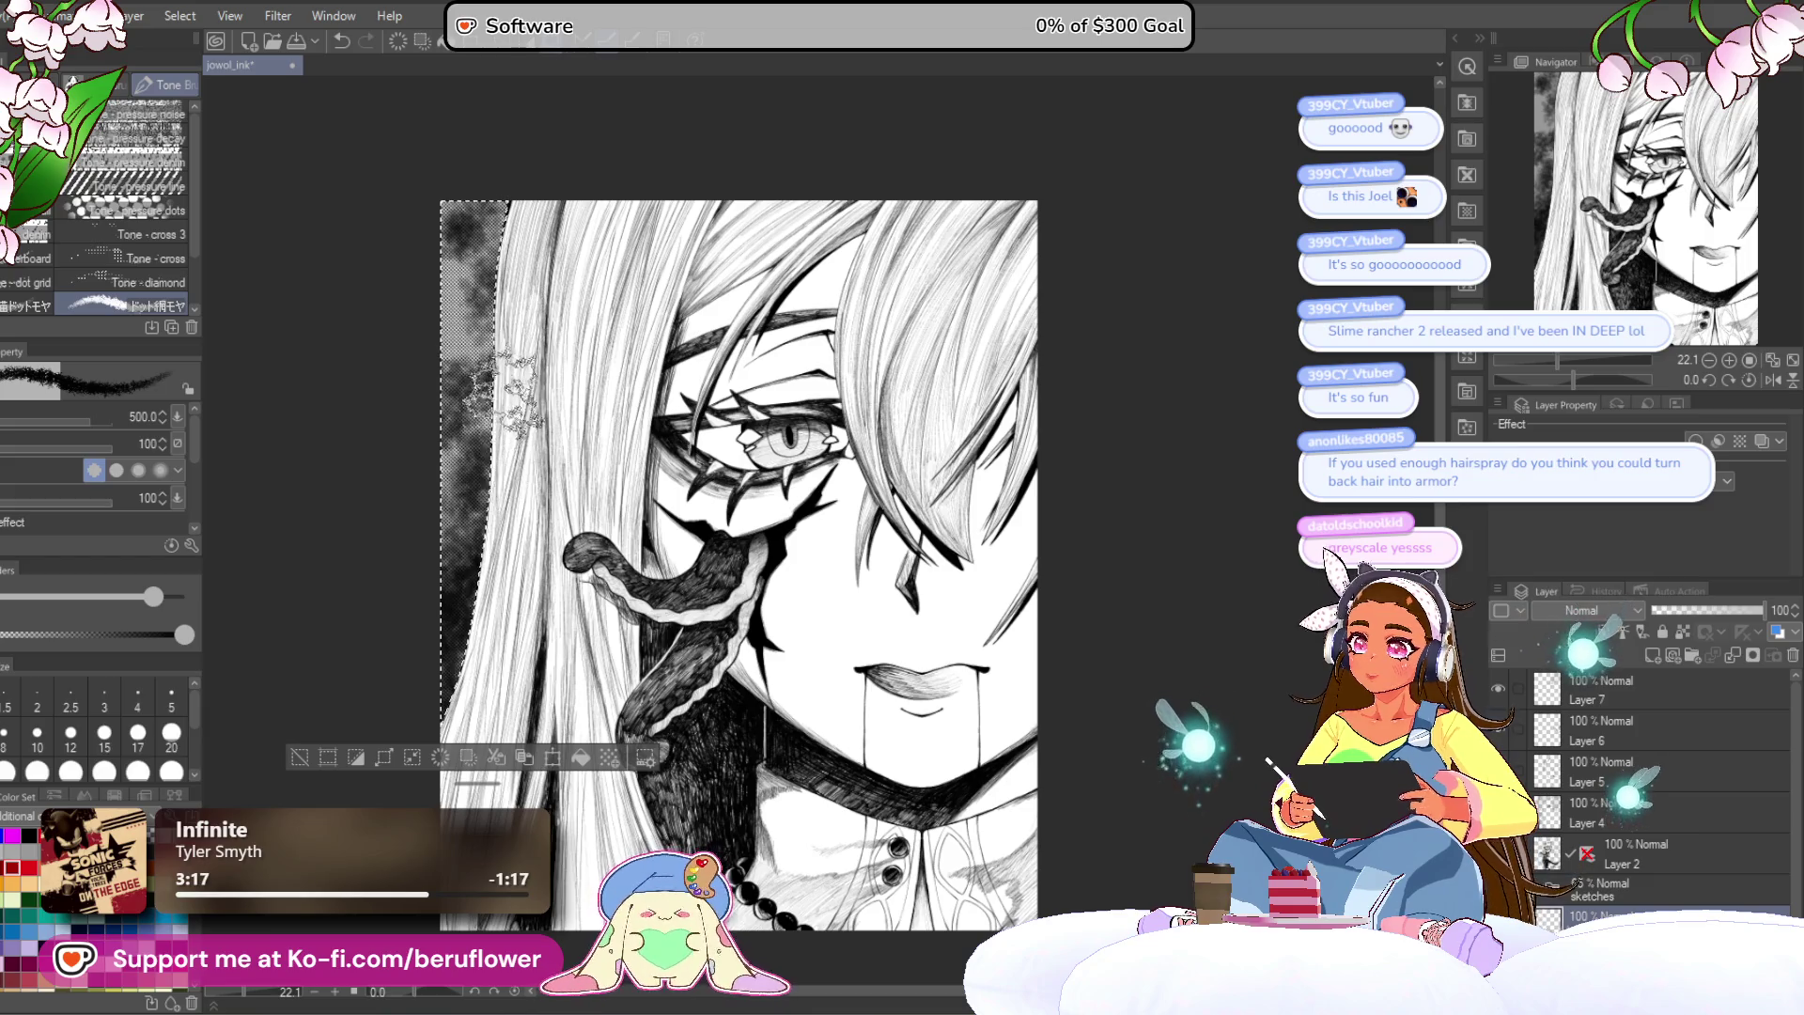
{"action": "scroll", "coordinate": [451, 545], "scroll_direction": "down", "scroll_amount": 2}
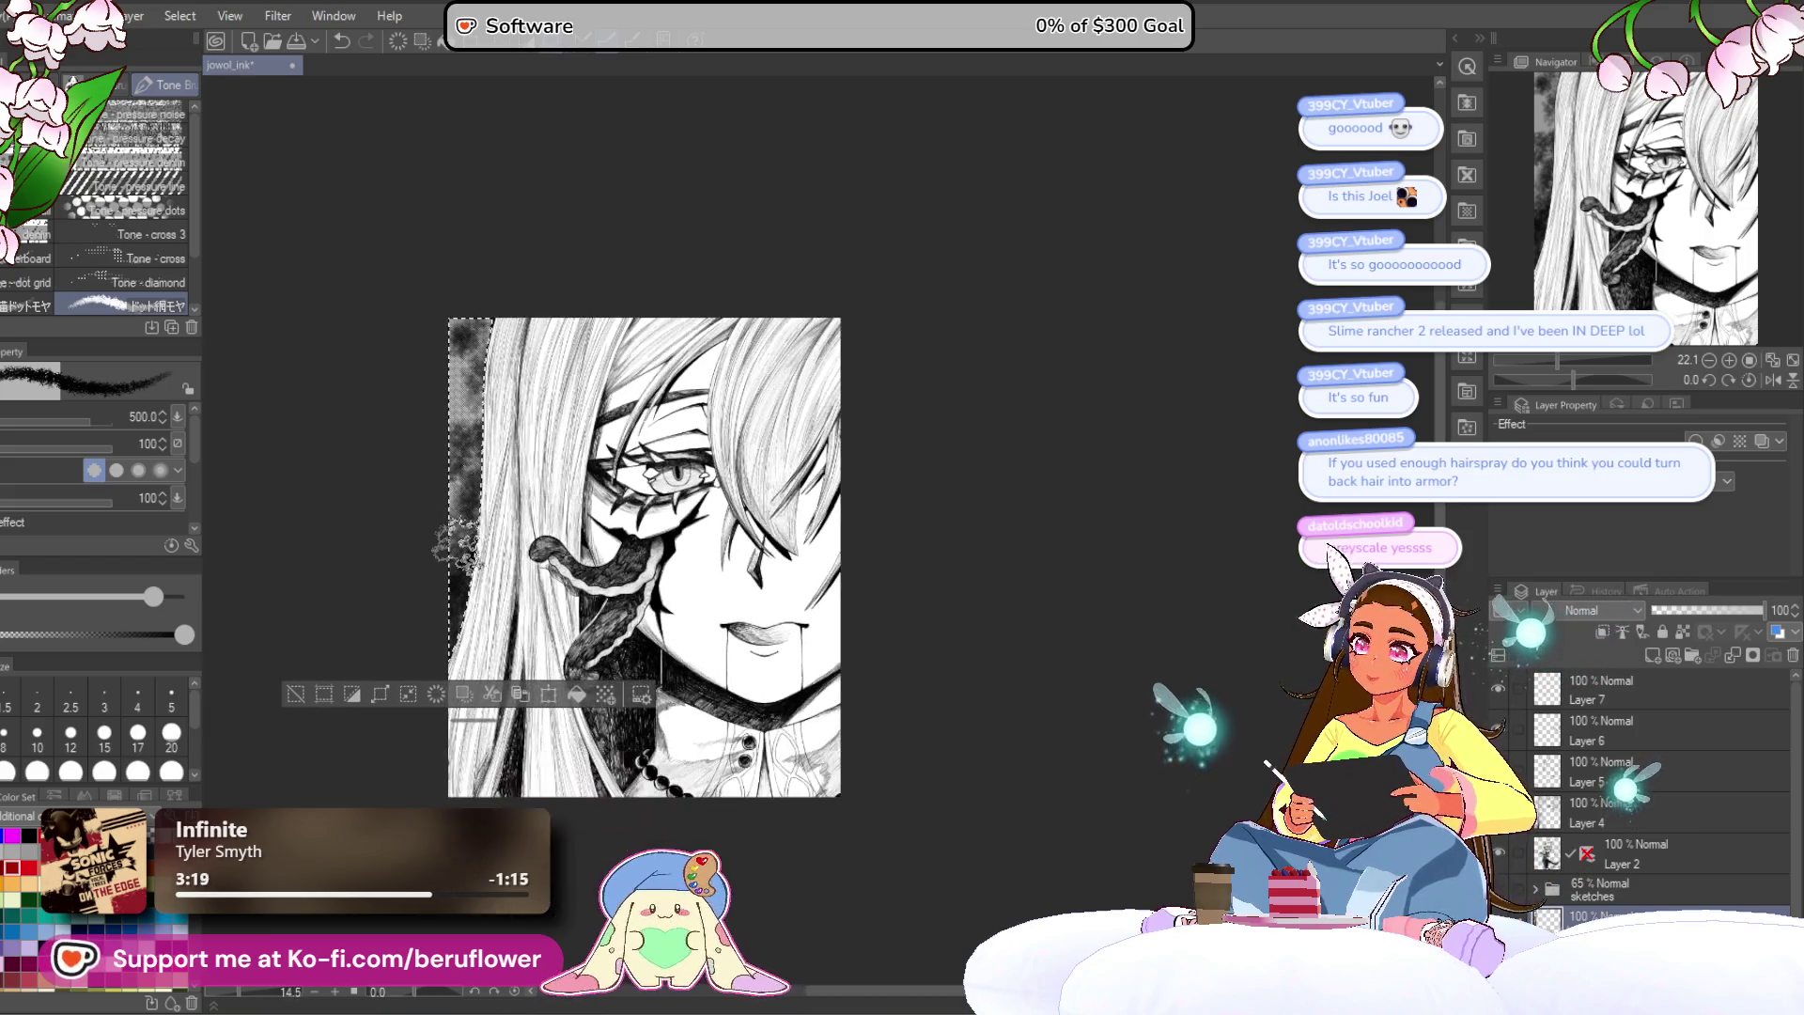
{"action": "scroll", "coordinate": [451, 545], "scroll_direction": "up", "scroll_amount": 3}
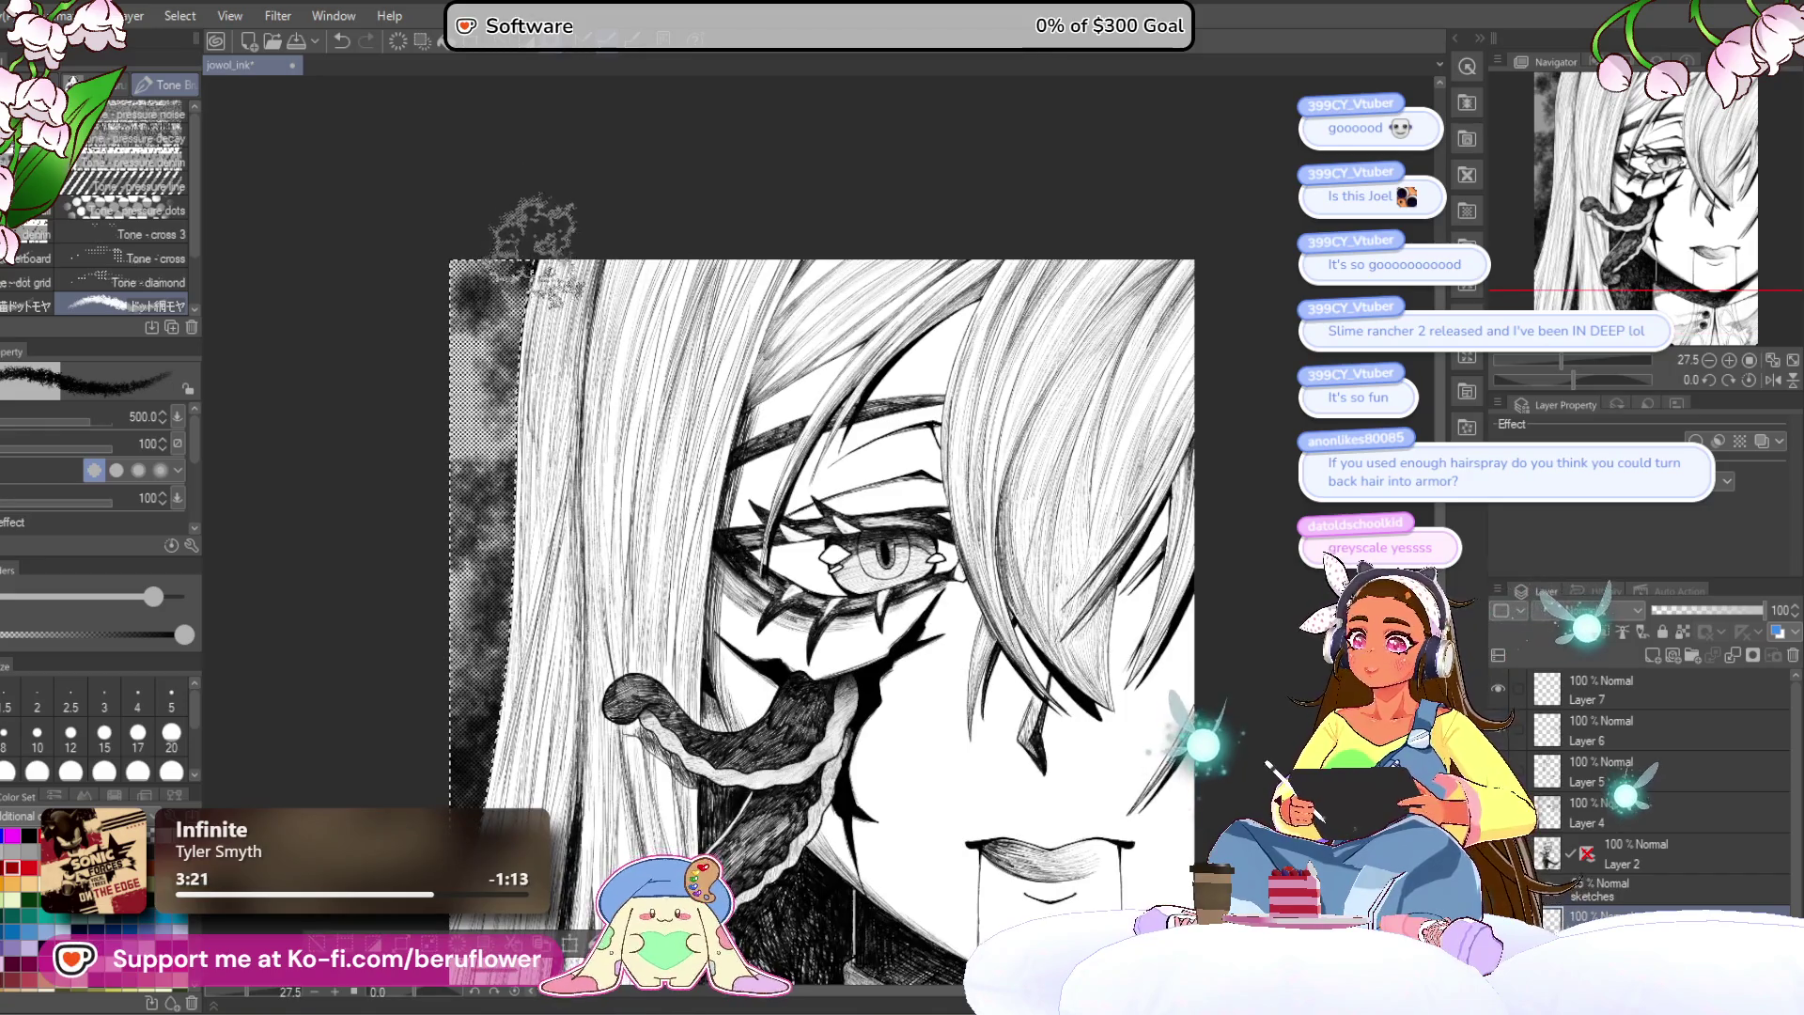
{"action": "mouse_move", "coordinate": [521, 239]}
{"action": "left_mouse_down"}
{"action": "mouse_move", "coordinate": [460, 263]}
{"action": "mouse_move", "coordinate": [479, 310]}
{"action": "mouse_move", "coordinate": [461, 441]}
{"action": "mouse_move", "coordinate": [577, 489]}
{"action": "left_mouse_up"}
{"action": "mouse_move", "coordinate": [461, 651]}
{"action": "left_mouse_down"}
{"action": "mouse_move", "coordinate": [512, 646]}
{"action": "mouse_move", "coordinate": [456, 529]}
{"action": "left_mouse_up"}
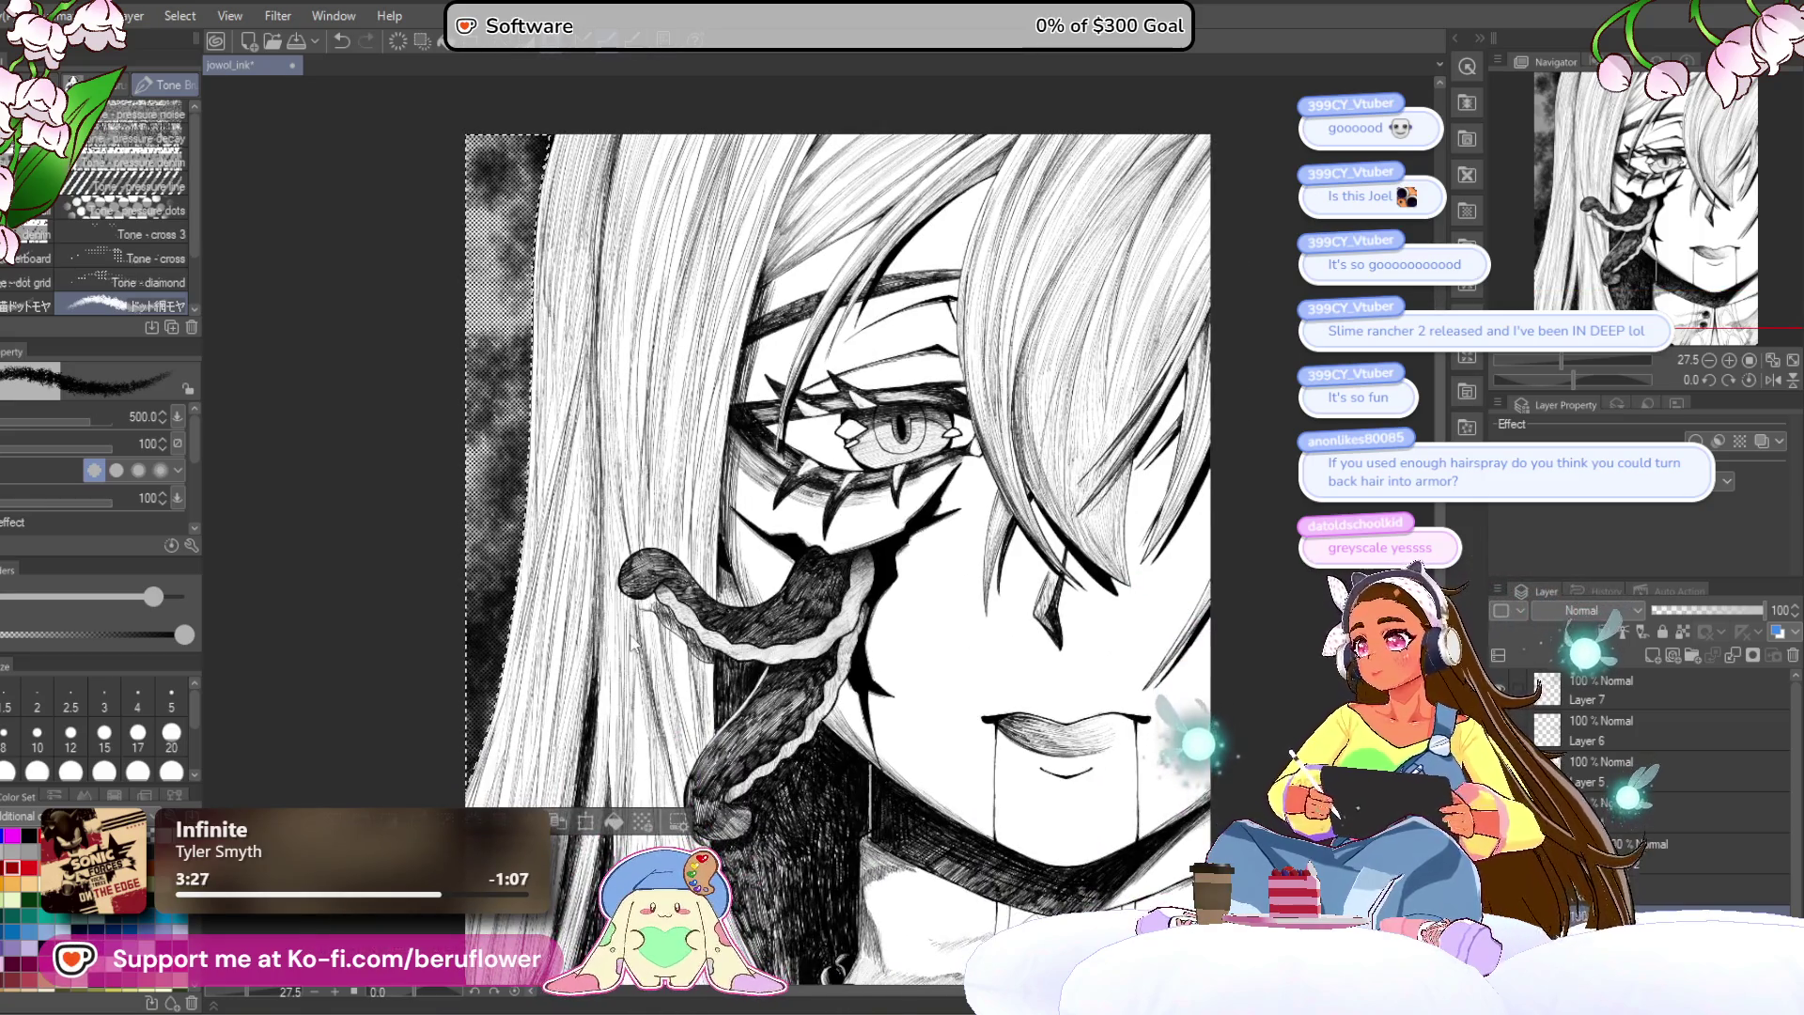
{"action": "scroll", "coordinate": [672, 530], "scroll_direction": "down", "scroll_amount": 5}
{"action": "scroll", "coordinate": [659, 530], "scroll_direction": "up", "scroll_amount": 4}
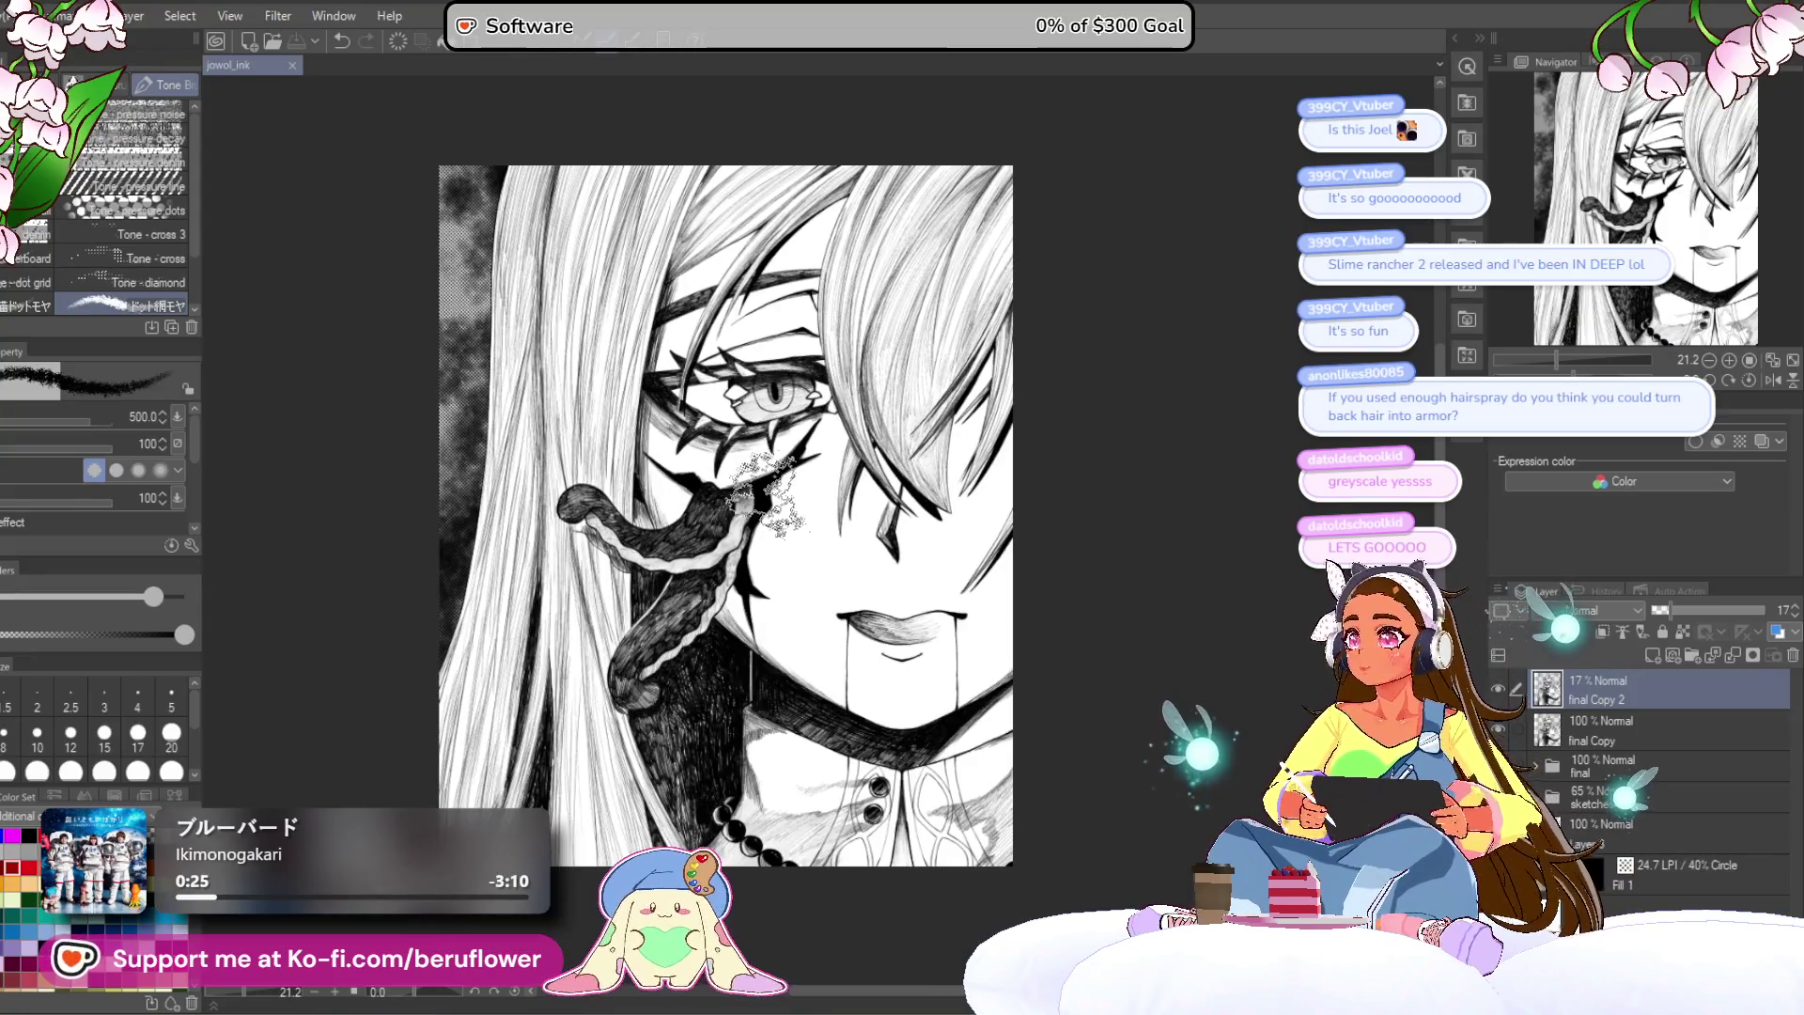
{"action": "left_click_drag", "start_coordinate": [766, 494], "coordinate": [749, 465]}
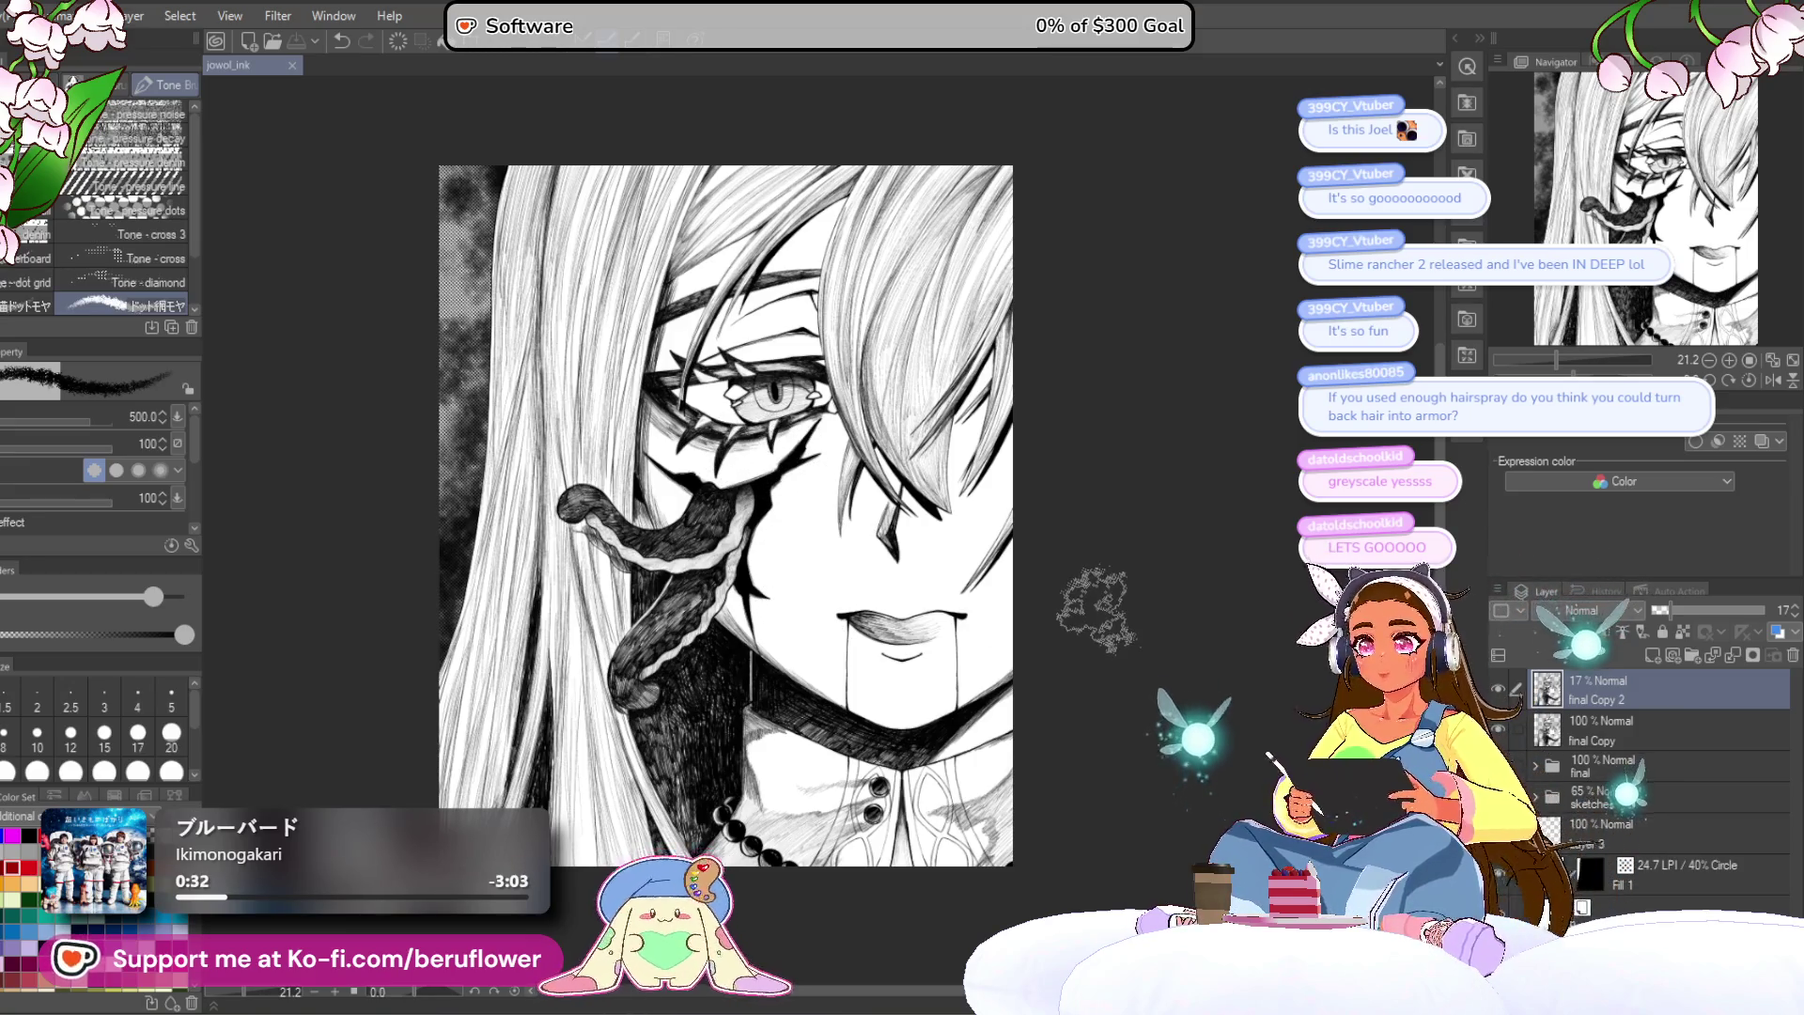
{"action": "scroll", "coordinate": [1092, 606], "scroll_direction": "up", "scroll_amount": 1}
{"action": "scroll", "coordinate": [977, 526], "scroll_direction": "down", "scroll_amount": 1}
{"action": "left_click_drag", "start_coordinate": [750, 404], "coordinate": [764, 406]}
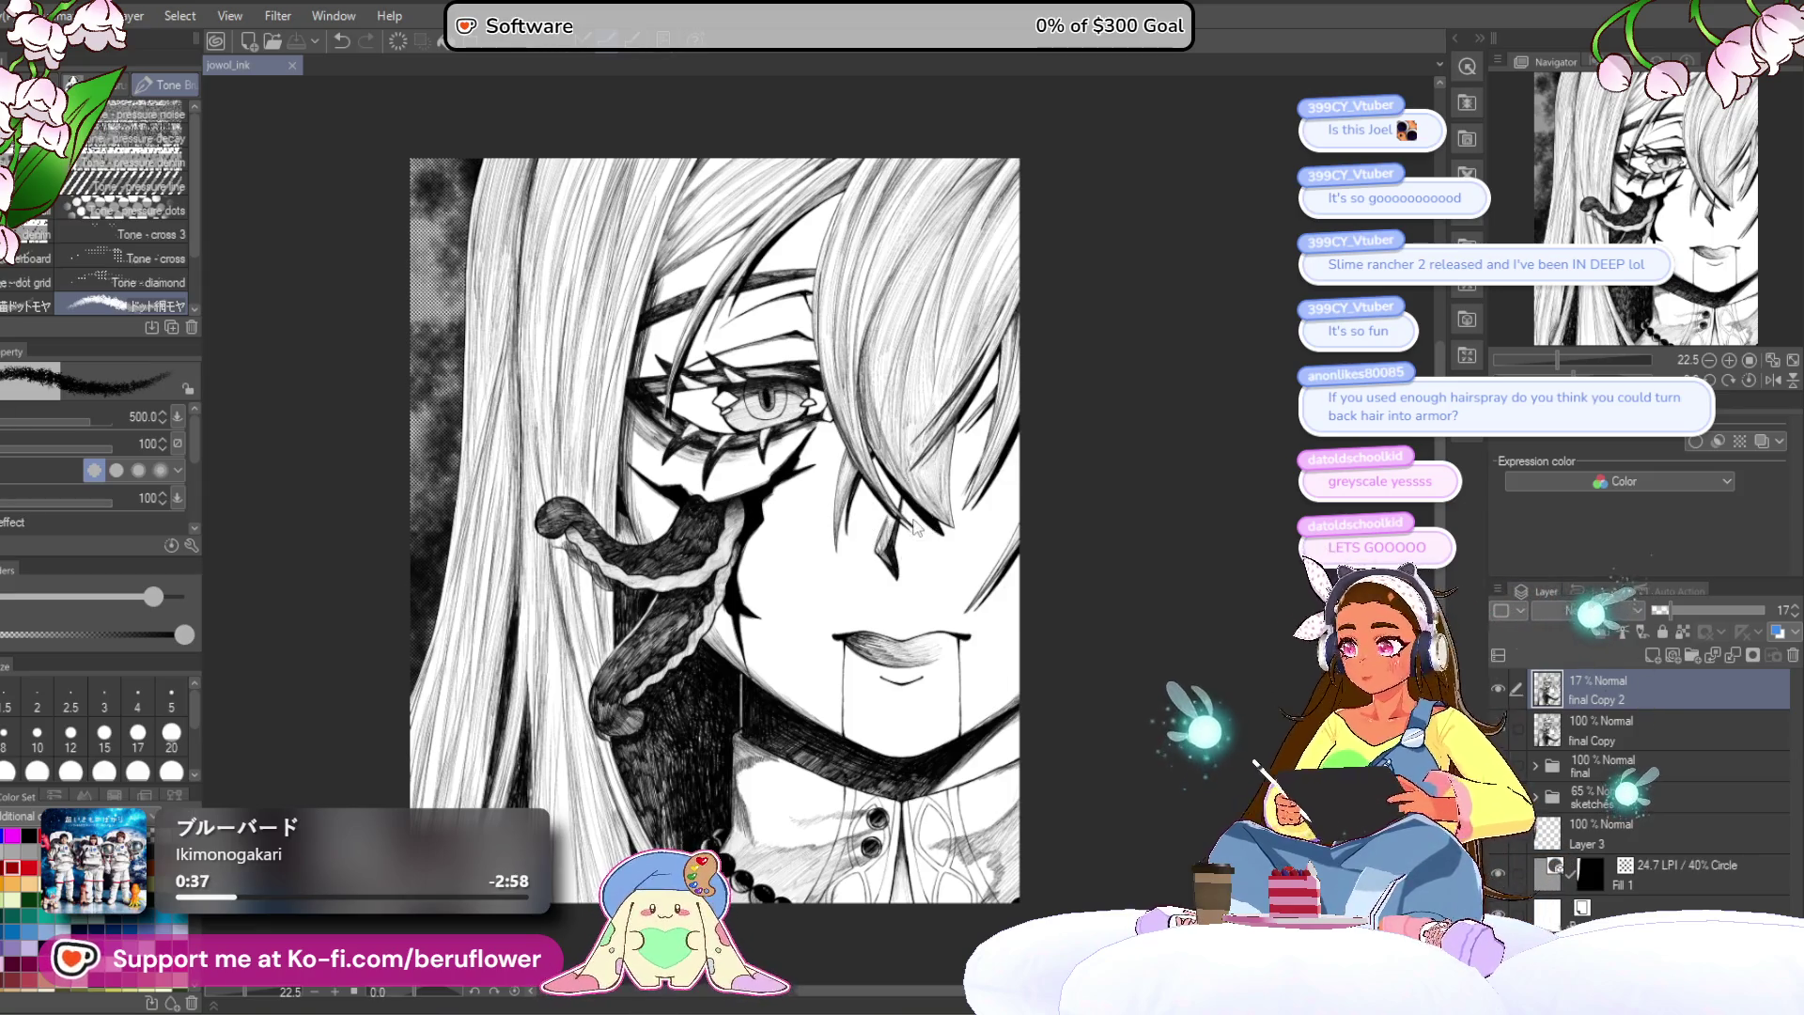
{"action": "left_click", "coordinate": [14, 16]}
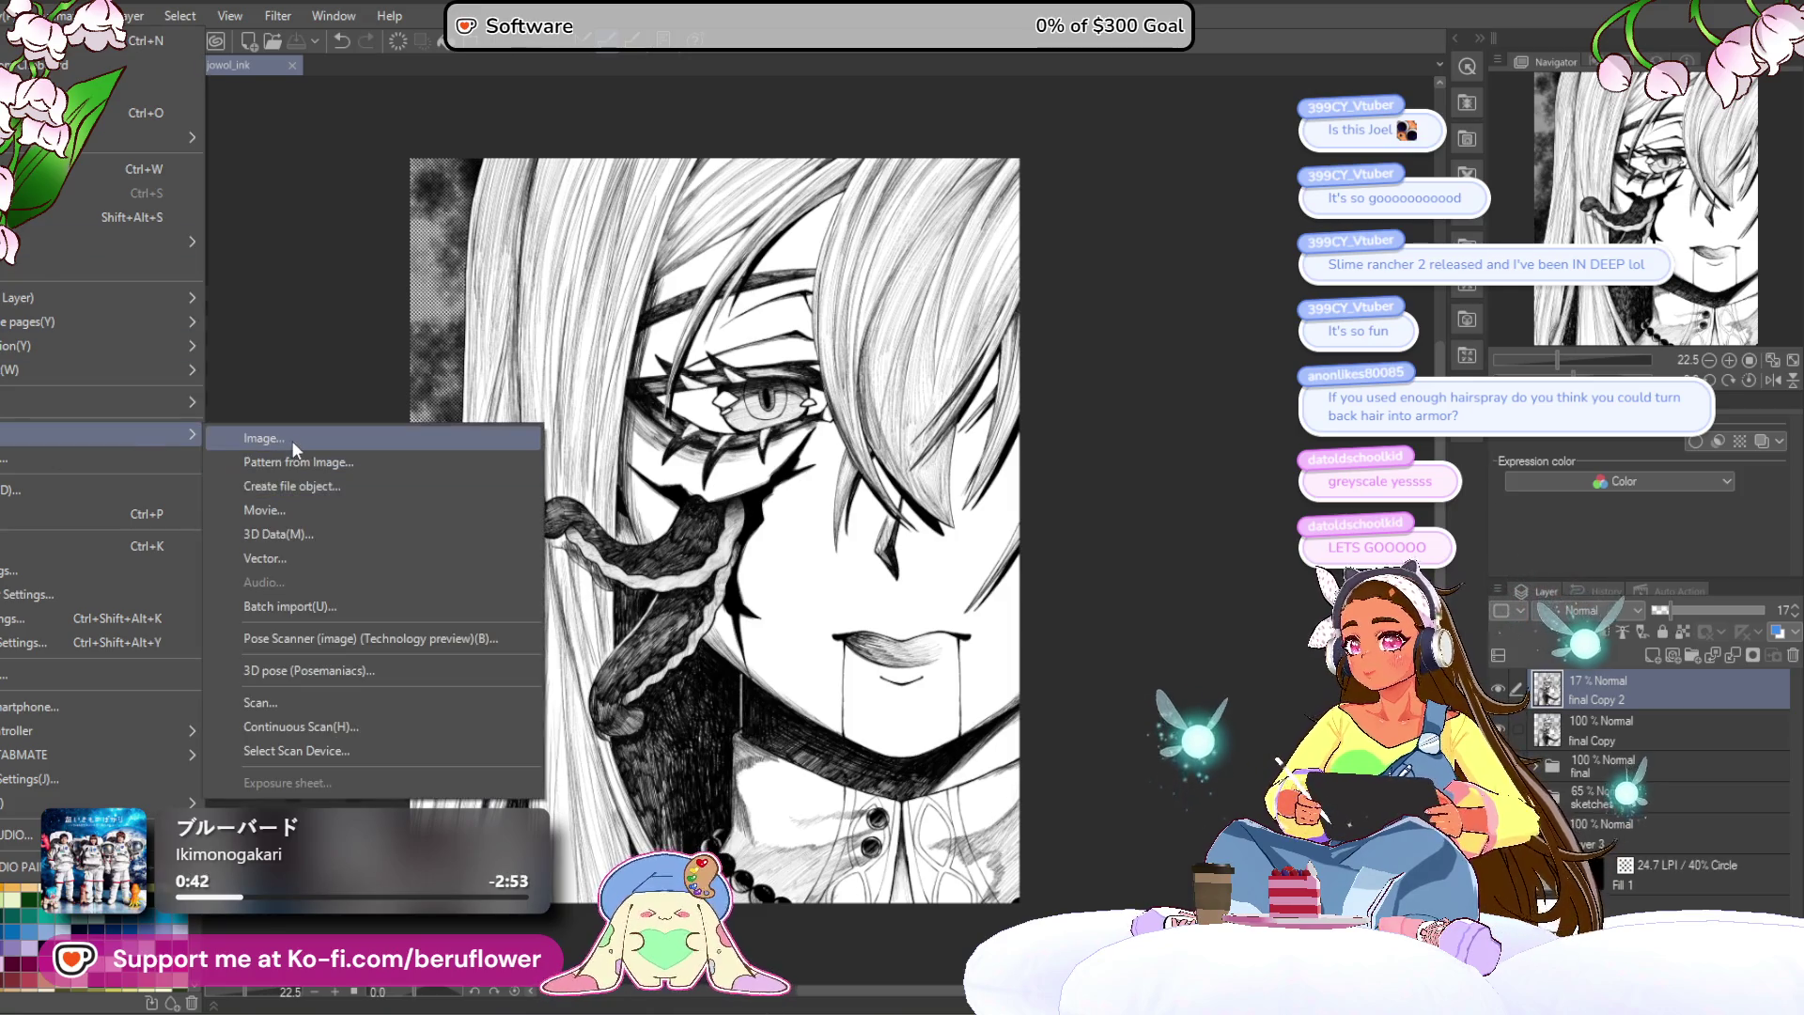
Step: Import the signature watermark, shrink it near the picture's bottom, and set it to 21% opacity
{"action": "key", "text": "Escape"}
{"action": "key", "text": "Escape"}
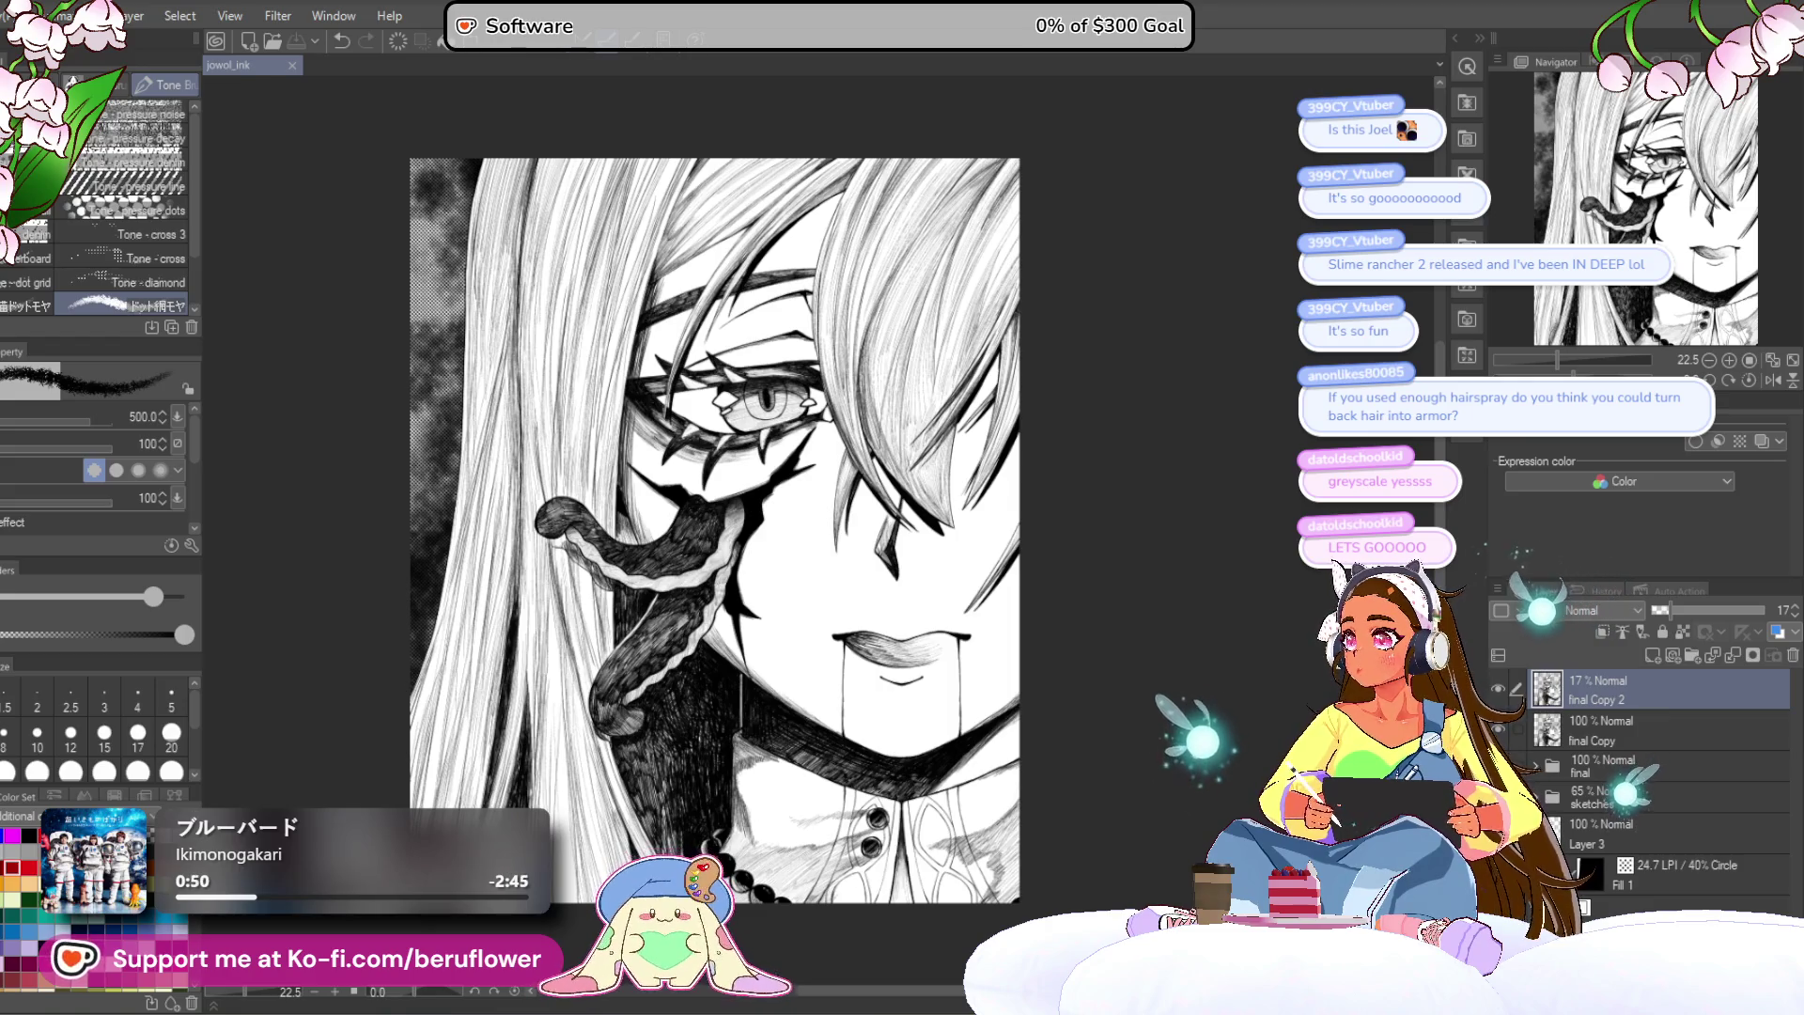
{"action": "key", "text": "ctrl+v"}
{"action": "mouse_move", "coordinate": [774, 557]}
{"action": "left_mouse_down"}
{"action": "mouse_move", "coordinate": [902, 769]}
{"action": "mouse_move", "coordinate": [578, 897]}
{"action": "left_mouse_up"}
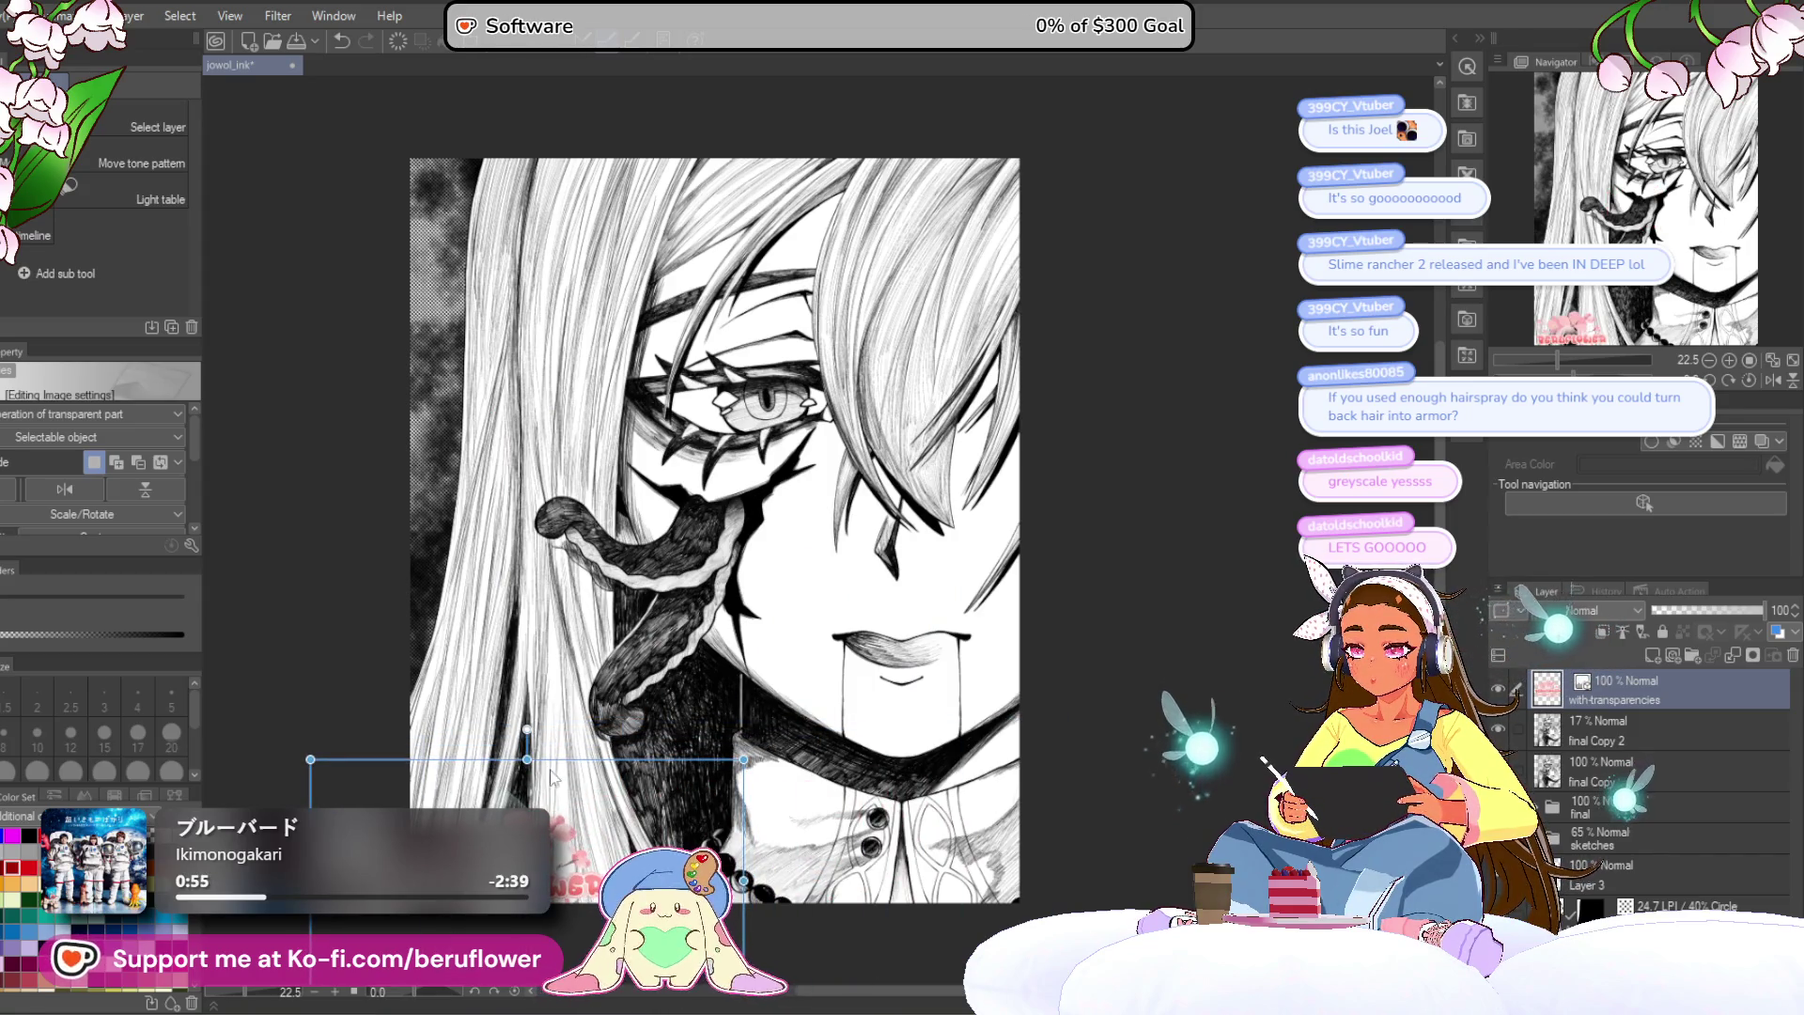
{"action": "left_click_drag", "start_coordinate": [527, 760], "coordinate": [522, 773]}
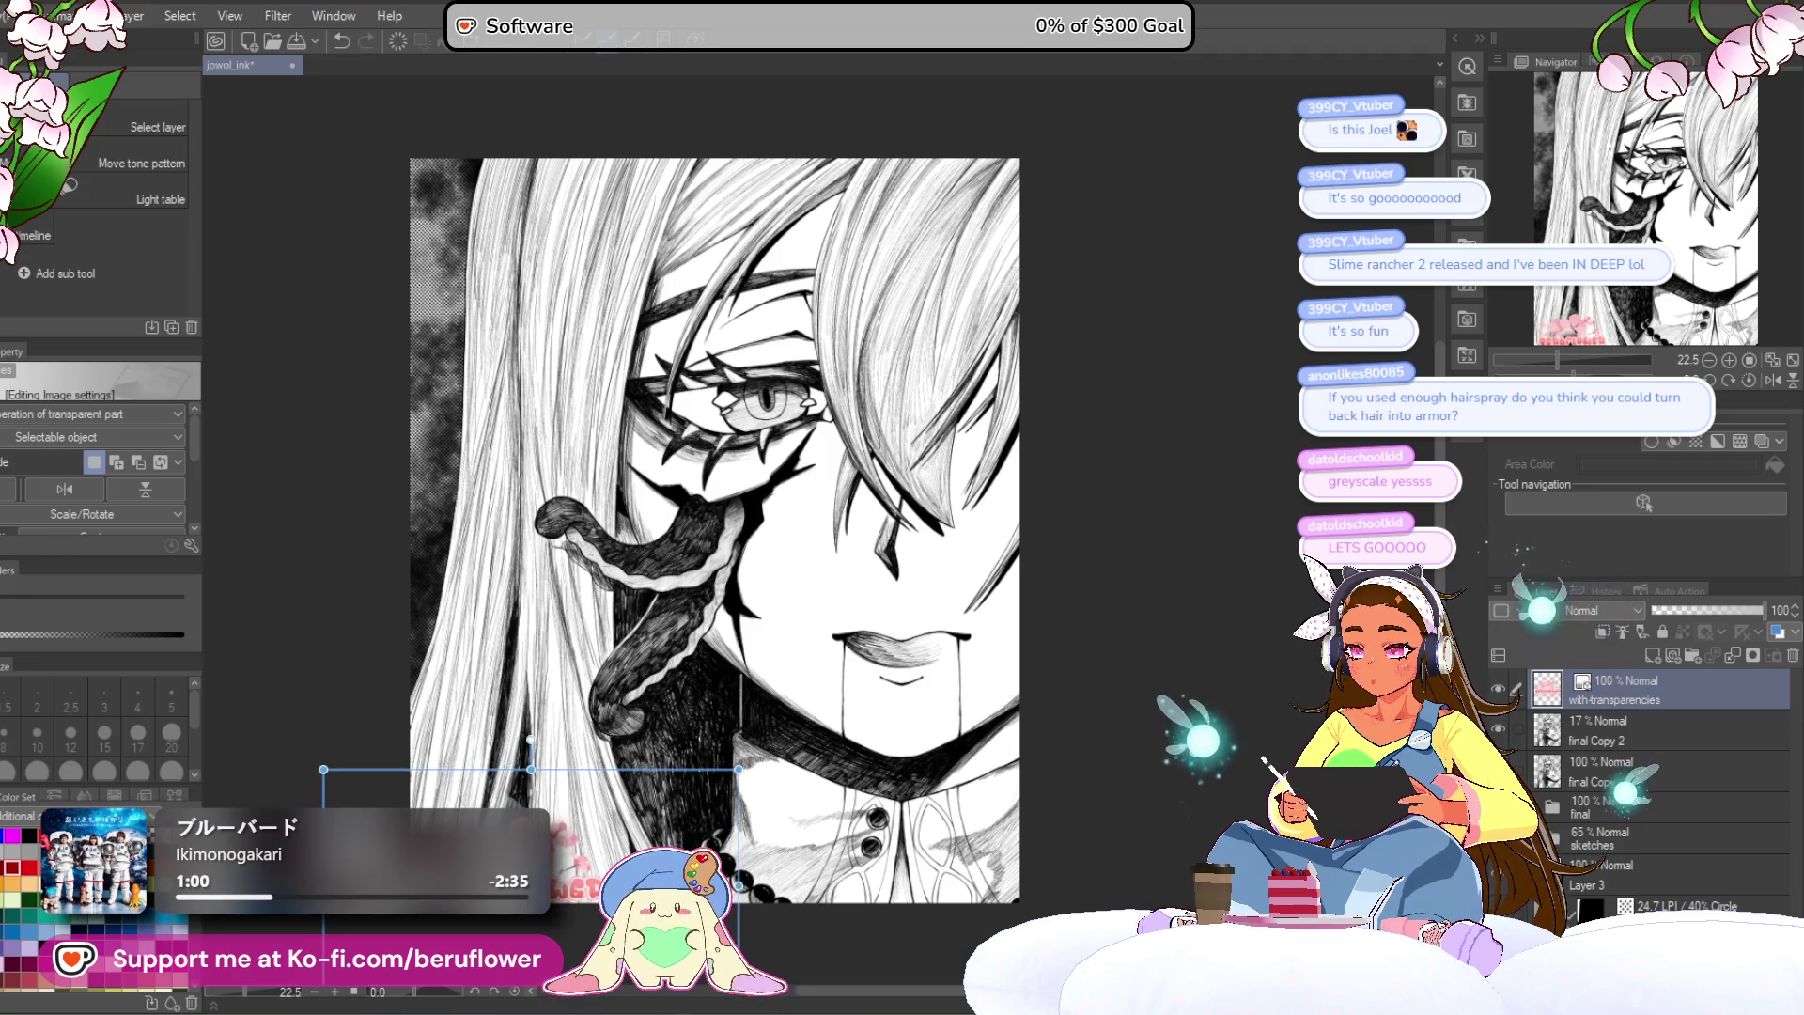
{"action": "left_click_drag", "start_coordinate": [1694, 611], "coordinate": [1672, 606]}
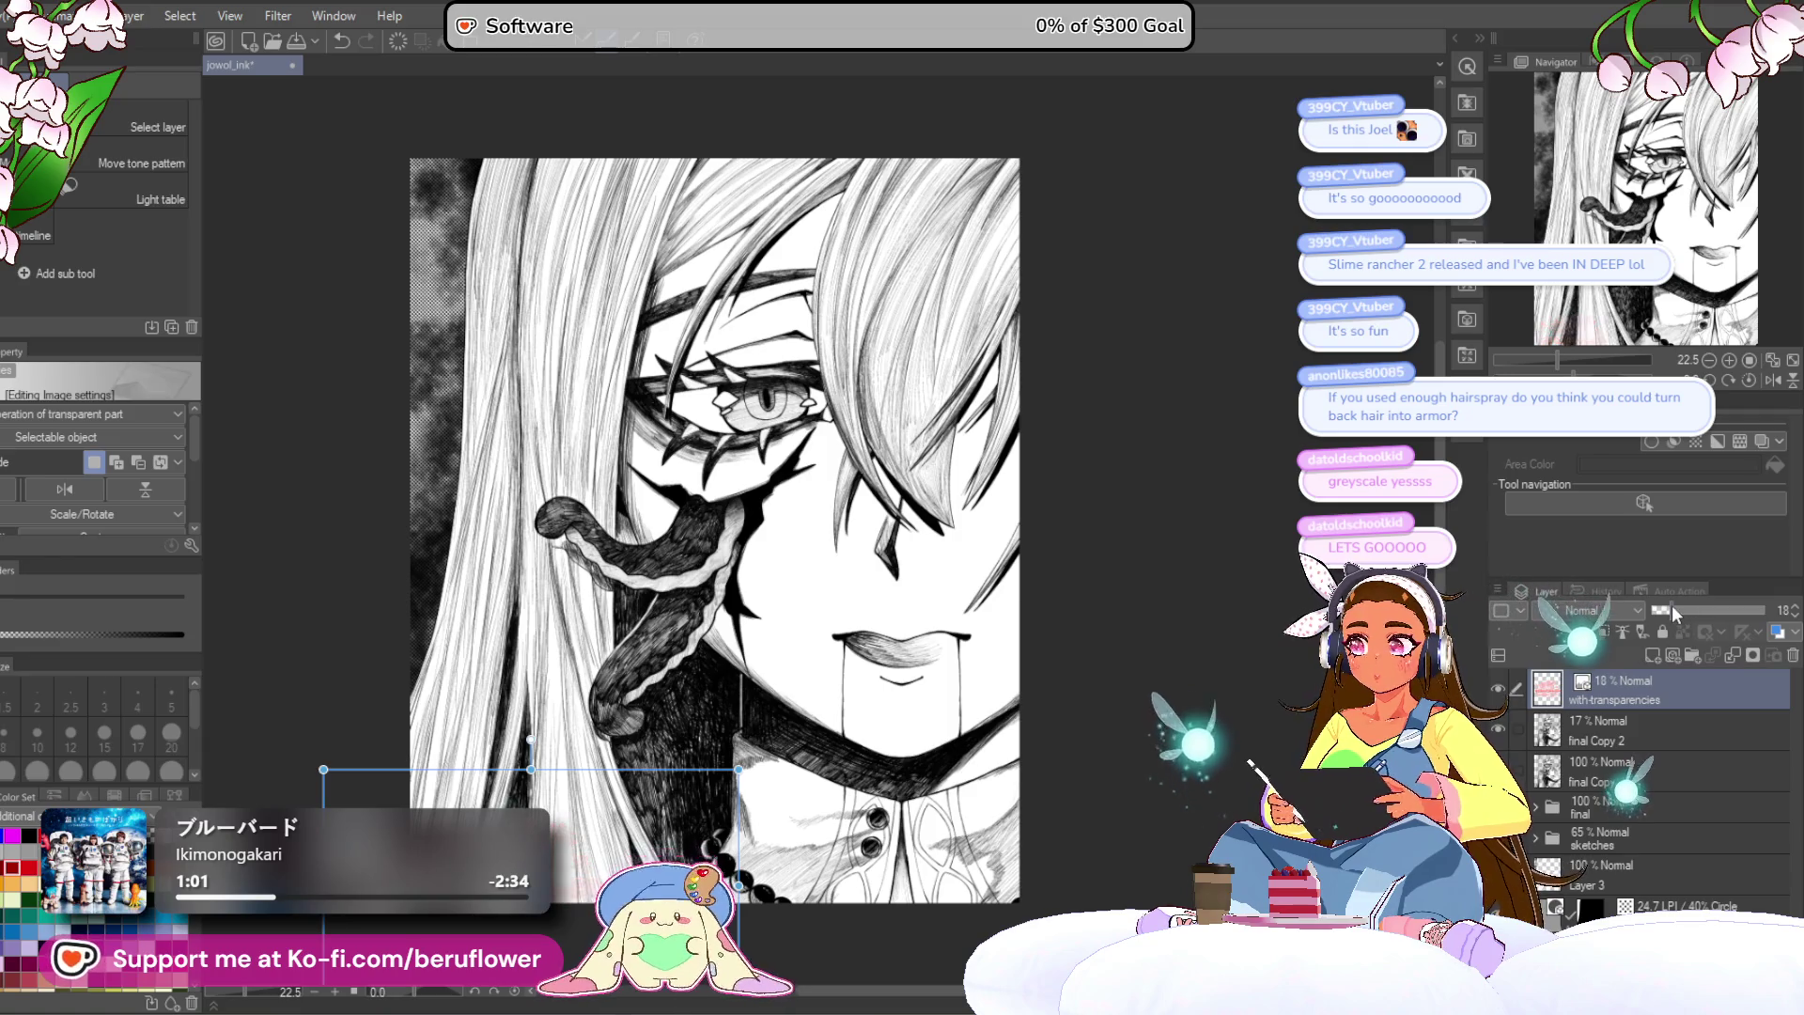
Step: Lower the final Copy 2 layer's opacity to 12%
{"action": "left_click", "coordinate": [1666, 719]}
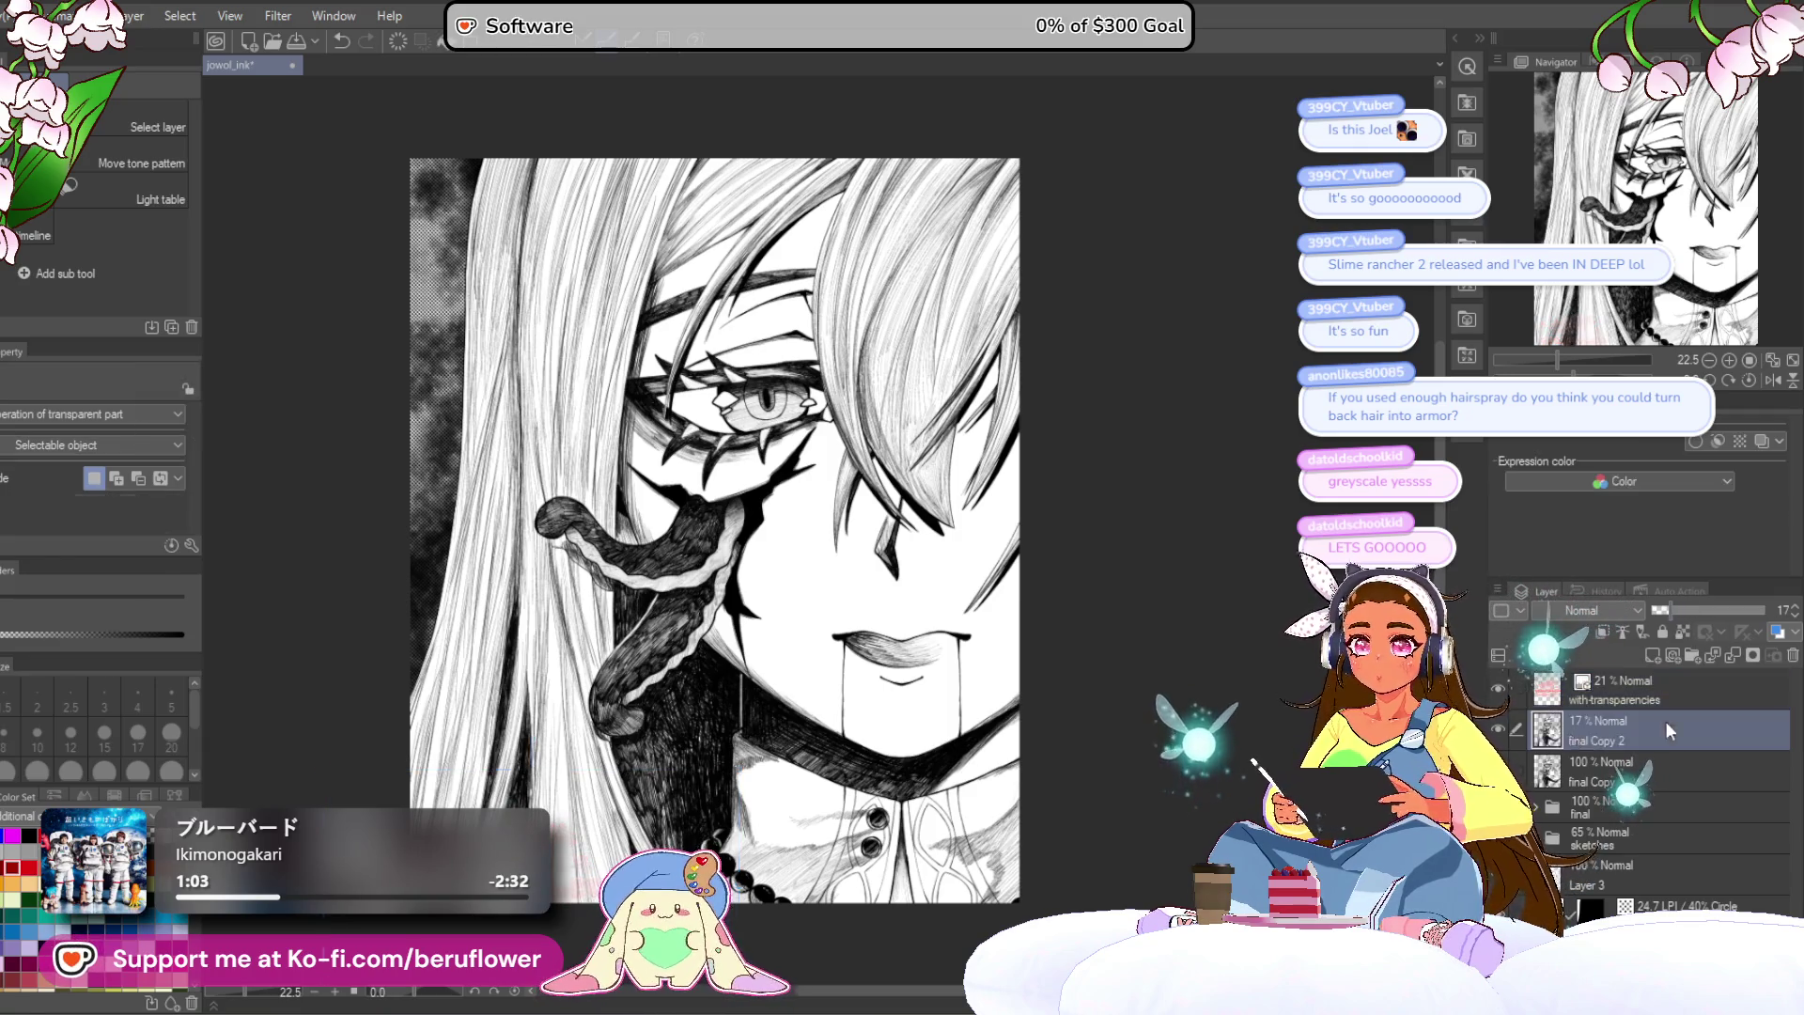
{"action": "mouse_move", "coordinate": [917, 628]}
{"action": "left_mouse_down"}
{"action": "mouse_move", "coordinate": [1062, 542]}
{"action": "mouse_move", "coordinate": [1043, 546]}
{"action": "left_mouse_up"}
{"action": "left_click_drag", "start_coordinate": [1671, 606], "coordinate": [1665, 605]}
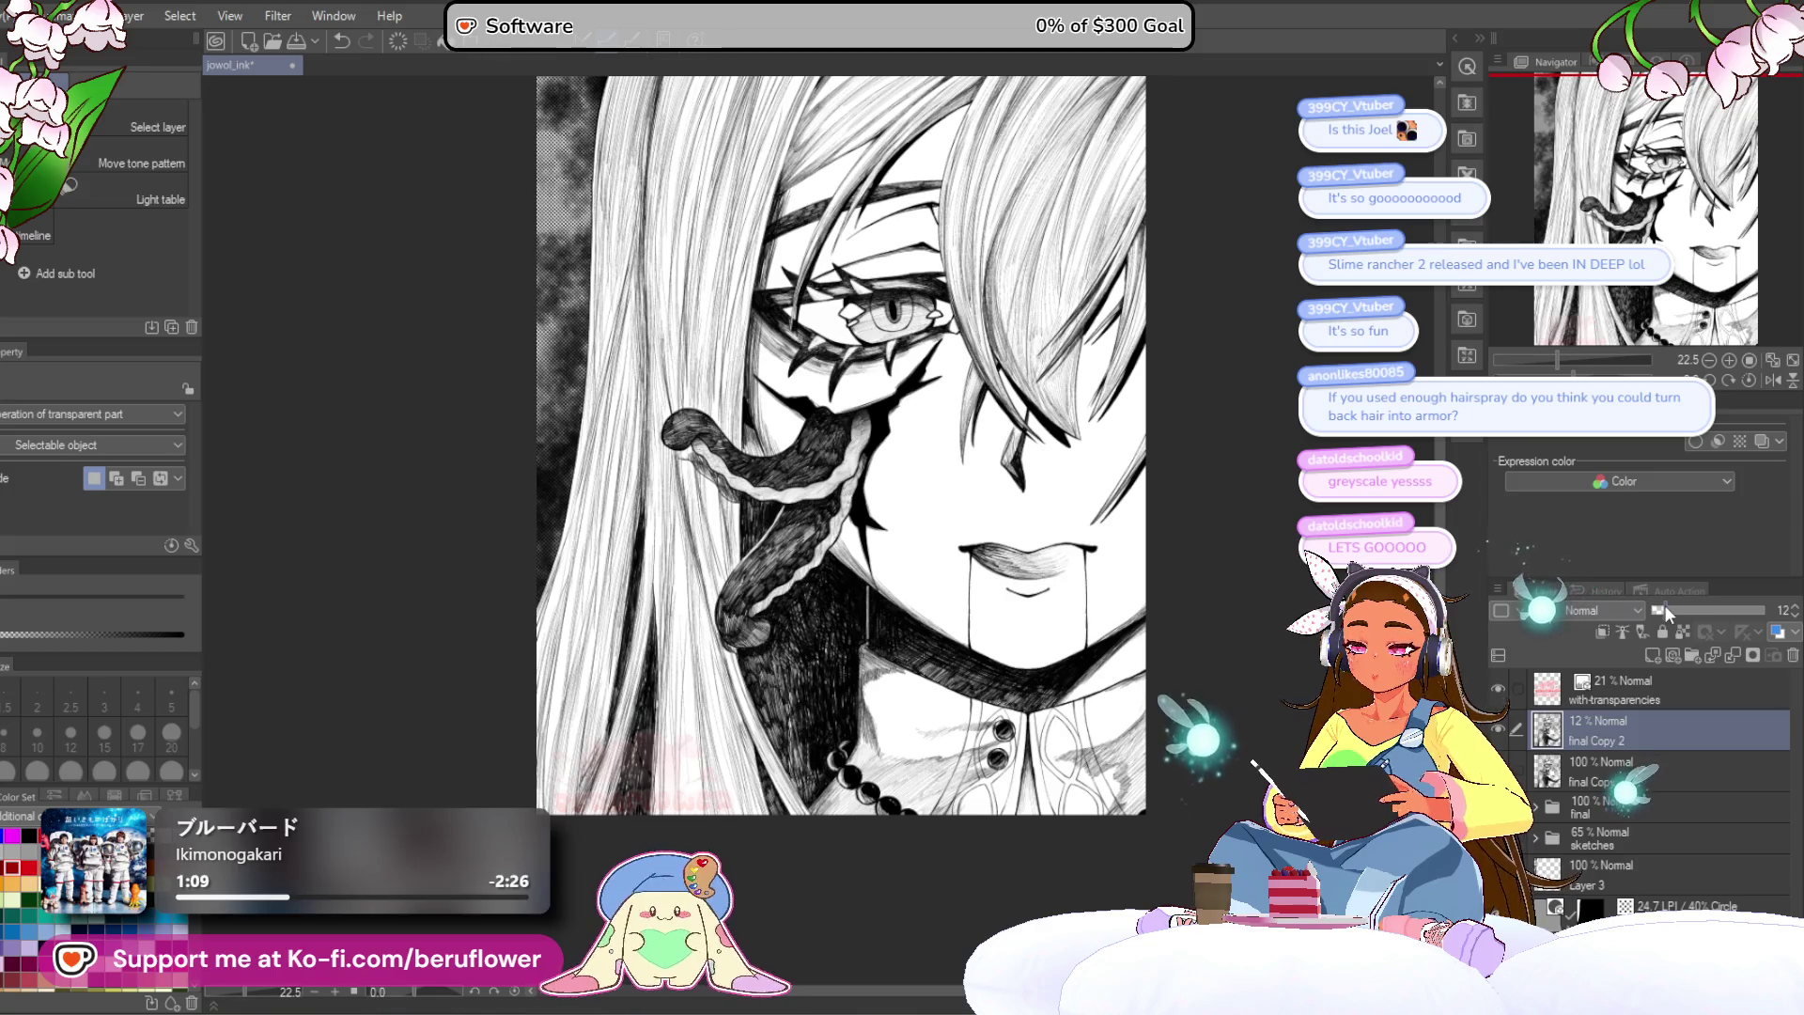
{"action": "left_click_drag", "start_coordinate": [1038, 591], "coordinate": [951, 644]}
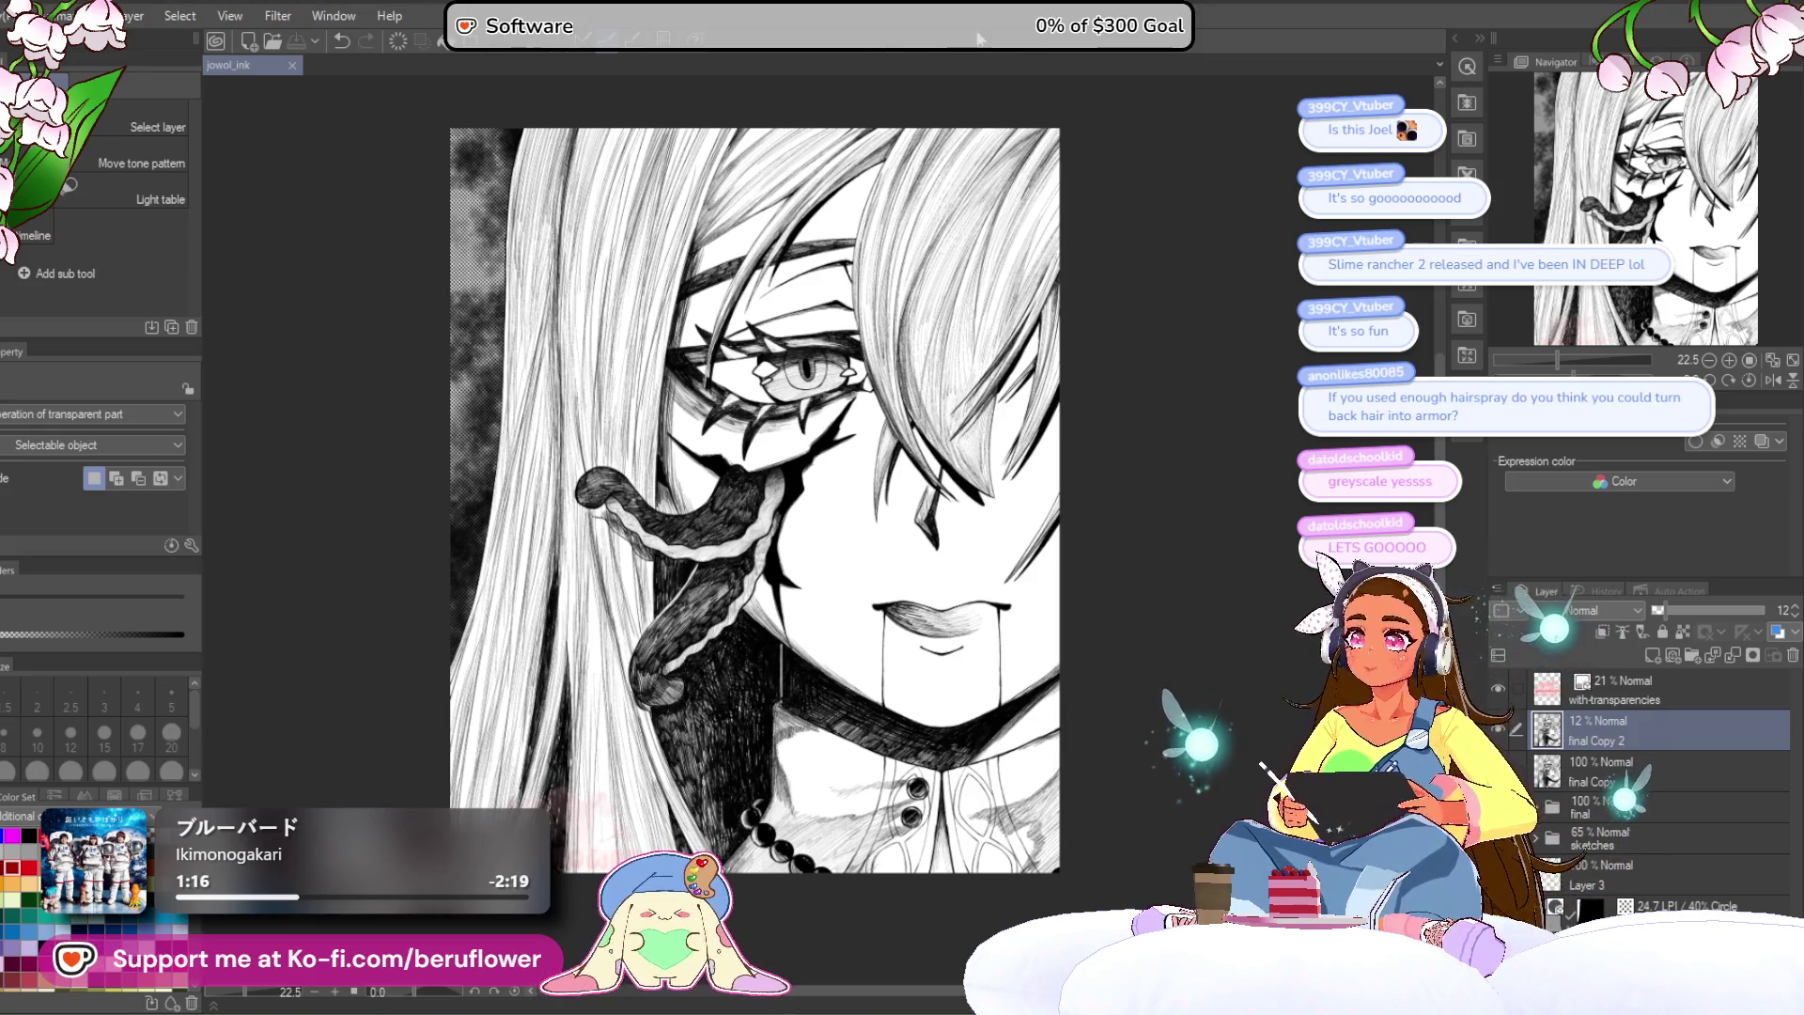
{"action": "left_click_drag", "start_coordinate": [738, 326], "coordinate": [700, 354]}
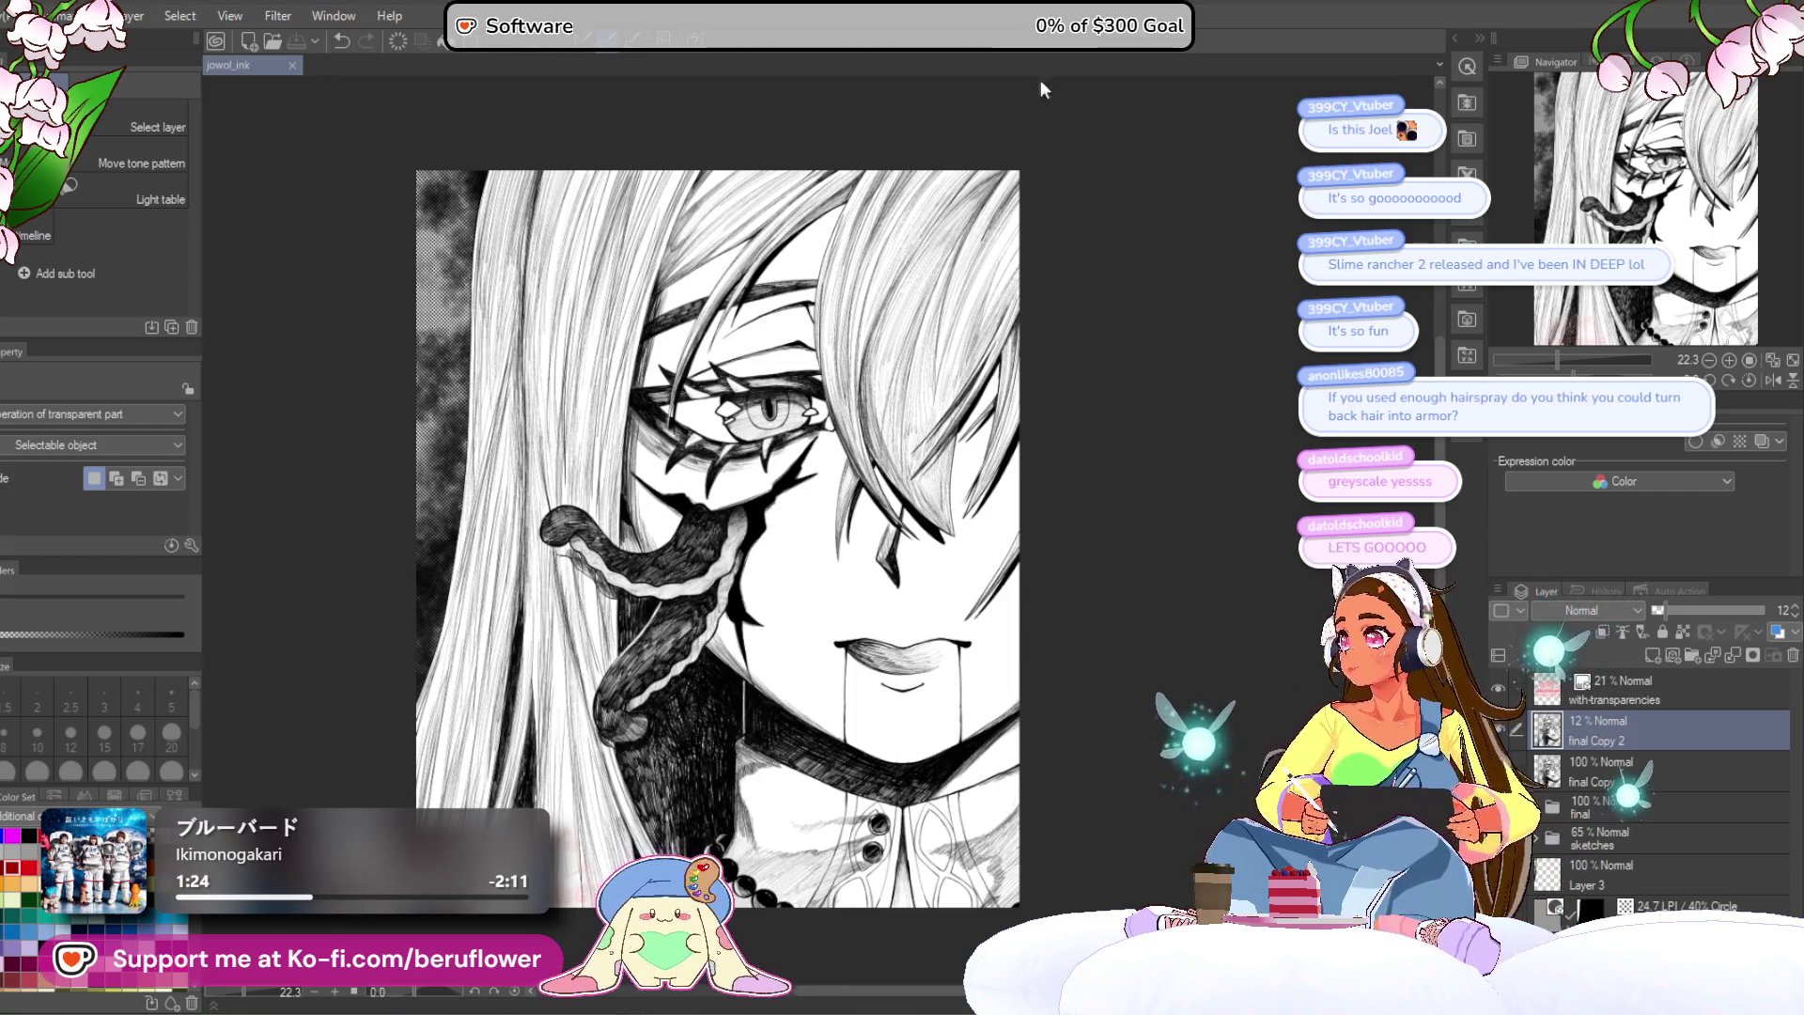
{"action": "scroll", "coordinate": [550, 432], "scroll_direction": "up", "scroll_amount": 1}
{"action": "scroll", "coordinate": [652, 486], "scroll_direction": "down", "scroll_amount": 1}
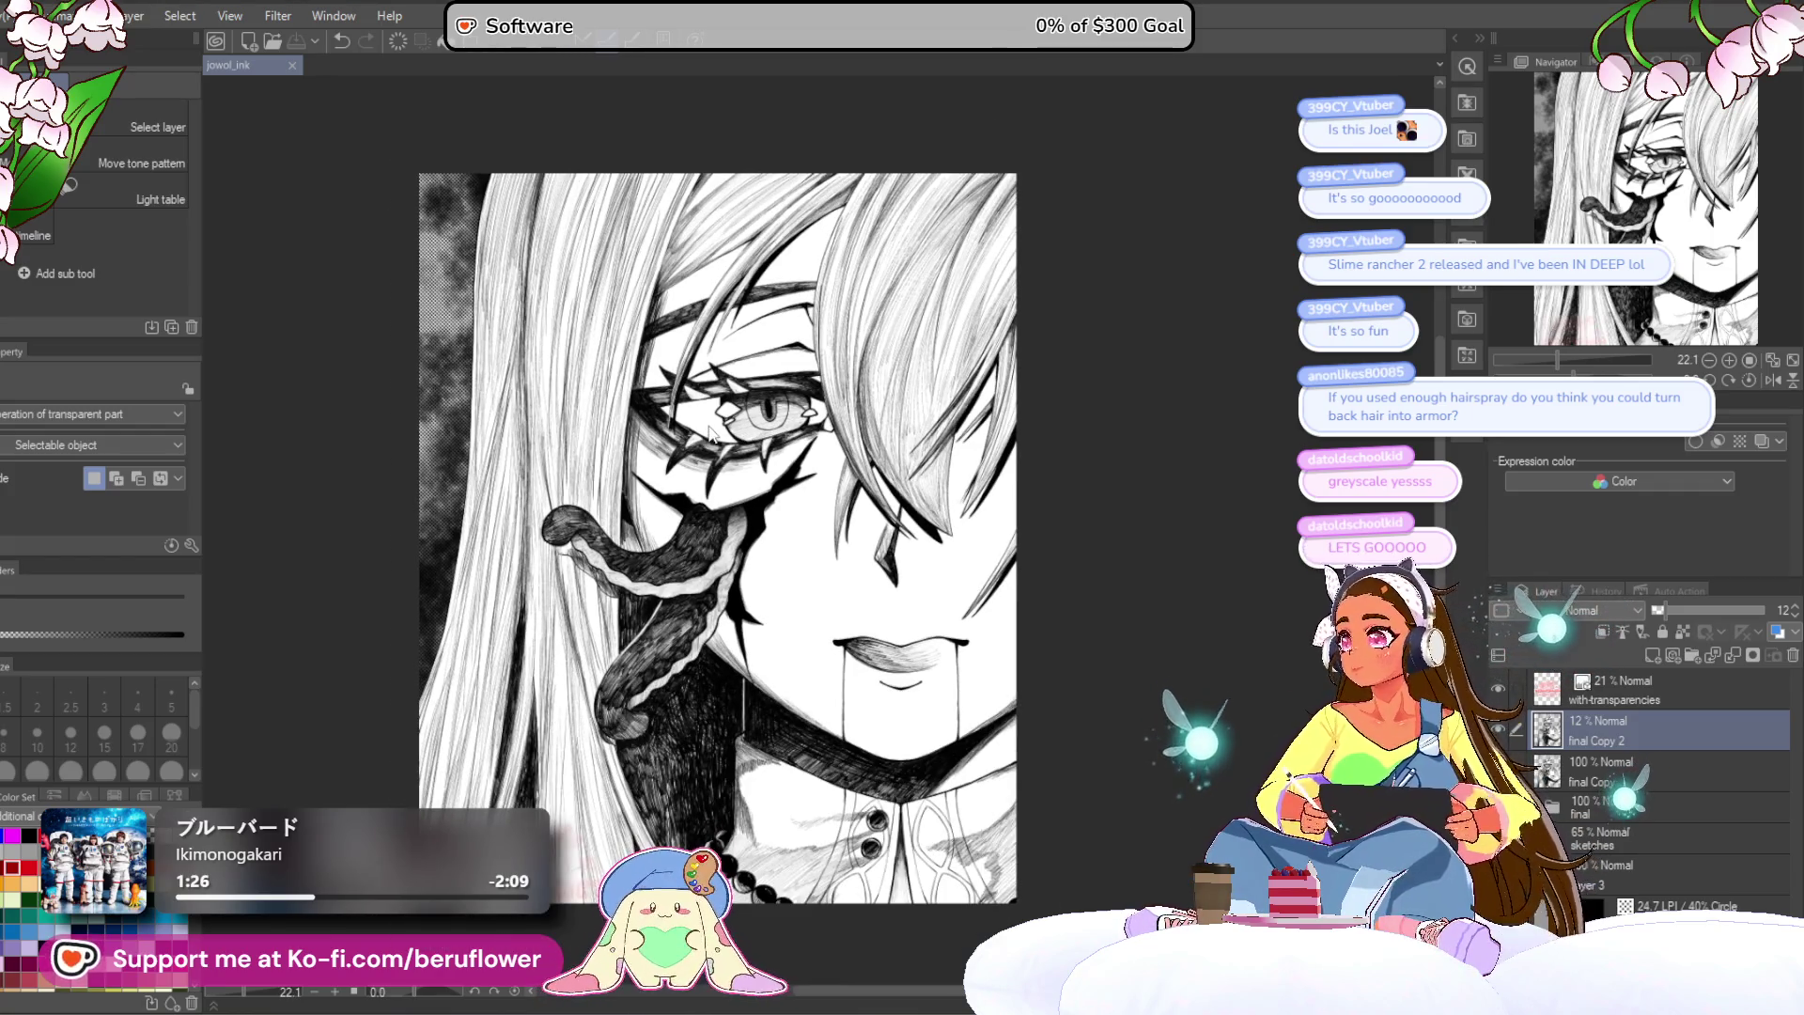
{"action": "left_click_drag", "start_coordinate": [710, 433], "coordinate": [652, 422]}
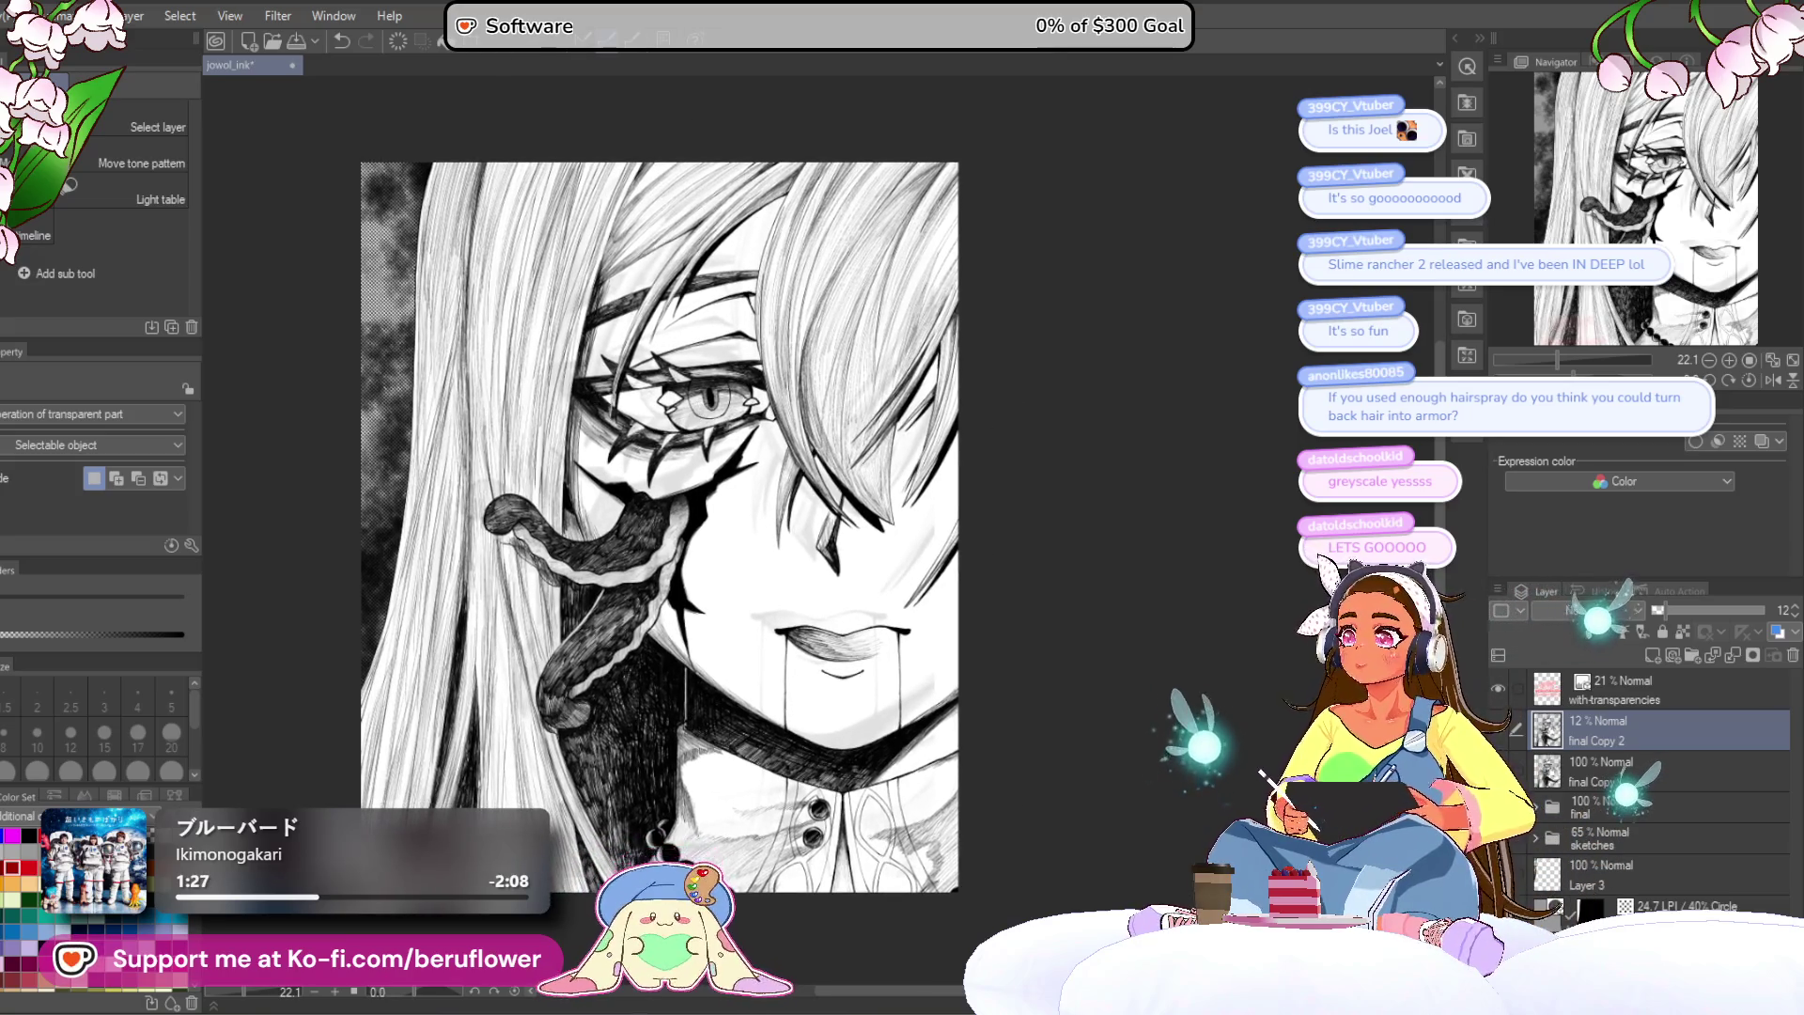
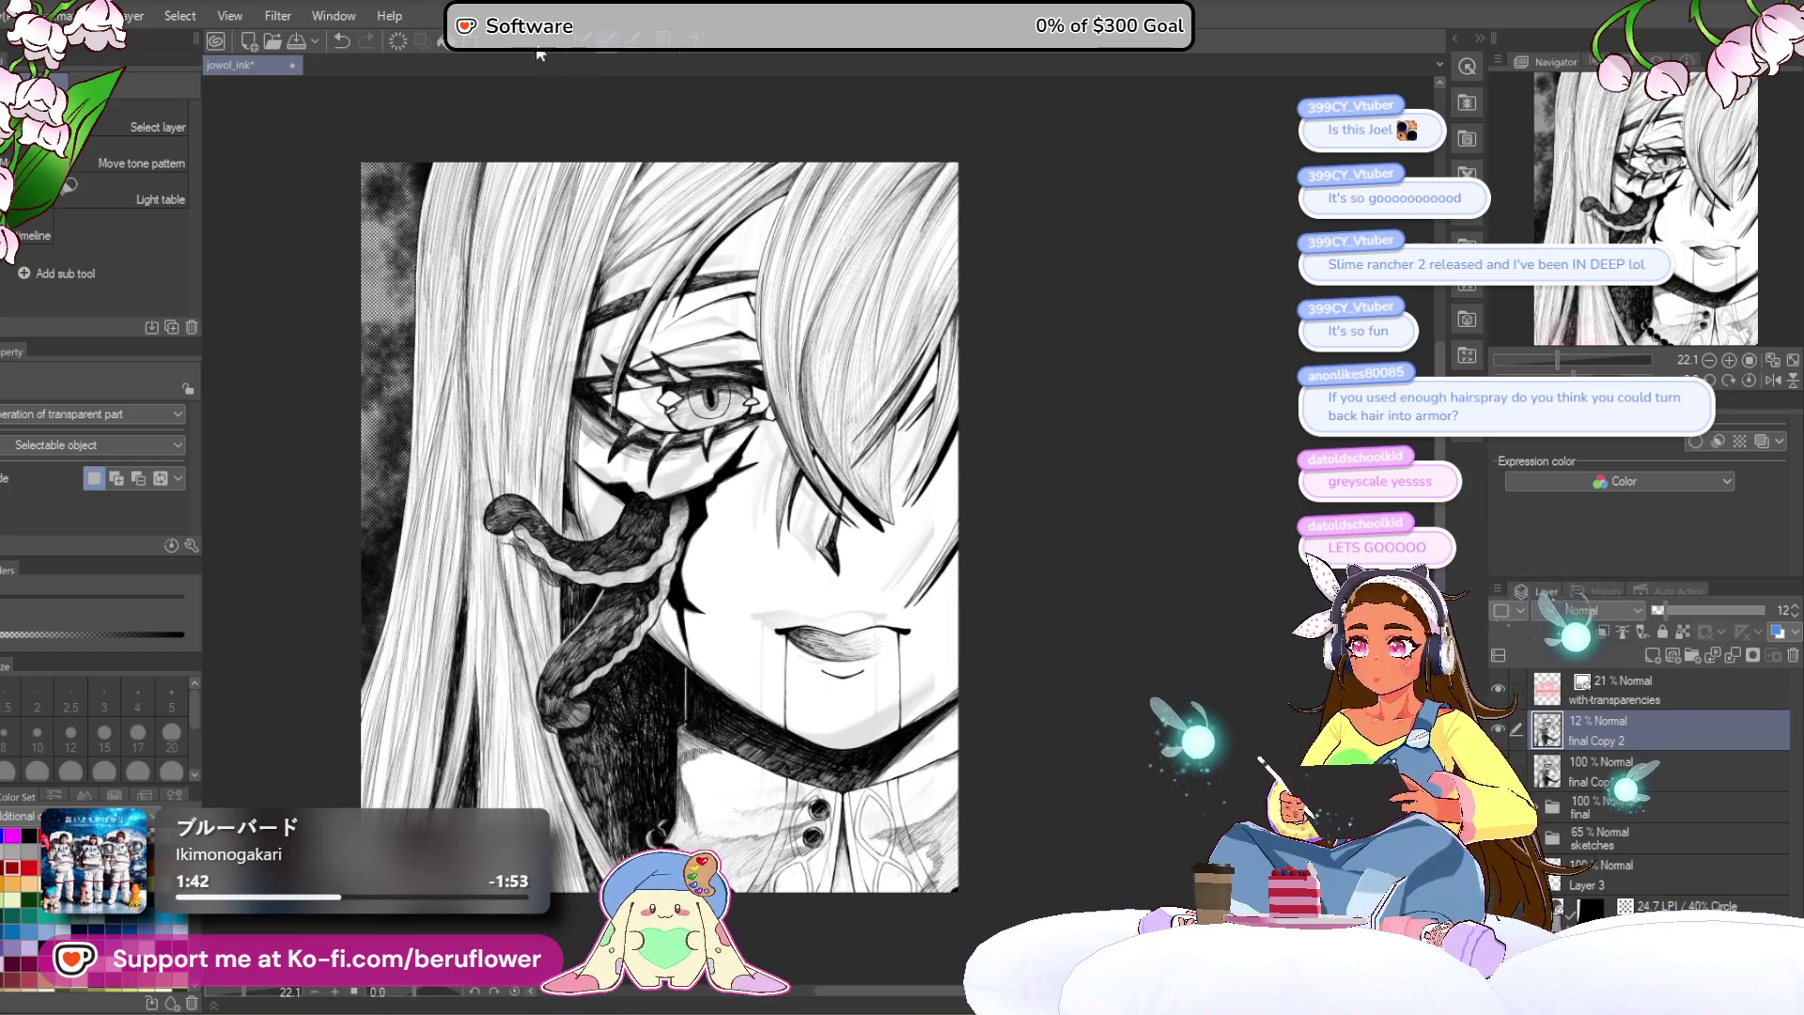
Step: Lower the with-transparencies overlay layer's opacity to 18% and save the illustration
{"action": "scroll", "coordinate": [681, 440], "scroll_direction": "down", "scroll_amount": 1}
{"action": "scroll", "coordinate": [682, 440], "scroll_direction": "up", "scroll_amount": 1}
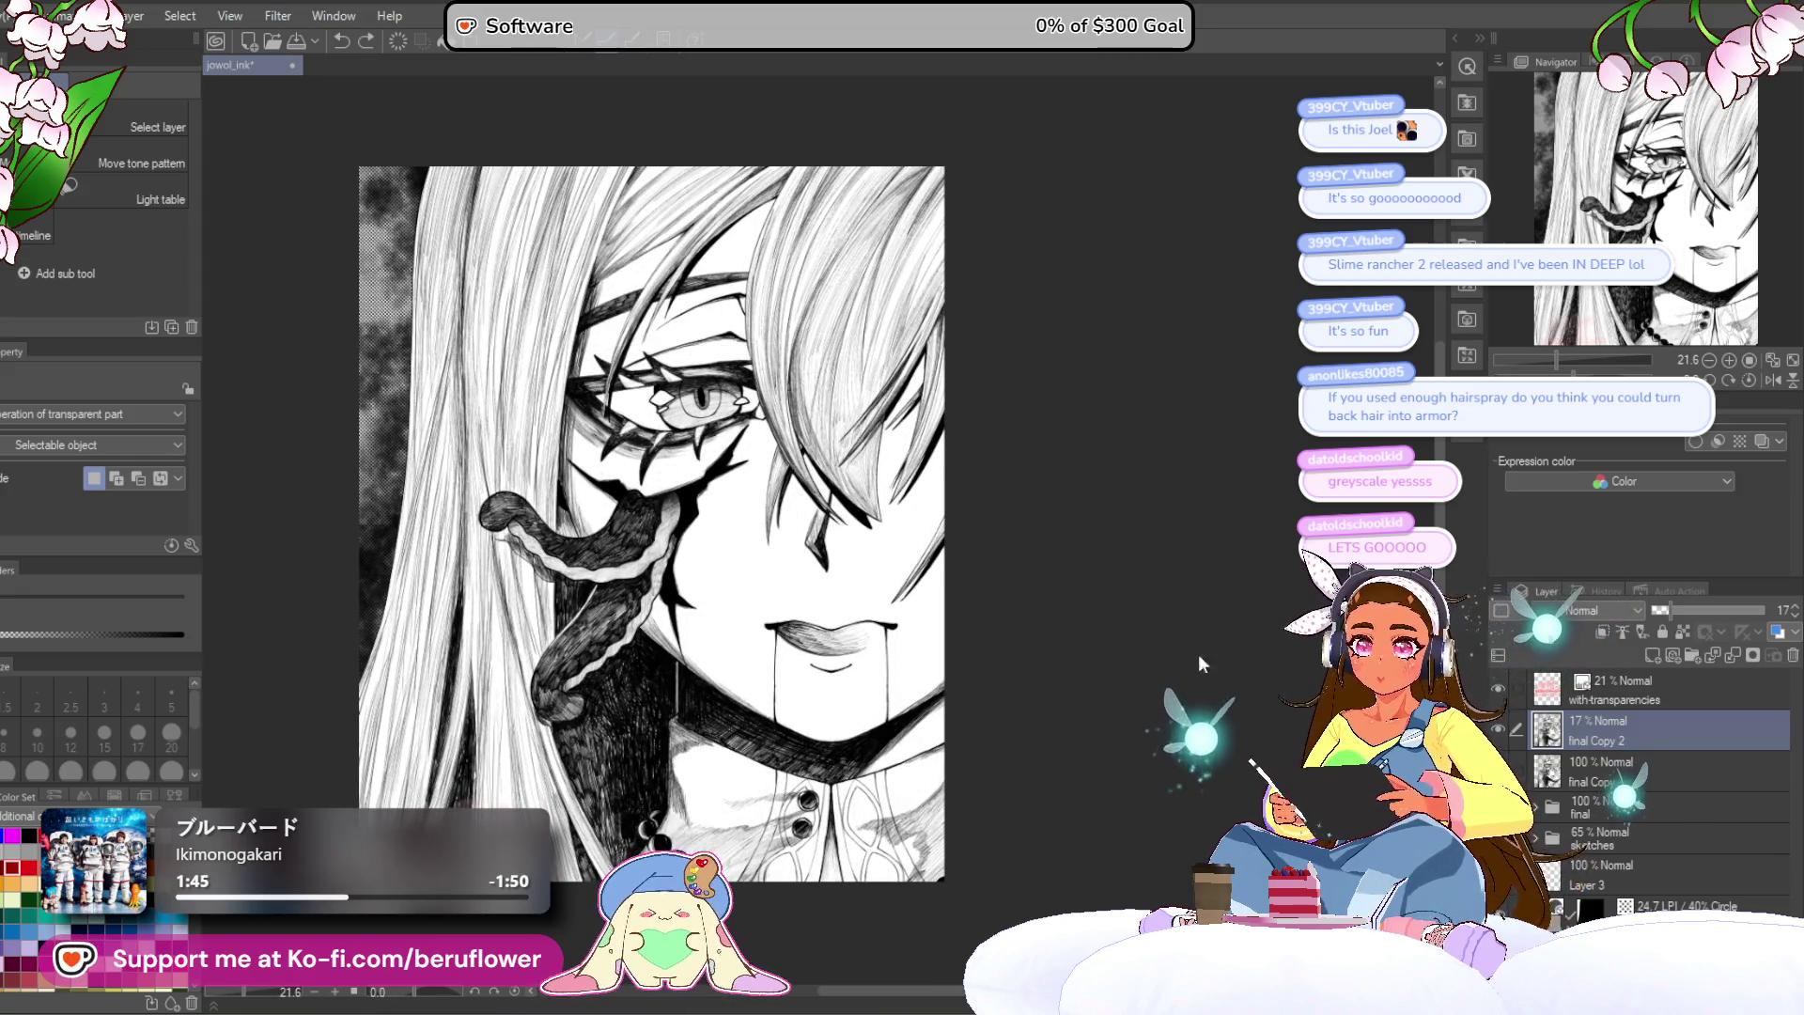
{"action": "scroll", "coordinate": [1032, 579], "scroll_direction": "up", "scroll_amount": 1}
{"action": "scroll", "coordinate": [1032, 579], "scroll_direction": "left", "scroll_amount": 2}
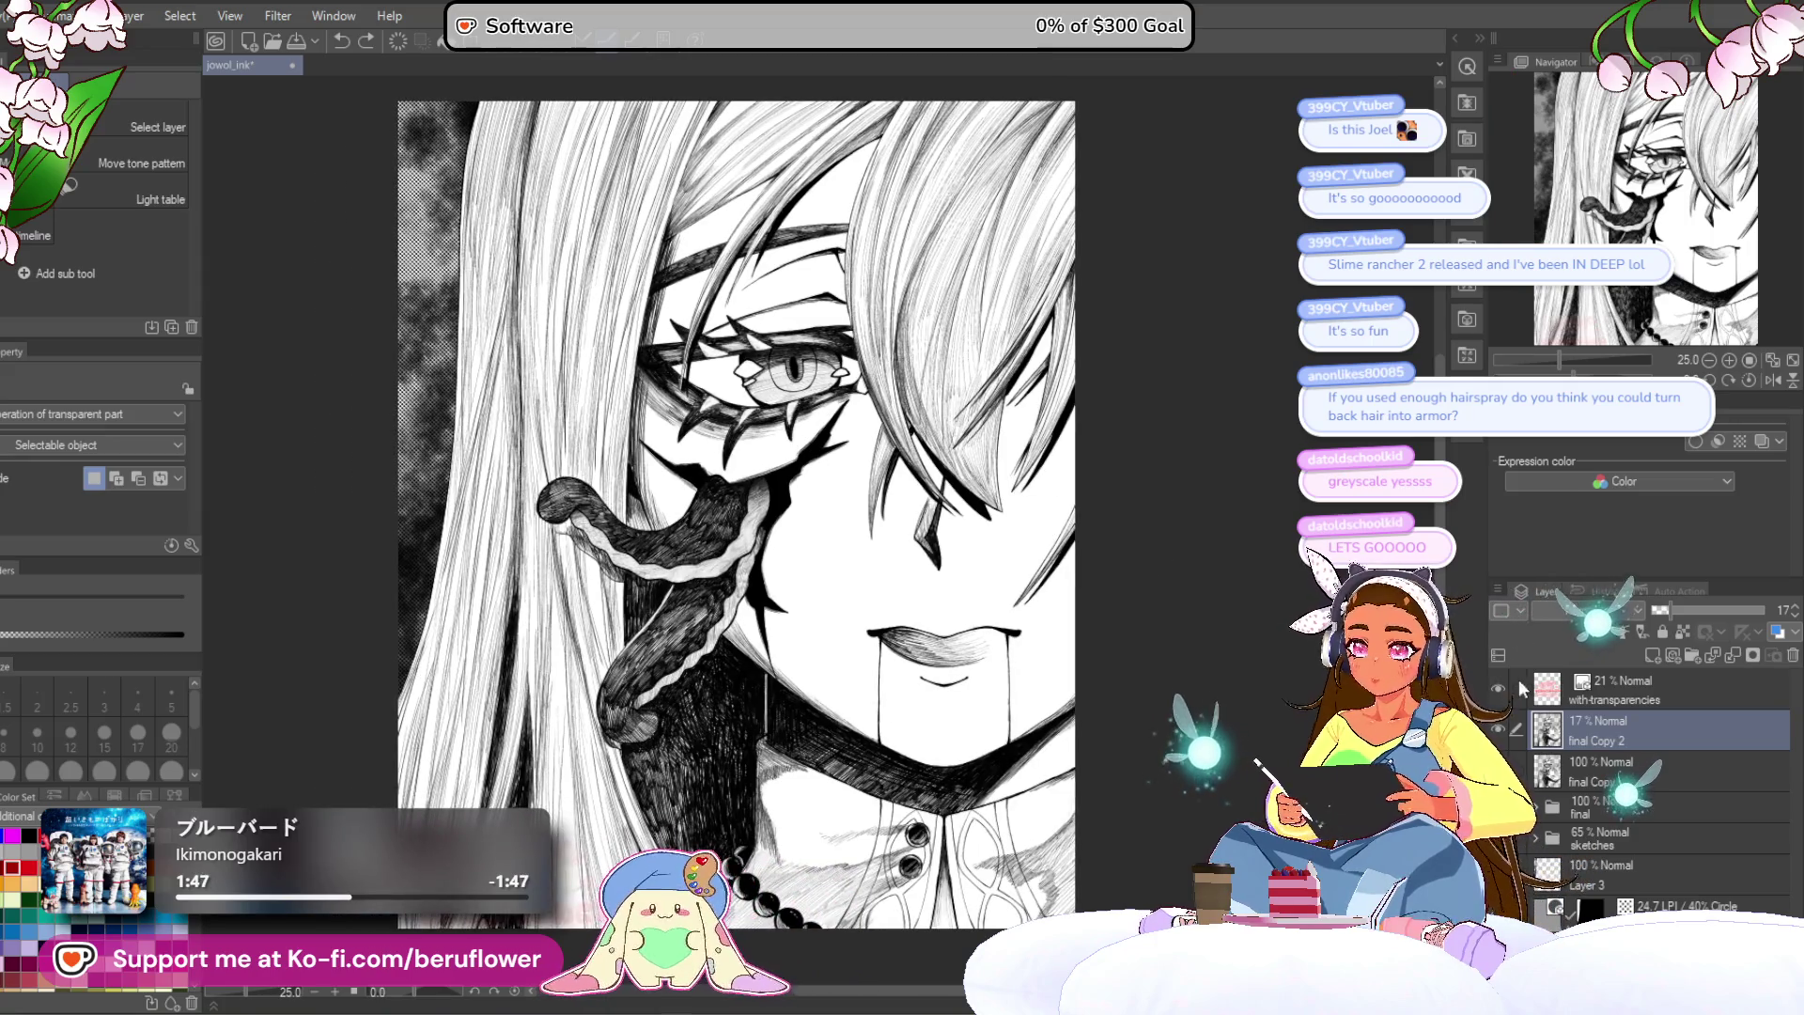
{"action": "left_click", "coordinate": [1632, 701]}
{"action": "left_click_drag", "start_coordinate": [1683, 607], "coordinate": [1672, 607]}
{"action": "left_click", "coordinate": [1627, 741]}
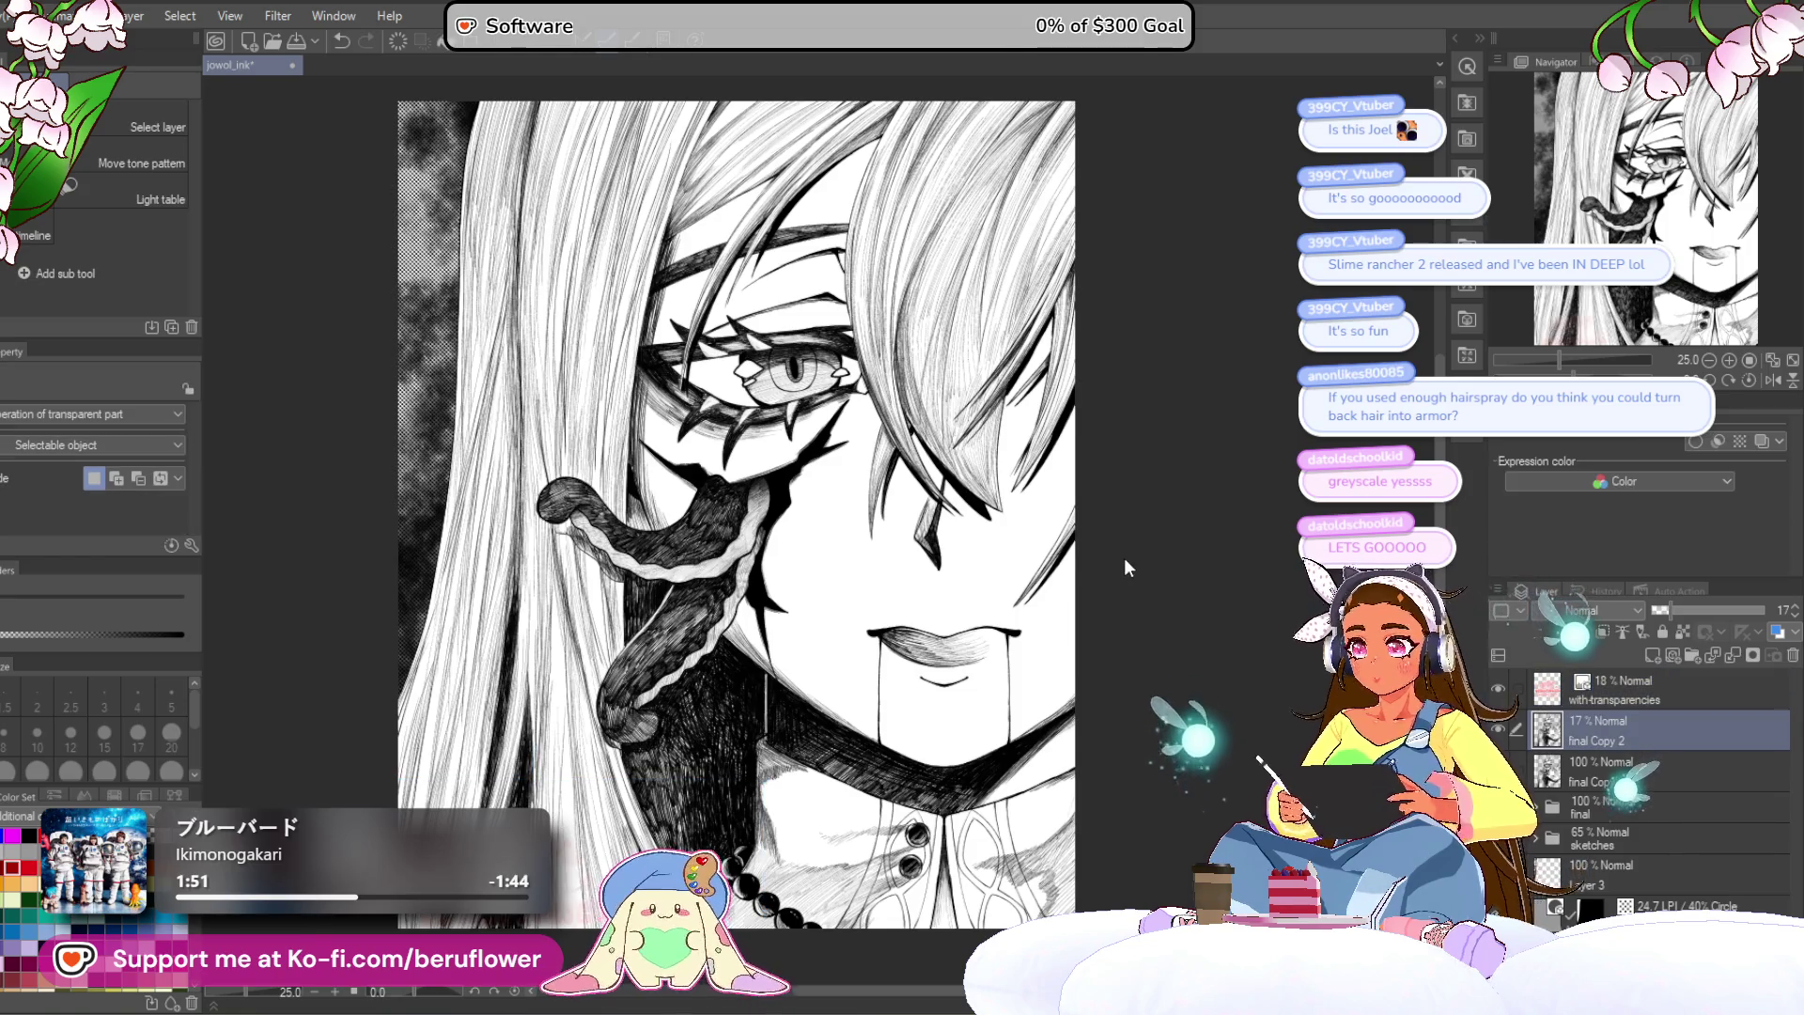
{"action": "scroll", "coordinate": [1036, 536], "scroll_direction": "down", "scroll_amount": 1}
{"action": "scroll", "coordinate": [1035, 536], "scroll_direction": "right", "scroll_amount": 1}
{"action": "scroll", "coordinate": [991, 537], "scroll_direction": "right", "scroll_amount": 1}
{"action": "scroll", "coordinate": [978, 544], "scroll_direction": "up", "scroll_amount": 1}
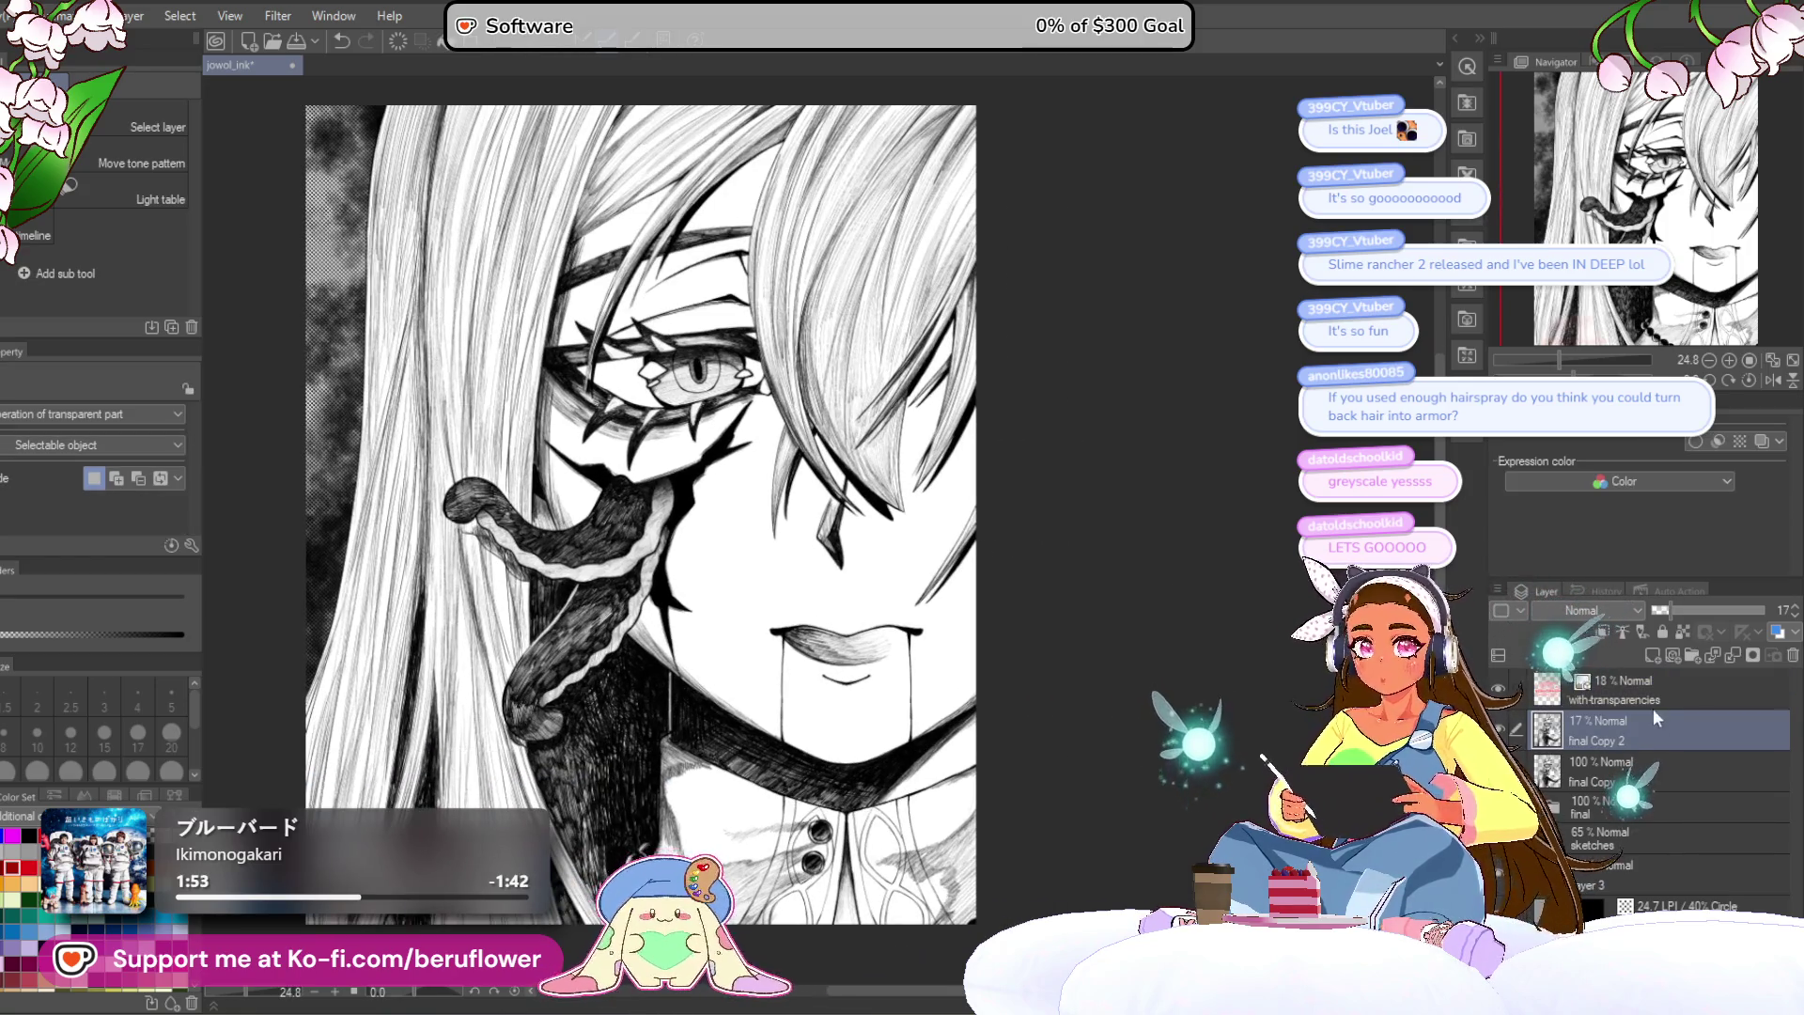
{"action": "key", "text": "ctrl+s"}
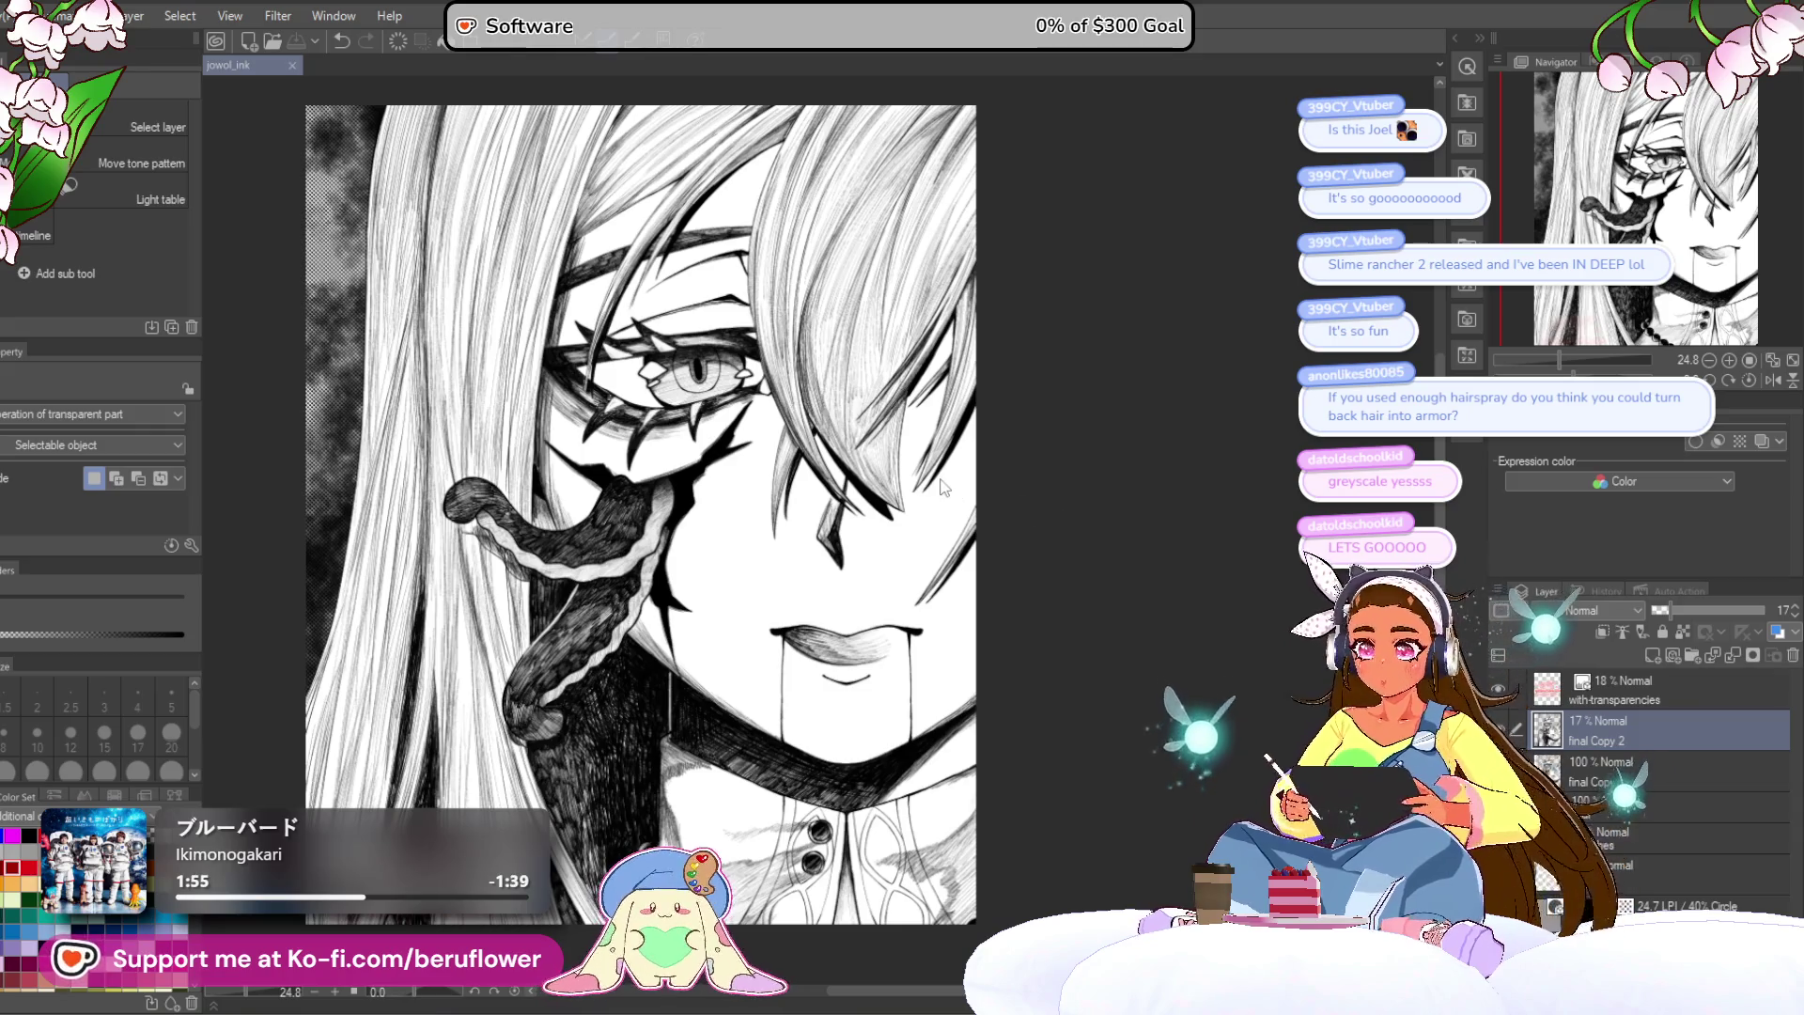
Step: Raise the with-transparencies overlay layer's opacity to 25% and save the illustration
{"action": "scroll", "coordinate": [724, 534], "scroll_direction": "left", "scroll_amount": 1}
{"action": "scroll", "coordinate": [724, 533], "scroll_direction": "down", "scroll_amount": 1}
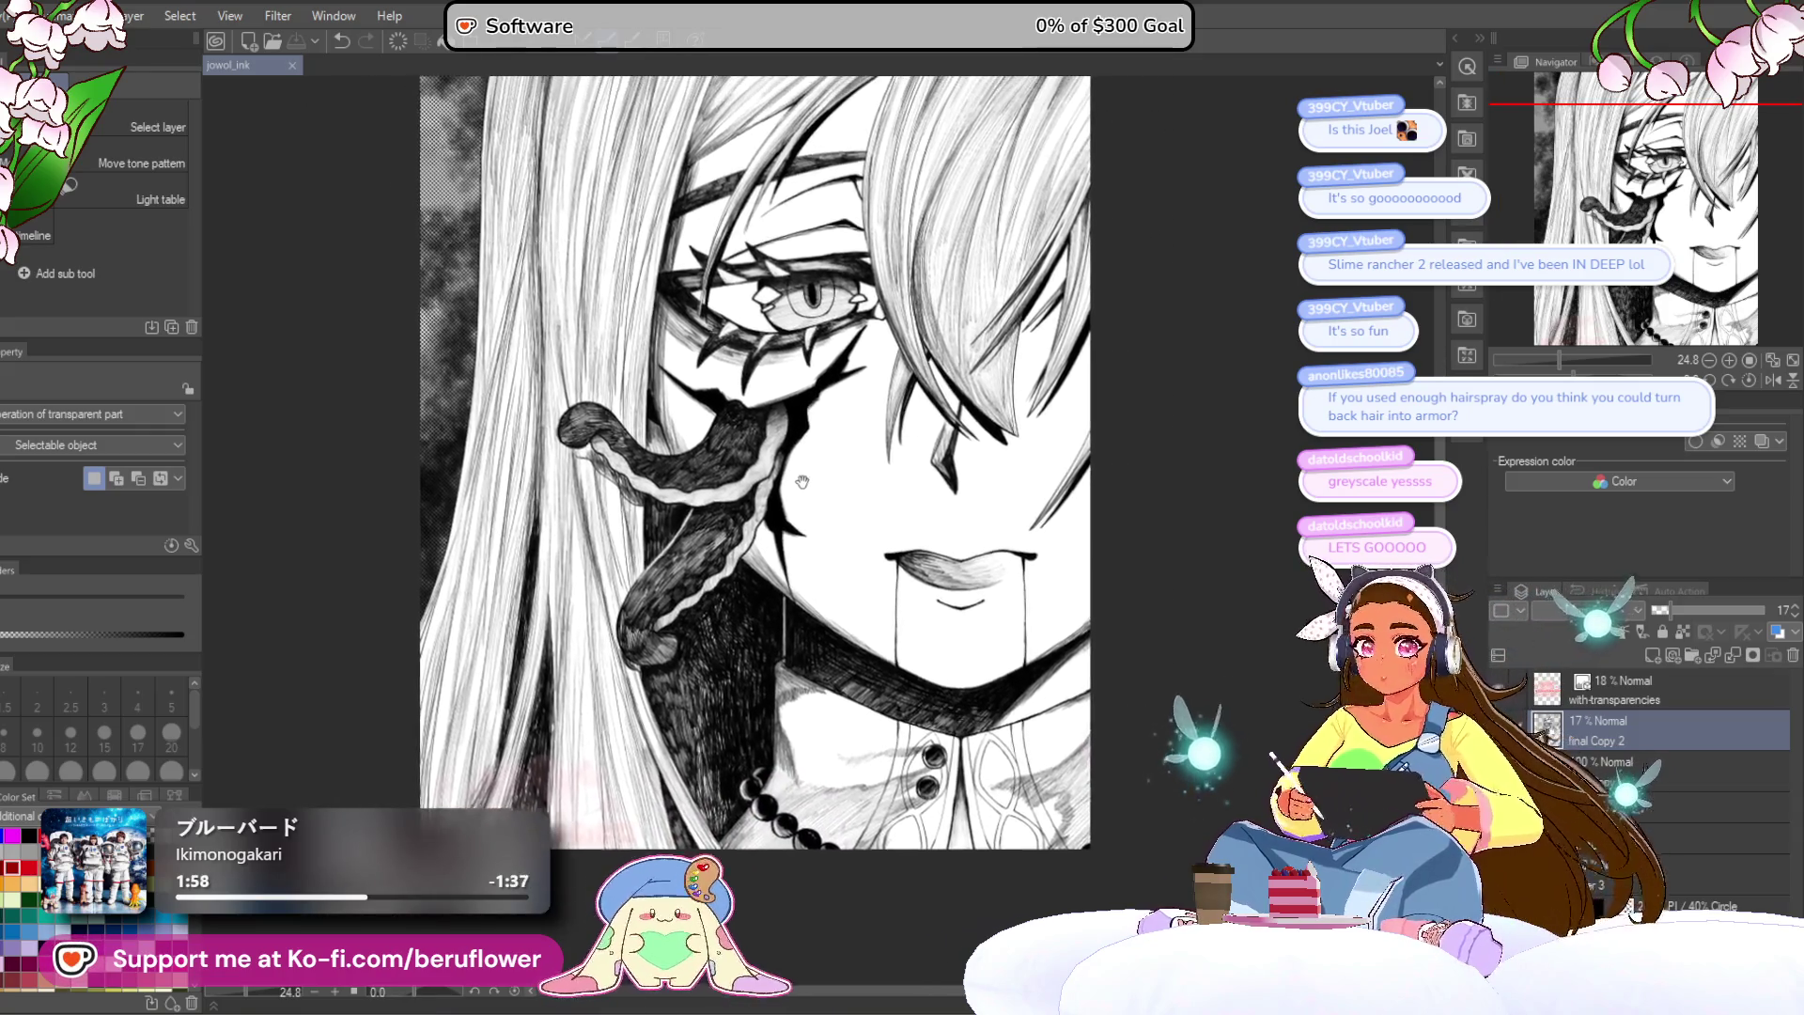
{"action": "left_click", "coordinate": [1682, 686]}
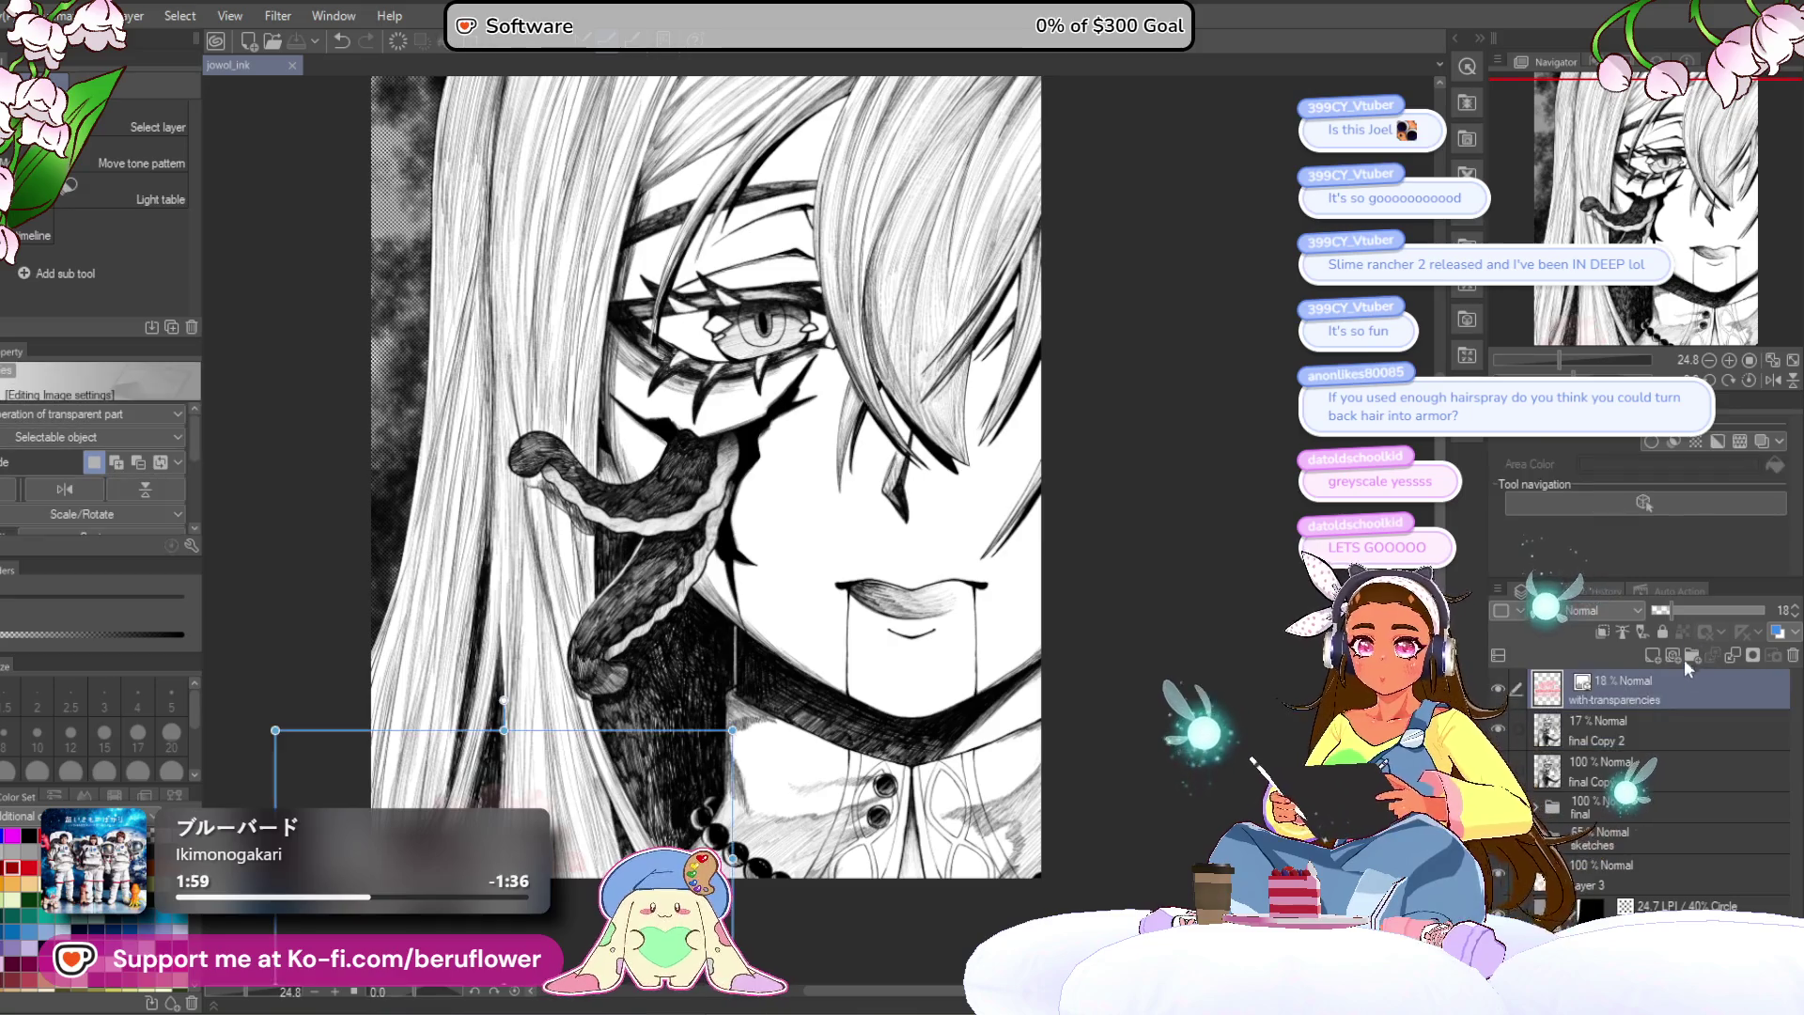
{"action": "left_click", "coordinate": [1678, 612]}
{"action": "left_click", "coordinate": [1631, 759]}
{"action": "scroll", "coordinate": [1102, 598], "scroll_direction": "down", "scroll_amount": 1}
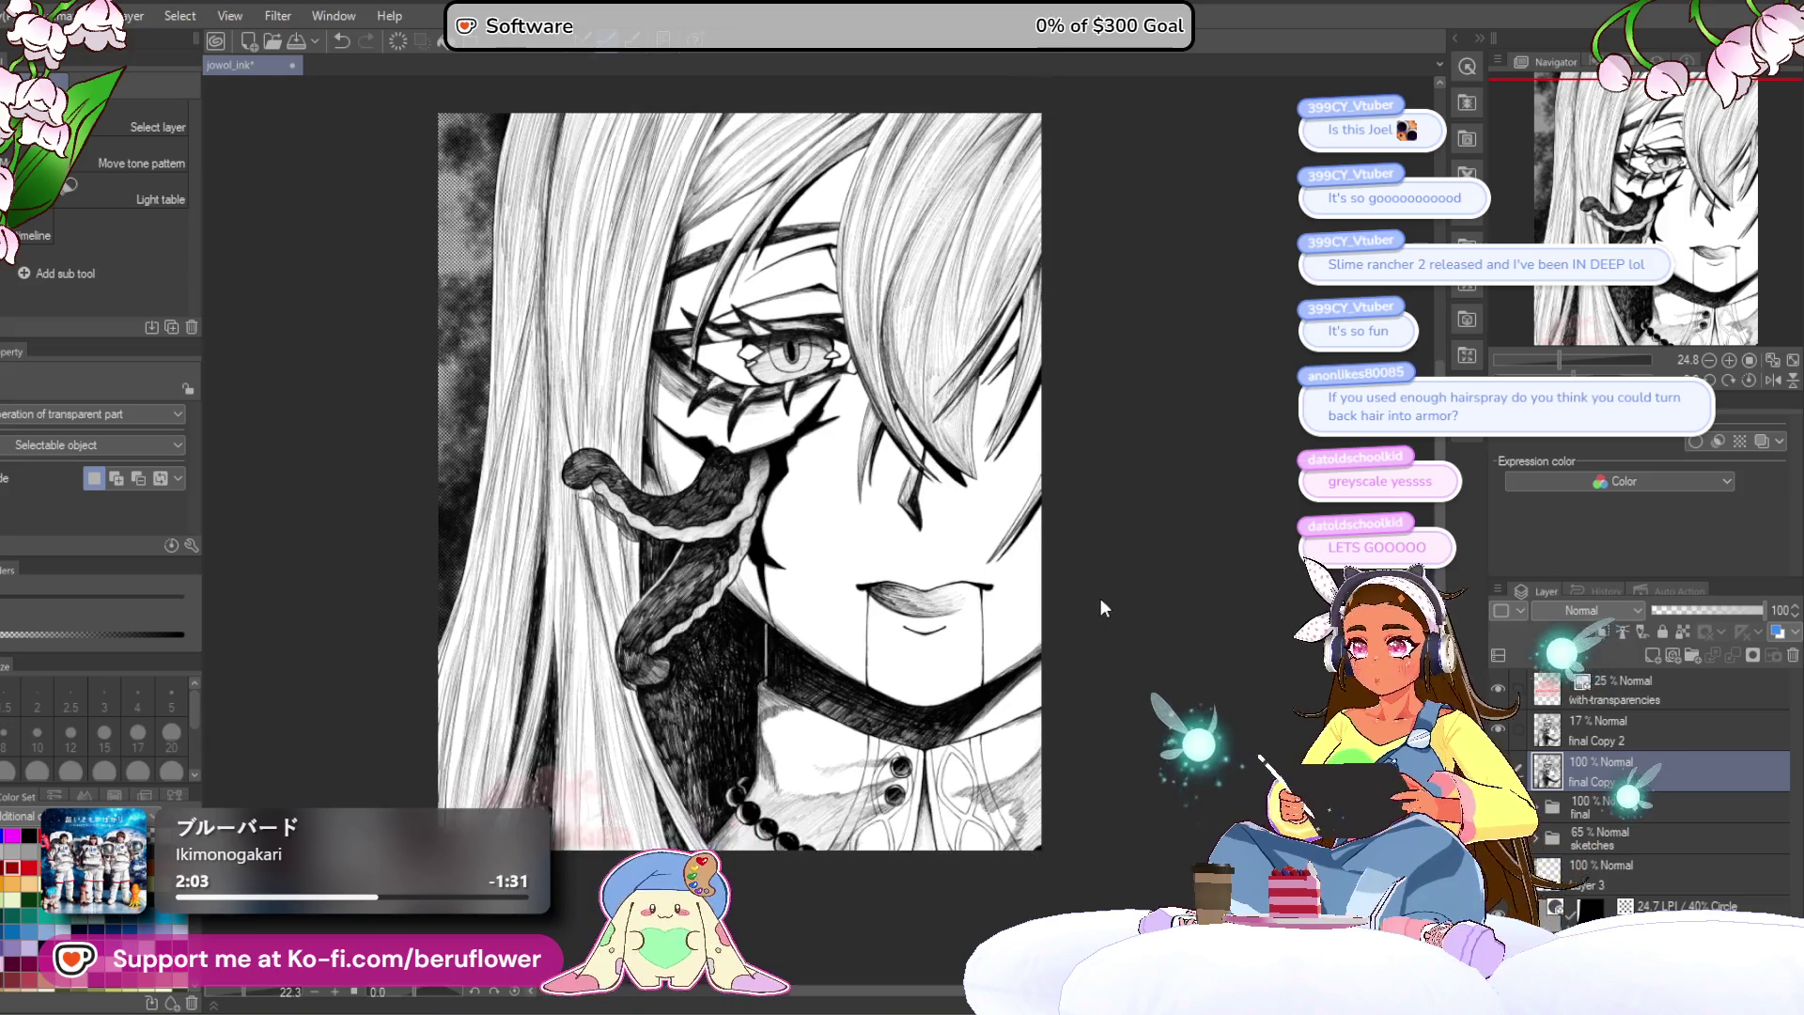
{"action": "key", "text": "ctrl+s"}
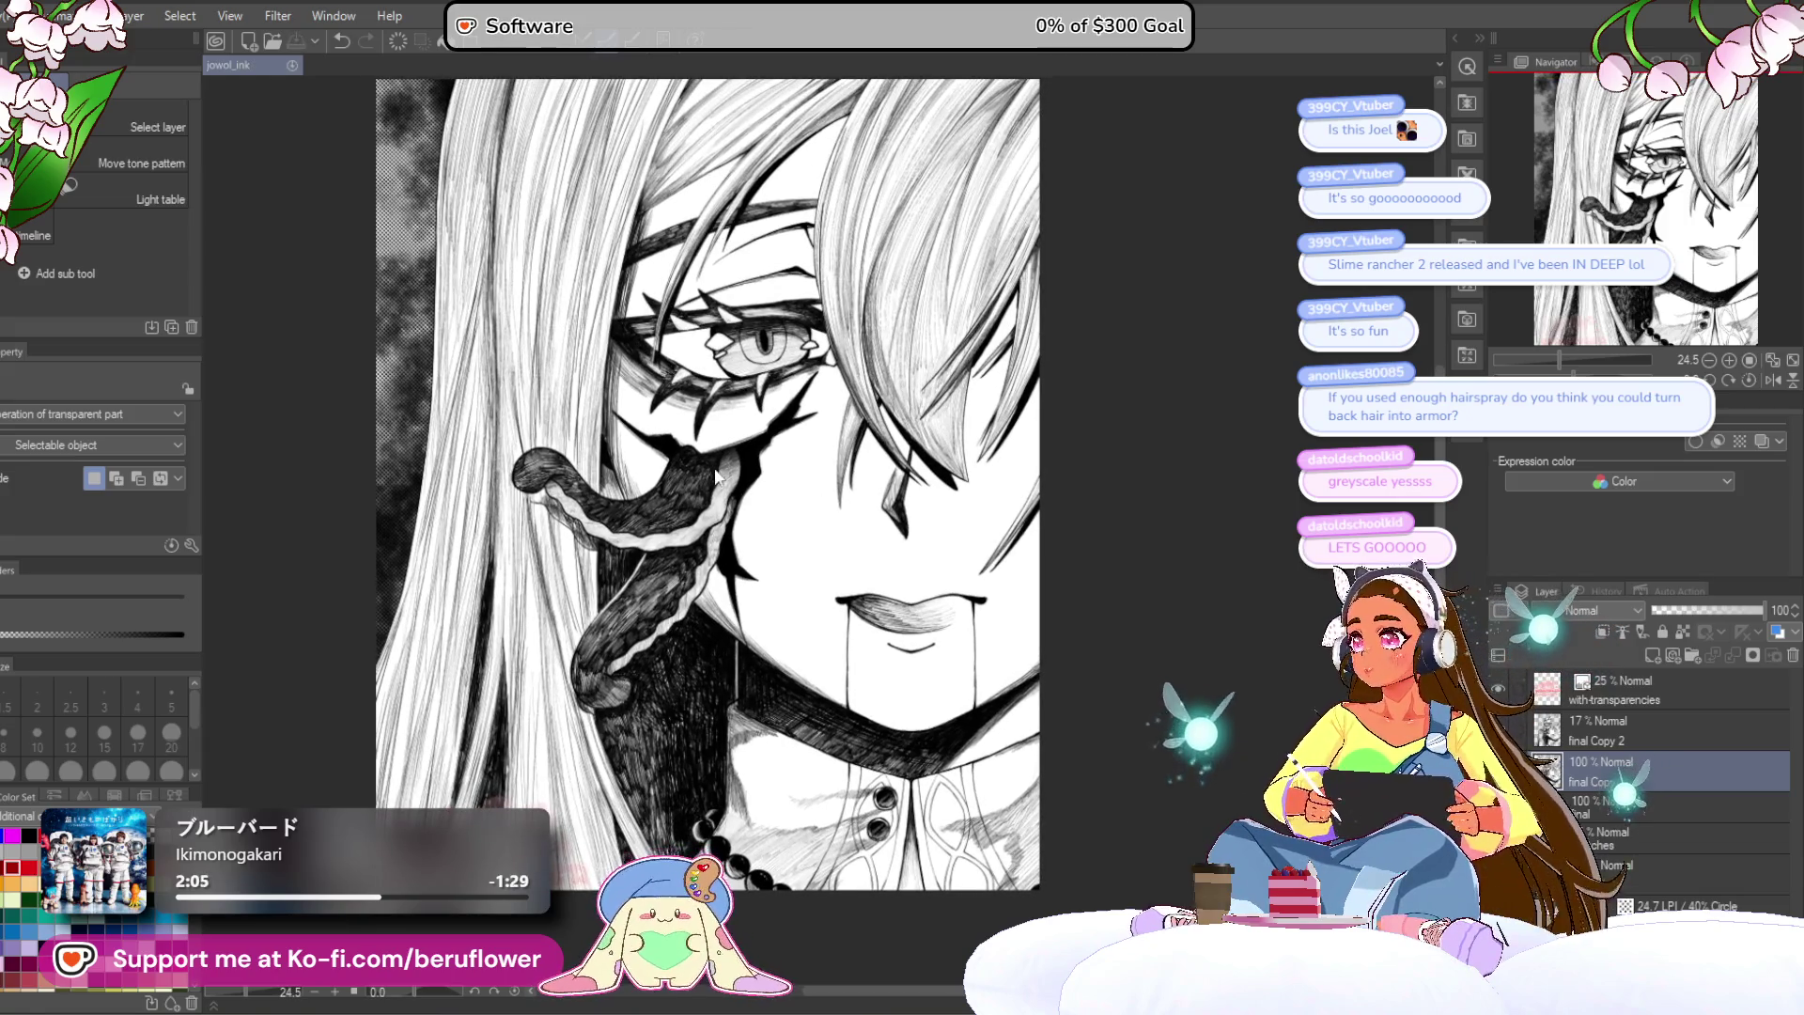
{"action": "scroll", "coordinate": [716, 475], "scroll_direction": "down", "scroll_amount": 1}
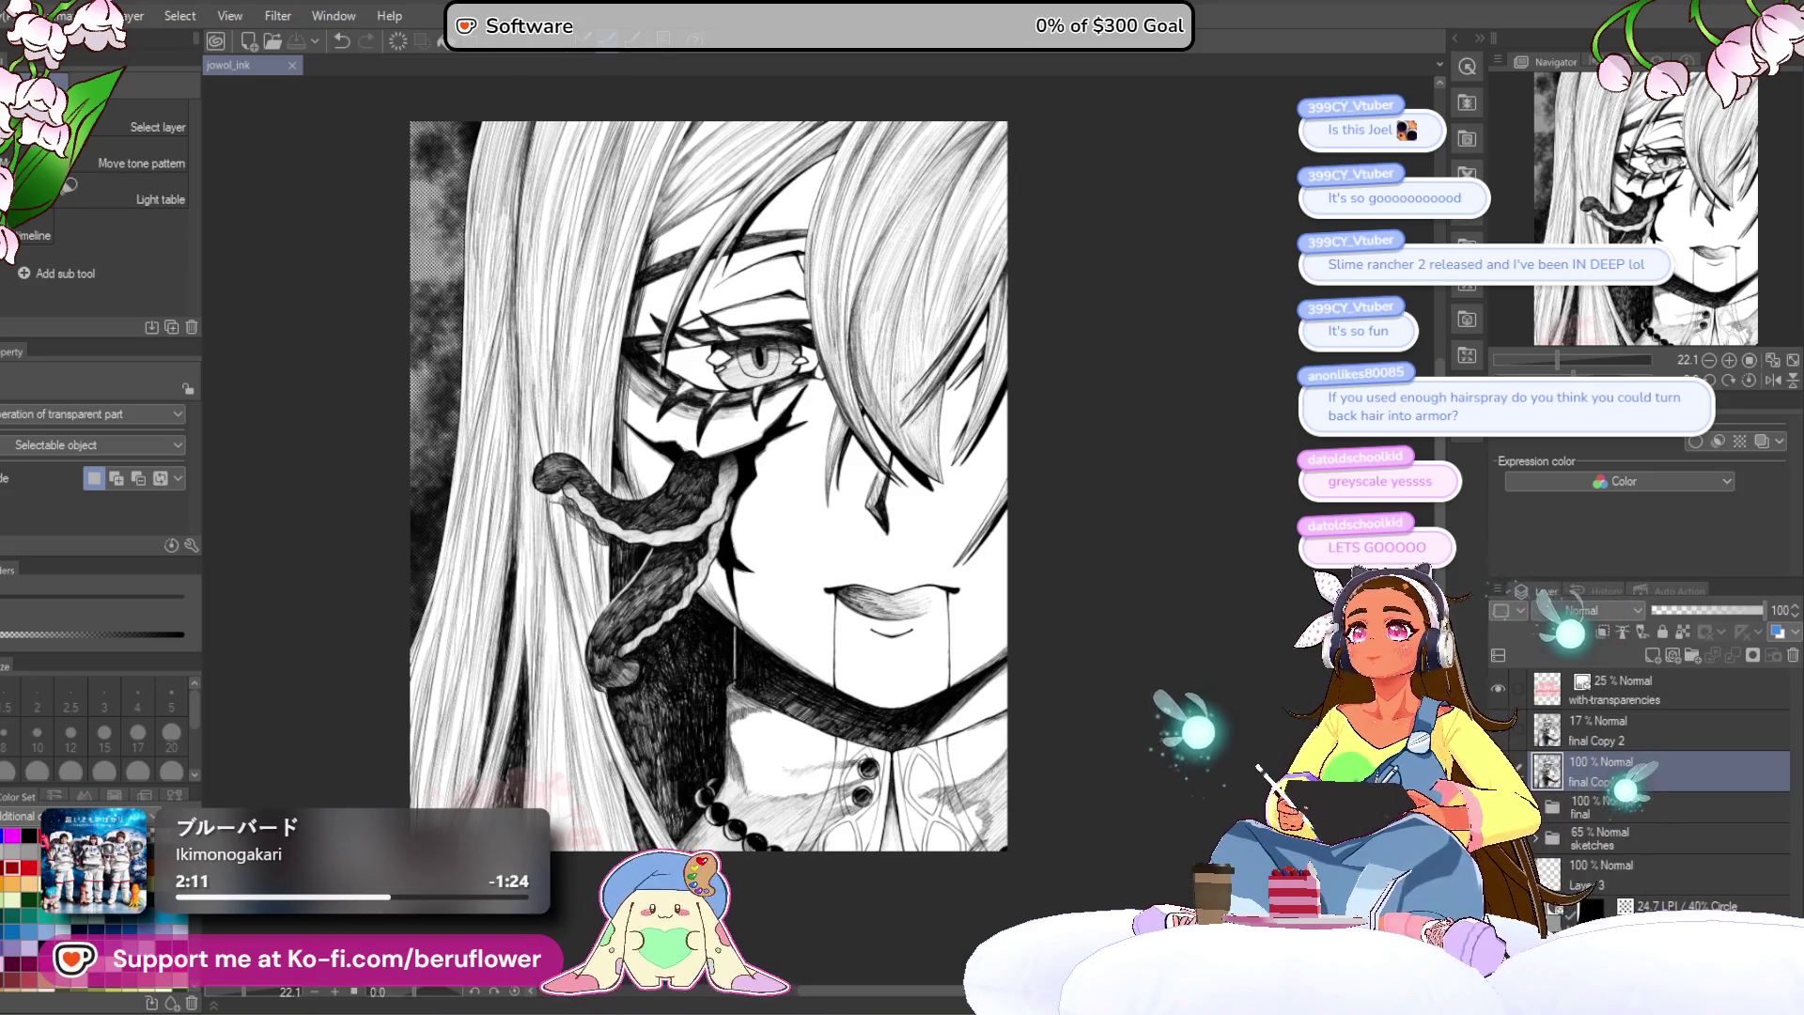
{"action": "key", "text": "ctrl+s"}
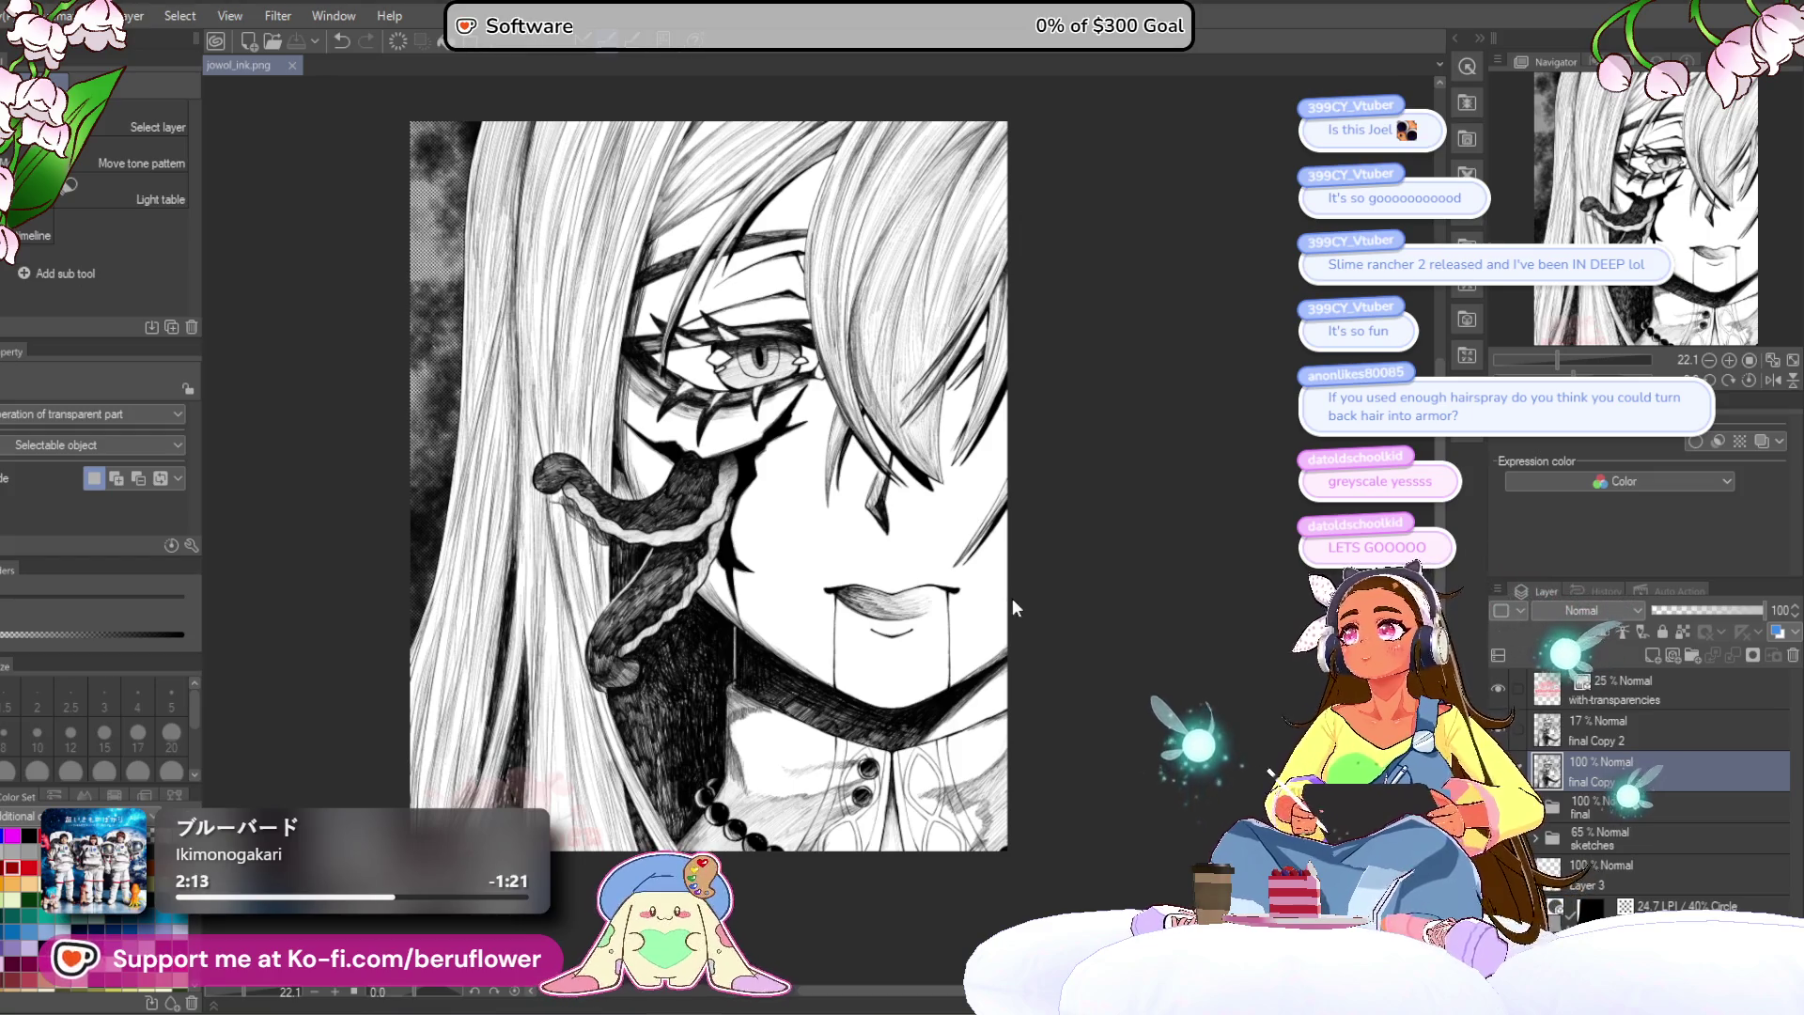
Step: Switch to the final Copy 2 layer, shift the view right, and close jowol_ink.png
{"action": "scroll", "coordinate": [1045, 588], "scroll_direction": "down", "scroll_amount": 1}
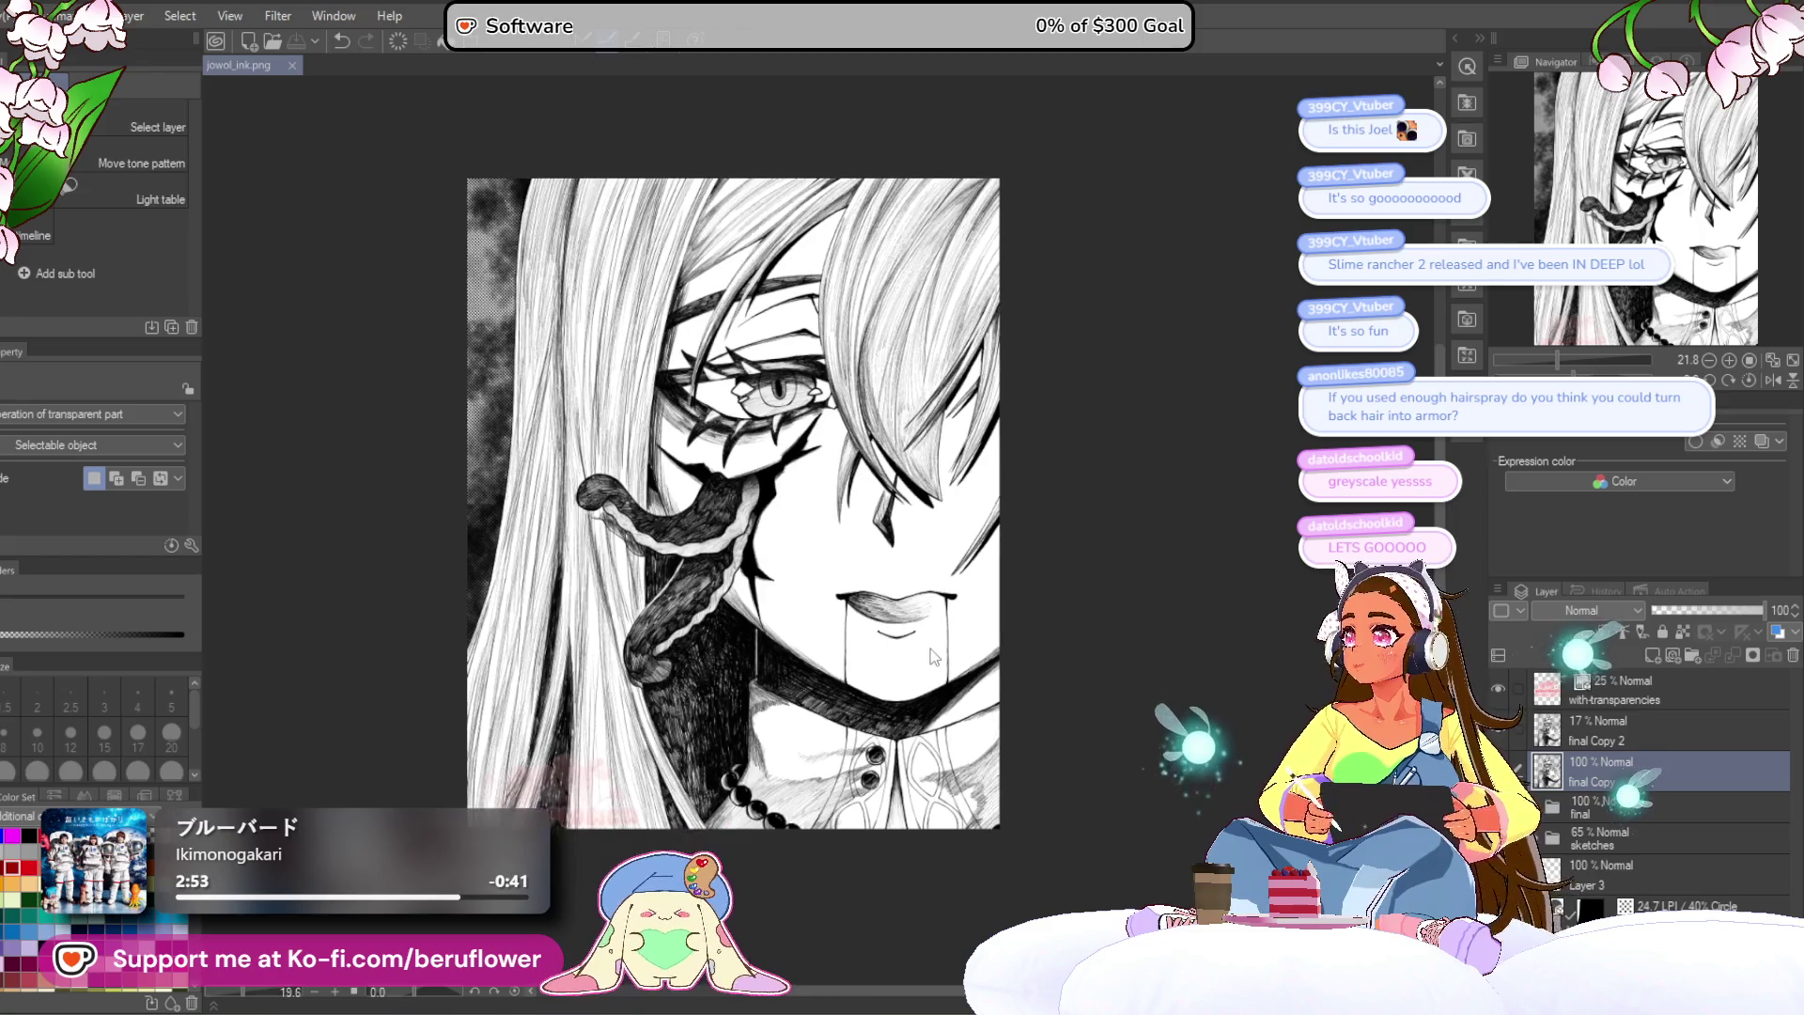
{"action": "key", "text": "alt+bracketright"}
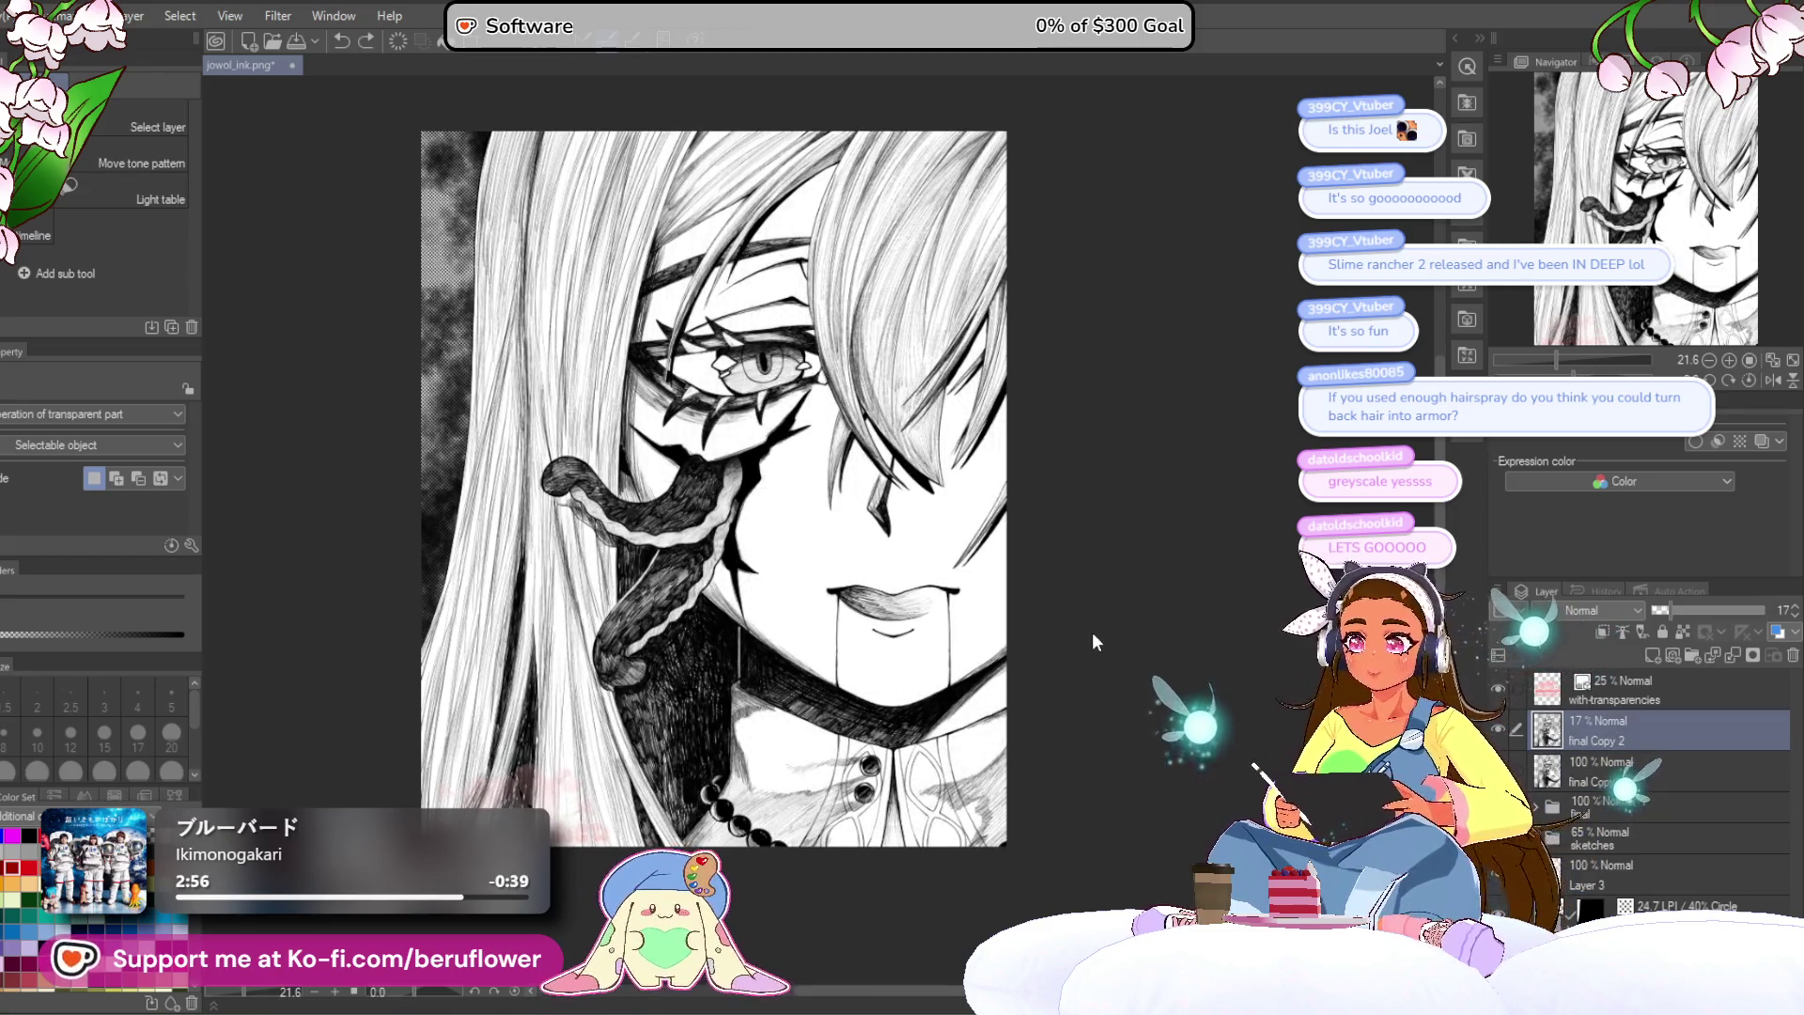
{"action": "left_click_drag", "start_coordinate": [1082, 488], "coordinate": [1140, 491]}
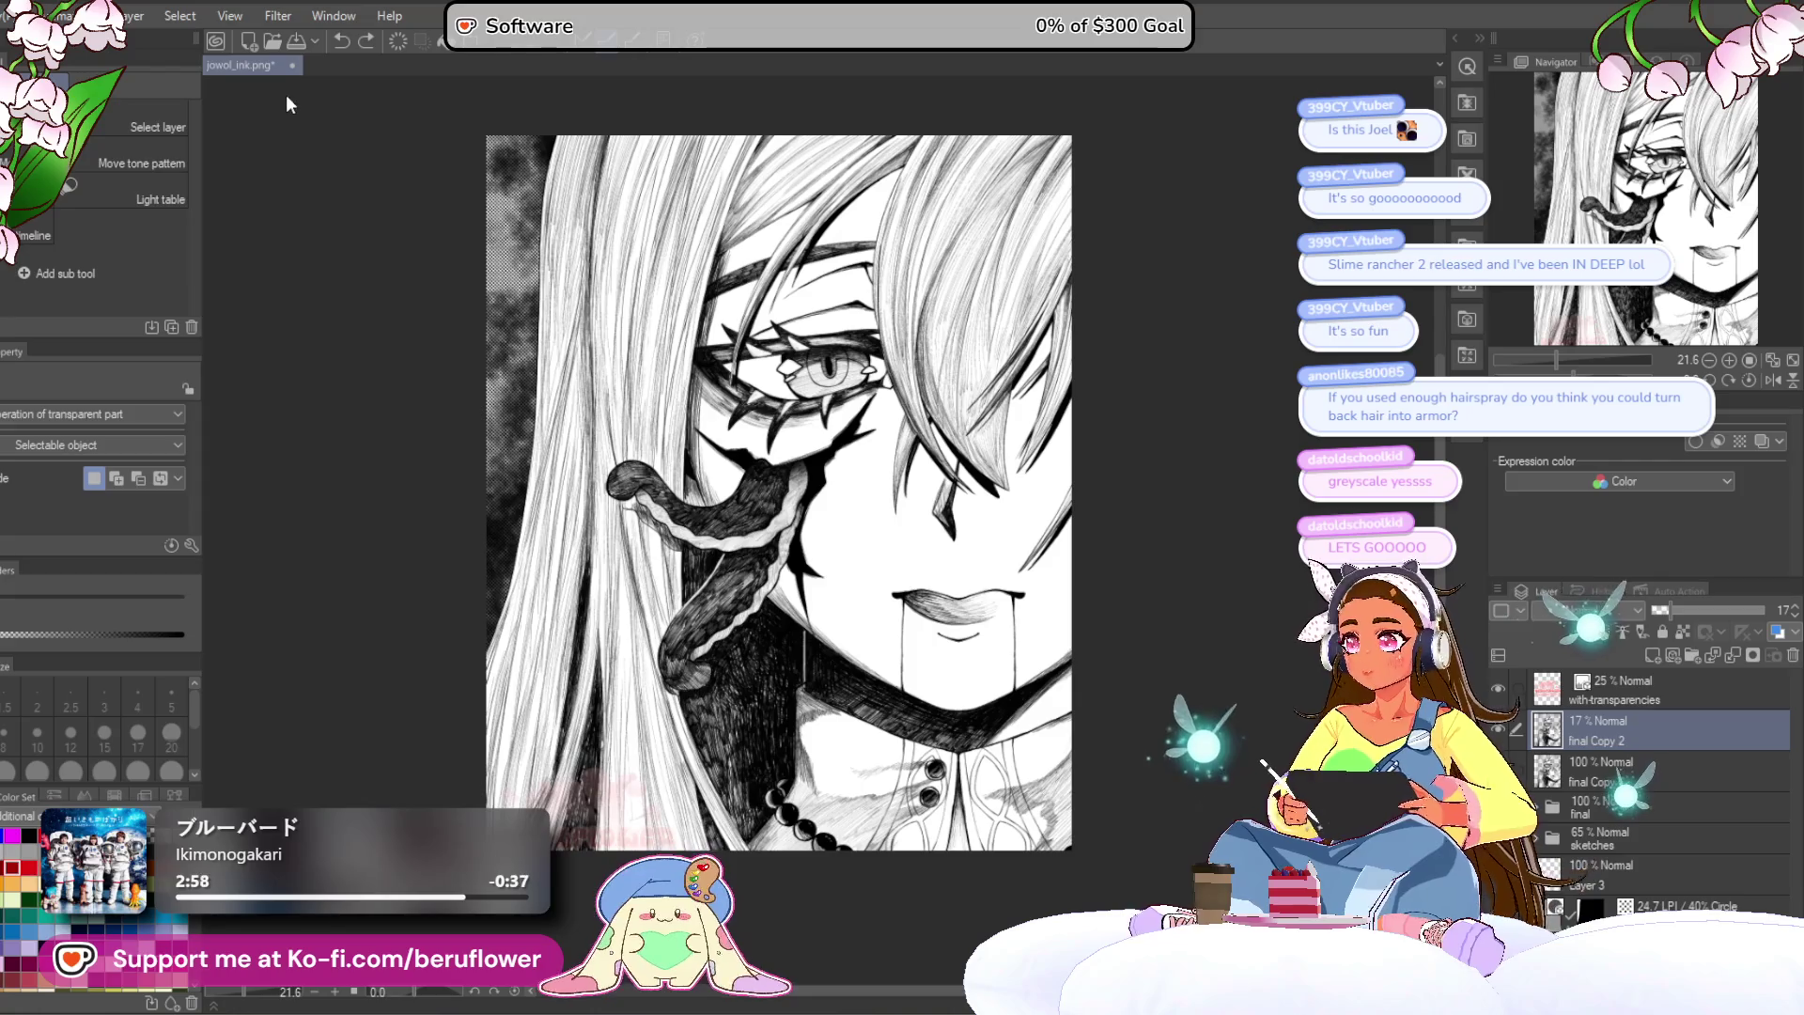
{"action": "left_click", "coordinate": [293, 66]}
Step: Confirm the save prompt and reopen jowol_ink.png from the recent files list
{"action": "key", "text": "Return"}
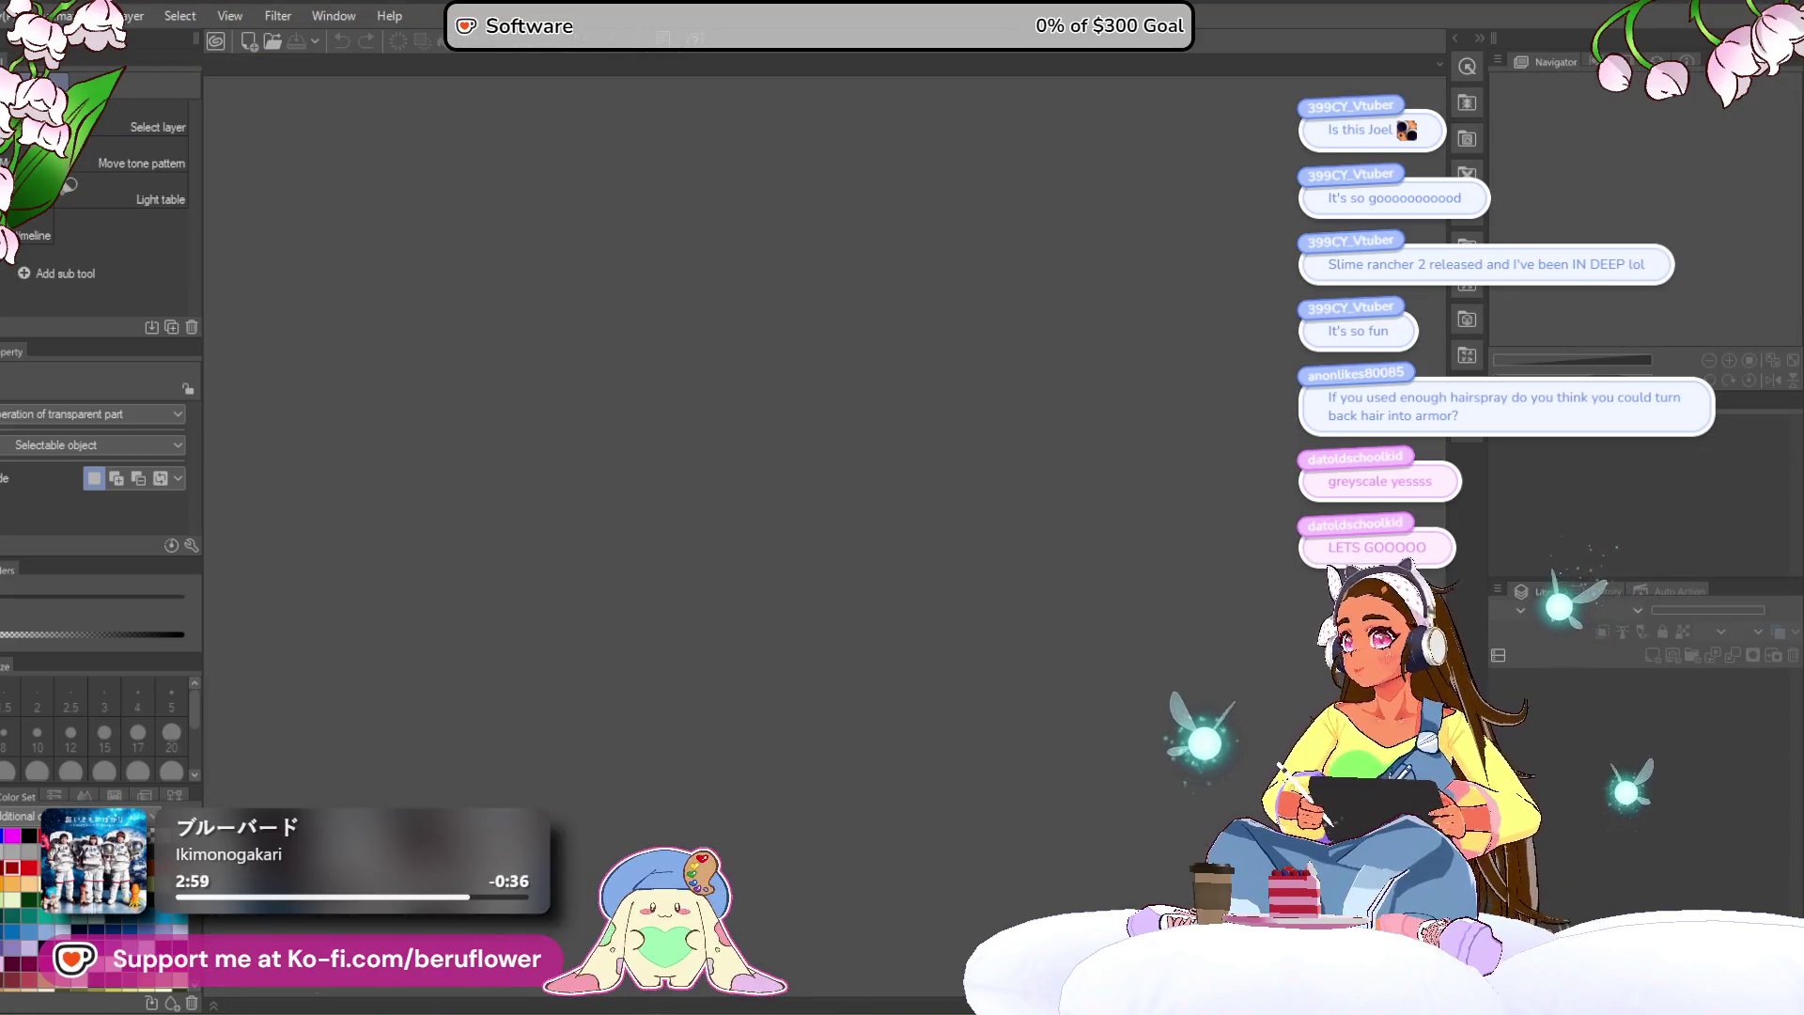
{"action": "left_click", "coordinate": [21, 16]}
{"action": "mouse_move", "coordinate": [104, 138]}
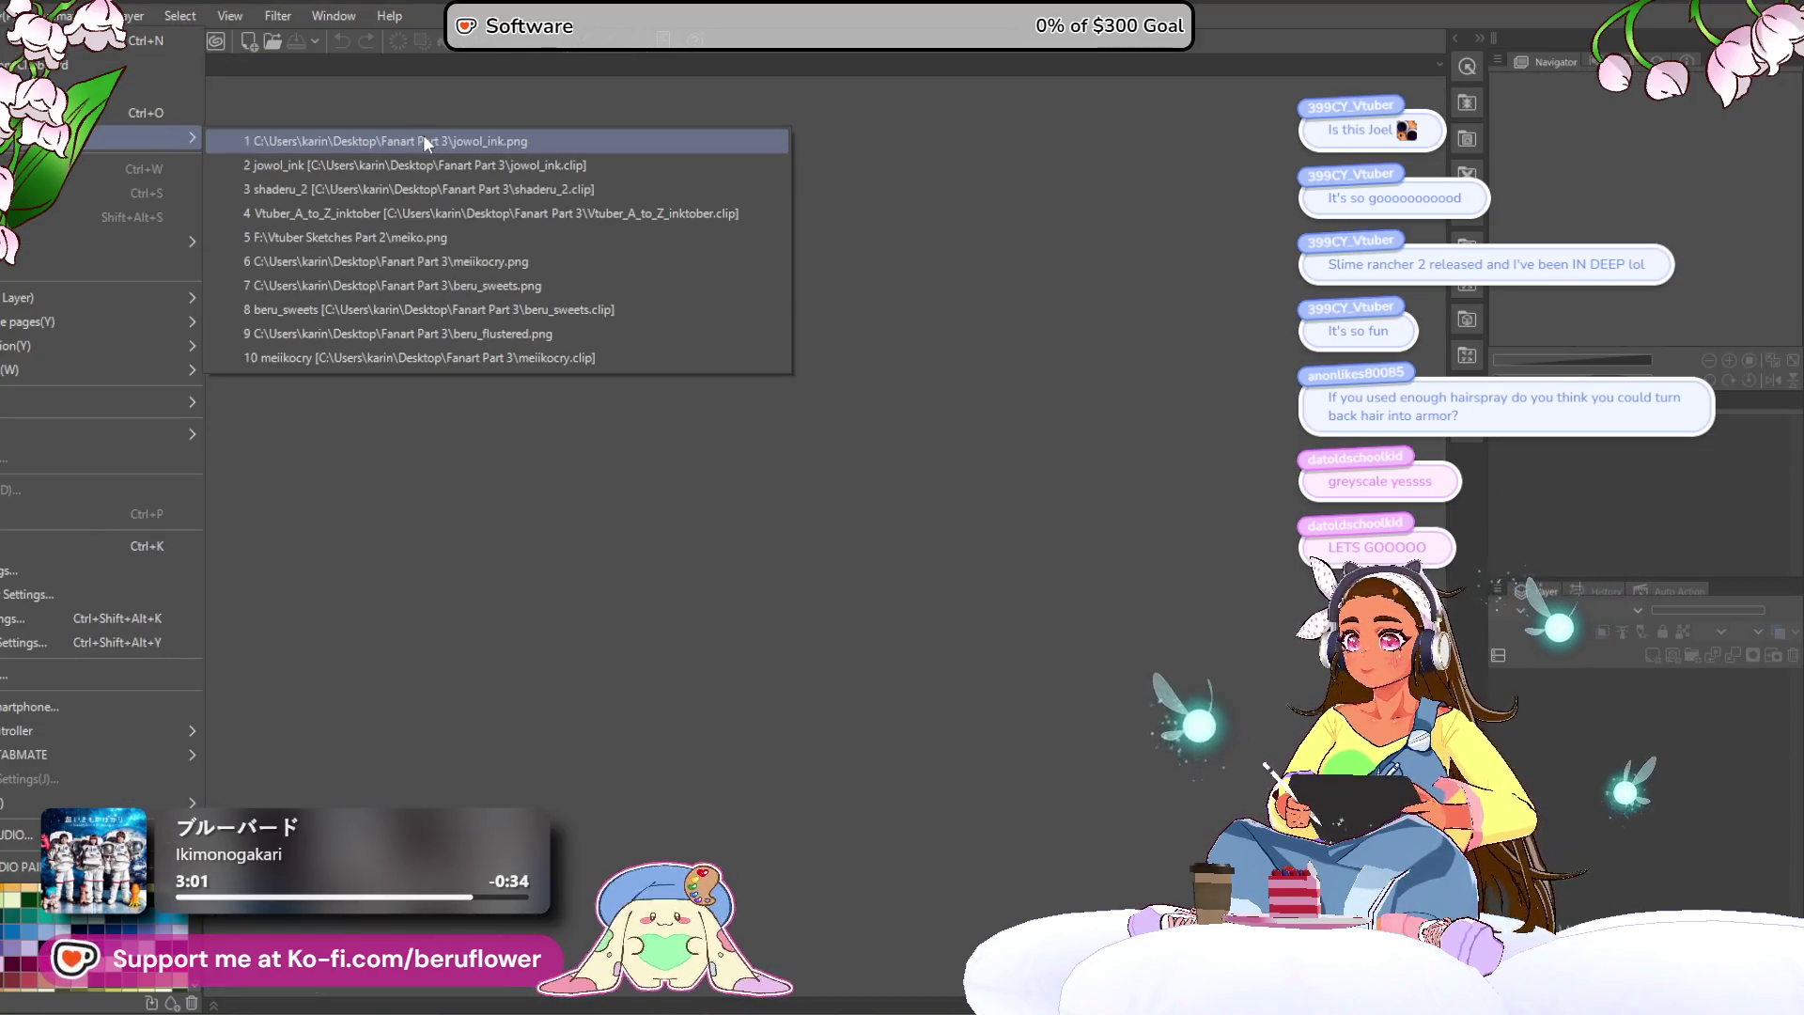
{"action": "left_click", "coordinate": [423, 141]}
Step: Pan and scroll around the reopened single-layer portrait to check the export
{"action": "mouse_move", "coordinate": [1004, 498]}
{"action": "left_mouse_down"}
{"action": "mouse_move", "coordinate": [929, 537]}
{"action": "mouse_move", "coordinate": [930, 465]}
{"action": "mouse_move", "coordinate": [973, 443]}
{"action": "left_mouse_up"}
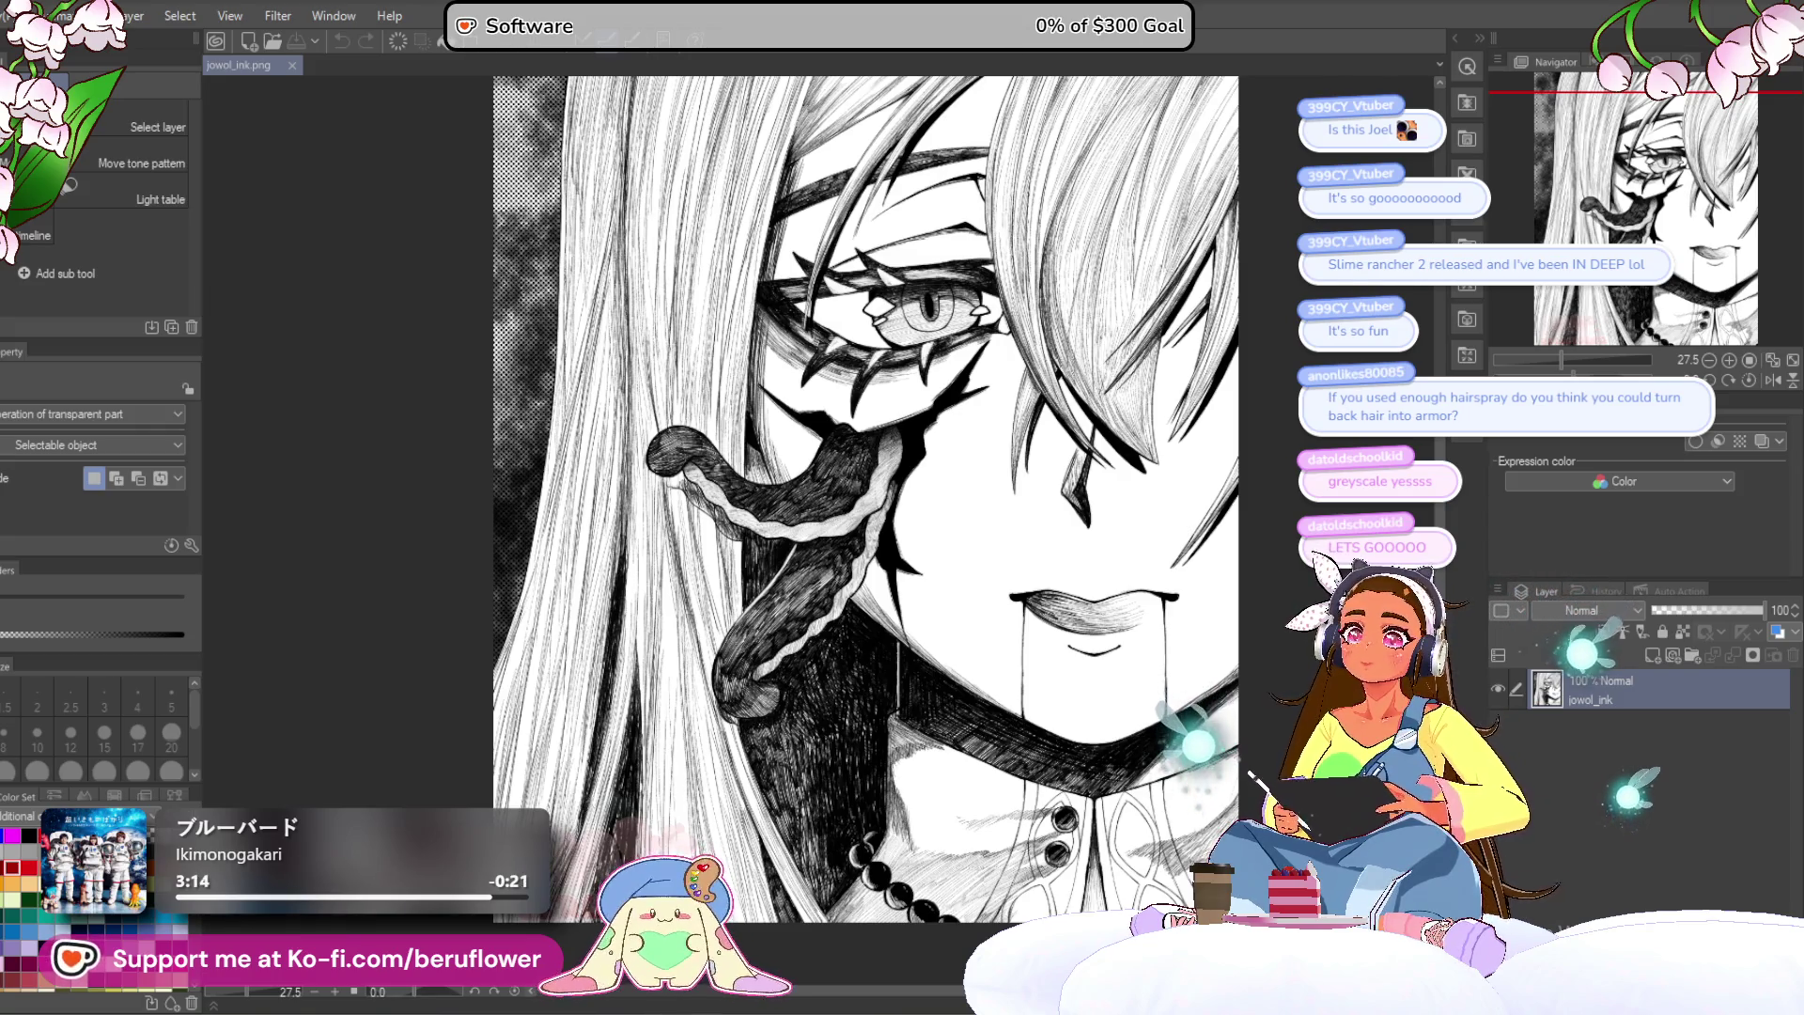
{"action": "scroll", "coordinate": [995, 242], "scroll_direction": "down", "scroll_amount": 1}
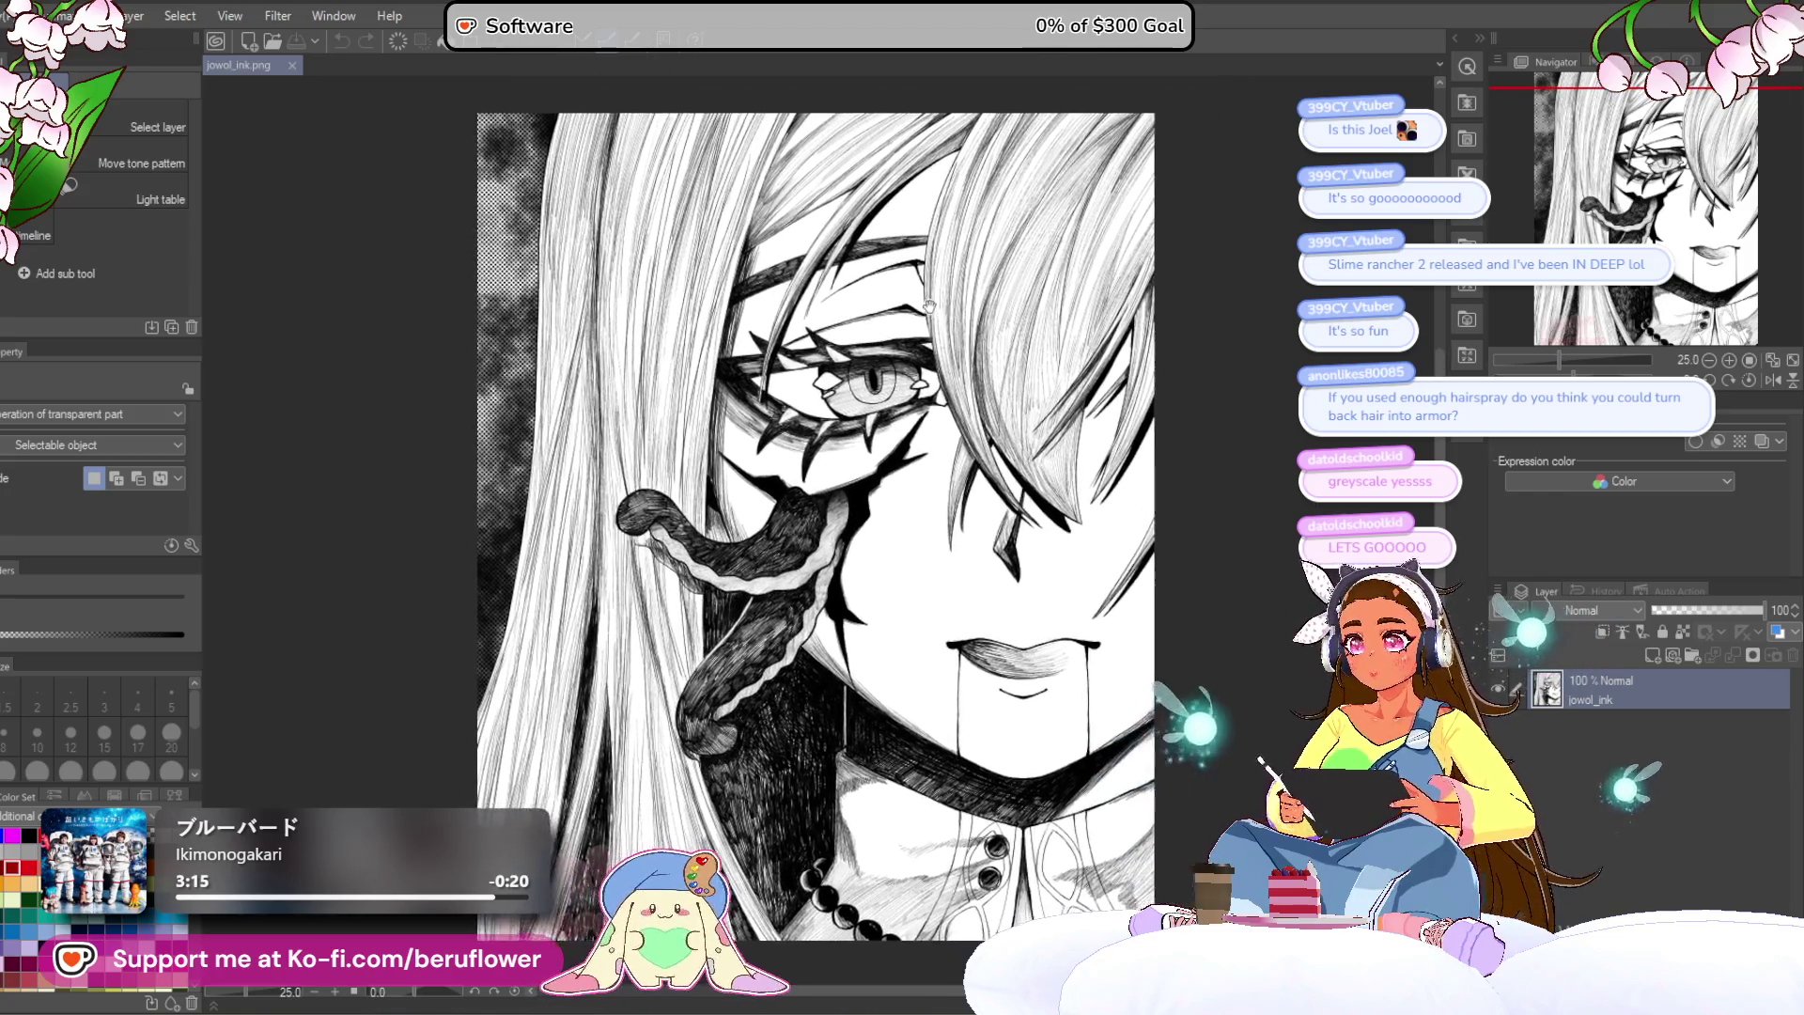
{"action": "scroll", "coordinate": [970, 282], "scroll_direction": "down", "scroll_amount": 1}
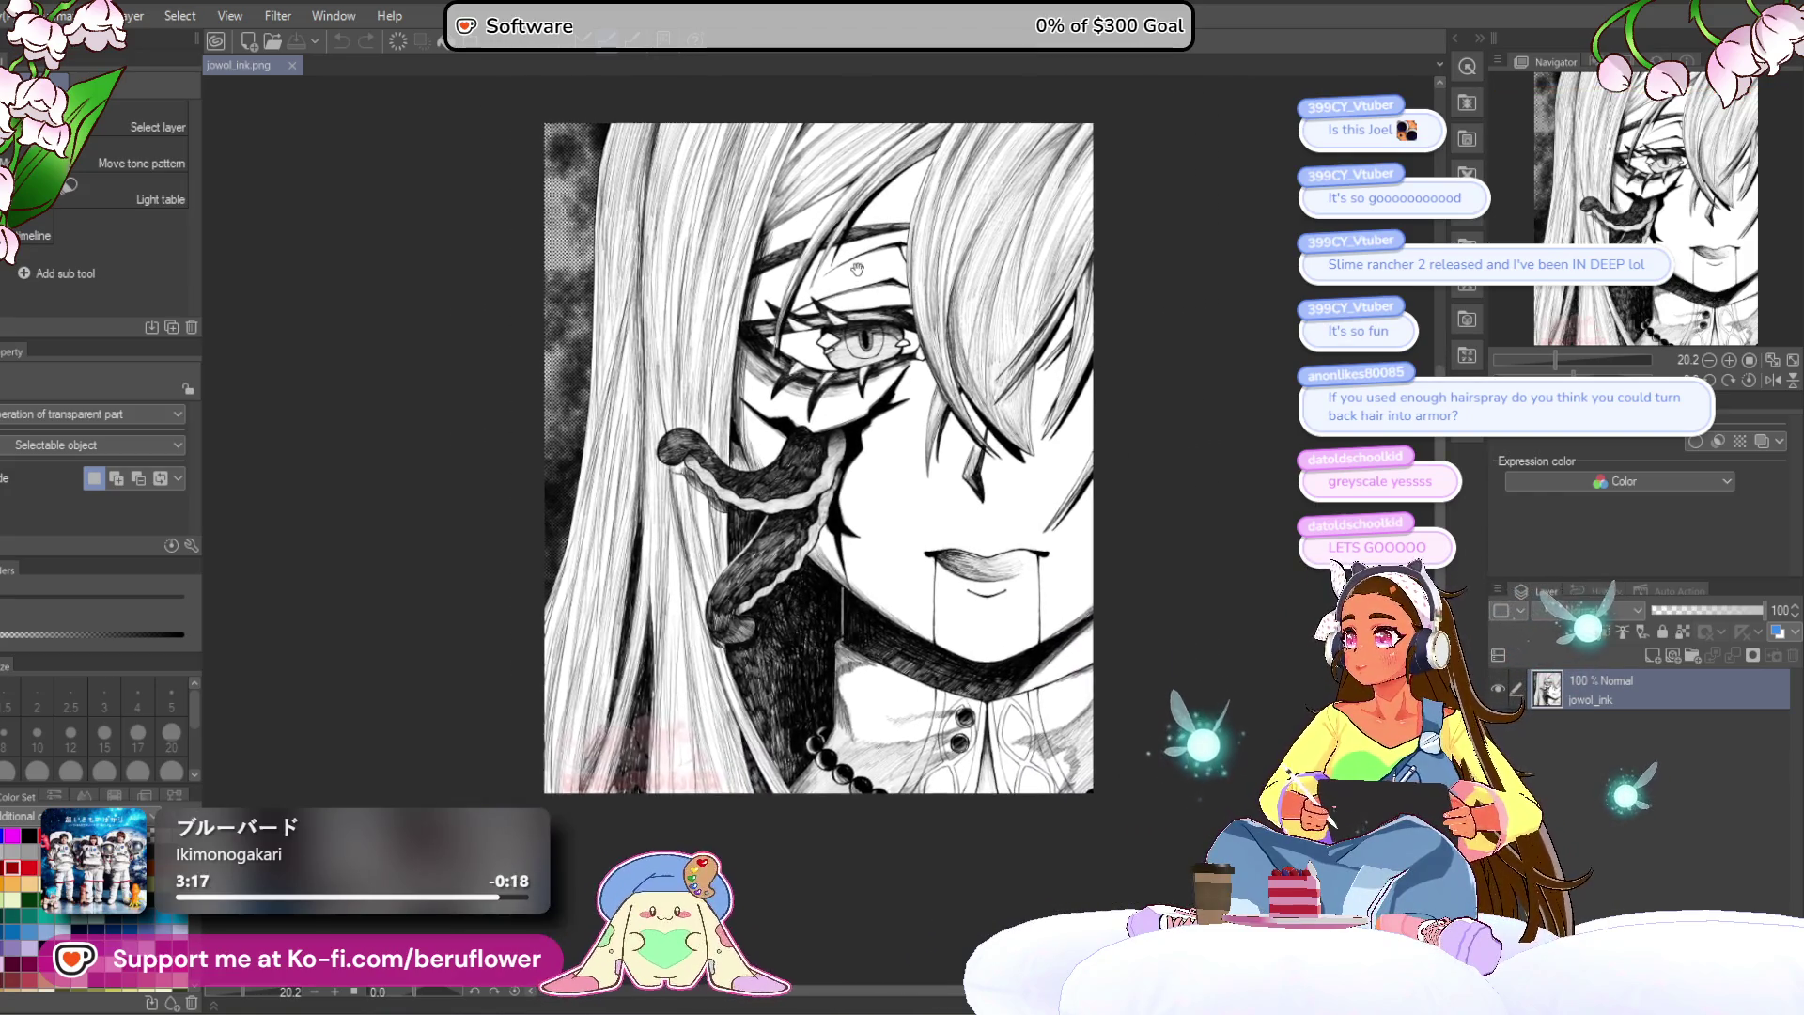
{"action": "scroll", "coordinate": [882, 286], "scroll_direction": "up", "scroll_amount": 1}
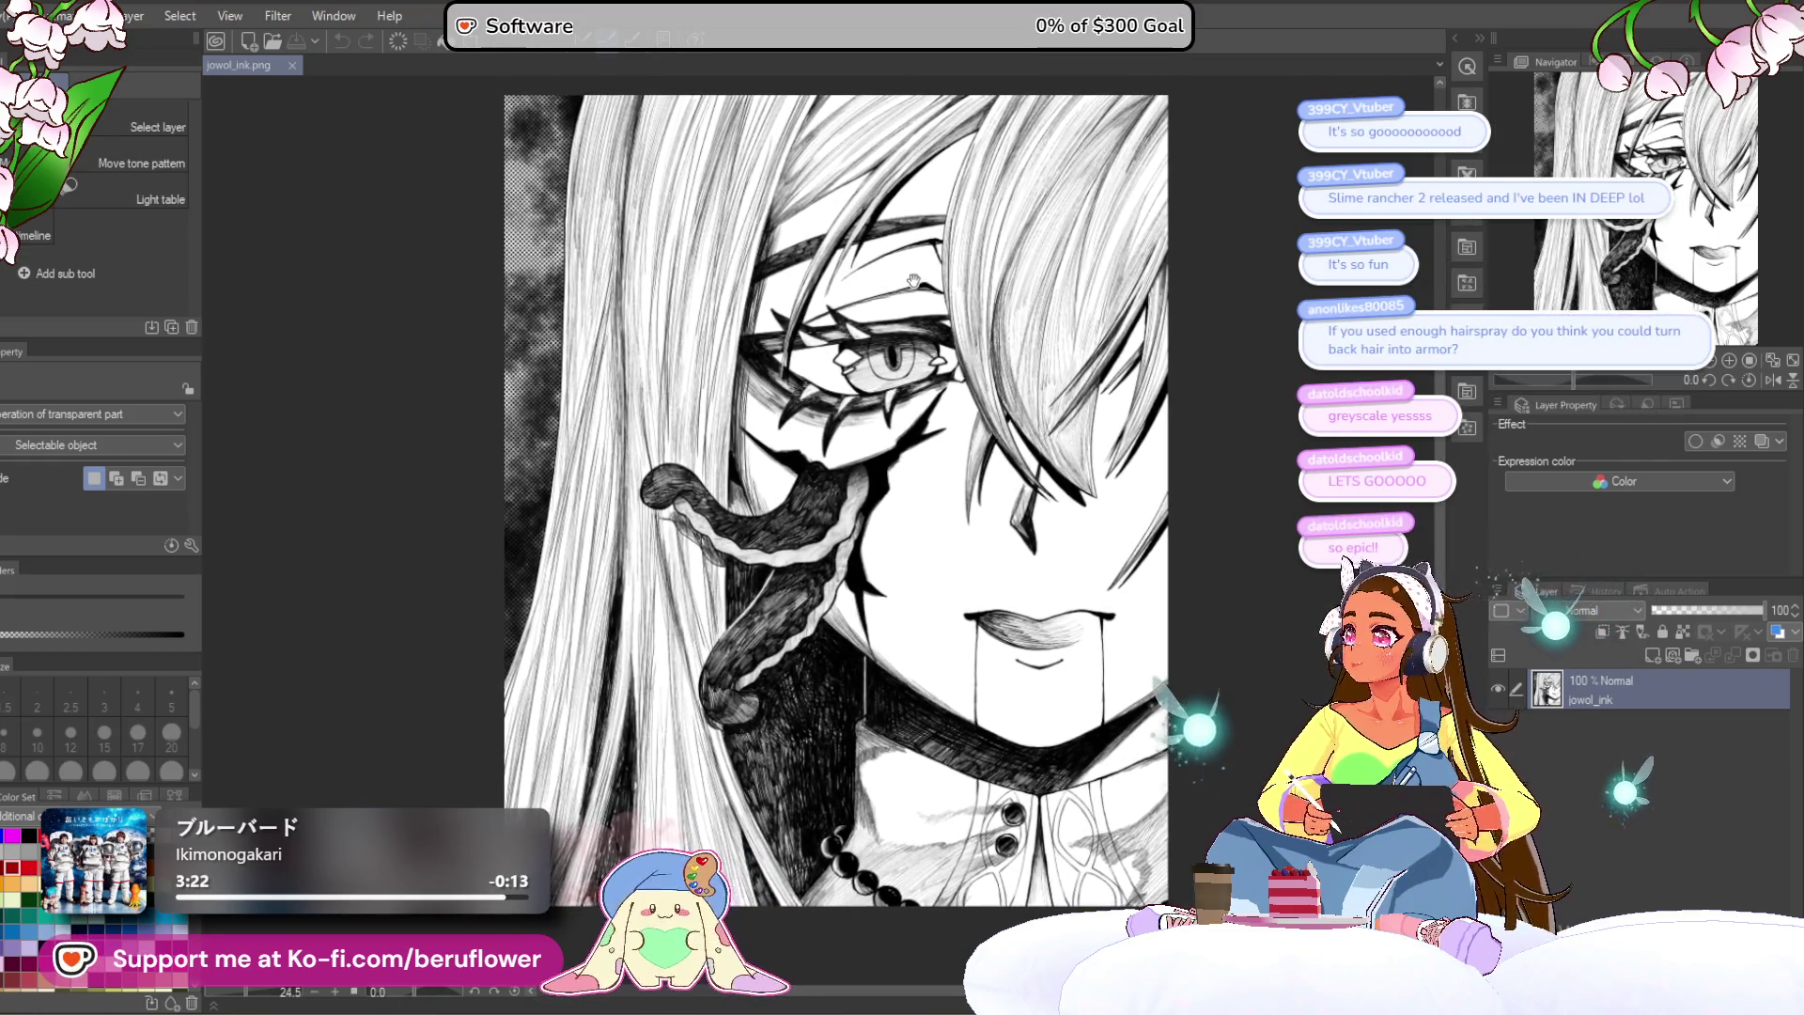
{"action": "mouse_move", "coordinate": [905, 281]}
{"action": "left_mouse_down"}
{"action": "mouse_move", "coordinate": [885, 291]}
{"action": "mouse_move", "coordinate": [901, 295]}
{"action": "left_mouse_up"}
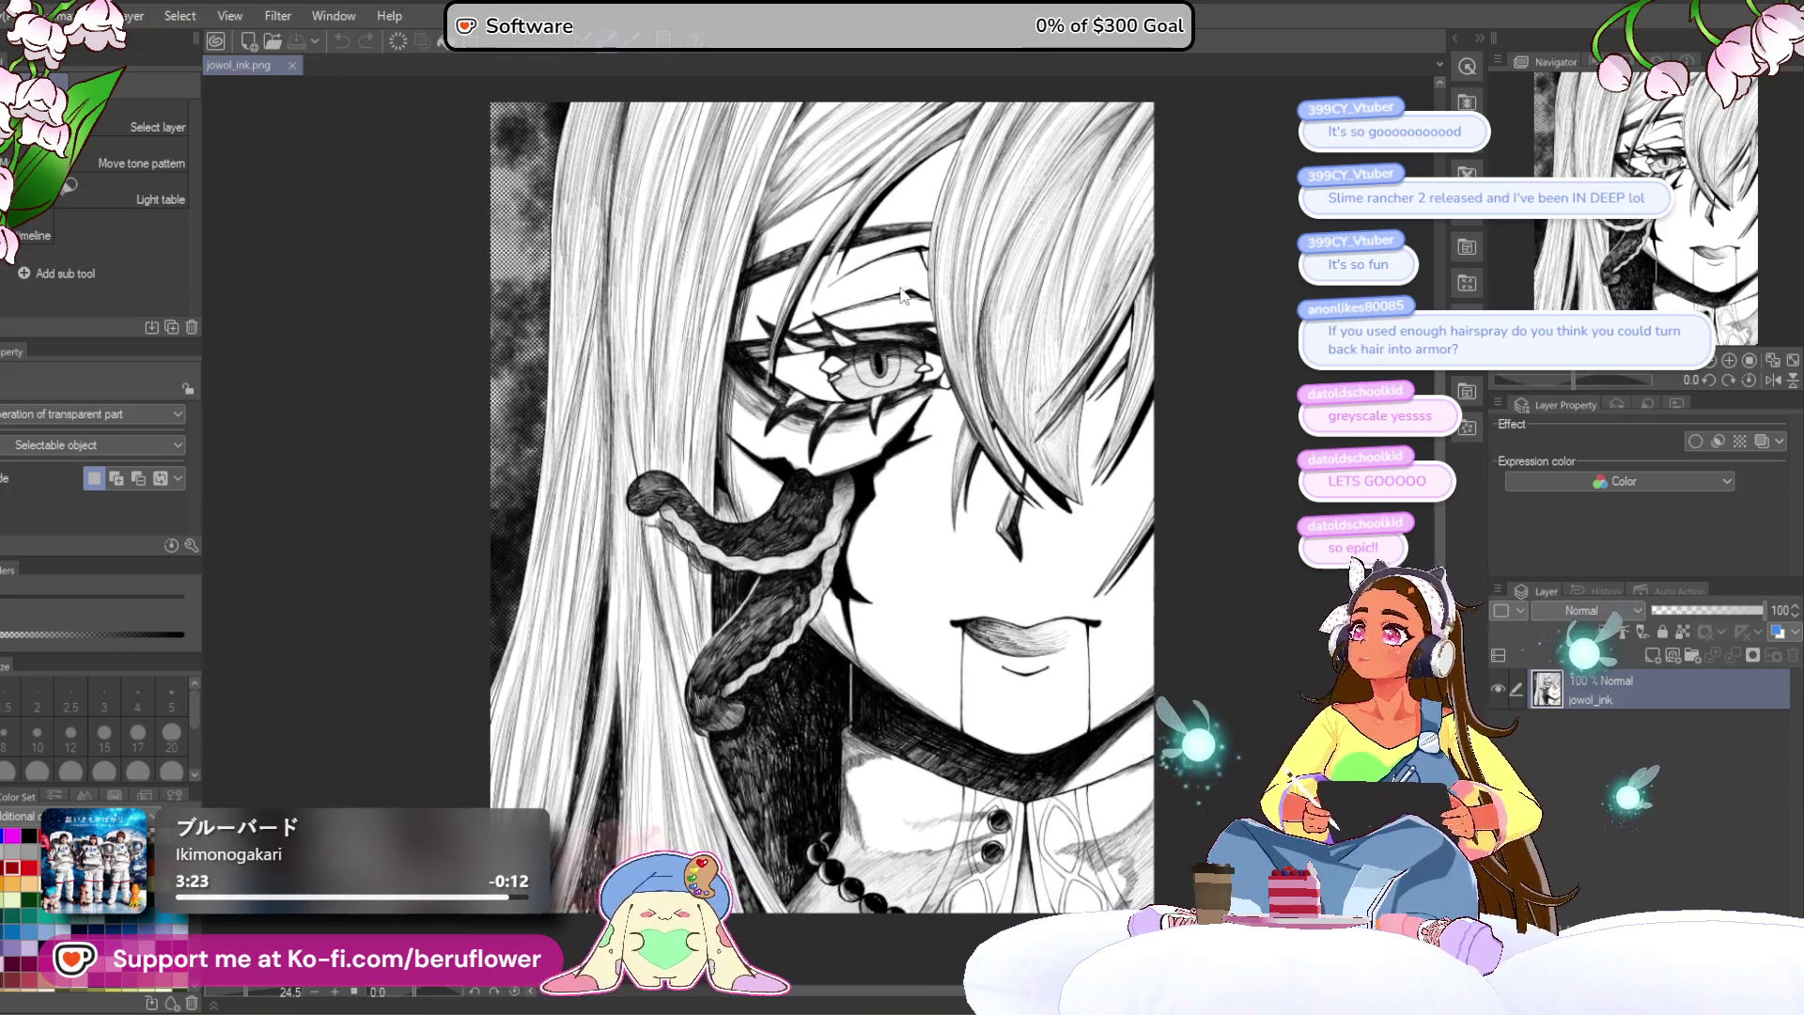